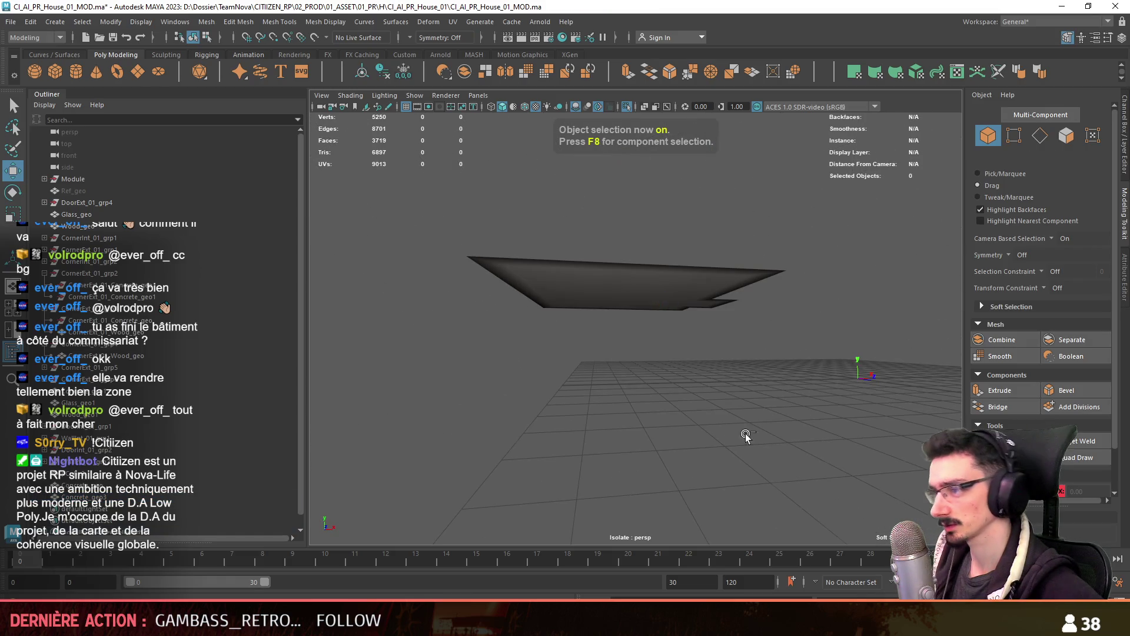
Show the whole building again and select the ceiling slab Concrete_geo3
{"action": "left_click", "coordinate": [627, 106]}
{"action": "mouse_move", "coordinate": [635, 295]}
{"action": "left_mouse_down", "text": "alt"}
{"action": "mouse_move", "coordinate": [643, 412]}
{"action": "mouse_move", "coordinate": [630, 373]}
{"action": "mouse_move", "coordinate": [653, 316]}
{"action": "mouse_move", "coordinate": [658, 381]}
{"action": "mouse_move", "coordinate": [700, 365]}
{"action": "mouse_move", "coordinate": [695, 377]}
{"action": "mouse_move", "coordinate": [749, 388]}
{"action": "mouse_move", "coordinate": [797, 317]}
{"action": "left_mouse_up", "text": "alt"}
{"action": "left_click", "coordinate": [658, 381]}
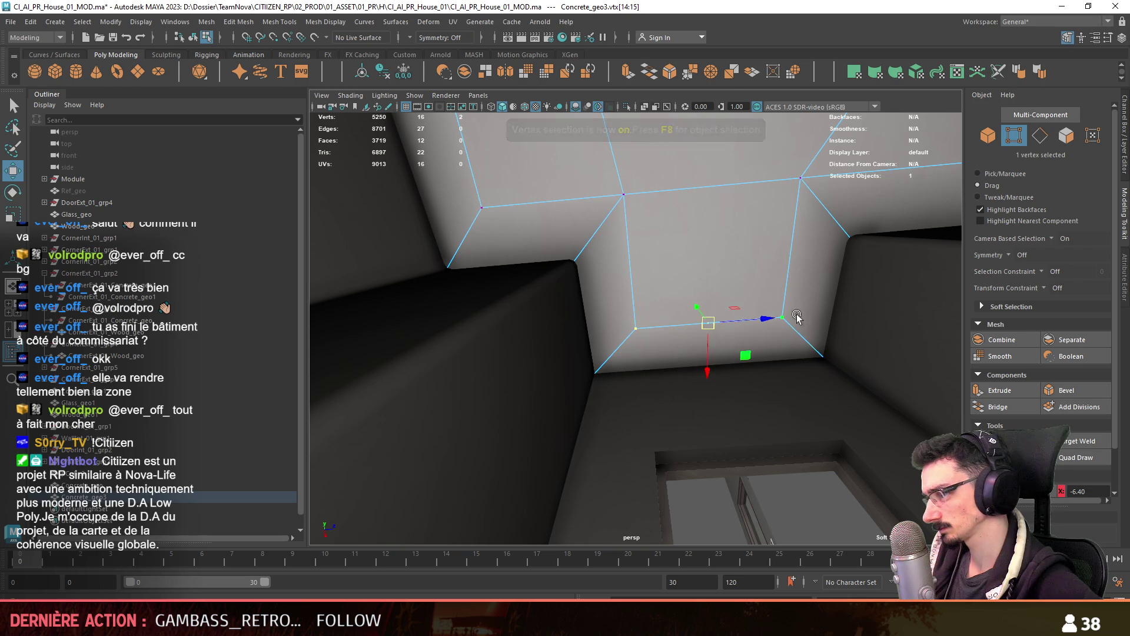
{"action": "scroll", "coordinate": [509, 290], "scroll_direction": "down", "scroll_amount": 10}
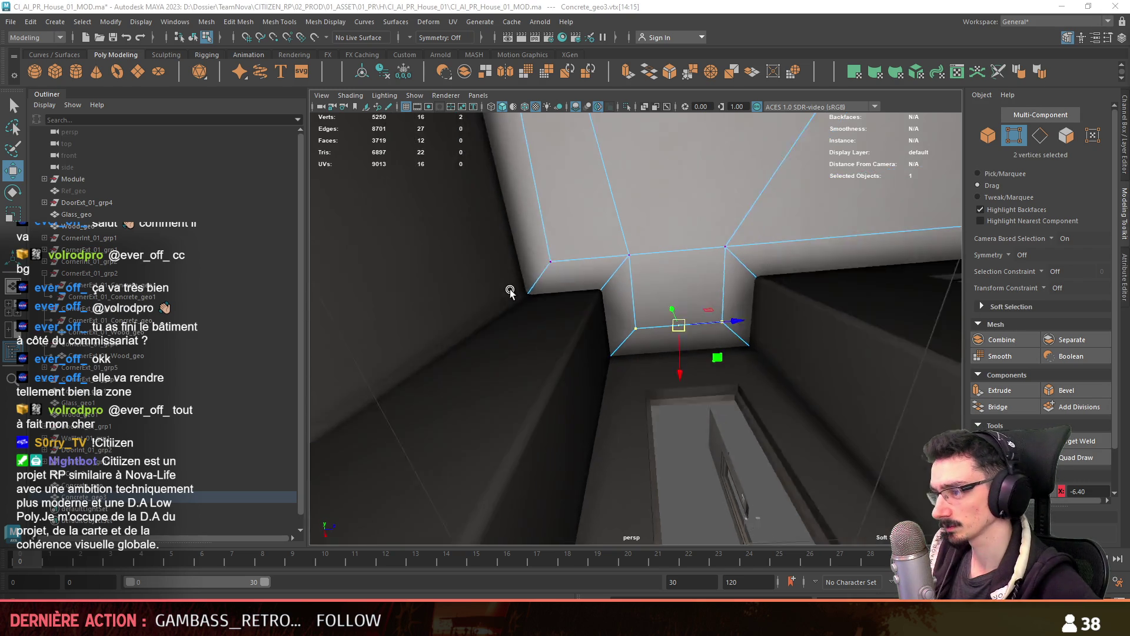
{"action": "left_click_drag", "start_coordinate": [478, 283], "coordinate": [506, 306], "text": "alt"}
{"action": "scroll", "coordinate": [539, 328], "scroll_direction": "up", "scroll_amount": 10}
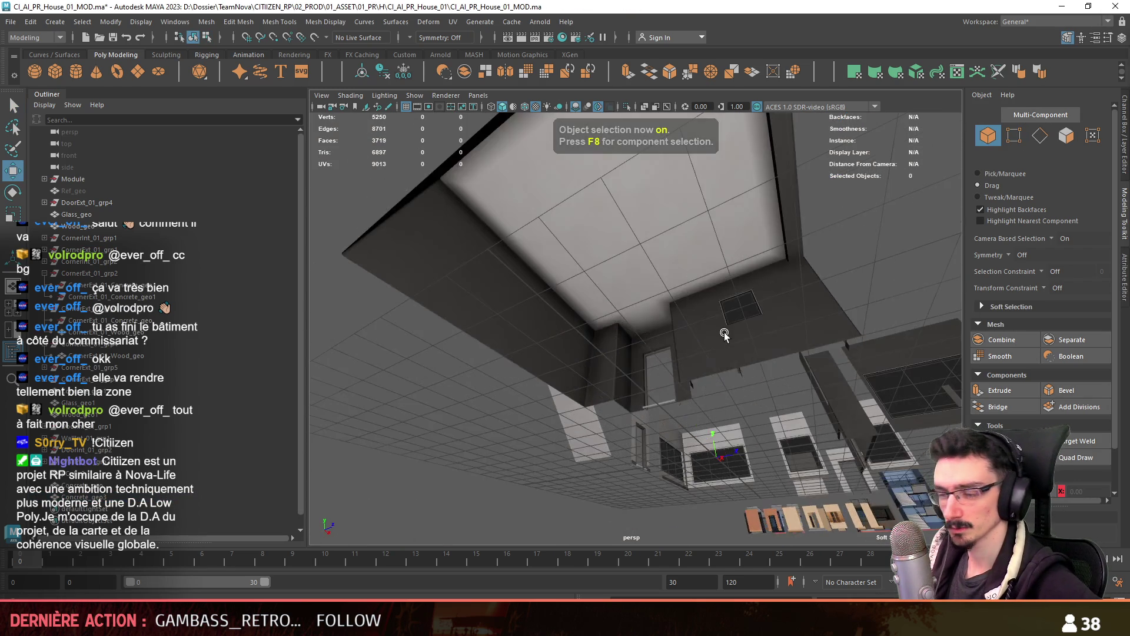
Add the neighbouring concrete mesh and combine both into Concrete_geo4, then clear the selection
{"action": "left_click", "coordinate": [91, 484], "text": "ctrl"}
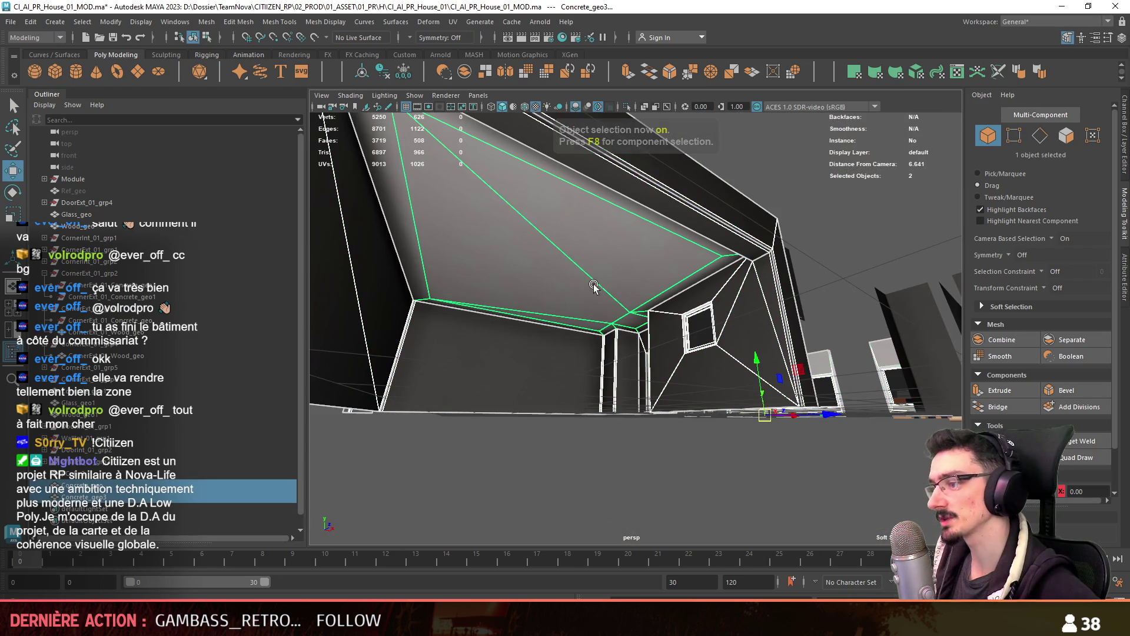
{"action": "left_click", "coordinate": [464, 72]}
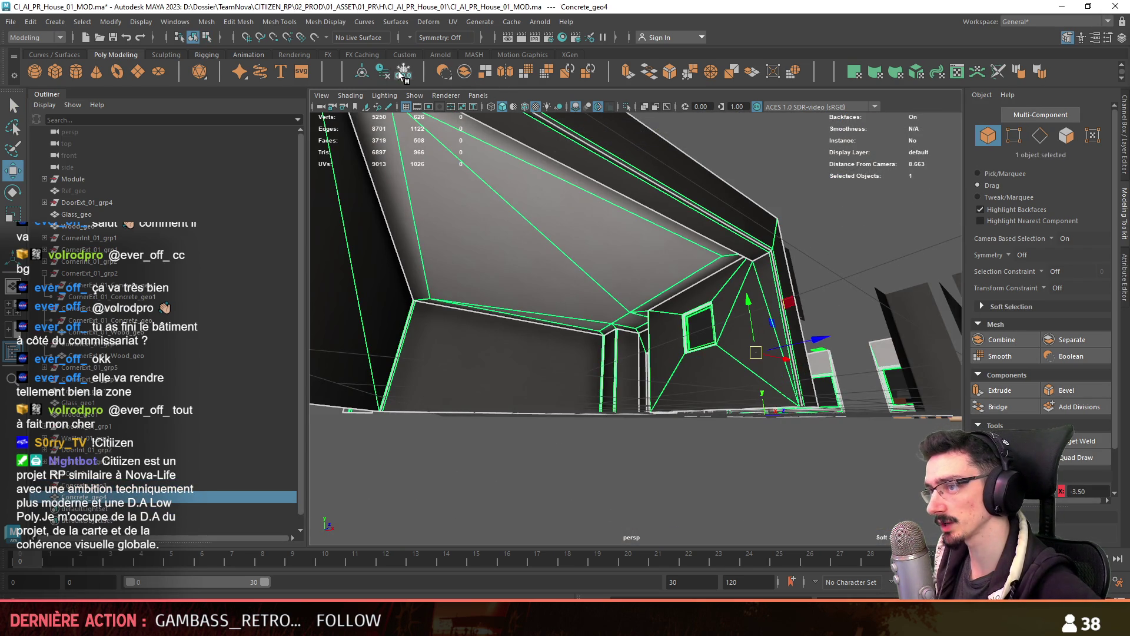
{"action": "left_click", "coordinate": [117, 496], "text": "ctrl"}
{"action": "scroll", "coordinate": [656, 396], "scroll_direction": "down", "scroll_amount": 8}
{"action": "mouse_move", "coordinate": [656, 396]}
{"action": "left_mouse_down", "text": "alt"}
{"action": "mouse_move", "coordinate": [714, 416]}
{"action": "mouse_move", "coordinate": [615, 436]}
{"action": "mouse_move", "coordinate": [618, 377]}
{"action": "mouse_move", "coordinate": [671, 333]}
{"action": "mouse_move", "coordinate": [632, 341]}
{"action": "left_mouse_up", "text": "alt"}
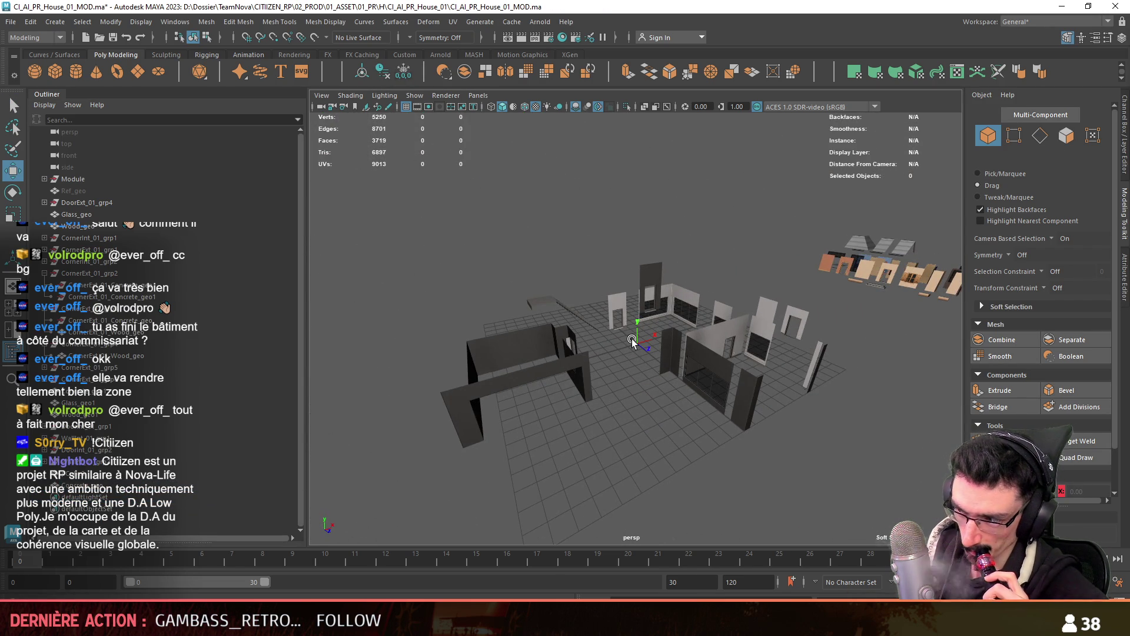
Select the corner wall CornerInt_01_grp1 Concrete_geo and pick its end edge to stretch it
{"action": "scroll", "coordinate": [641, 340], "scroll_direction": "up", "scroll_amount": 5}
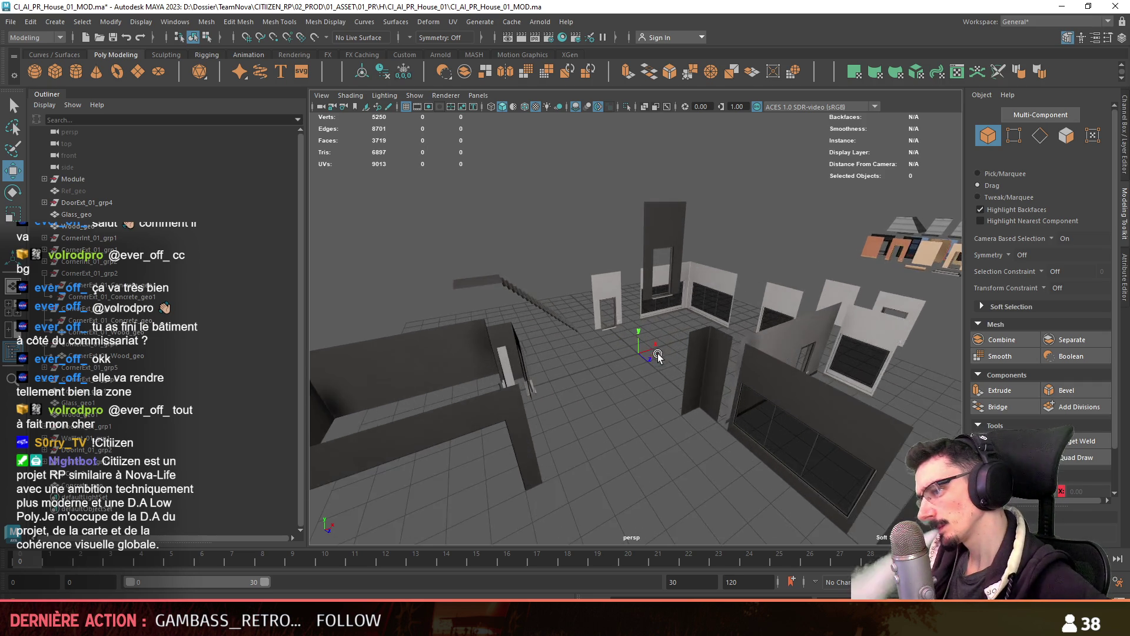
{"action": "key", "text": "F8"}
{"action": "left_click", "coordinate": [736, 333]}
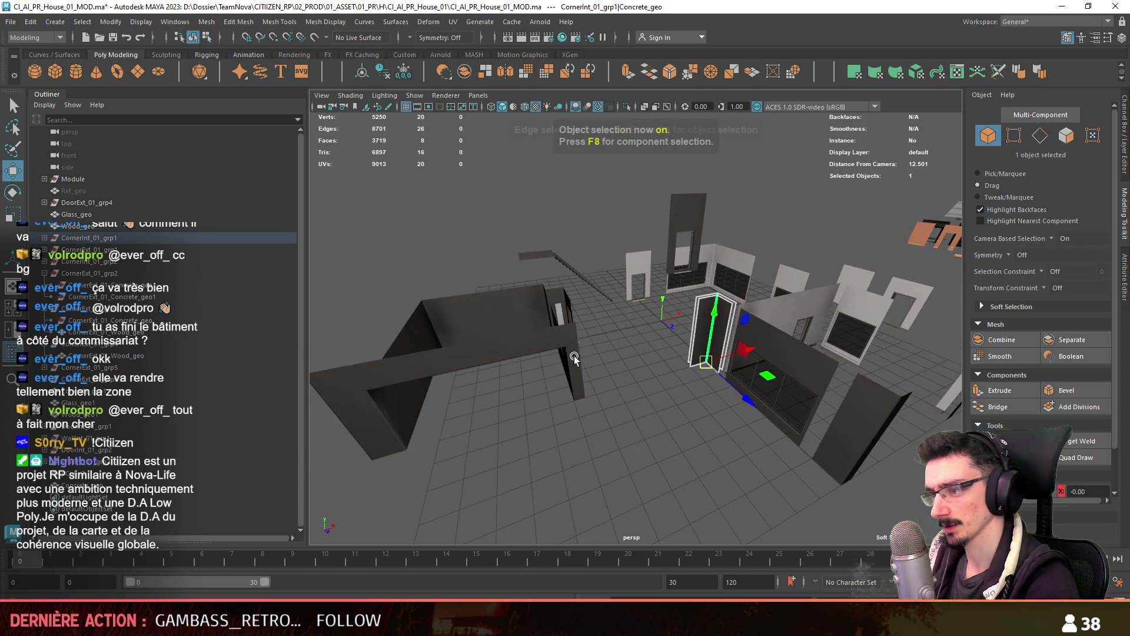
{"action": "scroll", "coordinate": [574, 355], "scroll_direction": "up", "scroll_amount": 3}
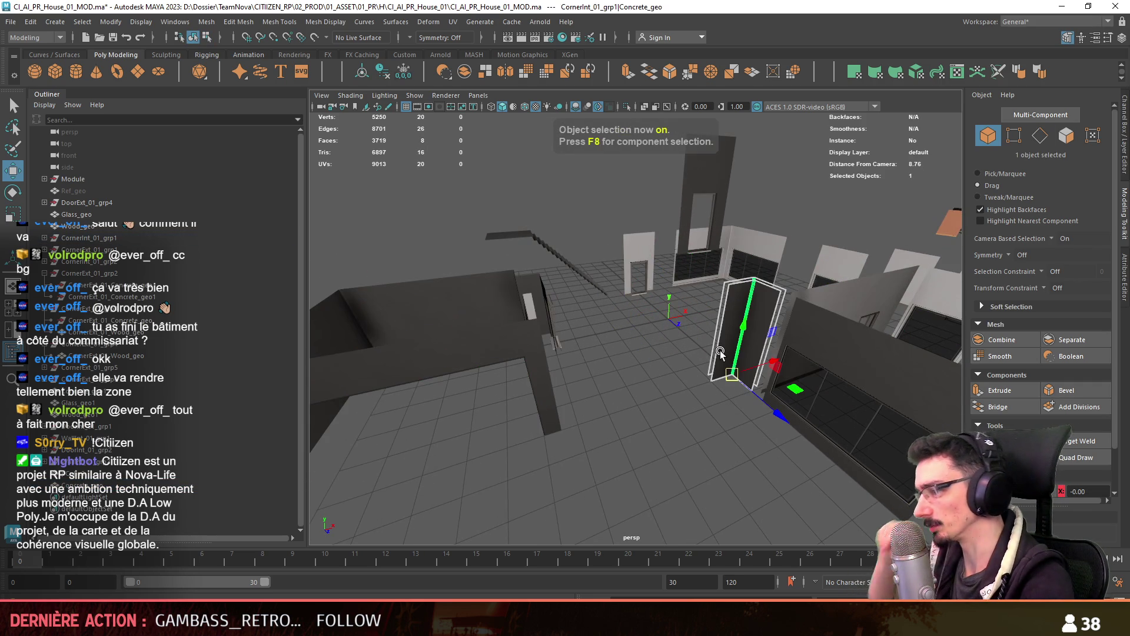
{"action": "key", "text": "F10"}
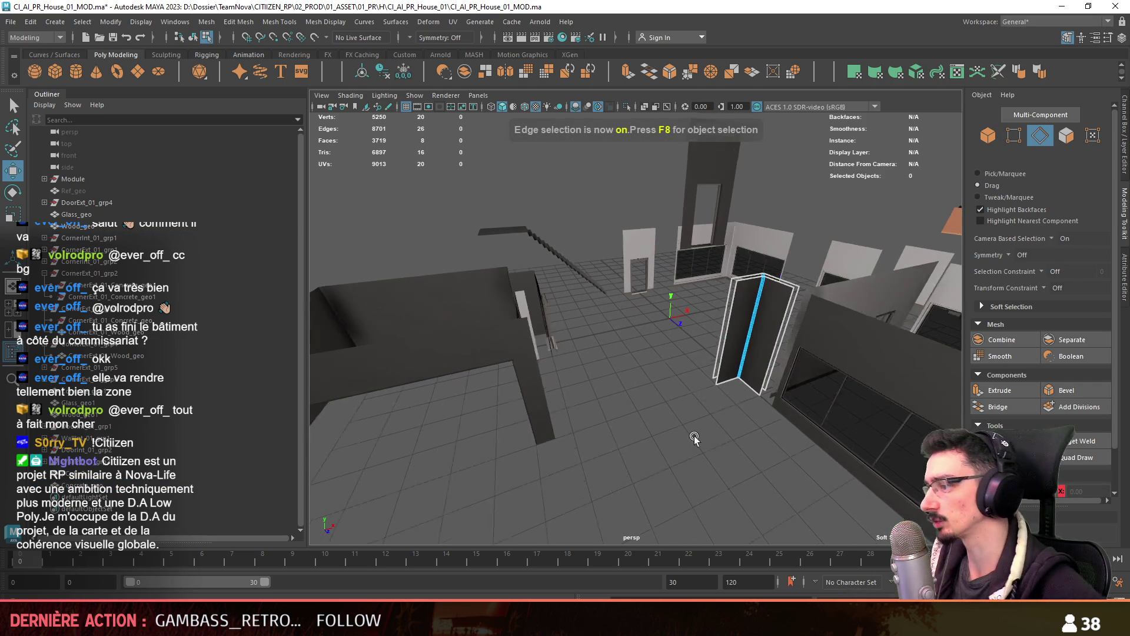
{"action": "left_click", "coordinate": [830, 306]}
{"action": "scroll", "coordinate": [812, 397], "scroll_direction": "up", "scroll_amount": 5}
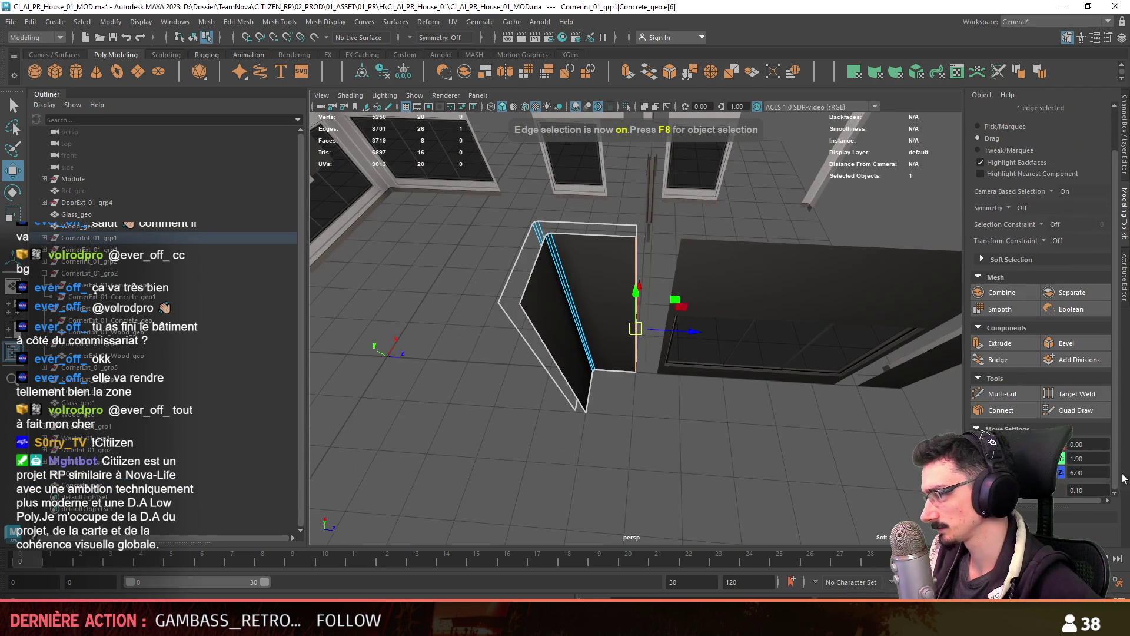
{"action": "scroll", "coordinate": [707, 339], "scroll_direction": "up", "scroll_amount": 3}
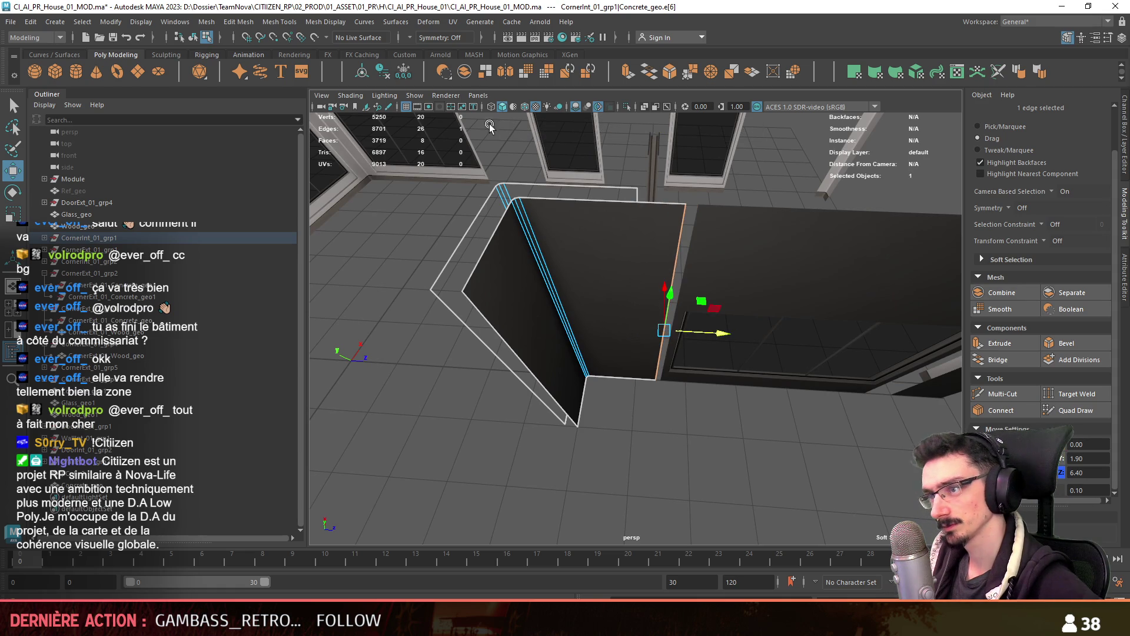
{"action": "scroll", "coordinate": [529, 294], "scroll_direction": "down", "scroll_amount": 5}
Select the four concrete wall pieces and combine them into CornerInt_01_grp1_Concrete_geo
{"action": "key", "text": "F8"}
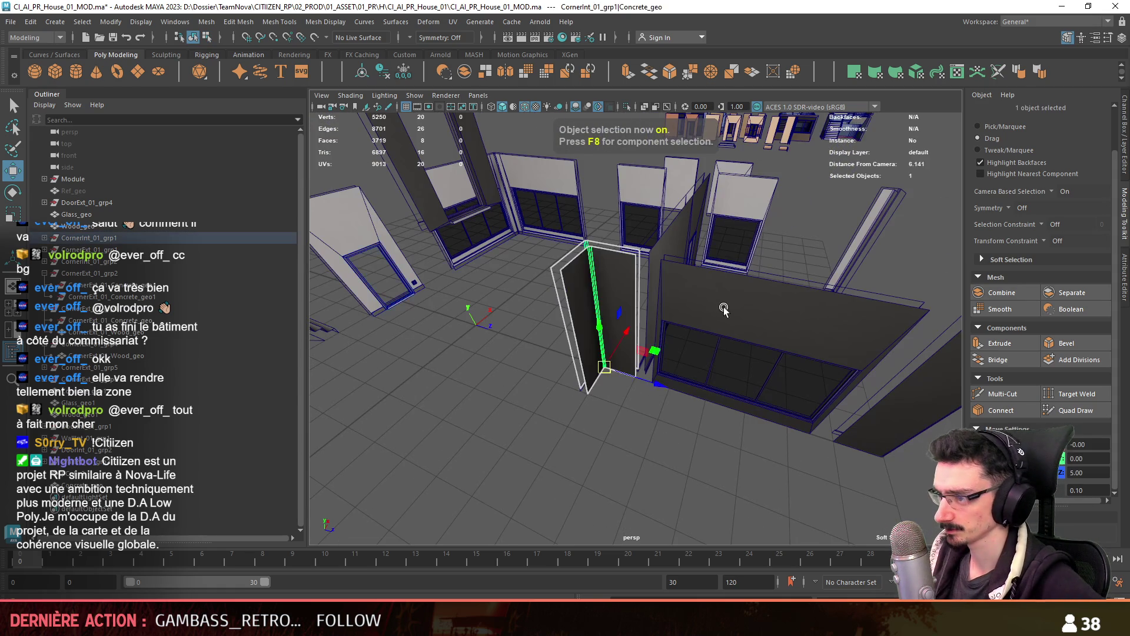
{"action": "left_click", "coordinate": [692, 344], "text": "shift"}
{"action": "mouse_move", "coordinate": [802, 343]}
{"action": "left_mouse_down", "text": "alt"}
{"action": "mouse_move", "coordinate": [670, 365]}
{"action": "mouse_move", "coordinate": [618, 394]}
{"action": "mouse_move", "coordinate": [758, 339]}
{"action": "mouse_move", "coordinate": [647, 401]}
{"action": "mouse_move", "coordinate": [469, 322]}
{"action": "mouse_move", "coordinate": [459, 265]}
{"action": "mouse_move", "coordinate": [500, 194]}
{"action": "left_mouse_up", "text": "alt"}
{"action": "left_click", "coordinate": [618, 395], "text": "shift"}
{"action": "left_click", "coordinate": [758, 340], "text": "shift"}
{"action": "left_click", "coordinate": [647, 402], "text": "shift"}
{"action": "key", "text": "ctrl+z"}
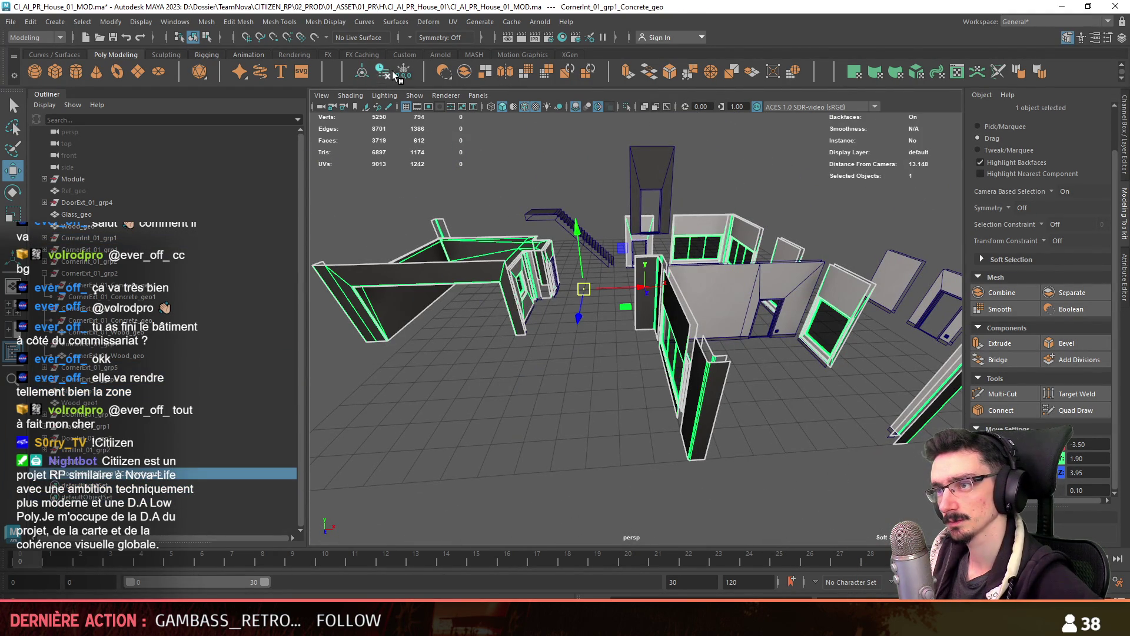
In edge mode, weld the first open wall edge near the window onto its neighbour
{"action": "key", "text": "F10"}
{"action": "scroll", "coordinate": [634, 367], "scroll_direction": "up", "scroll_amount": 5}
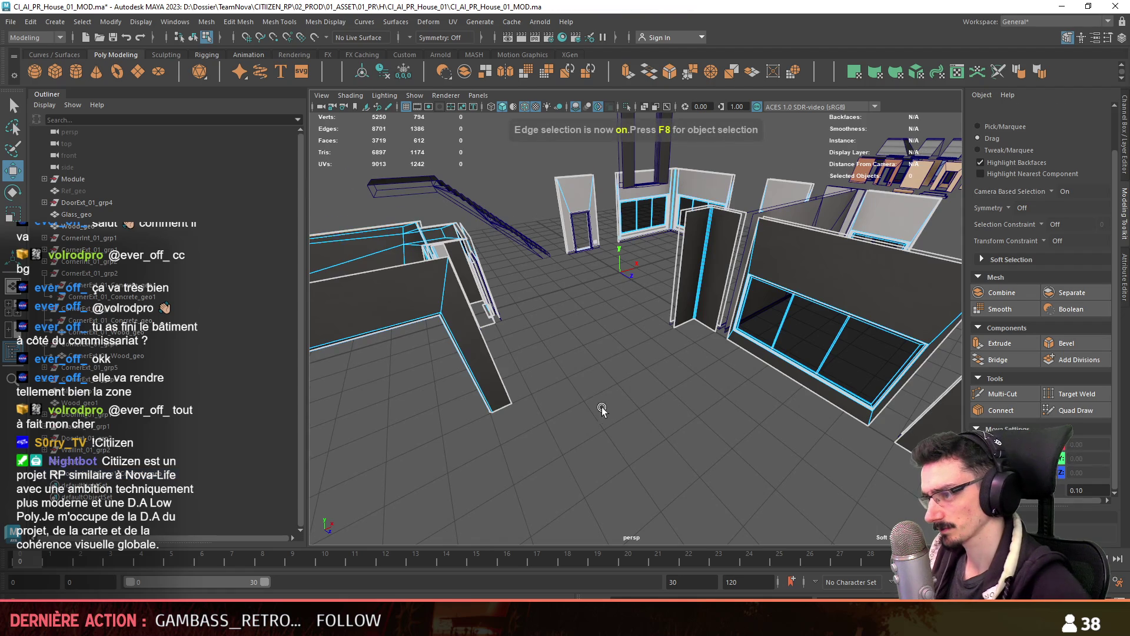
{"action": "mouse_move", "coordinate": [602, 407]}
{"action": "left_mouse_down", "text": "alt"}
{"action": "mouse_move", "coordinate": [757, 397]}
{"action": "mouse_move", "coordinate": [749, 343]}
{"action": "left_mouse_up", "text": "alt"}
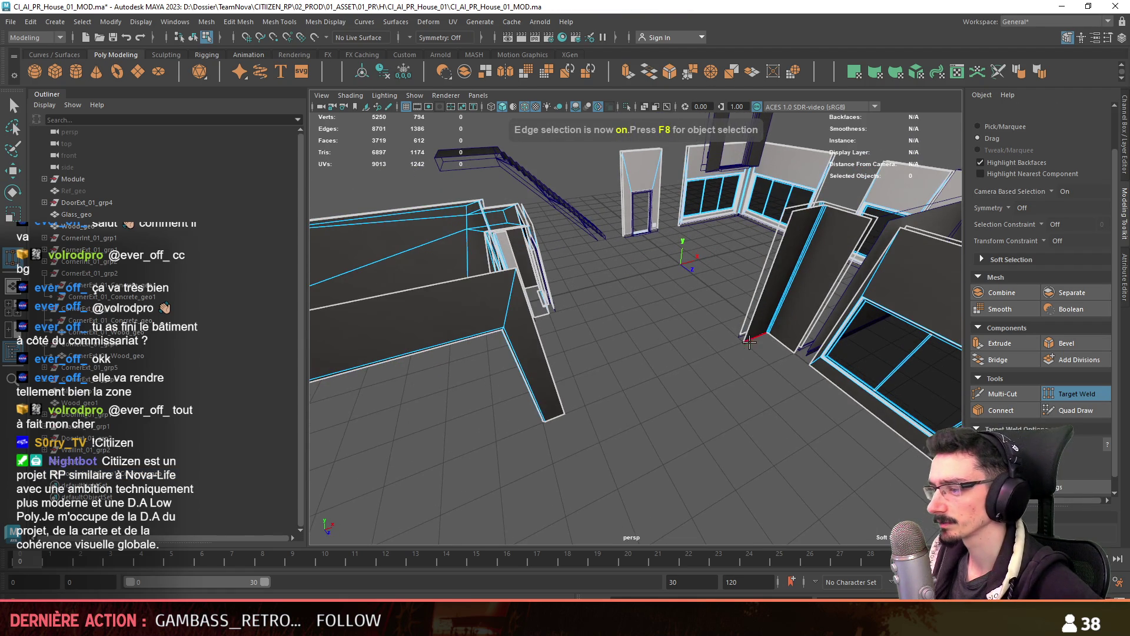
{"action": "scroll", "coordinate": [581, 403], "scroll_direction": "up", "scroll_amount": 10}
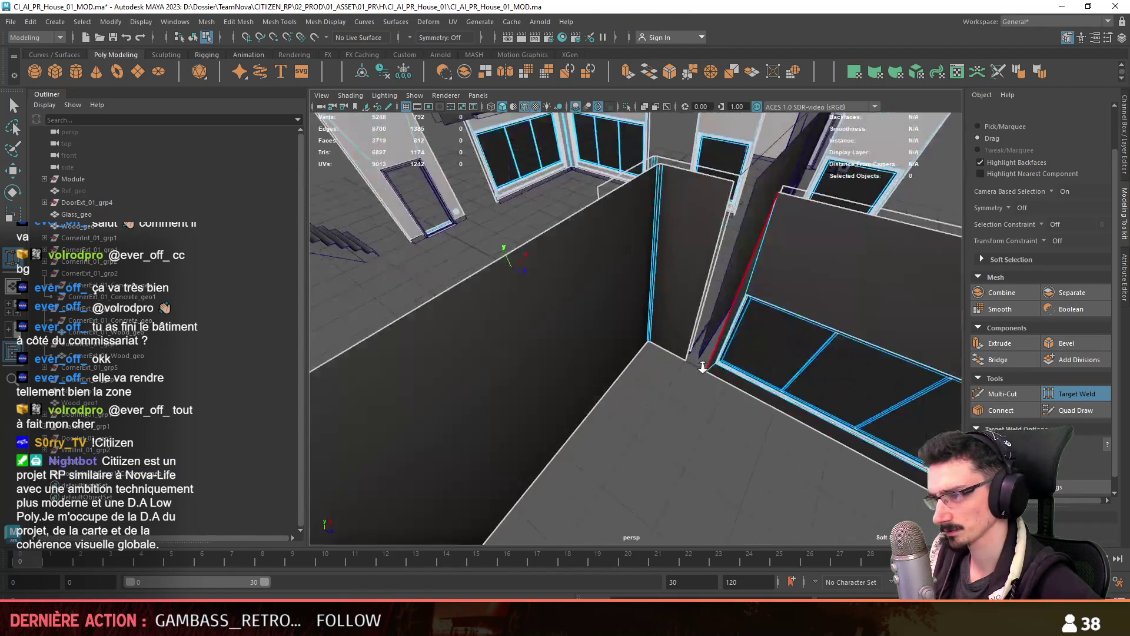
{"action": "scroll", "coordinate": [629, 384], "scroll_direction": "down", "scroll_amount": 10}
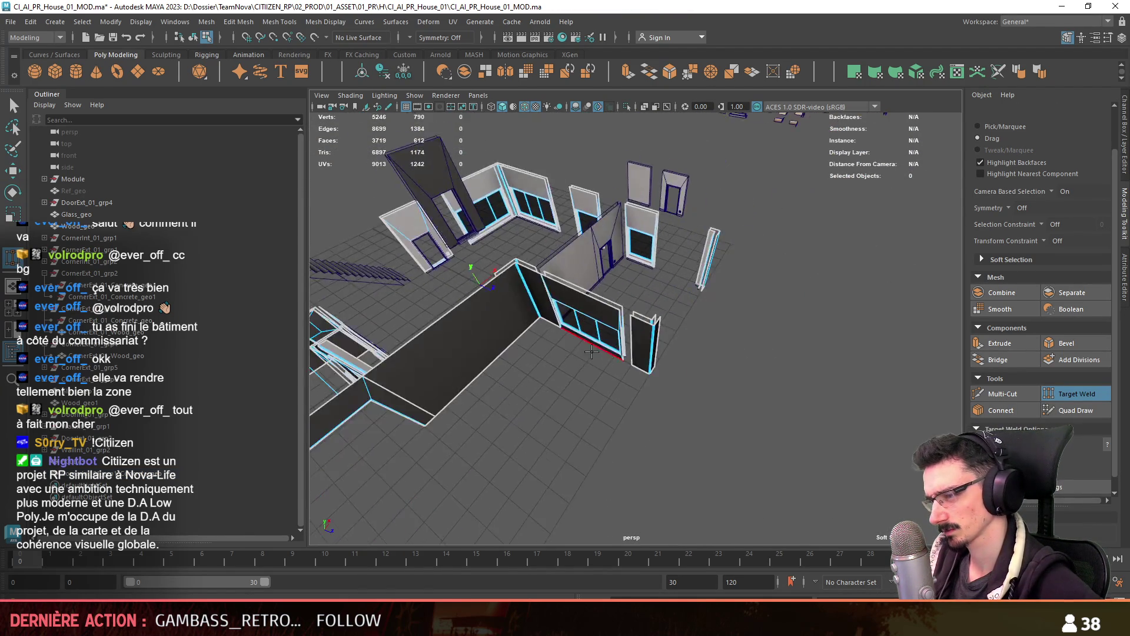
{"action": "scroll", "coordinate": [612, 373], "scroll_direction": "up", "scroll_amount": 8}
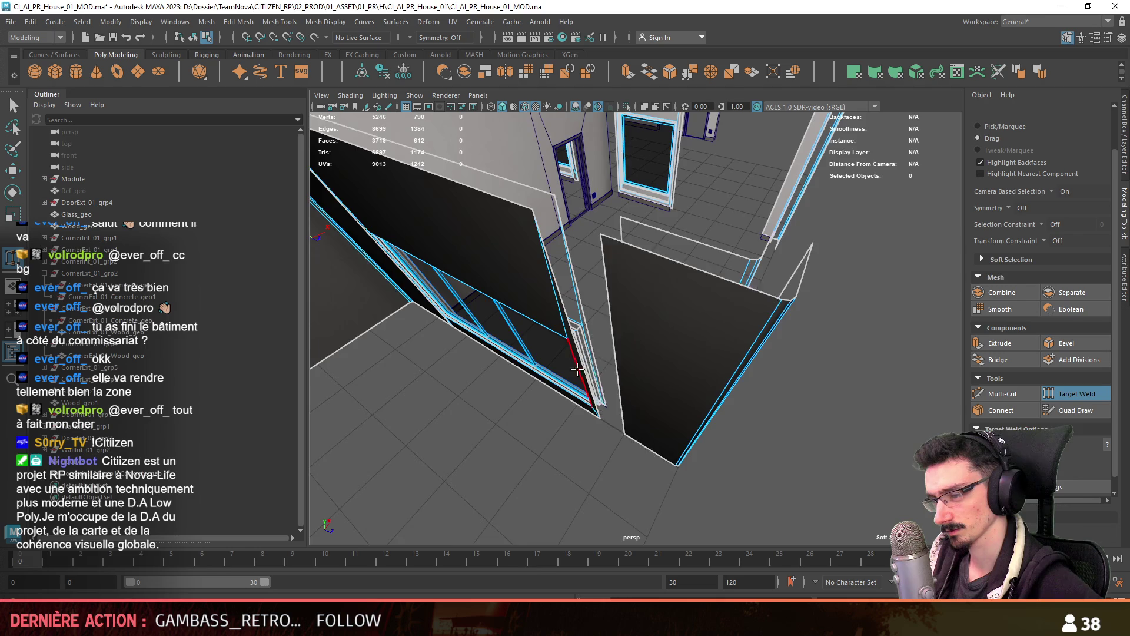
{"action": "left_click_drag", "start_coordinate": [582, 382], "coordinate": [742, 356], "text": "alt"}
{"action": "mouse_move", "coordinate": [699, 294]}
{"action": "left_mouse_down", "text": "alt"}
{"action": "mouse_move", "coordinate": [423, 335]}
{"action": "mouse_move", "coordinate": [495, 412]}
{"action": "mouse_move", "coordinate": [512, 454]}
{"action": "left_mouse_up", "text": "alt"}
{"action": "scroll", "coordinate": [551, 386], "scroll_direction": "down", "scroll_amount": 10}
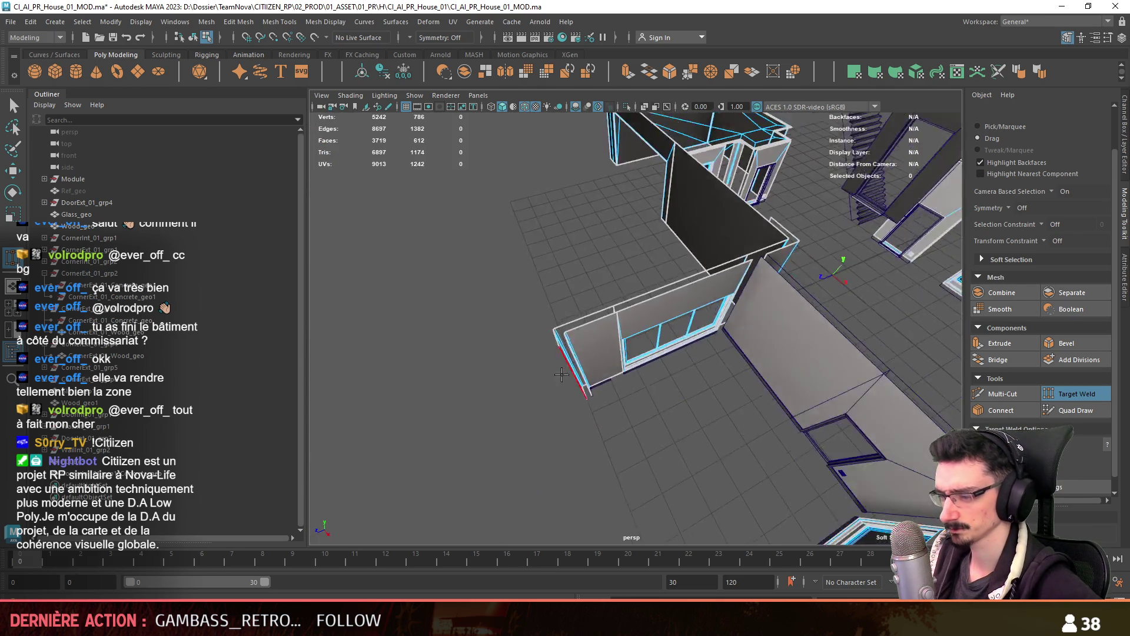
{"action": "left_click_drag", "start_coordinate": [676, 353], "coordinate": [751, 339], "text": "alt"}
{"action": "left_click_drag", "start_coordinate": [502, 373], "coordinate": [502, 374]}
{"action": "left_click_drag", "start_coordinate": [502, 375], "coordinate": [797, 404], "text": "alt"}
Weld the remaining three open corner edges closed and return to object mode
{"action": "left_click_drag", "start_coordinate": [421, 394], "coordinate": [420, 396]}
{"action": "mouse_move", "coordinate": [420, 396]}
{"action": "left_mouse_down", "text": "alt"}
{"action": "mouse_move", "coordinate": [629, 364]}
{"action": "mouse_move", "coordinate": [718, 371]}
{"action": "left_mouse_up", "text": "alt"}
{"action": "left_click", "coordinate": [550, 350]}
{"action": "left_click_drag", "start_coordinate": [550, 350], "coordinate": [644, 381], "text": "alt"}
{"action": "left_click", "coordinate": [544, 302]}
{"action": "mouse_move", "coordinate": [544, 301]}
{"action": "left_mouse_down", "text": "alt"}
{"action": "mouse_move", "coordinate": [753, 379]}
{"action": "mouse_move", "coordinate": [718, 382]}
{"action": "mouse_move", "coordinate": [727, 371]}
{"action": "mouse_move", "coordinate": [707, 388]}
{"action": "mouse_move", "coordinate": [727, 409]}
{"action": "mouse_move", "coordinate": [793, 334]}
{"action": "mouse_move", "coordinate": [643, 361]}
{"action": "mouse_move", "coordinate": [580, 267]}
{"action": "left_mouse_up", "text": "alt"}
{"action": "key", "text": "F8"}
{"action": "key", "text": "w"}
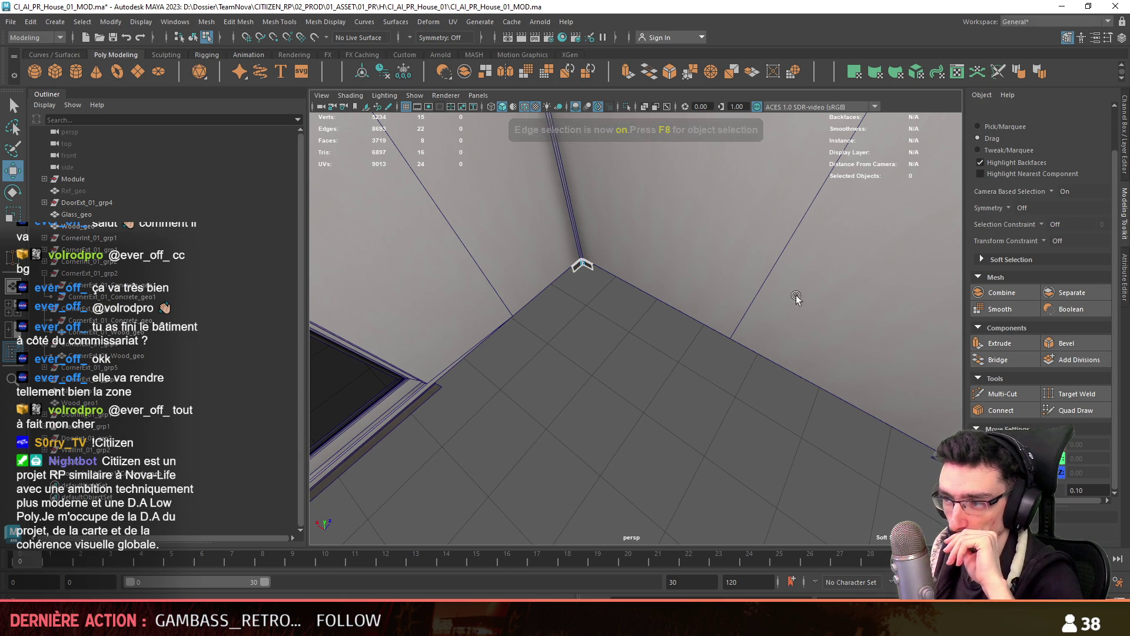
Select the small wooden corner trim piece at the room corner
{"action": "mouse_move", "coordinate": [510, 407]}
{"action": "left_mouse_down", "text": "alt"}
{"action": "mouse_move", "coordinate": [648, 381]}
{"action": "mouse_move", "coordinate": [537, 308]}
{"action": "mouse_move", "coordinate": [585, 336]}
{"action": "left_mouse_up", "text": "alt"}
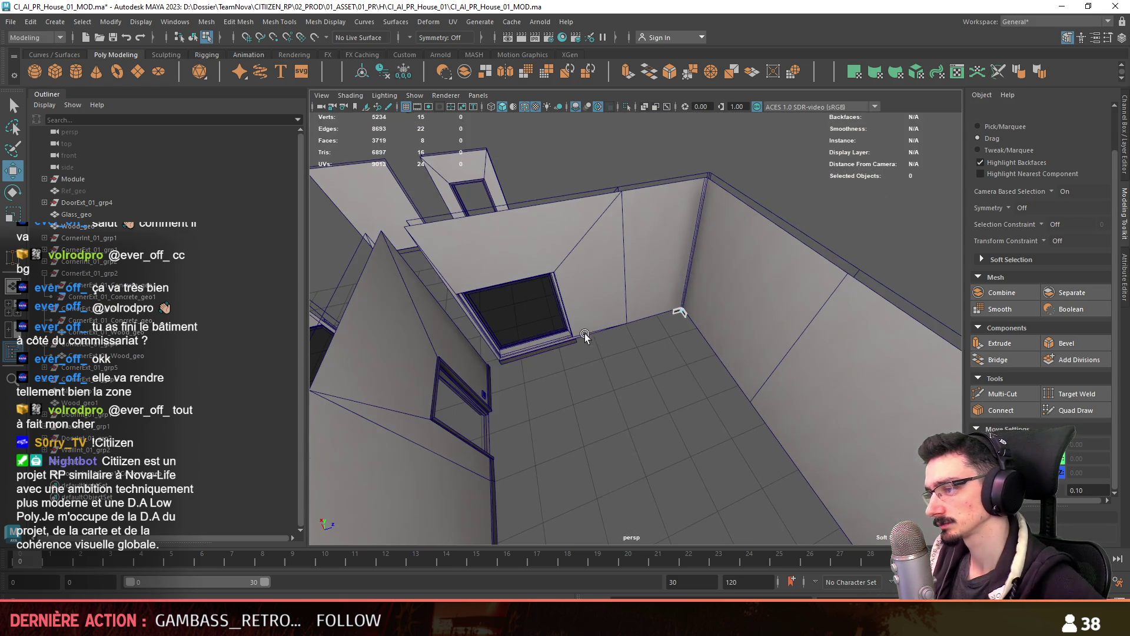
{"action": "left_click", "coordinate": [611, 283]}
{"action": "key", "text": "F8"}
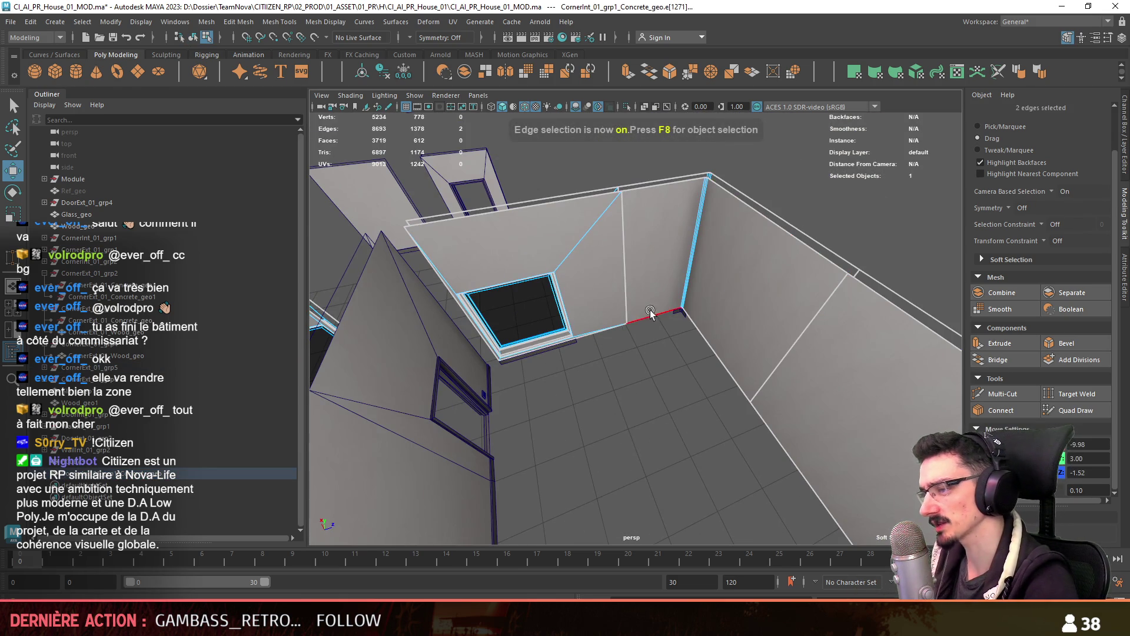
{"action": "key", "text": "F8"}
{"action": "scroll", "coordinate": [648, 378], "scroll_direction": "up", "scroll_amount": 5}
{"action": "left_click_drag", "start_coordinate": [648, 378], "coordinate": [728, 305], "text": "alt"}
{"action": "left_click", "coordinate": [761, 285]}
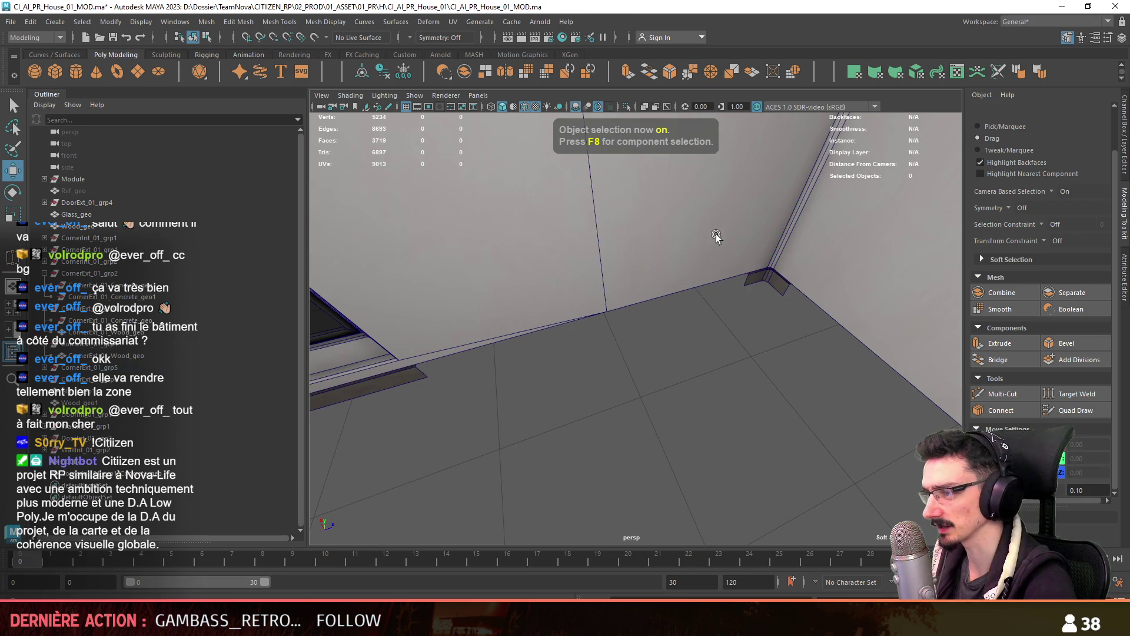
{"action": "mouse_move", "coordinate": [792, 328]}
{"action": "left_mouse_down", "text": "alt"}
{"action": "mouse_move", "coordinate": [724, 333]}
{"action": "mouse_move", "coordinate": [707, 312]}
{"action": "mouse_move", "coordinate": [732, 332]}
{"action": "mouse_move", "coordinate": [643, 308]}
{"action": "mouse_move", "coordinate": [567, 336]}
{"action": "left_mouse_up", "text": "alt"}
Select CornerExt_01_Wood_geo, then Wood_geo and another corner wood trim
{"action": "key", "text": "F10"}
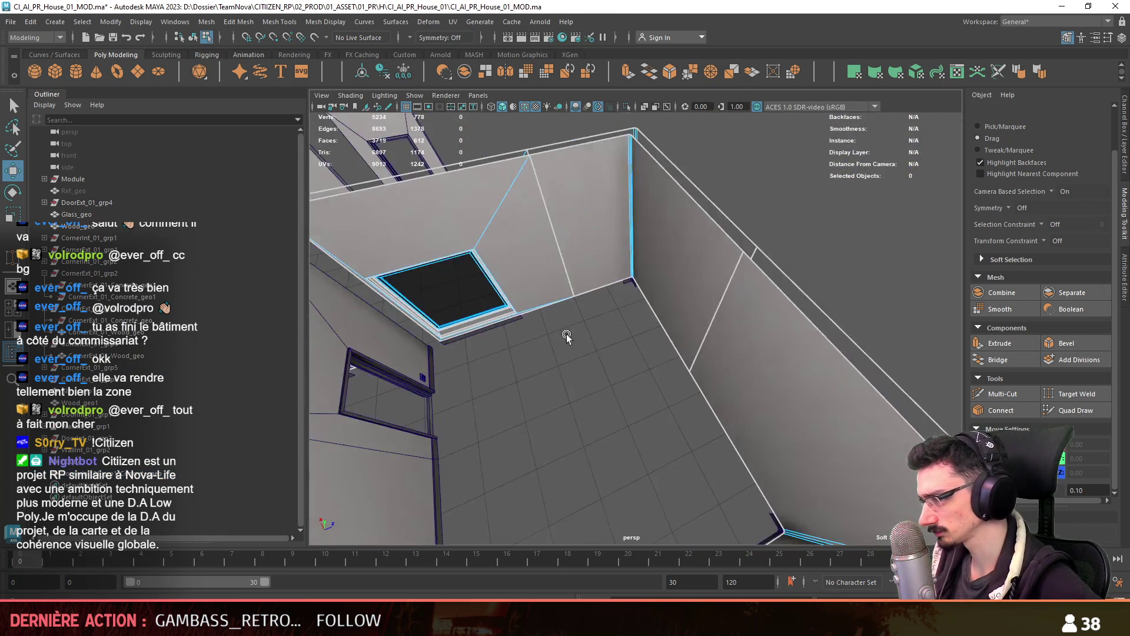
{"action": "scroll", "coordinate": [567, 335], "scroll_direction": "up", "scroll_amount": 3}
{"action": "key", "text": "F8"}
{"action": "left_click", "coordinate": [447, 301]}
{"action": "mouse_move", "coordinate": [419, 315]}
{"action": "left_mouse_down", "text": "alt"}
{"action": "mouse_move", "coordinate": [699, 353]}
{"action": "mouse_move", "coordinate": [677, 329]}
{"action": "mouse_move", "coordinate": [843, 284]}
{"action": "left_mouse_up", "text": "alt"}
{"action": "left_click", "coordinate": [86, 215]}
{"action": "left_click", "coordinate": [87, 229]}
{"action": "left_click", "coordinate": [860, 251], "text": "shift"}
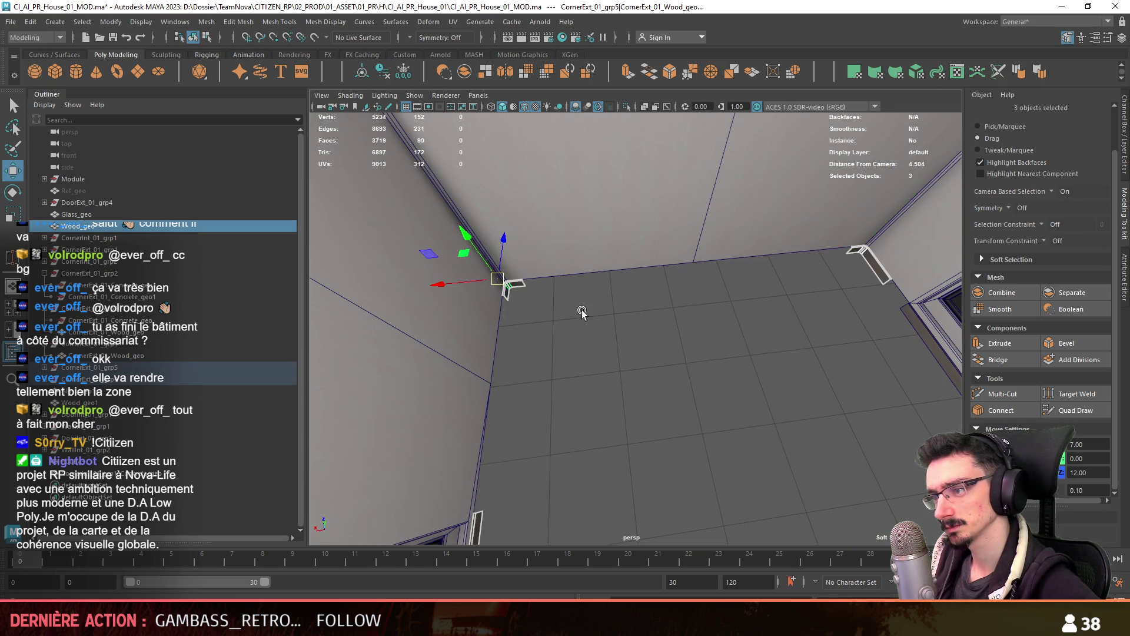
Add the Wood_geo1 corner trim, baseboard and door frame, then combine the six wood trims
{"action": "left_click_drag", "start_coordinate": [582, 312], "coordinate": [718, 341], "text": "alt"}
{"action": "left_click", "coordinate": [836, 359], "text": "shift"}
{"action": "mouse_move", "coordinate": [835, 359]}
{"action": "left_mouse_down", "text": "alt"}
{"action": "mouse_move", "coordinate": [618, 360]}
{"action": "mouse_move", "coordinate": [513, 336]}
{"action": "mouse_move", "coordinate": [643, 335]}
{"action": "mouse_move", "coordinate": [584, 329]}
{"action": "left_mouse_up", "text": "alt"}
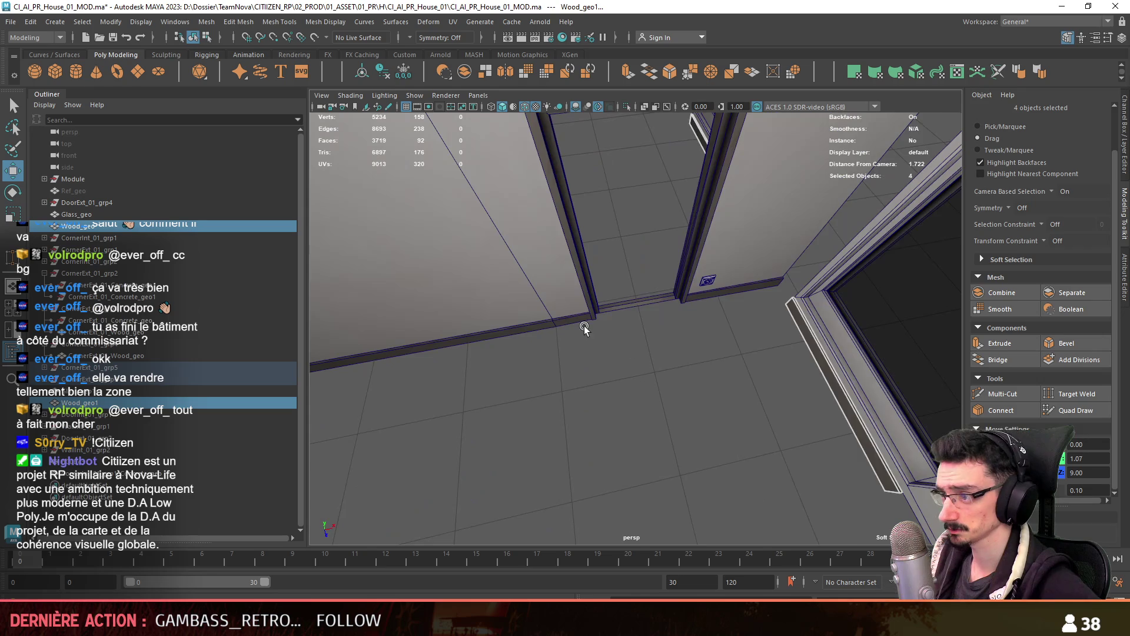
{"action": "left_click", "coordinate": [585, 328], "text": "shift"}
{"action": "left_click", "coordinate": [518, 323], "text": "shift"}
{"action": "scroll", "coordinate": [696, 294], "scroll_direction": "down", "scroll_amount": 5}
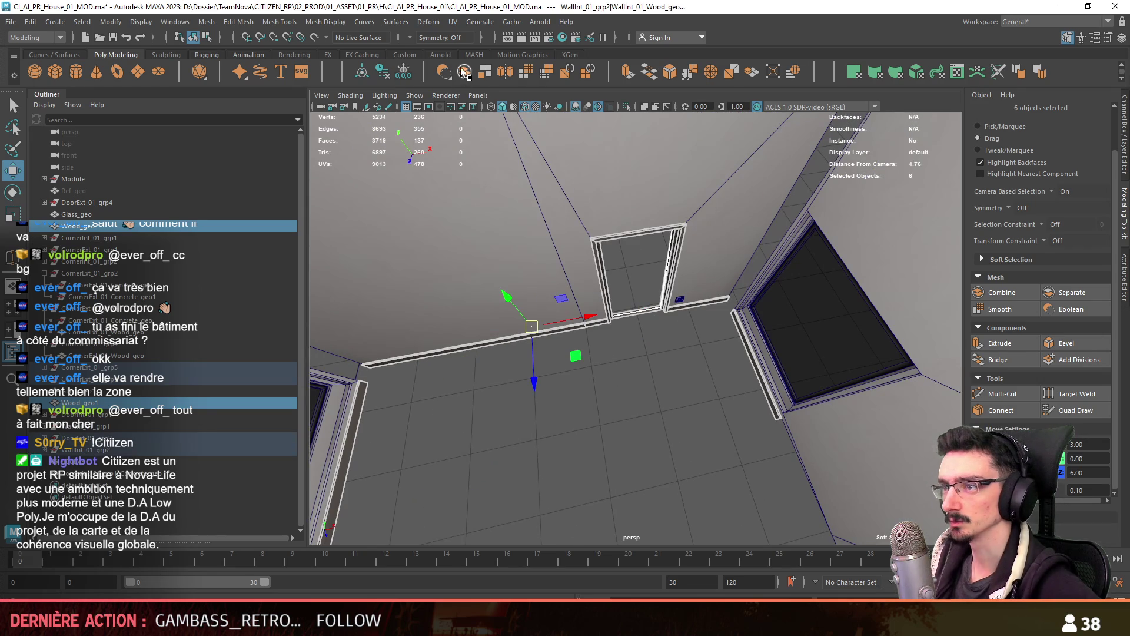
{"action": "left_click", "coordinate": [141, 460]}
{"action": "key", "text": "f"}
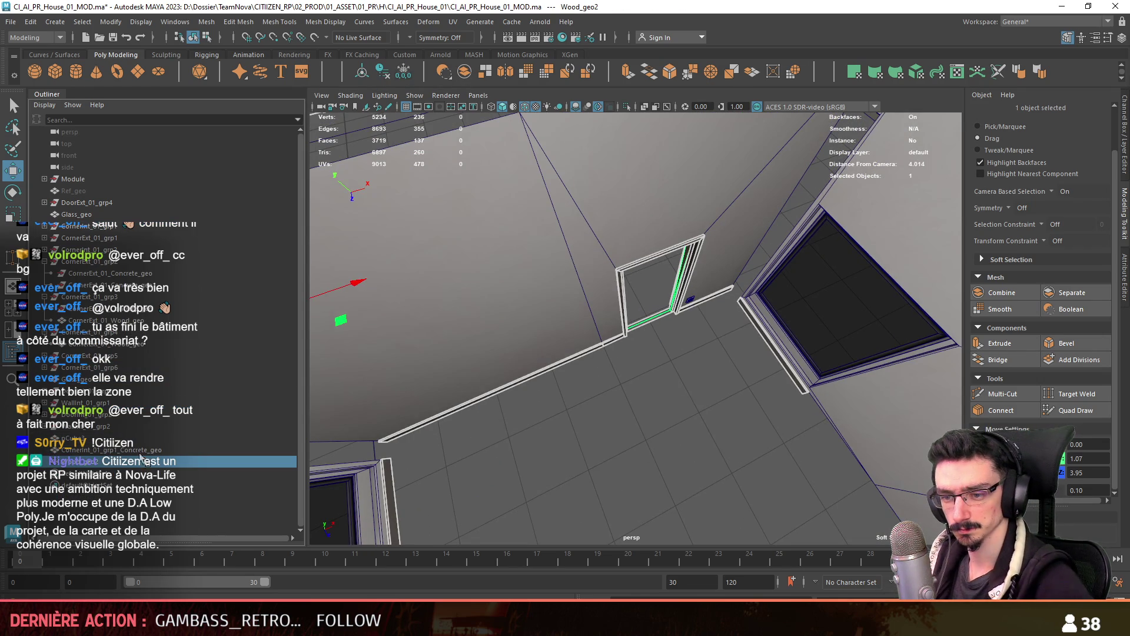
Select the combined Wood_geo trim in the Outliner, then pick the door-frame trim in edge mode
{"action": "left_click", "coordinate": [100, 449]}
{"action": "left_click", "coordinate": [51, 461]}
{"action": "key", "text": "f"}
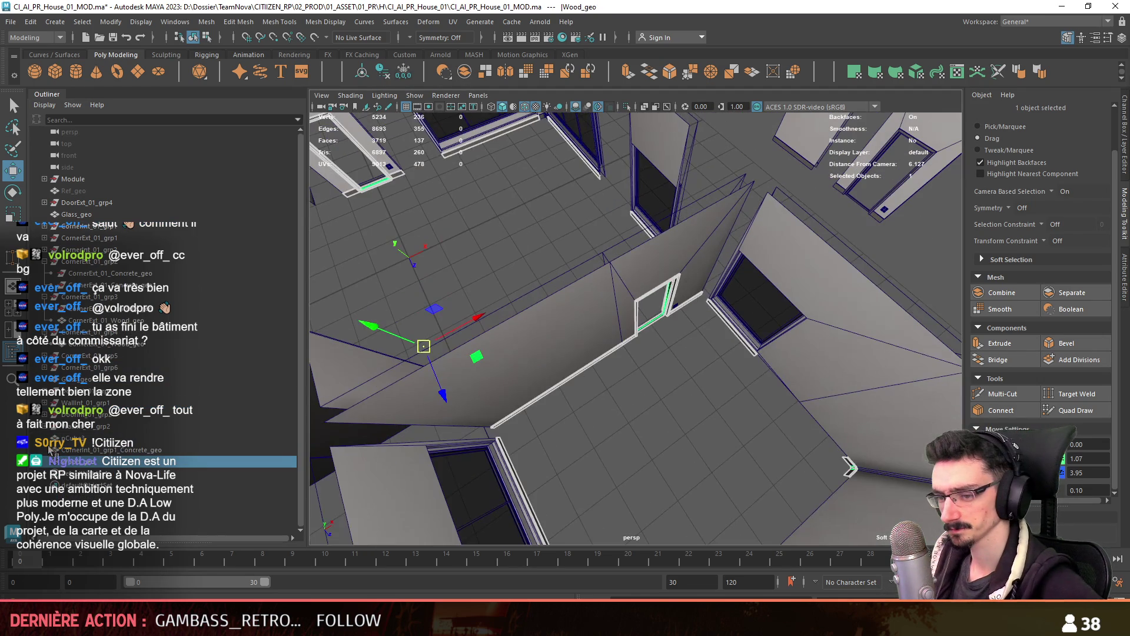
{"action": "double_click", "coordinate": [128, 450]}
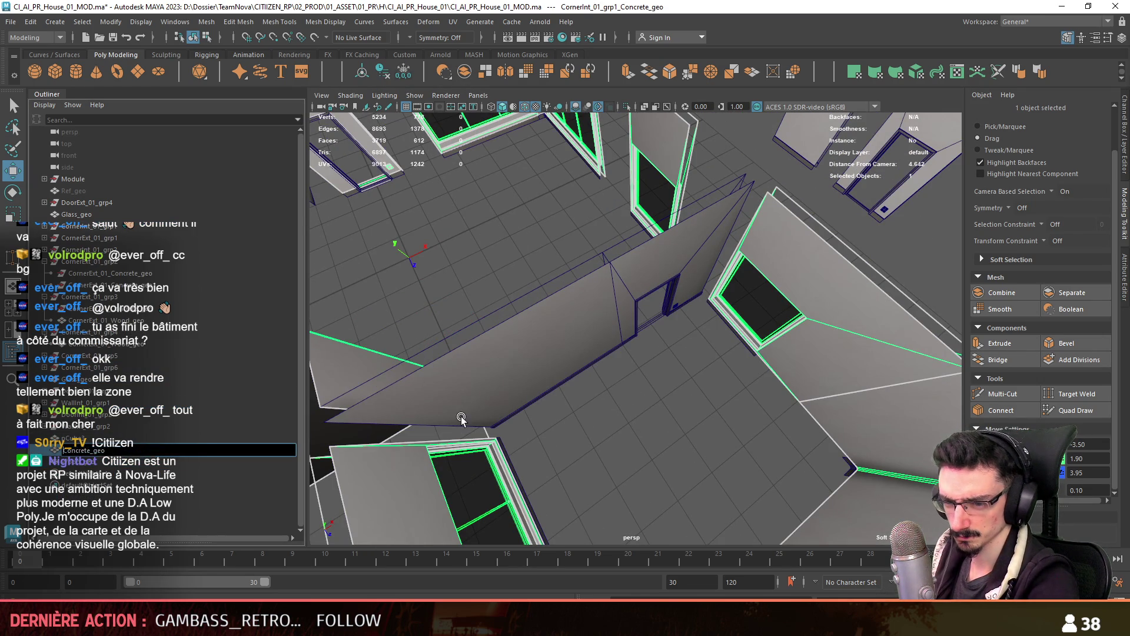
{"action": "left_click", "coordinate": [461, 418]}
{"action": "scroll", "coordinate": [460, 418], "scroll_direction": "down", "scroll_amount": 5}
{"action": "scroll", "coordinate": [631, 396], "scroll_direction": "up", "scroll_amount": 10}
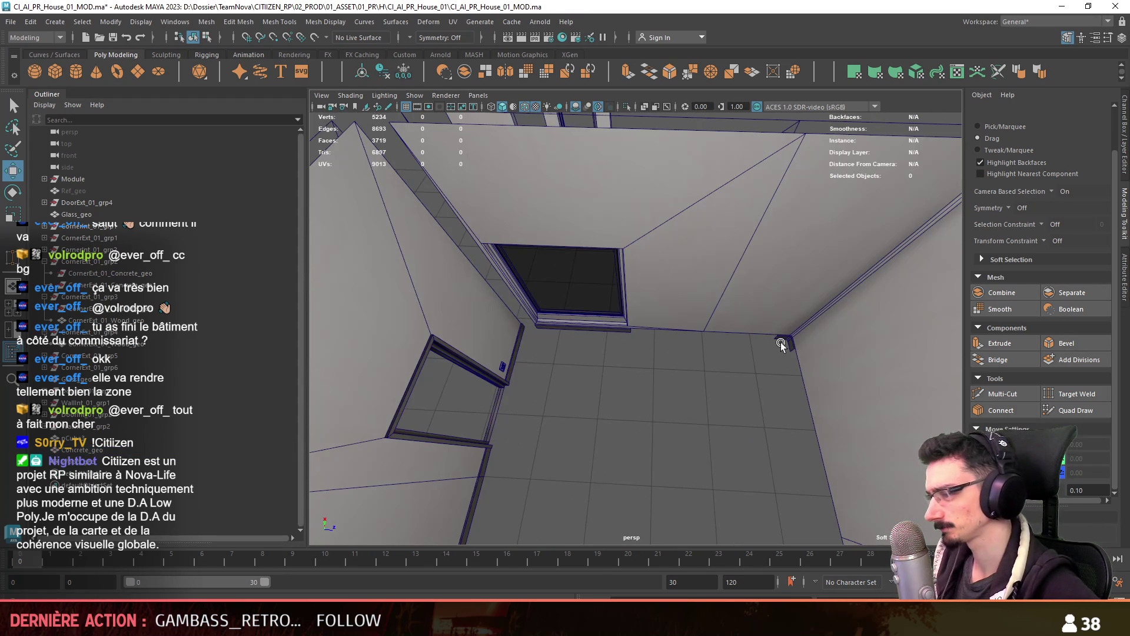
{"action": "left_click", "coordinate": [781, 344]}
{"action": "key", "text": "F10"}
{"action": "mouse_move", "coordinate": [727, 404]}
{"action": "left_mouse_down", "text": "alt"}
{"action": "mouse_move", "coordinate": [667, 447]}
{"action": "mouse_move", "coordinate": [1058, 422]}
{"action": "left_mouse_up", "text": "alt"}
{"action": "scroll", "coordinate": [675, 434], "scroll_direction": "up", "scroll_amount": 5}
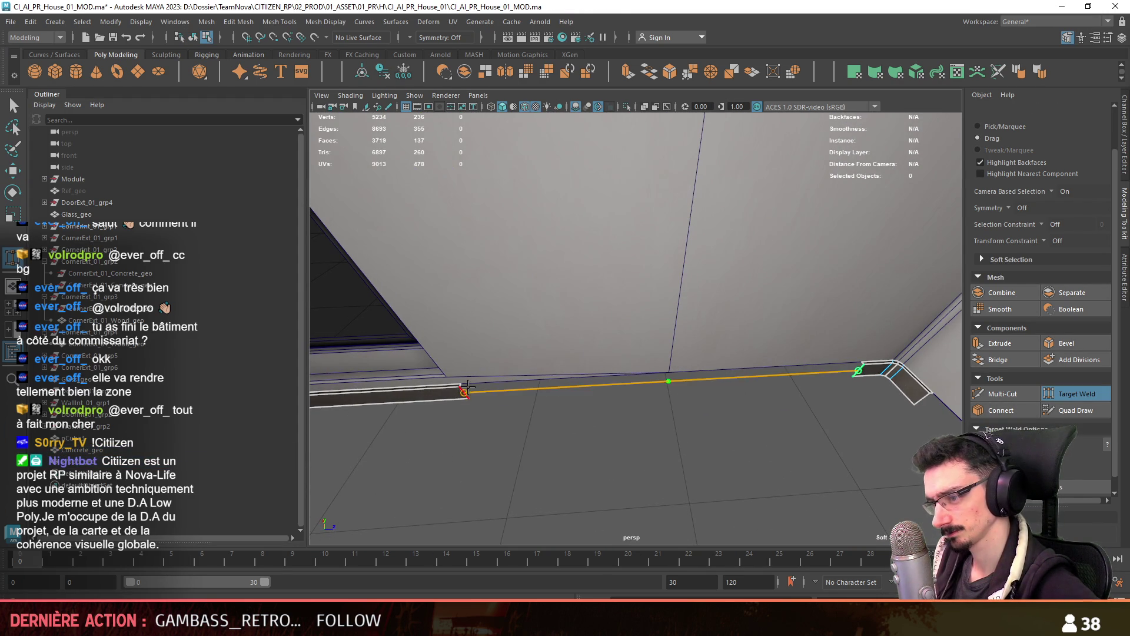
Weld the loose skirting vertices onto the corner vertices at the first room corner
{"action": "key", "text": "F9"}
{"action": "left_click_drag", "start_coordinate": [468, 386], "coordinate": [461, 383]}
{"action": "mouse_move", "coordinate": [461, 383]}
{"action": "left_mouse_down", "text": "alt"}
{"action": "mouse_move", "coordinate": [505, 396]}
{"action": "mouse_move", "coordinate": [591, 346]}
{"action": "mouse_move", "coordinate": [669, 336]}
{"action": "mouse_move", "coordinate": [560, 368]}
{"action": "left_mouse_up", "text": "alt"}
{"action": "right_click_drag", "start_coordinate": [560, 368], "coordinate": [769, 270], "text": "alt"}
{"action": "mouse_move", "coordinate": [556, 299]}
{"action": "right_mouse_down", "text": "alt"}
{"action": "mouse_move", "coordinate": [833, 335]}
{"action": "mouse_move", "coordinate": [767, 370]}
{"action": "mouse_move", "coordinate": [777, 355]}
{"action": "mouse_move", "coordinate": [661, 335]}
{"action": "right_mouse_up", "text": "alt"}
{"action": "middle_click_drag", "start_coordinate": [661, 336], "coordinate": [748, 316], "text": "alt"}
{"action": "mouse_move", "coordinate": [748, 316]}
{"action": "left_mouse_down", "text": "alt"}
{"action": "mouse_move", "coordinate": [696, 310]}
{"action": "mouse_move", "coordinate": [581, 333]}
{"action": "mouse_move", "coordinate": [650, 291]}
{"action": "left_mouse_up", "text": "alt"}
{"action": "scroll", "coordinate": [650, 291], "scroll_direction": "down", "scroll_amount": 3}
Weld the long skirting edge onto its left end, then start welding at the window corner
{"action": "key", "text": "F10"}
{"action": "left_click_drag", "start_coordinate": [743, 402], "coordinate": [734, 369], "text": "alt"}
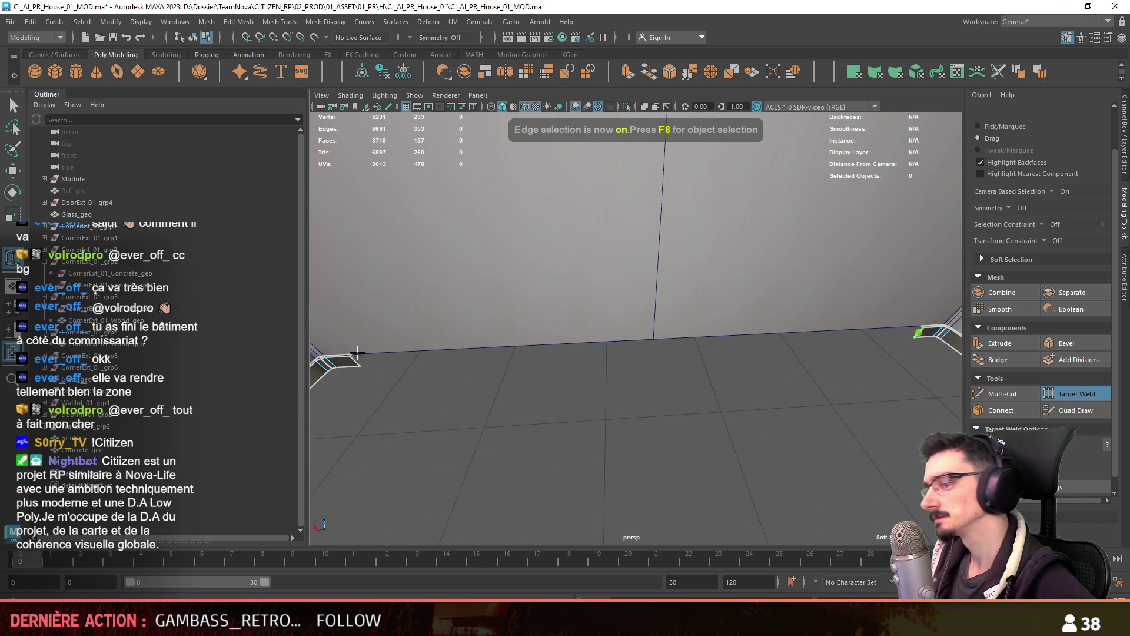
{"action": "left_click_drag", "start_coordinate": [355, 362], "coordinate": [354, 360]}
{"action": "key", "text": "F9"}
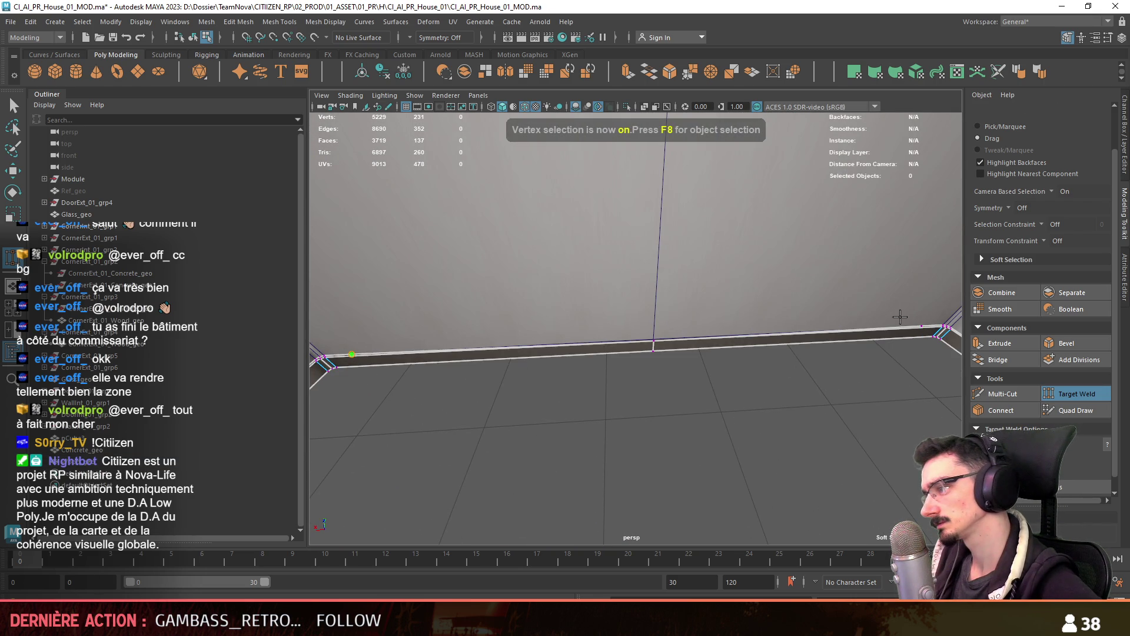
{"action": "key", "text": "w"}
{"action": "scroll", "coordinate": [674, 408], "scroll_direction": "down", "scroll_amount": 3}
{"action": "key", "text": "F10"}
{"action": "mouse_move", "coordinate": [673, 409]}
{"action": "left_mouse_down", "text": "alt"}
{"action": "mouse_move", "coordinate": [623, 353]}
{"action": "mouse_move", "coordinate": [964, 372]}
{"action": "mouse_move", "coordinate": [706, 366]}
{"action": "left_mouse_up", "text": "alt"}
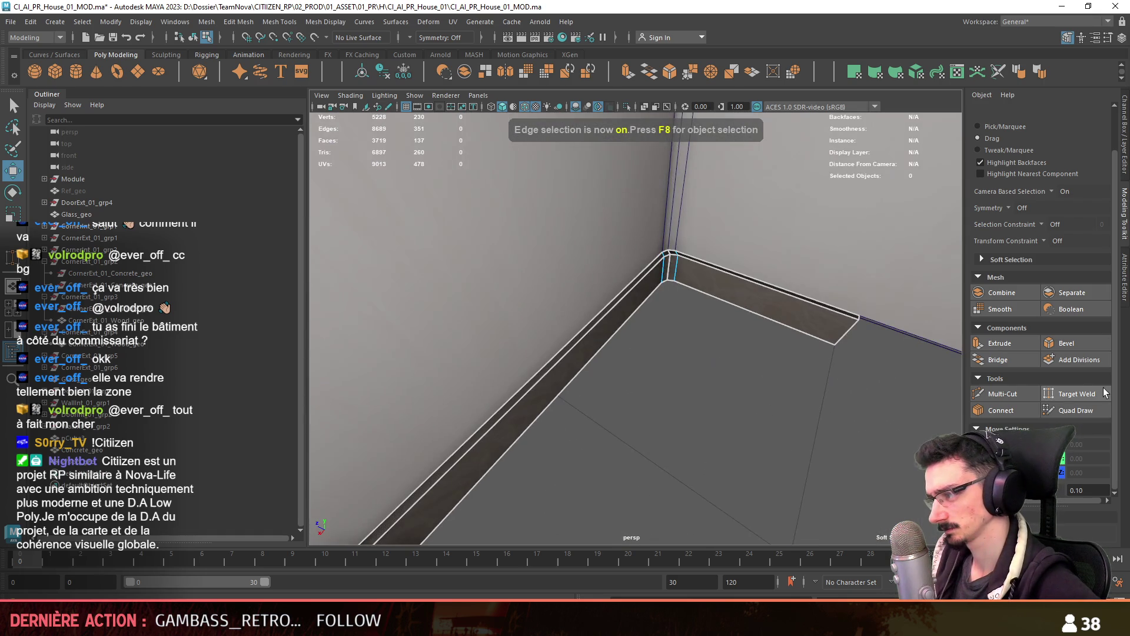
{"action": "left_click", "coordinate": [1083, 393]}
{"action": "scroll", "coordinate": [842, 416], "scroll_direction": "up", "scroll_amount": 2}
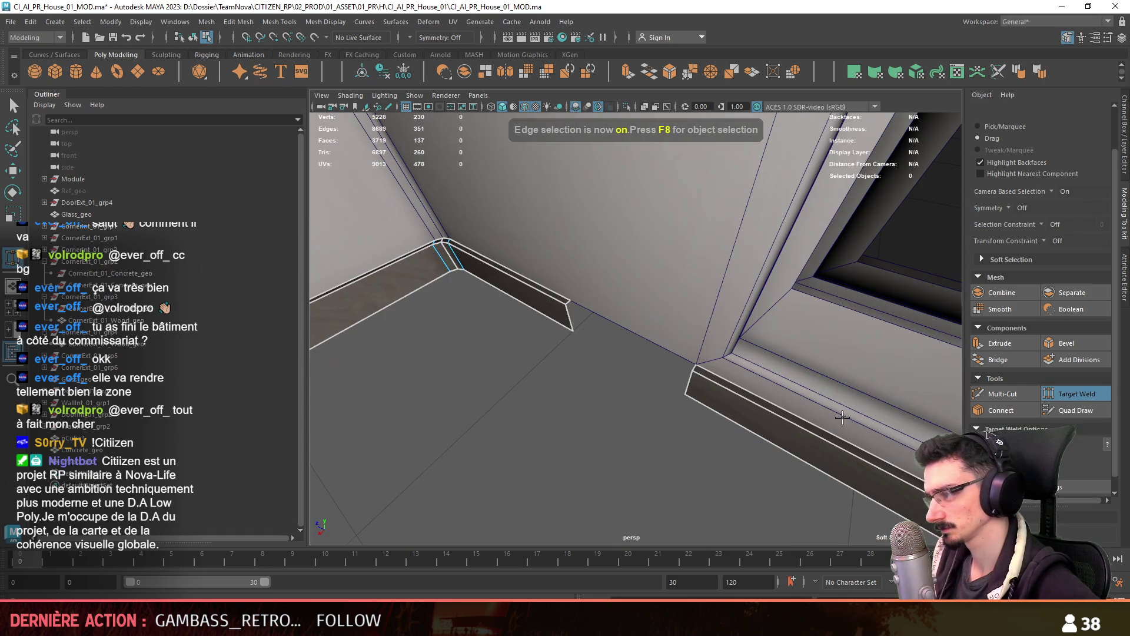
{"action": "mouse_move", "coordinate": [623, 411]}
{"action": "left_mouse_down", "text": "alt"}
{"action": "mouse_move", "coordinate": [621, 355]}
{"action": "mouse_move", "coordinate": [675, 375]}
{"action": "left_mouse_up", "text": "alt"}
{"action": "scroll", "coordinate": [612, 331], "scroll_direction": "down", "scroll_amount": 10}
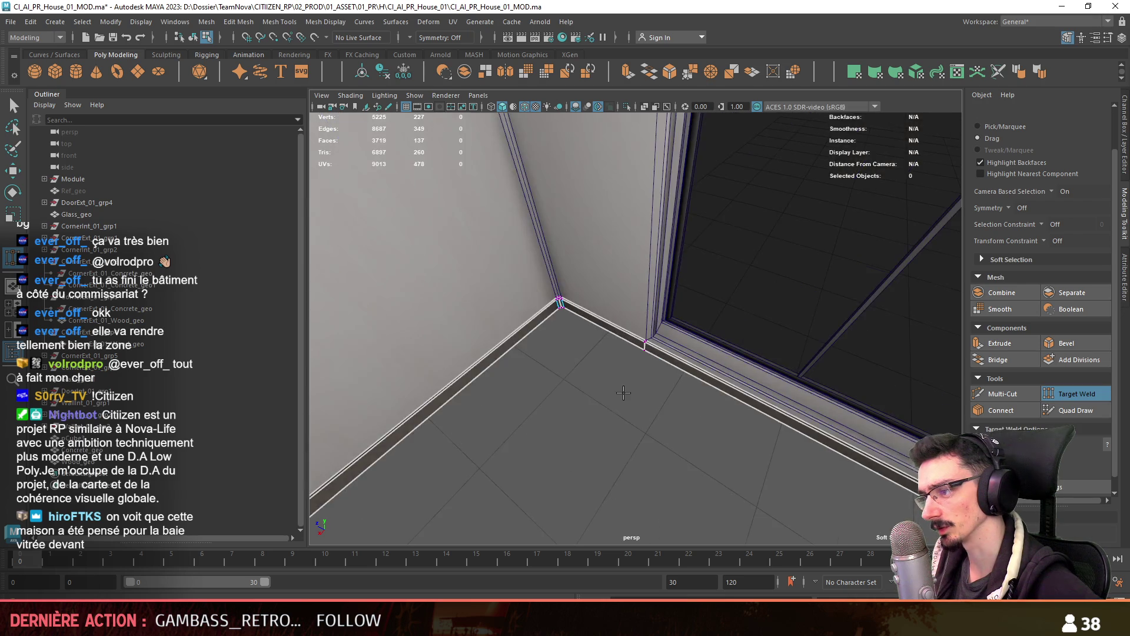
Switch to the top orthographic view and clear the current vertex selection
{"action": "key", "text": "w"}
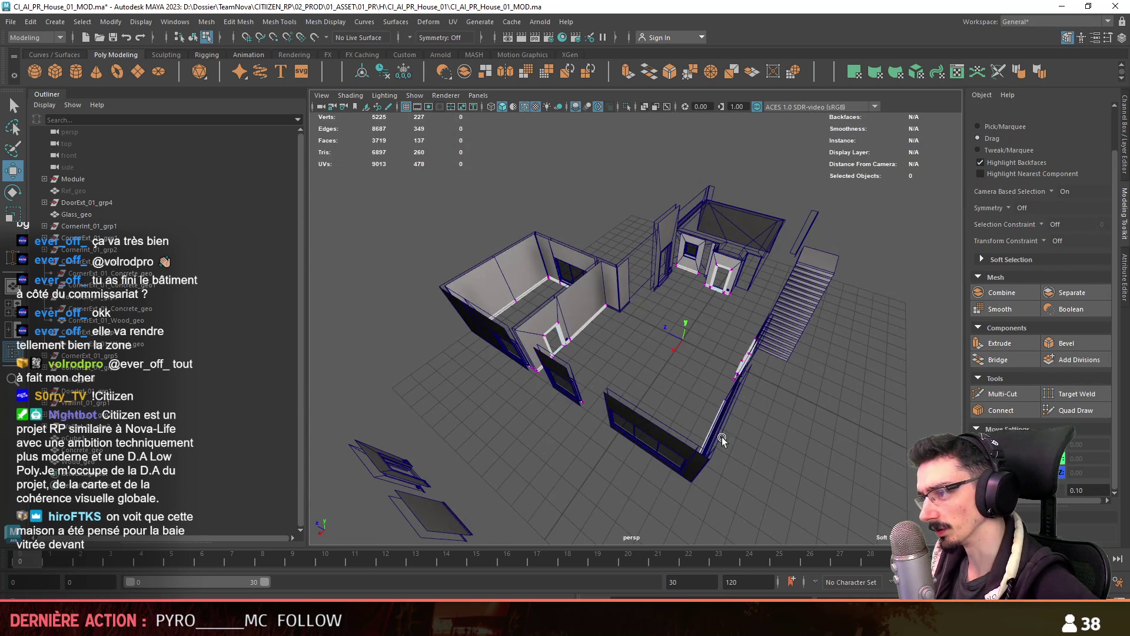
{"action": "scroll", "coordinate": [721, 437], "scroll_direction": "up", "scroll_amount": 10}
{"action": "mouse_move", "coordinate": [703, 376]}
{"action": "left_mouse_down", "text": "alt"}
{"action": "mouse_move", "coordinate": [696, 338]}
{"action": "mouse_move", "coordinate": [628, 337]}
{"action": "mouse_move", "coordinate": [701, 341]}
{"action": "mouse_move", "coordinate": [657, 321]}
{"action": "left_mouse_up", "text": "alt"}
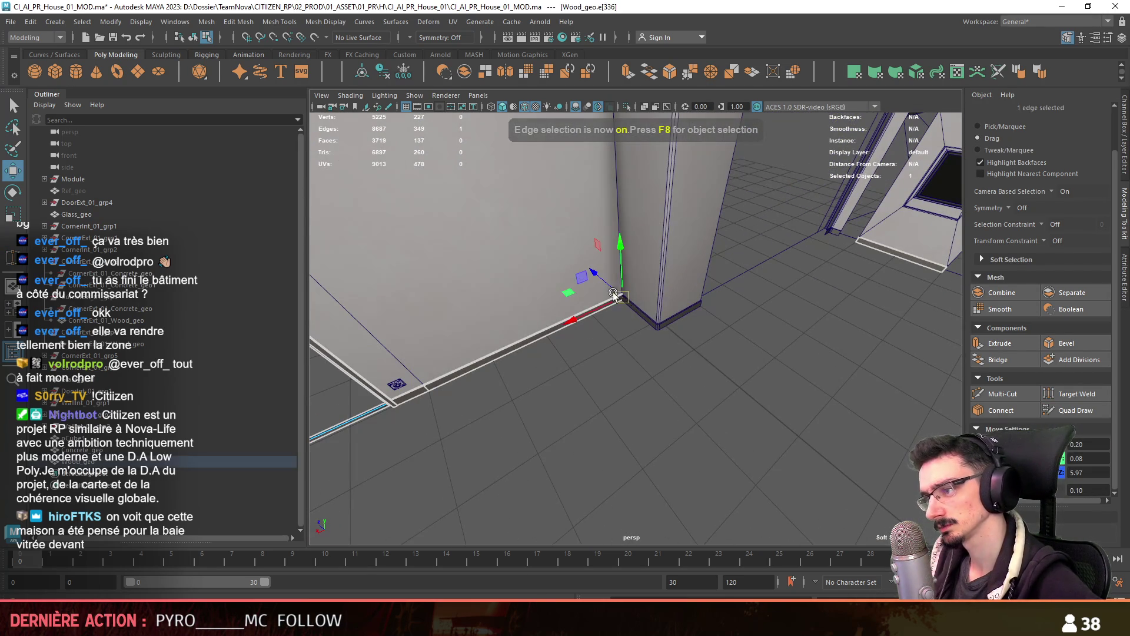
{"action": "key", "text": "space"}
{"action": "key", "text": "space"}
{"action": "left_click", "coordinate": [759, 274]}
{"action": "scroll", "coordinate": [979, 148], "scroll_direction": "up", "scroll_amount": 2}
{"action": "left_click", "coordinate": [984, 165]}
{"action": "scroll", "coordinate": [1117, 471], "scroll_direction": "down", "scroll_amount": 2}
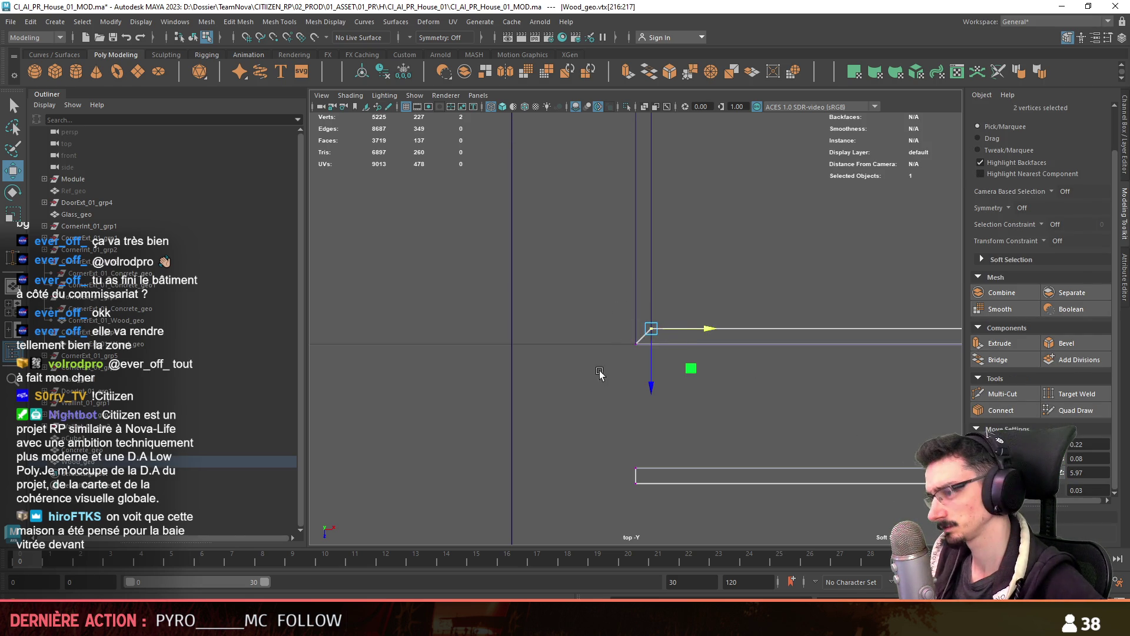
Box-select the two baseboard end vertices in the top view
{"action": "key", "text": "F8"}
{"action": "key", "text": "F8"}
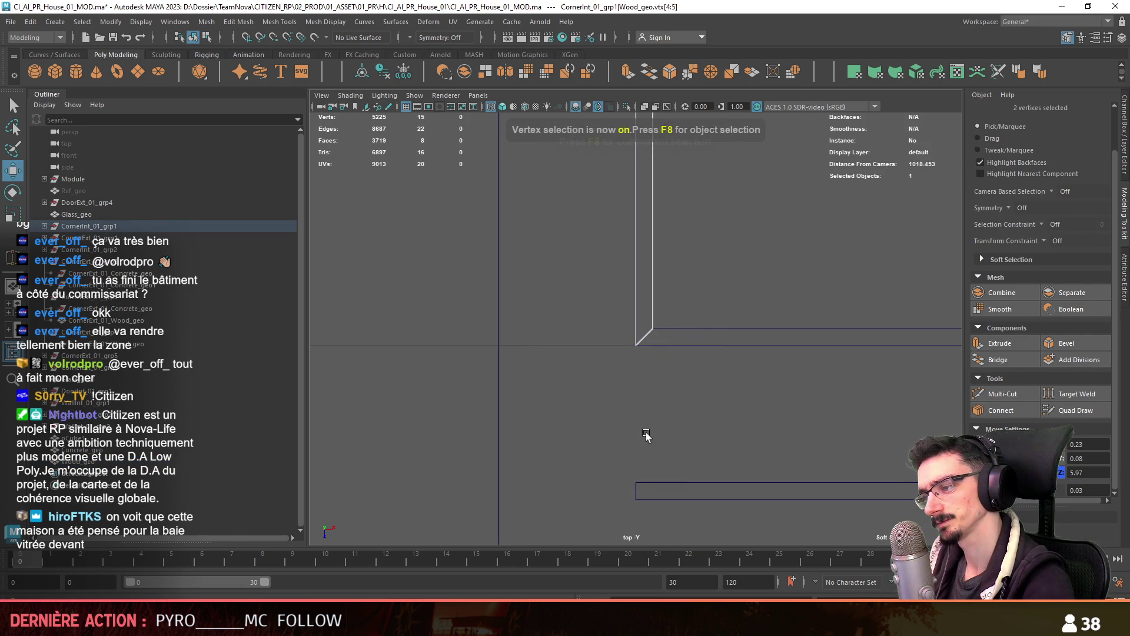
{"action": "key", "text": "F8"}
{"action": "key", "text": "f"}
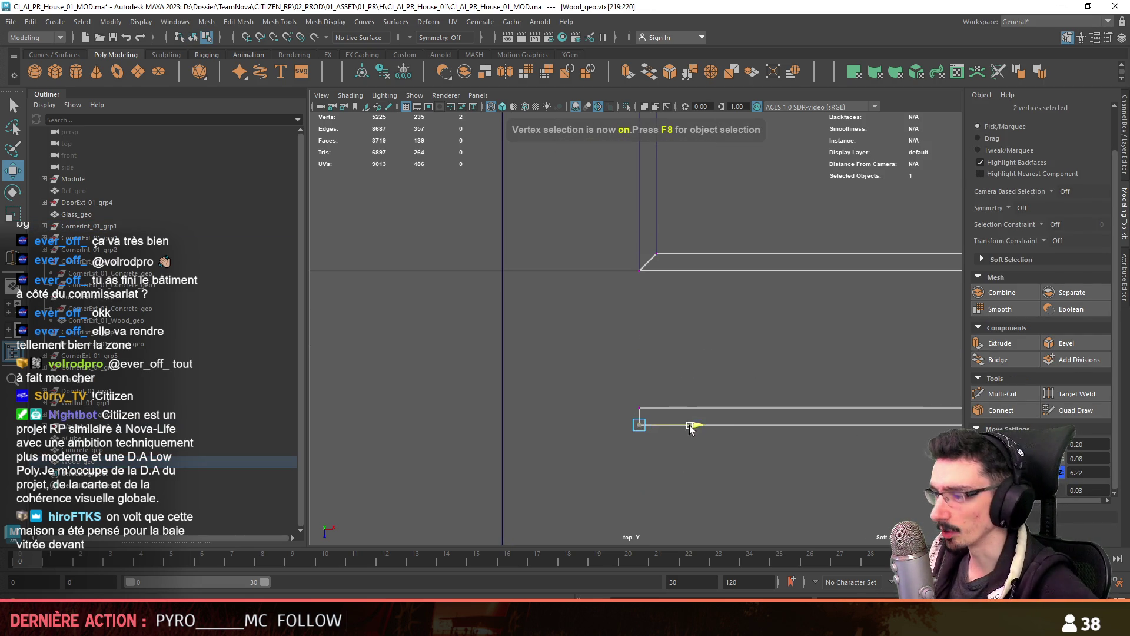
{"action": "key", "text": "F8"}
{"action": "left_click", "coordinate": [531, 349]}
{"action": "scroll", "coordinate": [593, 410], "scroll_direction": "up", "scroll_amount": 3}
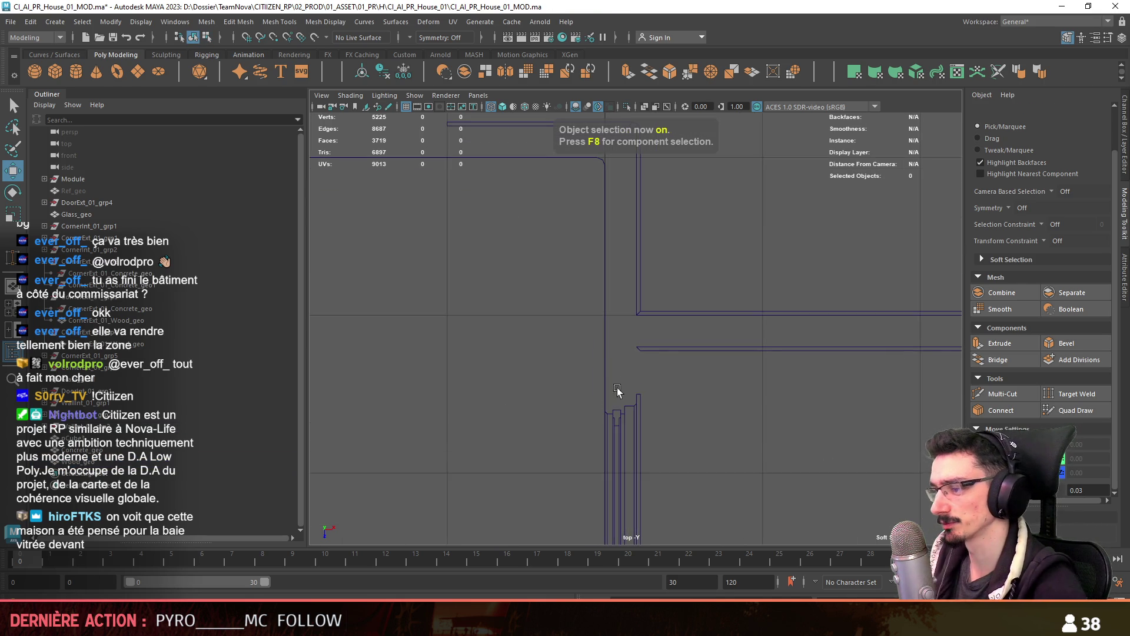
{"action": "key", "text": "F8"}
{"action": "left_click_drag", "start_coordinate": [661, 398], "coordinate": [641, 419]}
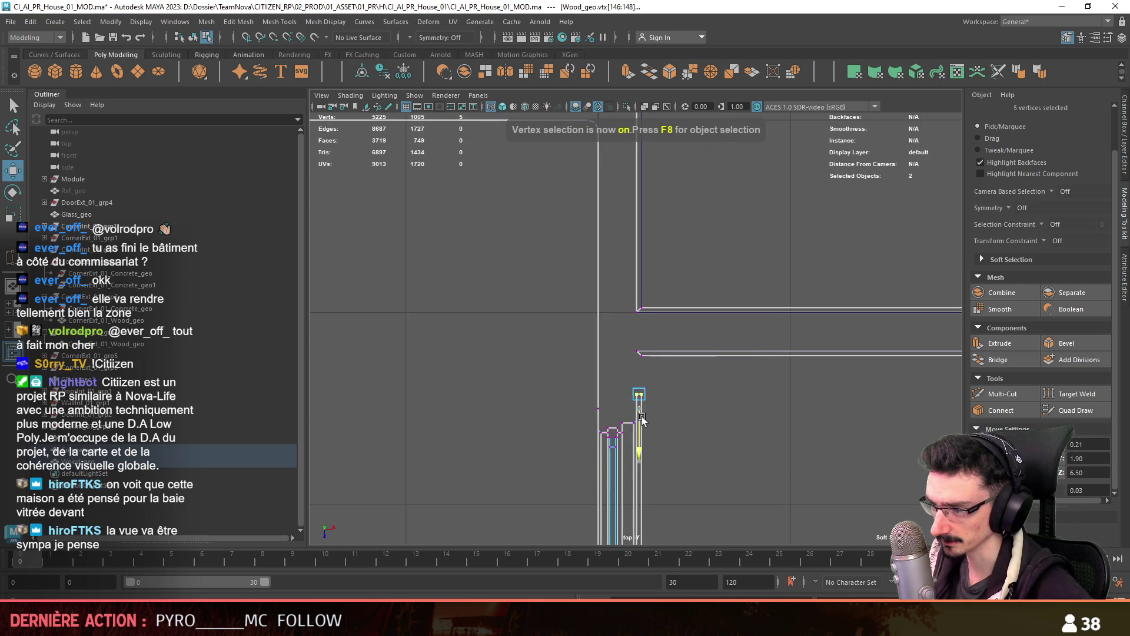
{"action": "scroll", "coordinate": [665, 342], "scroll_direction": "up", "scroll_amount": 2}
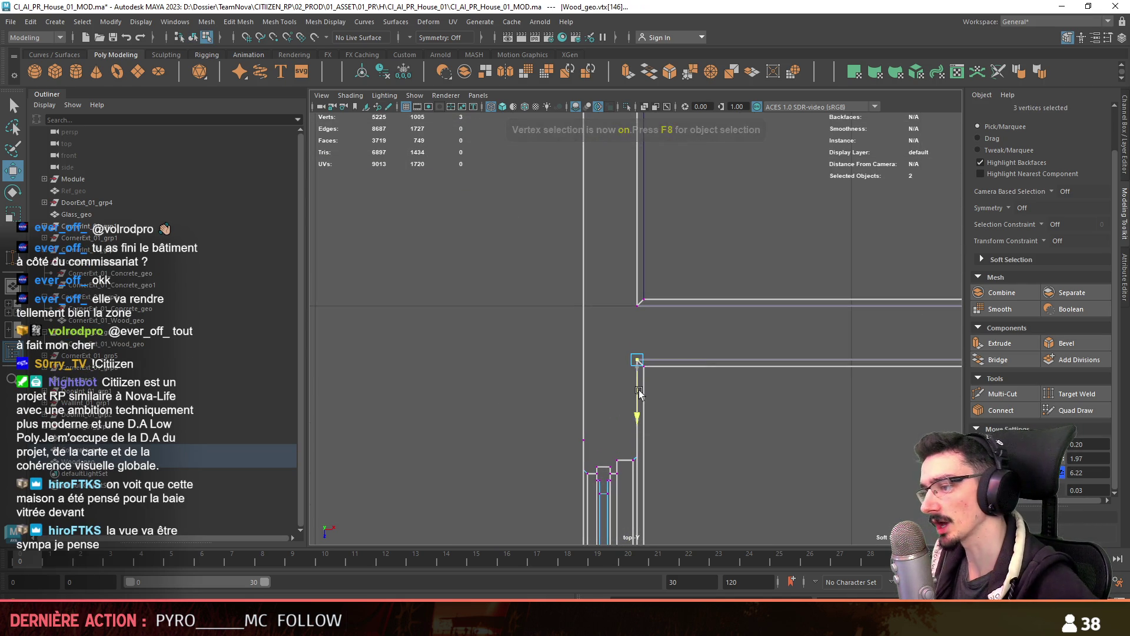
{"action": "key", "text": "F8"}
Select the concrete wall and box-select its two end vertices in the top view
{"action": "left_click_drag", "start_coordinate": [653, 298], "coordinate": [733, 234]}
{"action": "mouse_move", "coordinate": [692, 316]}
{"action": "left_mouse_down", "text": "alt"}
{"action": "mouse_move", "coordinate": [857, 333]}
{"action": "mouse_move", "coordinate": [677, 301]}
{"action": "left_mouse_up", "text": "alt"}
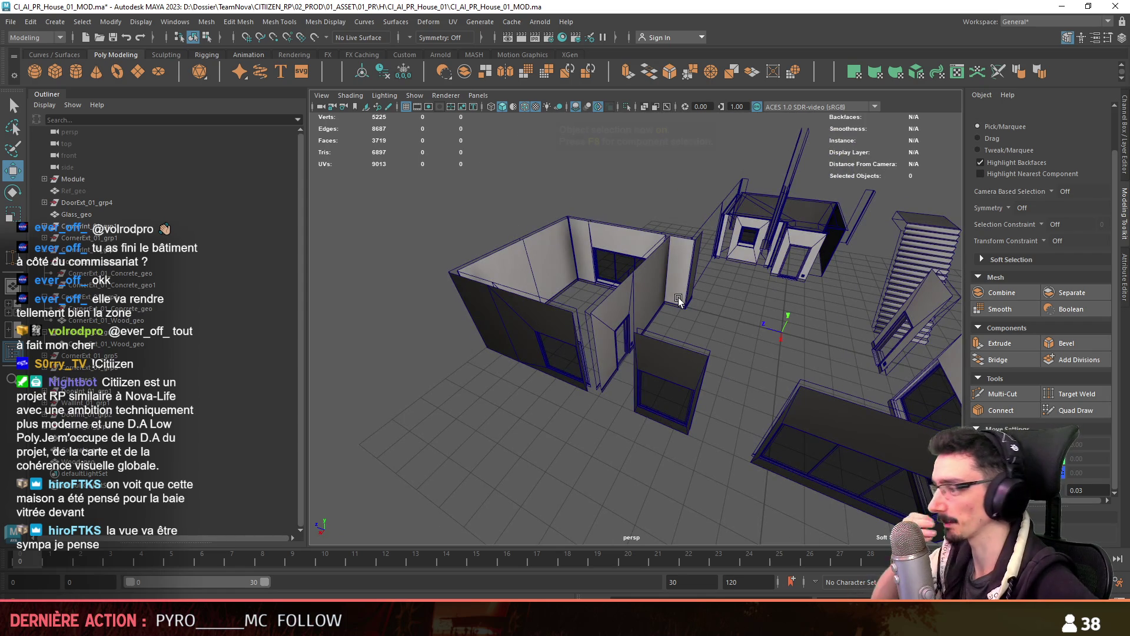
{"action": "left_click", "coordinate": [662, 301]}
{"action": "key", "text": "f"}
{"action": "key", "text": "space"}
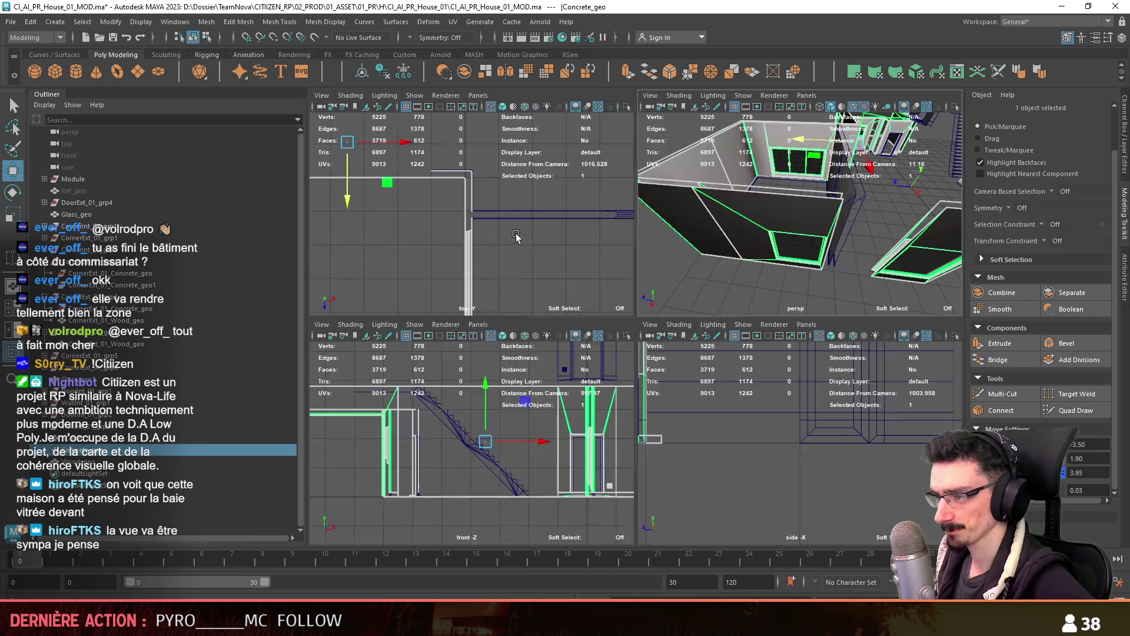
{"action": "key", "text": "space"}
{"action": "key", "text": "F8"}
{"action": "middle_click_drag", "start_coordinate": [759, 364], "coordinate": [577, 325], "text": "alt"}
{"action": "key", "text": "F8"}
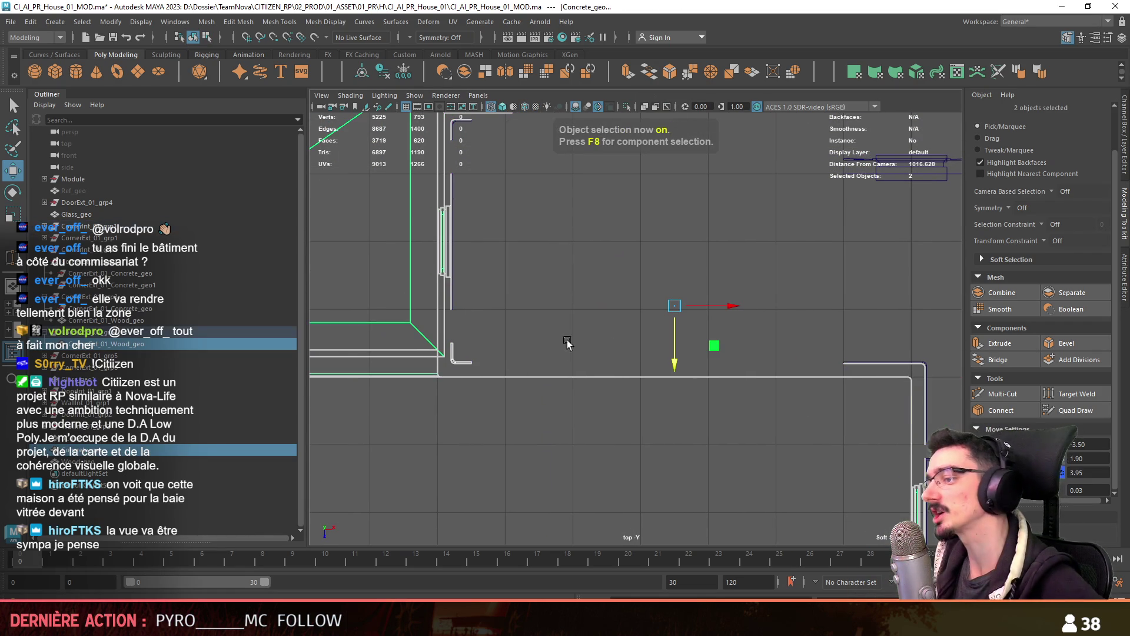
{"action": "key", "text": "F8"}
{"action": "left_click_drag", "start_coordinate": [463, 354], "coordinate": [471, 368]}
Check the wall end vertices from the perspective and top views
{"action": "key", "text": "space"}
{"action": "mouse_move", "coordinate": [583, 348]}
{"action": "left_mouse_down", "text": "alt"}
{"action": "mouse_move", "coordinate": [596, 341]}
{"action": "mouse_move", "coordinate": [596, 306]}
{"action": "left_mouse_up", "text": "alt"}
{"action": "key", "text": "space"}
{"action": "scroll", "coordinate": [628, 355], "scroll_direction": "up", "scroll_amount": 3}
{"action": "middle_click_drag", "start_coordinate": [670, 394], "coordinate": [443, 339], "text": "alt"}
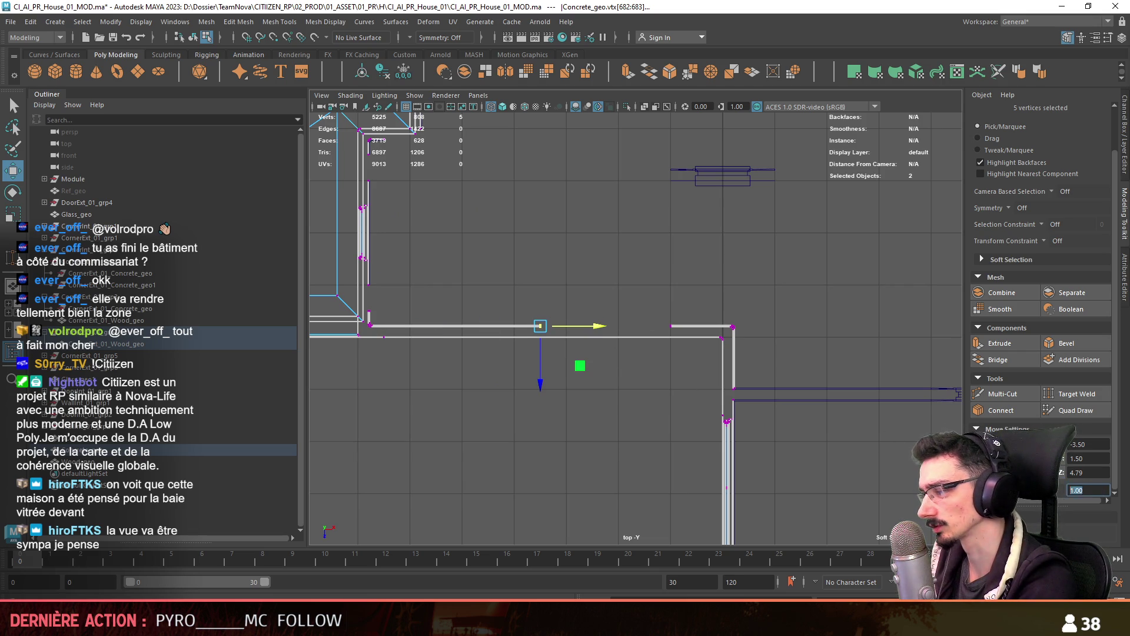
{"action": "scroll", "coordinate": [656, 351], "scroll_direction": "up", "scroll_amount": 1}
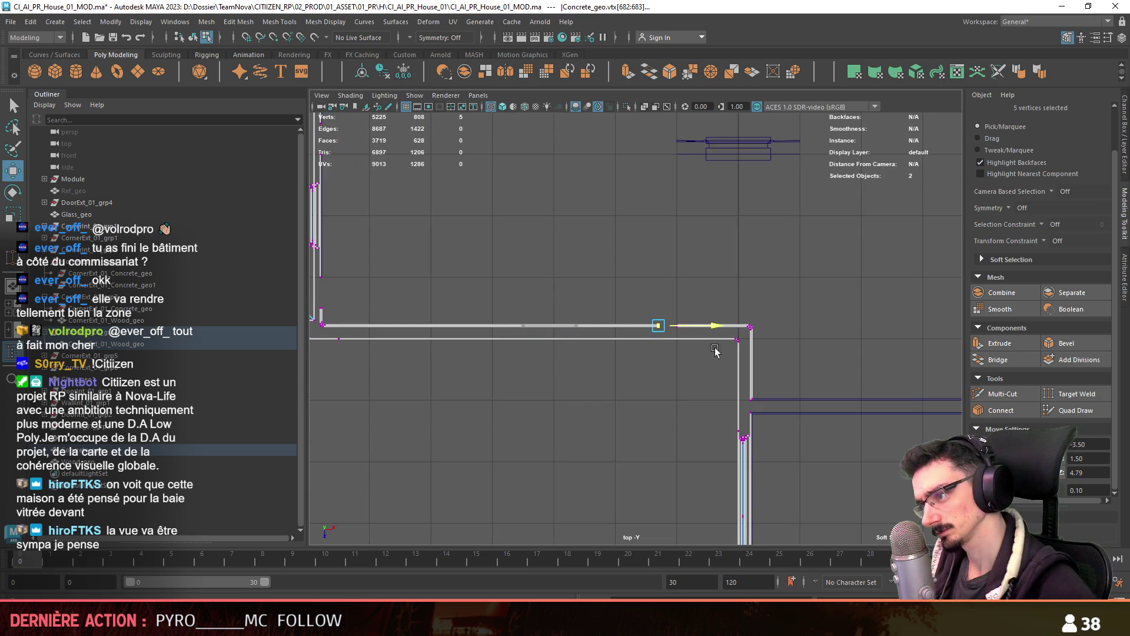
{"action": "key", "text": "space"}
{"action": "key", "text": "space"}
{"action": "mouse_move", "coordinate": [648, 353]}
{"action": "left_mouse_down", "text": "alt"}
{"action": "mouse_move", "coordinate": [513, 350]}
{"action": "mouse_move", "coordinate": [696, 350]}
{"action": "left_mouse_up", "text": "alt"}
Select the window wall in edge mode, then bring up the Unity city scene
{"action": "key", "text": "F8"}
{"action": "mouse_move", "coordinate": [639, 342]}
{"action": "left_mouse_down", "text": "alt"}
{"action": "mouse_move", "coordinate": [648, 319]}
{"action": "mouse_move", "coordinate": [665, 334]}
{"action": "mouse_move", "coordinate": [662, 373]}
{"action": "mouse_move", "coordinate": [608, 326]}
{"action": "left_mouse_up", "text": "alt"}
{"action": "left_click", "coordinate": [608, 326]}
{"action": "key", "text": "F10"}
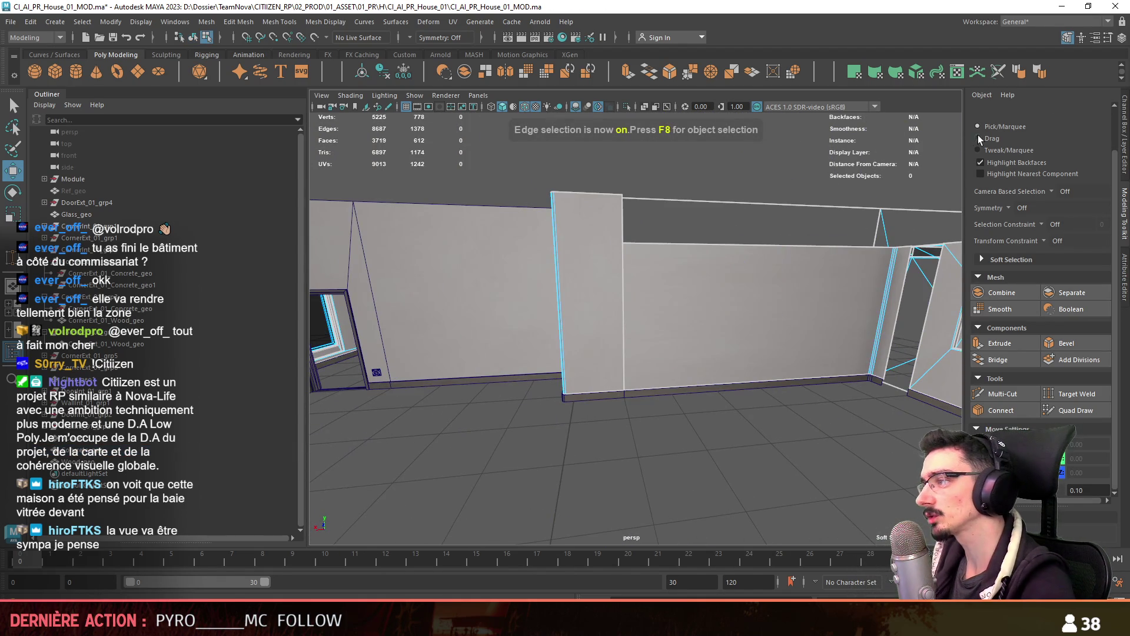
{"action": "key", "text": "f"}
{"action": "key", "text": "alt+Tab"}
{"action": "mouse_move", "coordinate": [504, 356]}
{"action": "right_mouse_down"}
{"action": "mouse_move", "coordinate": [509, 408]}
{"action": "mouse_move", "coordinate": [416, 398]}
{"action": "mouse_move", "coordinate": [507, 409]}
{"action": "mouse_move", "coordinate": [604, 384]}
{"action": "right_mouse_up"}
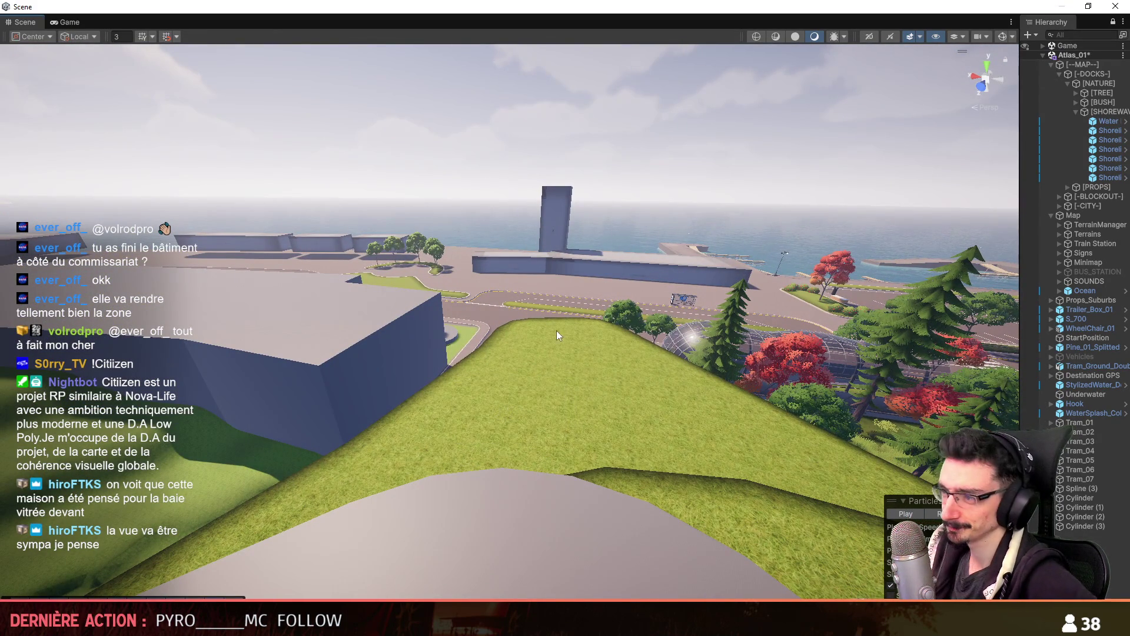
Fly the Unity camera past the hillside houses toward the harbour, then return to Maya's wall corner
{"action": "right_click_drag", "start_coordinate": [653, 308], "coordinate": [638, 348]}
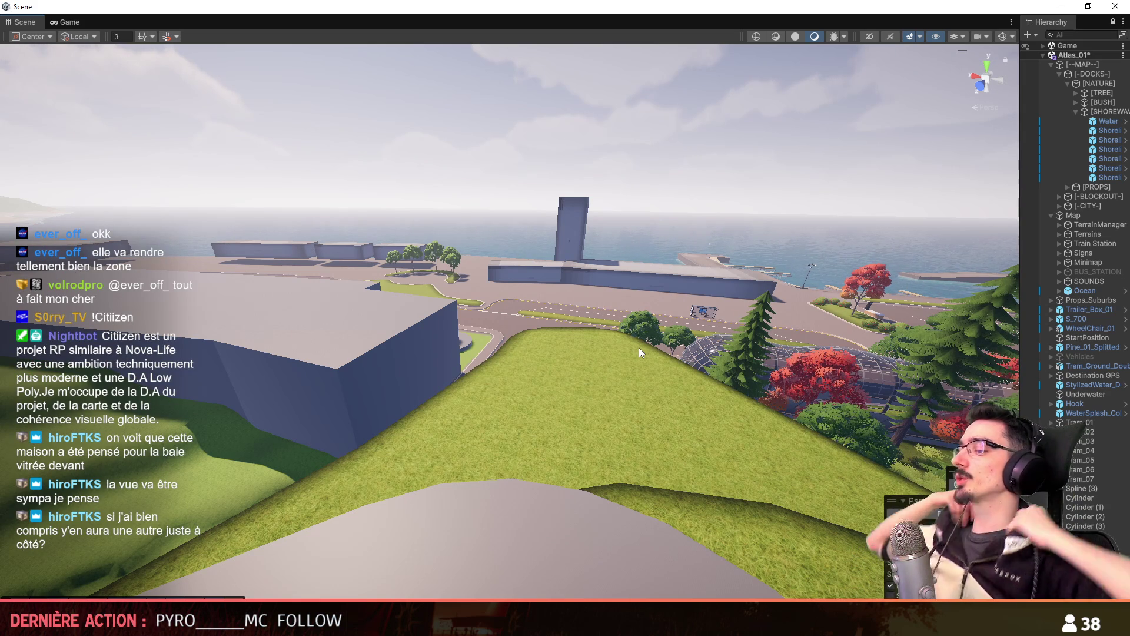
{"action": "mouse_move", "coordinate": [638, 347]}
{"action": "right_mouse_down"}
{"action": "mouse_move", "coordinate": [768, 313]}
{"action": "mouse_move", "coordinate": [680, 355]}
{"action": "mouse_move", "coordinate": [536, 325]}
{"action": "right_mouse_up"}
{"action": "scroll", "coordinate": [724, 335], "scroll_direction": "up", "scroll_amount": 2}
{"action": "scroll", "coordinate": [536, 325], "scroll_direction": "down", "scroll_amount": 5}
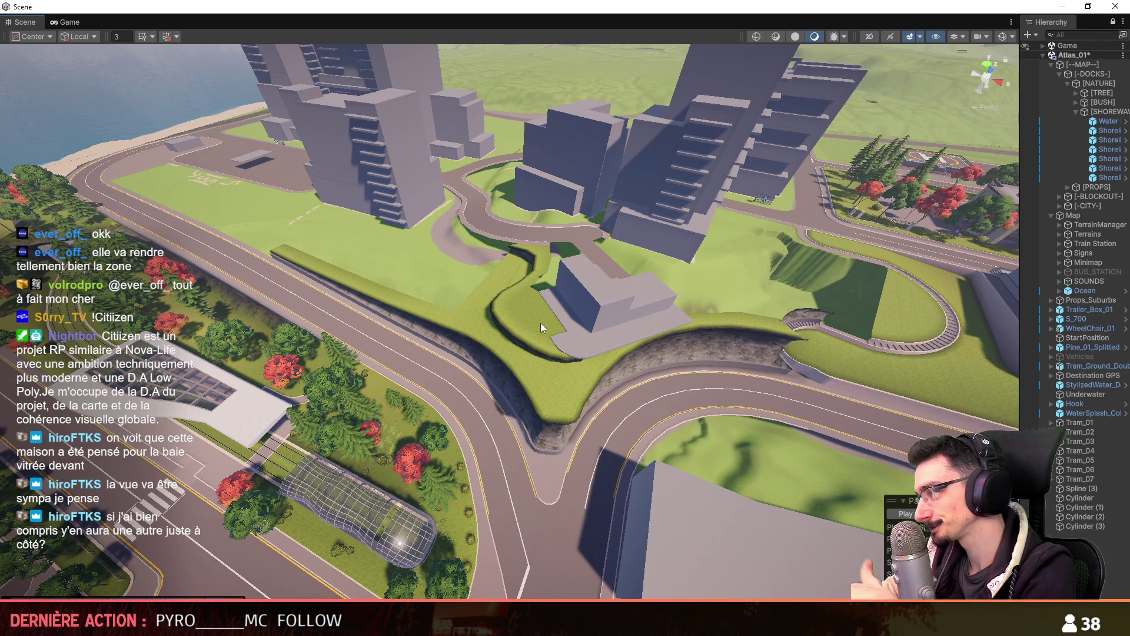
{"action": "mouse_move", "coordinate": [540, 323]}
{"action": "right_mouse_down"}
{"action": "mouse_move", "coordinate": [553, 324]}
{"action": "mouse_move", "coordinate": [247, 359]}
{"action": "right_mouse_up"}
{"action": "scroll", "coordinate": [349, 350], "scroll_direction": "up", "scroll_amount": 2}
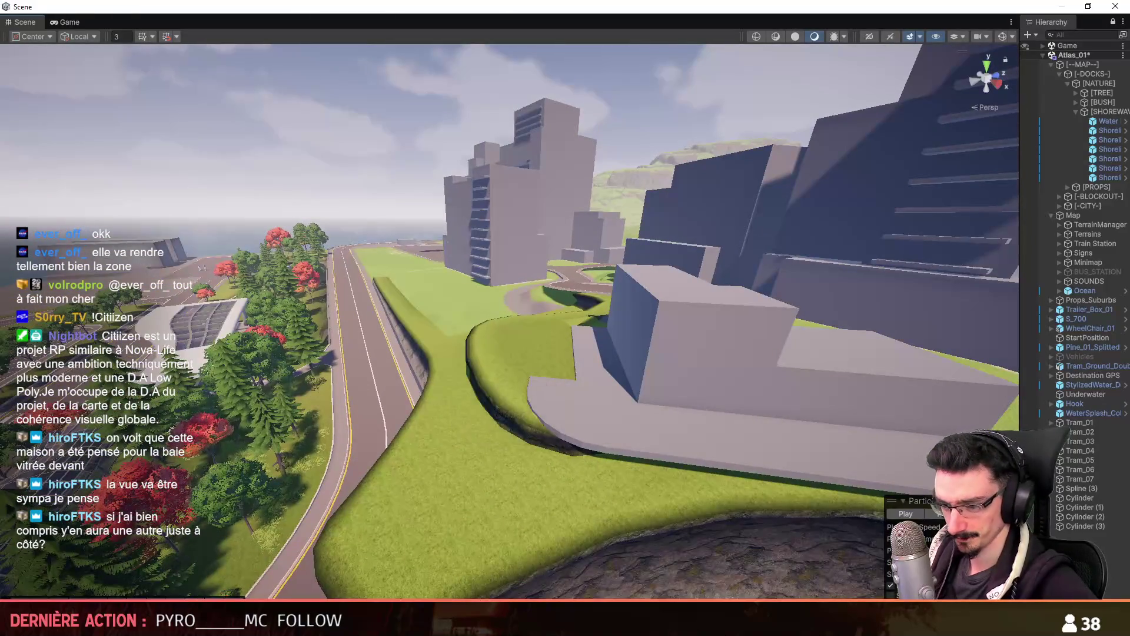
{"action": "key", "text": "alt+Tab"}
{"action": "mouse_move", "coordinate": [610, 451]}
{"action": "left_mouse_down", "text": "alt"}
{"action": "mouse_move", "coordinate": [524, 437]}
{"action": "mouse_move", "coordinate": [600, 443]}
{"action": "mouse_move", "coordinate": [627, 461]}
{"action": "mouse_move", "coordinate": [684, 252]}
{"action": "left_mouse_up", "text": "alt"}
{"action": "left_click", "coordinate": [685, 253]}
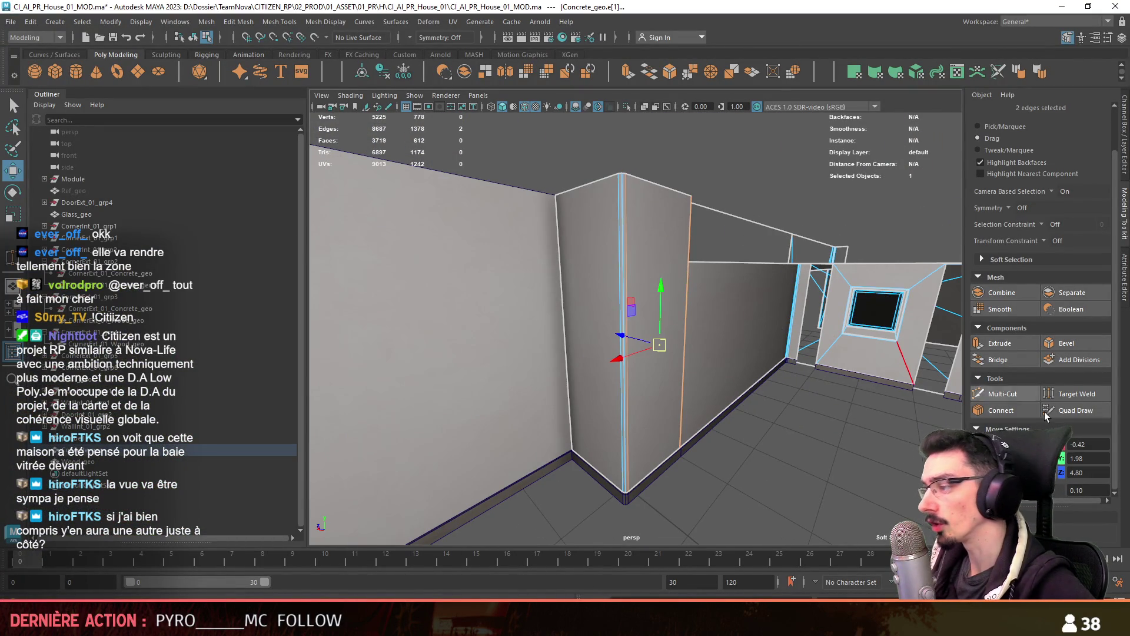
Multi-Cut a connecting edge from the corner edge to the wall edge
{"action": "left_click", "coordinate": [1003, 393]}
{"action": "left_click", "coordinate": [627, 355]}
{"action": "left_click", "coordinate": [685, 337]}
{"action": "key", "text": "Return"}
Target Weld the corner vertex onto the top vertex
{"action": "key", "text": "F9"}
{"action": "left_click", "coordinate": [1068, 394]}
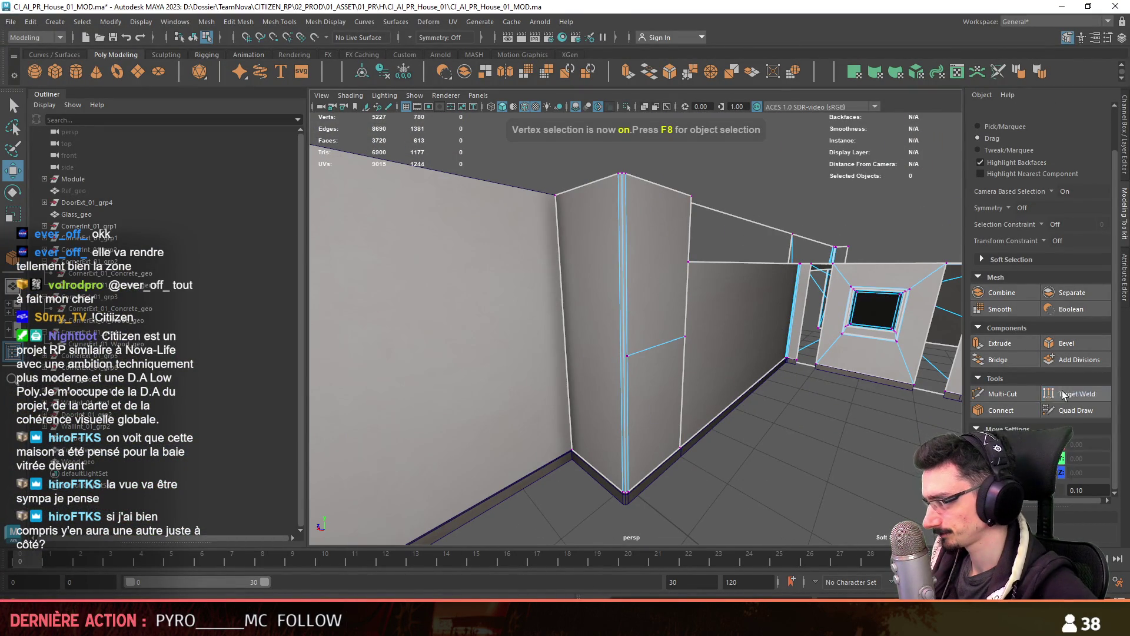
{"action": "left_click_drag", "start_coordinate": [753, 380], "coordinate": [737, 375], "text": "alt"}
{"action": "left_click_drag", "start_coordinate": [633, 306], "coordinate": [611, 356], "text": "alt"}
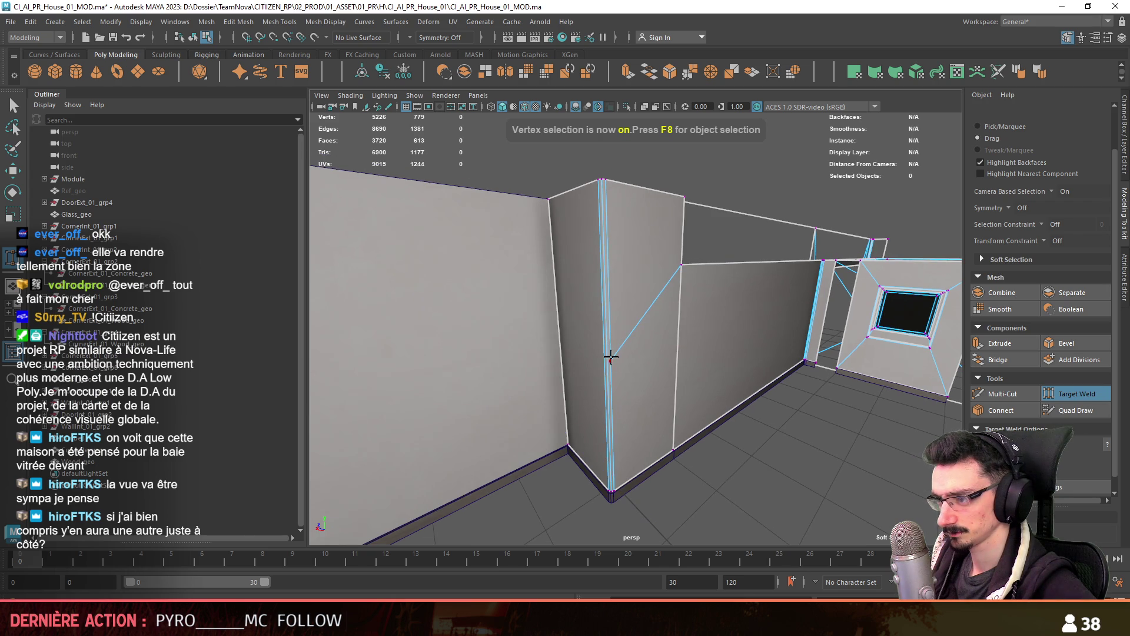
{"action": "left_click_drag", "start_coordinate": [612, 187], "coordinate": [606, 181]}
{"action": "key", "text": "w"}
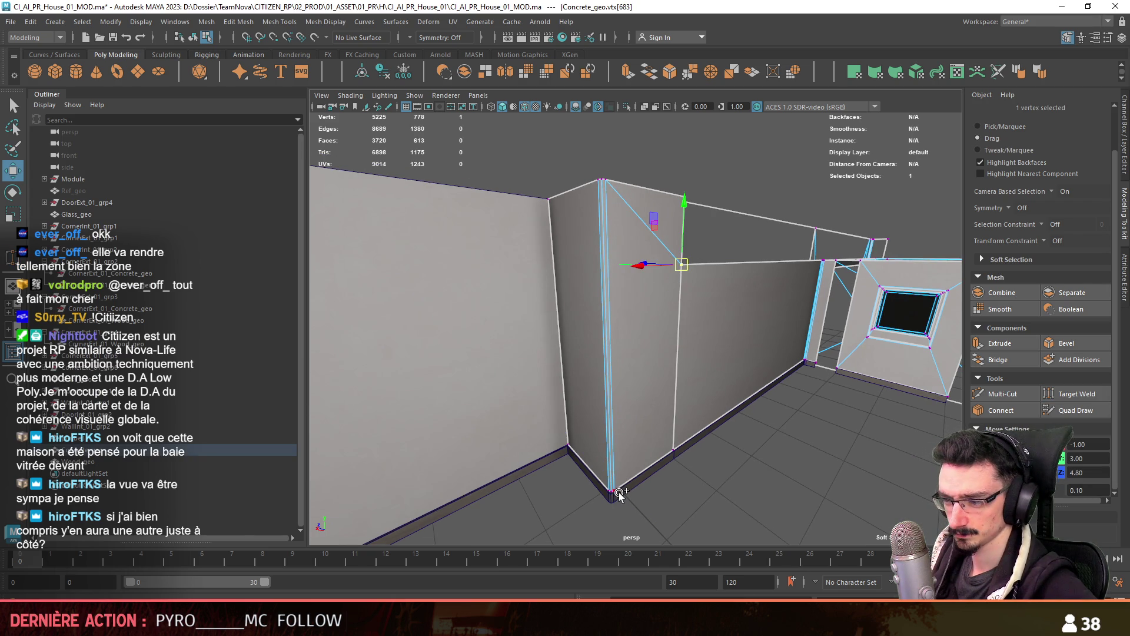
Convert the run of wall edges to faces and apply Edit Mesh > Merge
{"action": "left_click_drag", "start_coordinate": [619, 495], "coordinate": [676, 480], "text": "alt"}
{"action": "key", "text": "F10"}
{"action": "double_click", "coordinate": [674, 429]}
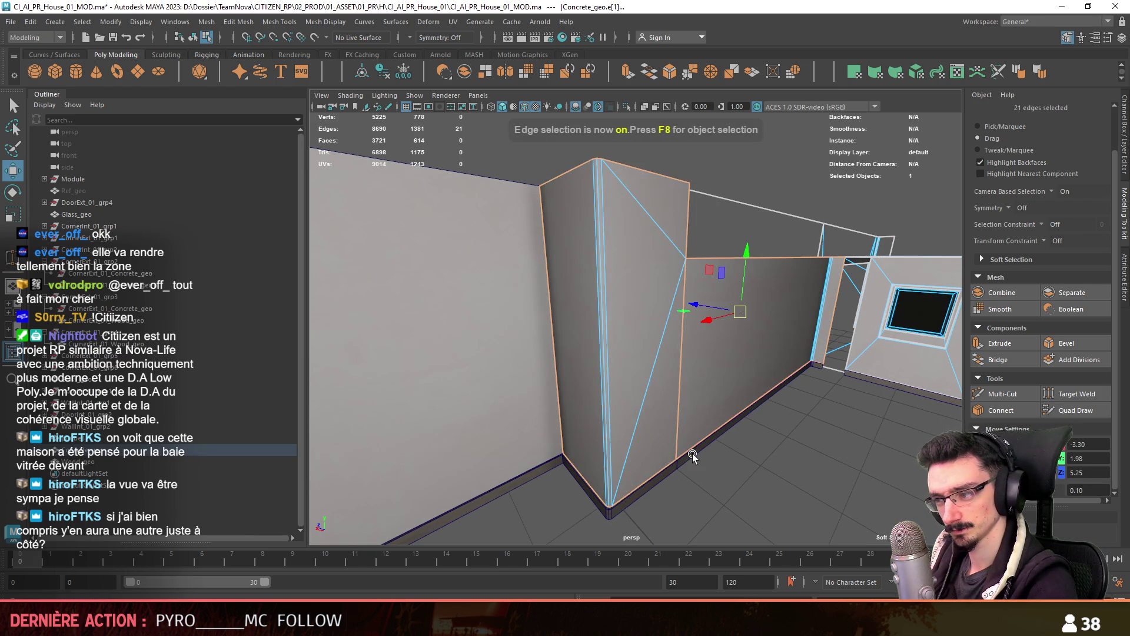
{"action": "key", "text": "ctrl+F11"}
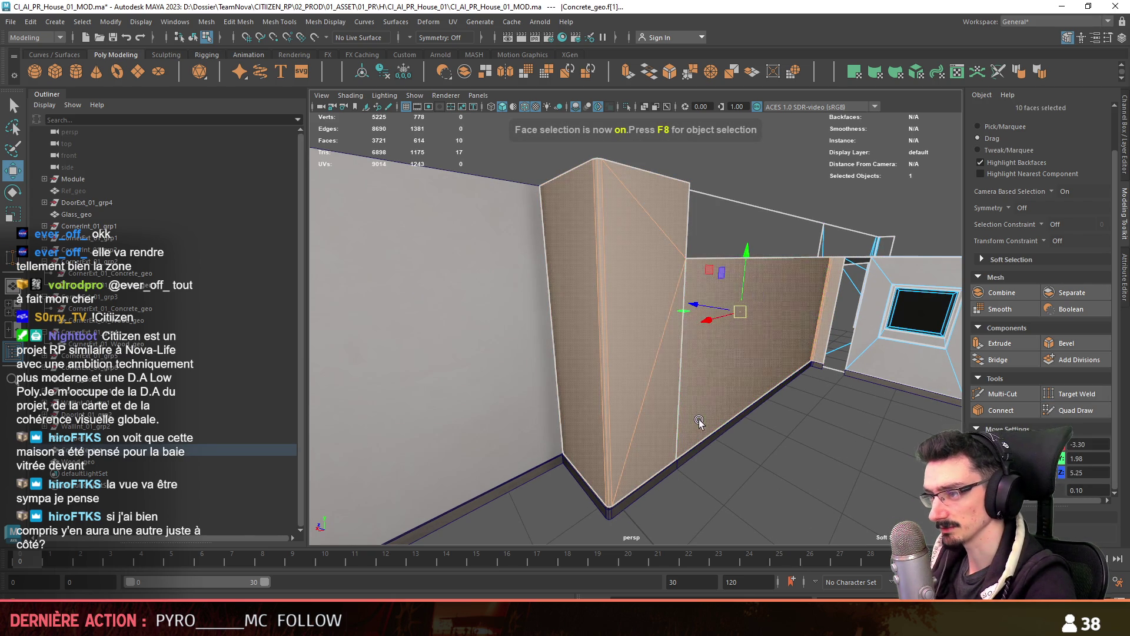
{"action": "left_click", "coordinate": [237, 22]}
{"action": "left_click", "coordinate": [275, 148]}
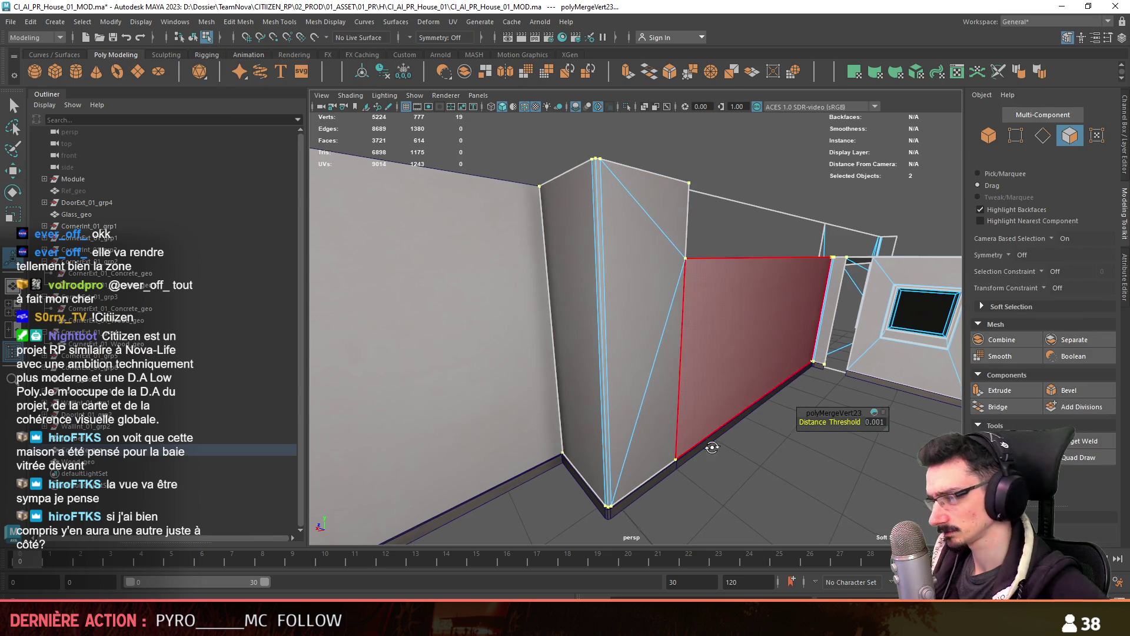
Delete the redundant vertical wall edge and check the cleaned corner
{"action": "key", "text": "F10"}
{"action": "left_click", "coordinate": [680, 404]}
{"action": "key", "text": "w"}
{"action": "key", "text": "ctrl+Delete"}
{"action": "key", "text": "F8"}
{"action": "scroll", "coordinate": [720, 481], "scroll_direction": "up", "scroll_amount": 3}
{"action": "middle_click_drag", "start_coordinate": [665, 383], "coordinate": [578, 457], "text": "alt"}
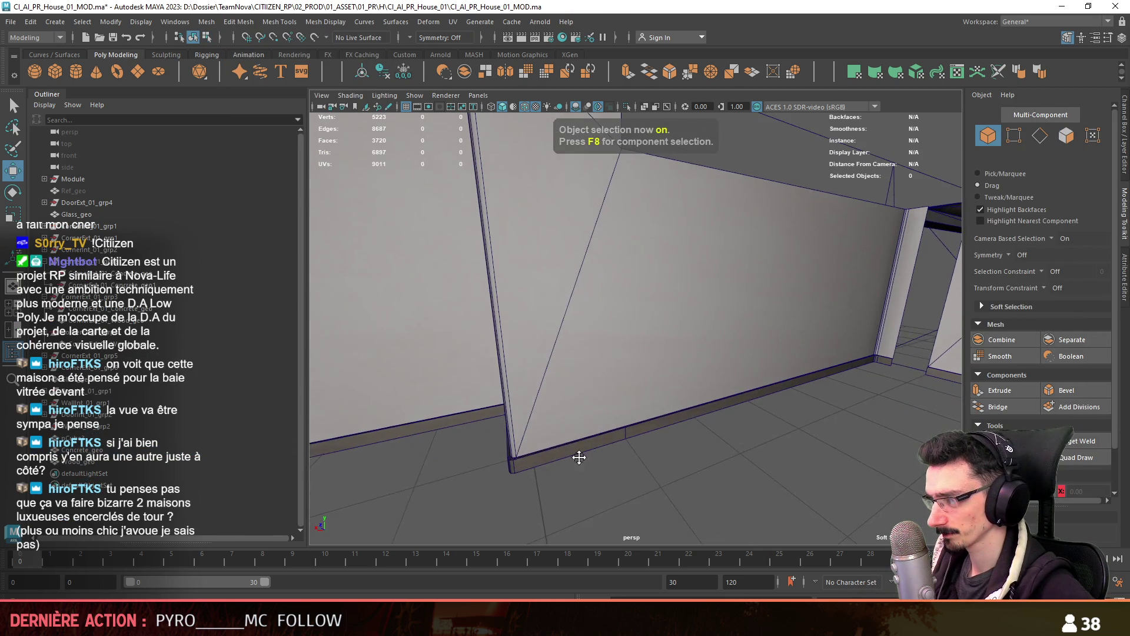
{"action": "mouse_move", "coordinate": [578, 457]}
{"action": "left_mouse_down", "text": "alt"}
{"action": "mouse_move", "coordinate": [765, 443]}
{"action": "mouse_move", "coordinate": [701, 447]}
{"action": "mouse_move", "coordinate": [755, 435]}
{"action": "mouse_move", "coordinate": [624, 419]}
{"action": "left_mouse_up", "text": "alt"}
Save the scene and merge the vertices of the faces at the baseboard seam
{"action": "key", "text": "ctrl+s"}
{"action": "left_click", "coordinate": [630, 409]}
{"action": "key", "text": "F11"}
{"action": "key", "text": "F8"}
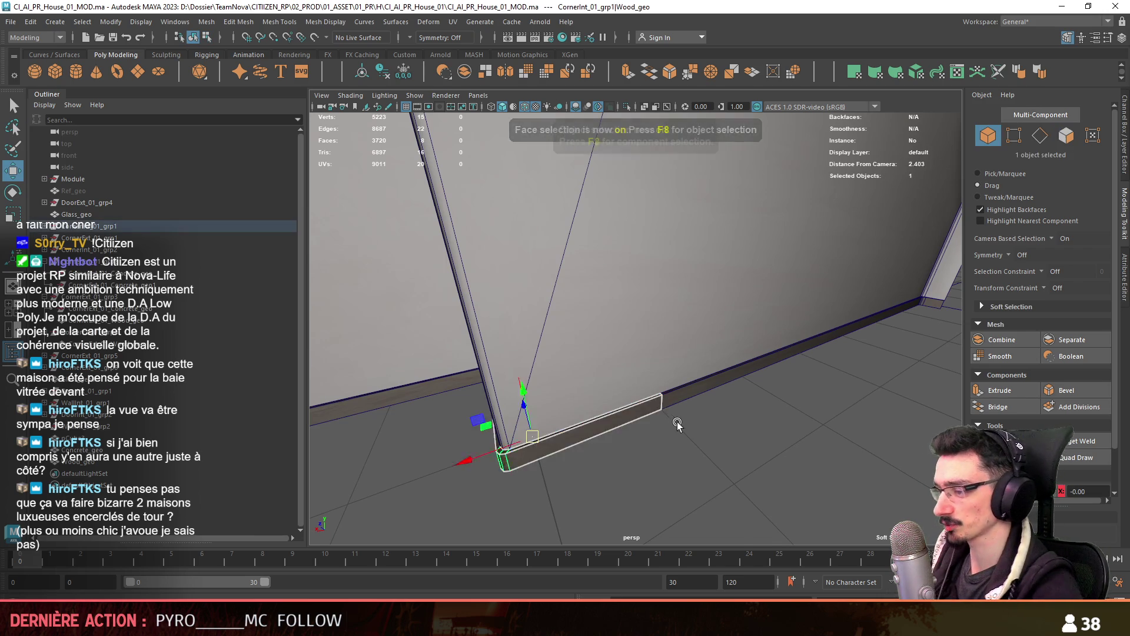
{"action": "scroll", "coordinate": [675, 416], "scroll_direction": "up", "scroll_amount": 2}
{"action": "left_click", "coordinate": [676, 415], "text": "shift"}
{"action": "mouse_move", "coordinate": [676, 415]}
{"action": "left_mouse_down", "text": "alt"}
{"action": "mouse_move", "coordinate": [641, 437]}
{"action": "mouse_move", "coordinate": [585, 419]}
{"action": "left_mouse_up", "text": "alt"}
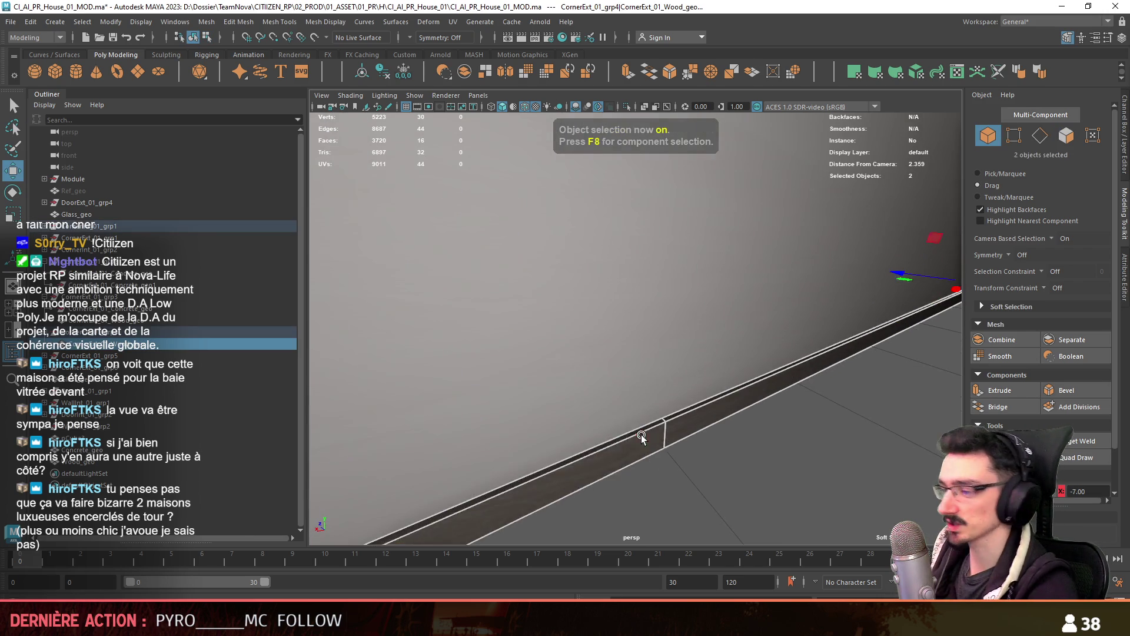
{"action": "key", "text": "F11"}
{"action": "left_click", "coordinate": [646, 437]}
{"action": "left_click", "coordinate": [365, 22]}
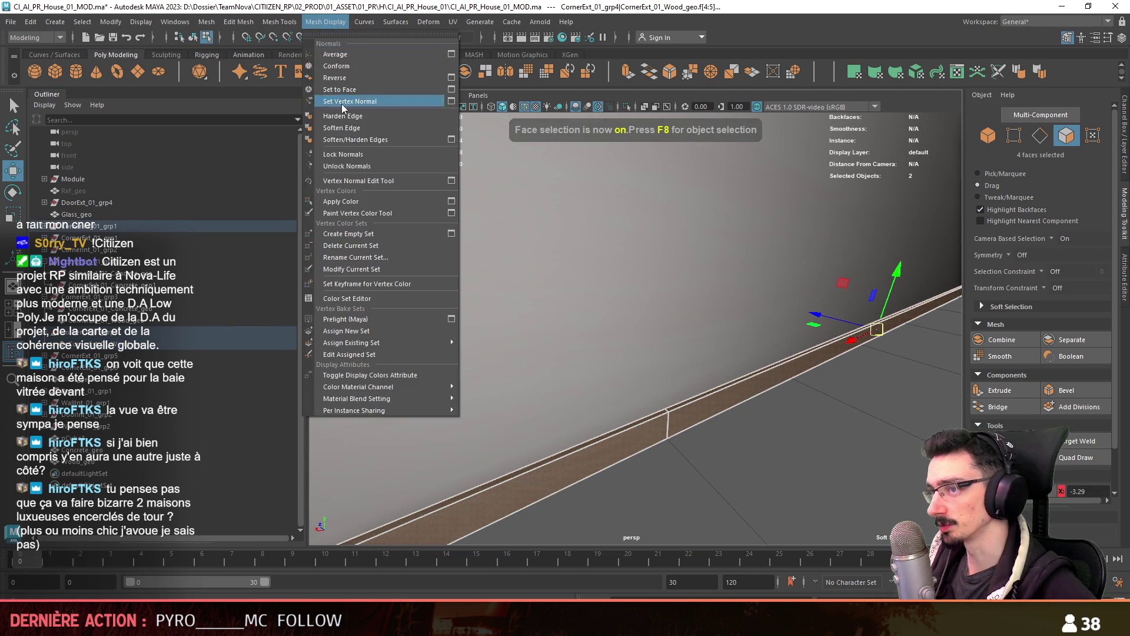
{"action": "left_click", "coordinate": [253, 147]}
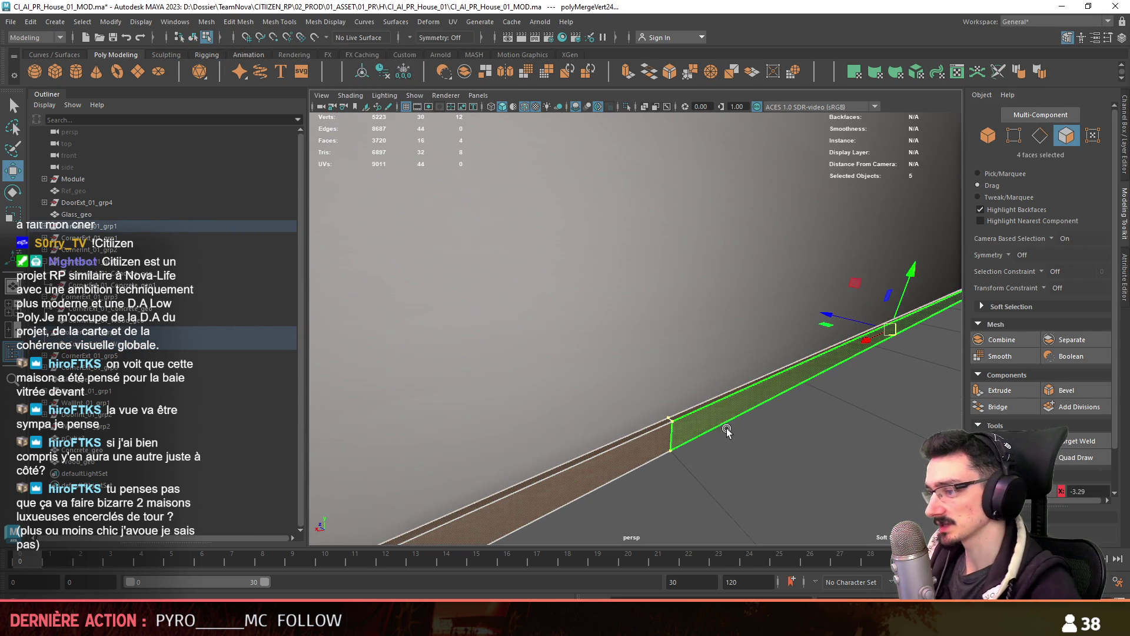
Merge the vertices of the face loop running along the baseboard
{"action": "key", "text": "F10"}
{"action": "double_click", "coordinate": [676, 435]}
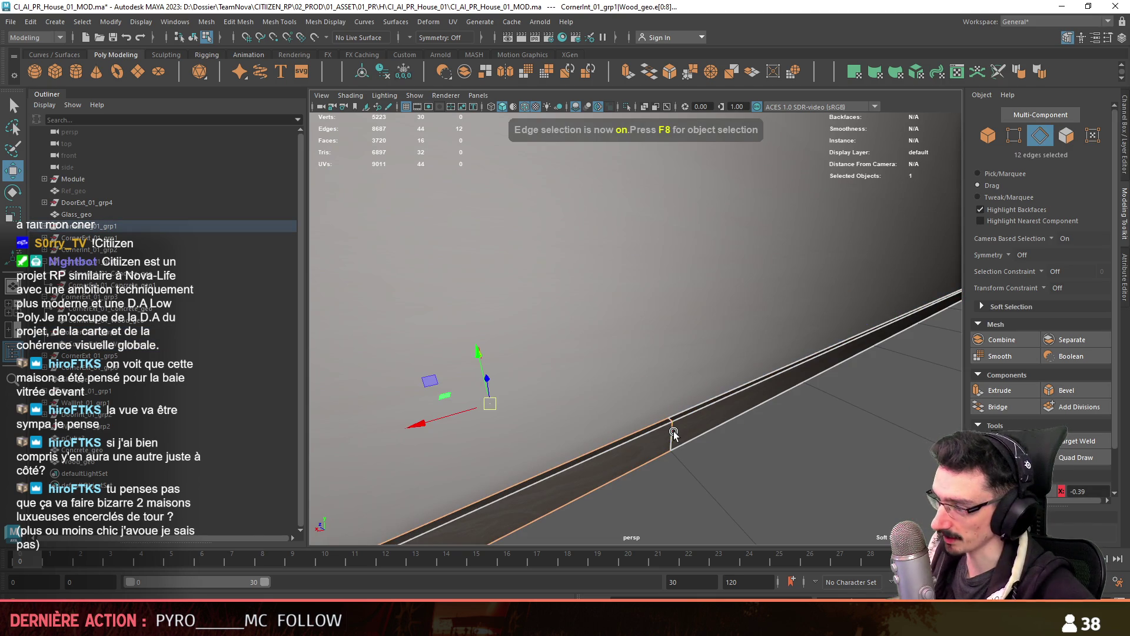
{"action": "key", "text": "f"}
{"action": "key", "text": "F11"}
{"action": "double_click", "coordinate": [661, 377]}
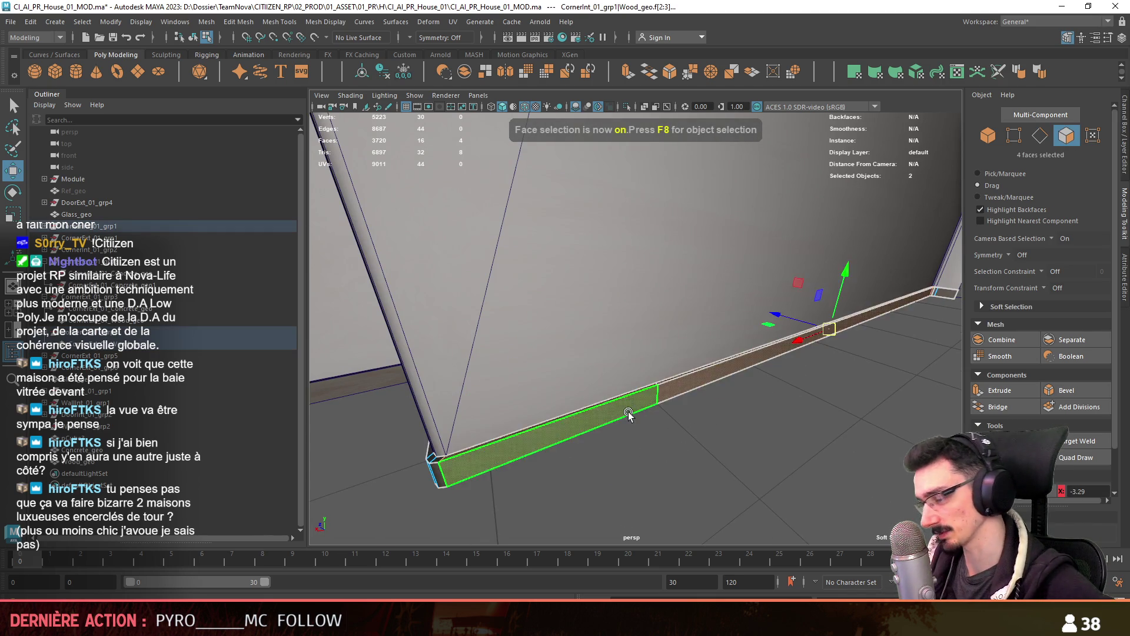
{"action": "left_click", "coordinate": [230, 24]}
{"action": "left_click", "coordinate": [253, 147]}
{"action": "mouse_move", "coordinate": [700, 388]}
{"action": "left_mouse_down", "text": "alt"}
{"action": "mouse_move", "coordinate": [677, 376]}
{"action": "mouse_move", "coordinate": [711, 362]}
{"action": "mouse_move", "coordinate": [691, 383]}
{"action": "mouse_move", "coordinate": [682, 371]}
{"action": "mouse_move", "coordinate": [733, 353]}
{"action": "left_mouse_up", "text": "alt"}
{"action": "key", "text": "w"}
Combine the two corner baseboard pieces into one mesh
{"action": "key", "text": "ctrl+F10"}
{"action": "key", "text": "F8"}
{"action": "left_click", "coordinate": [678, 371]}
{"action": "left_click", "coordinate": [720, 357]}
{"action": "left_click", "coordinate": [682, 383], "text": "shift"}
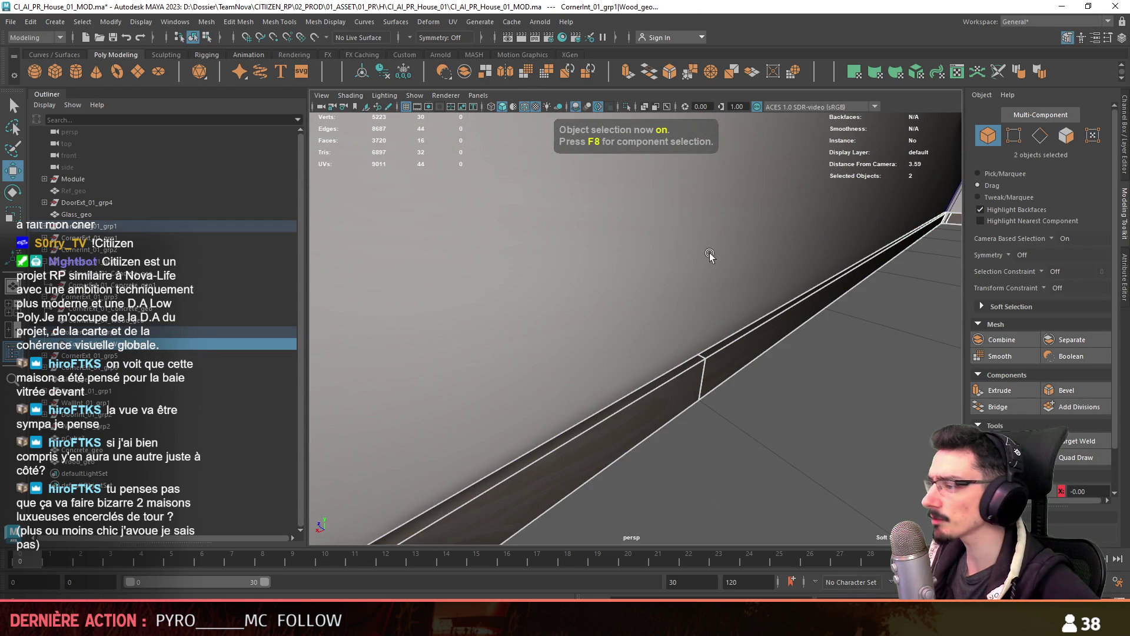
{"action": "key", "text": "f"}
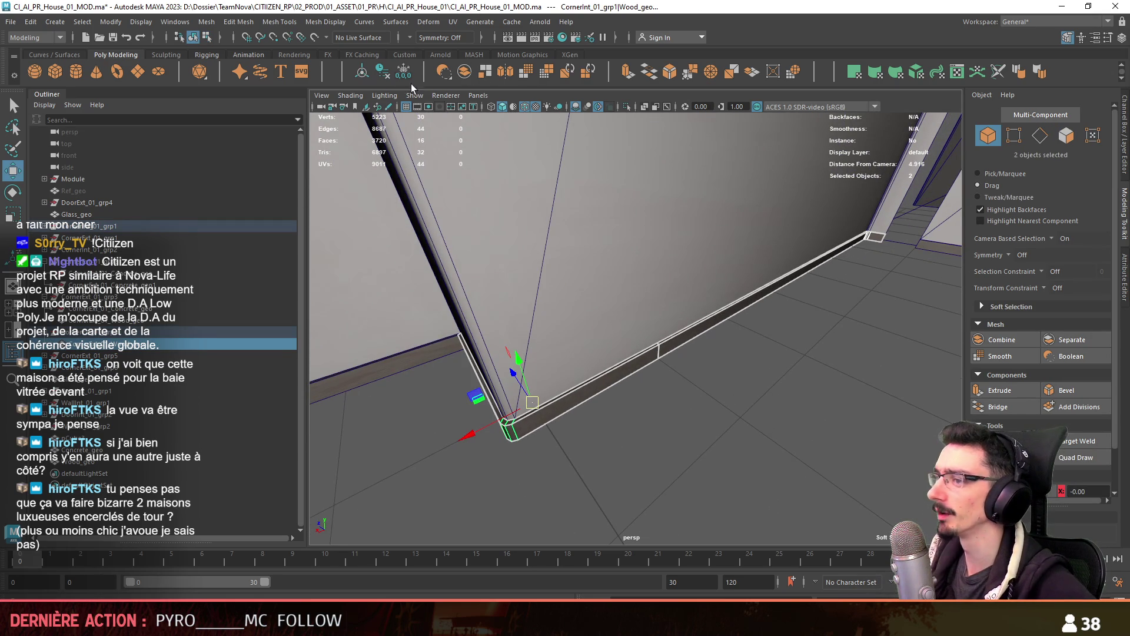
{"action": "left_click", "coordinate": [406, 76]}
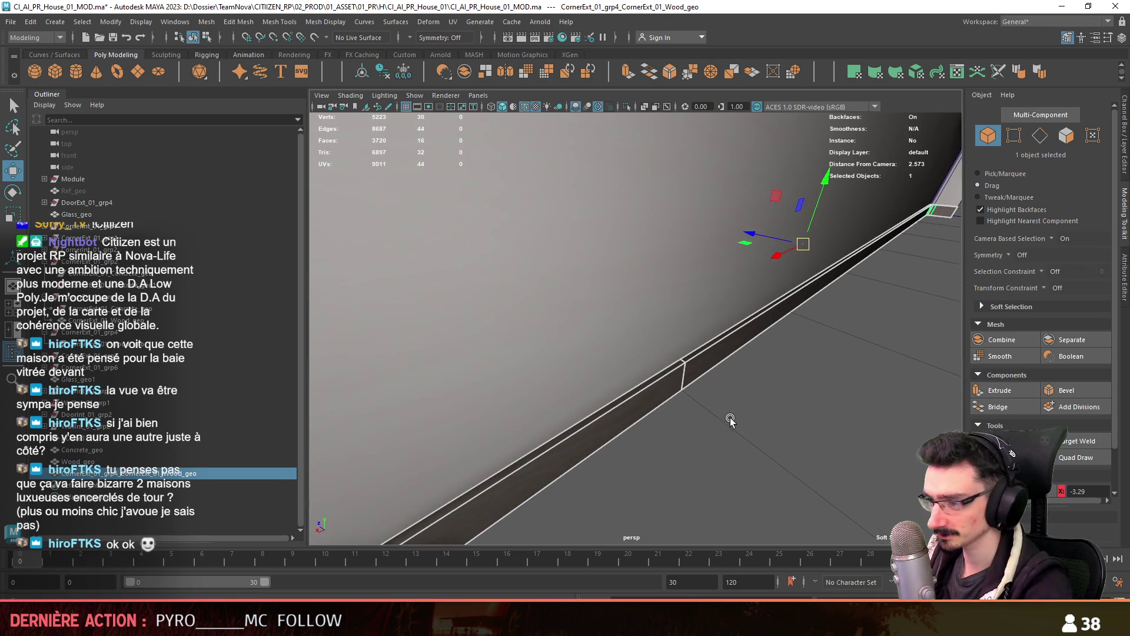
Merge the overlapping vertices of the combined baseboard's face loops
{"action": "key", "text": "F11"}
{"action": "double_click", "coordinate": [690, 376]}
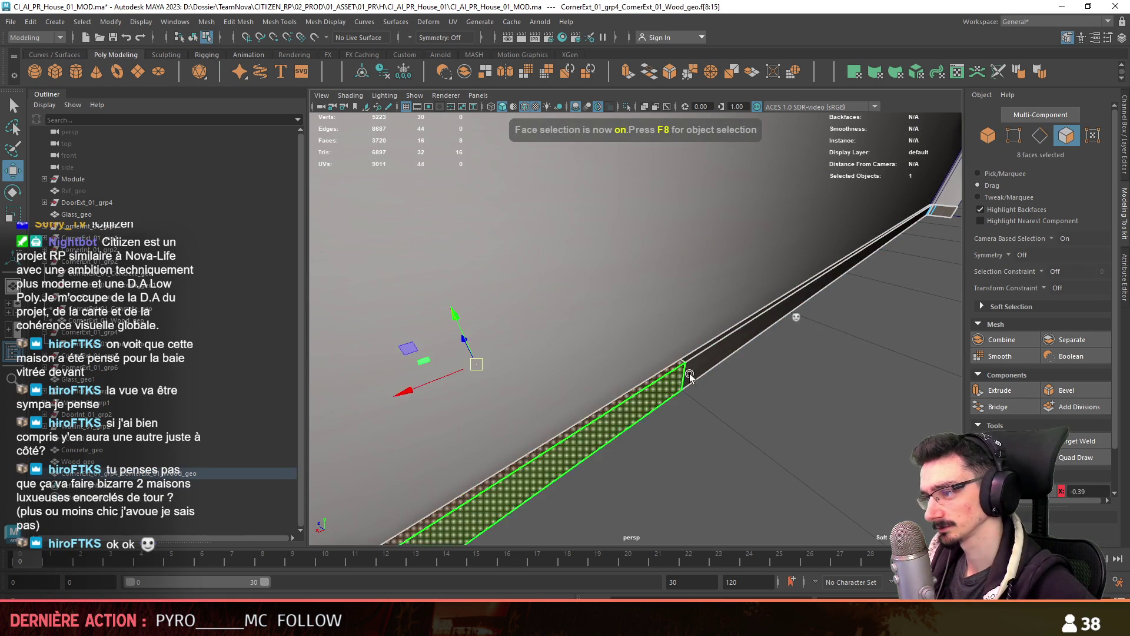
{"action": "double_click", "coordinate": [697, 369], "text": "shift"}
{"action": "key", "text": "f"}
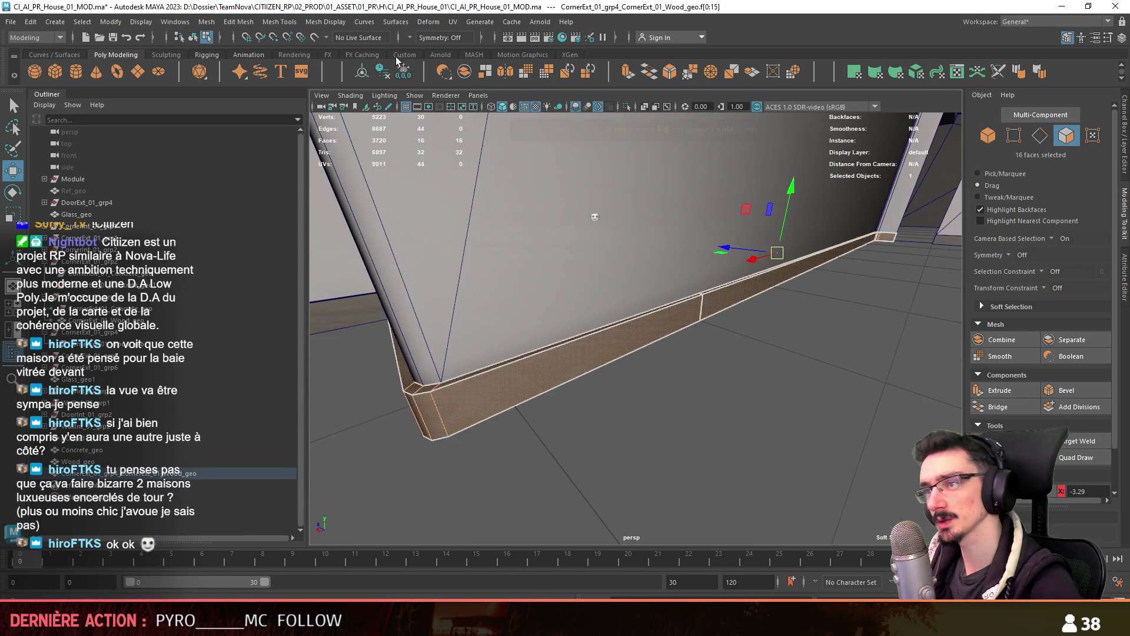
{"action": "left_click", "coordinate": [252, 23]}
{"action": "left_click", "coordinate": [269, 151]}
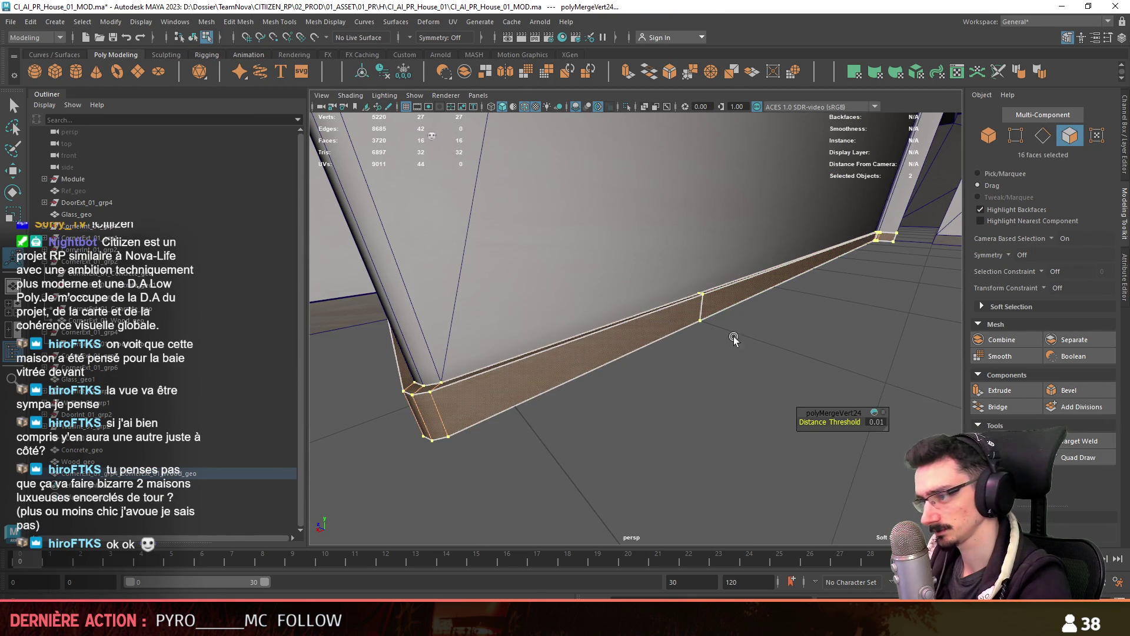
Delete the two leftover edges at the baseboard seam
{"action": "key", "text": "F10"}
{"action": "left_click", "coordinate": [729, 323]}
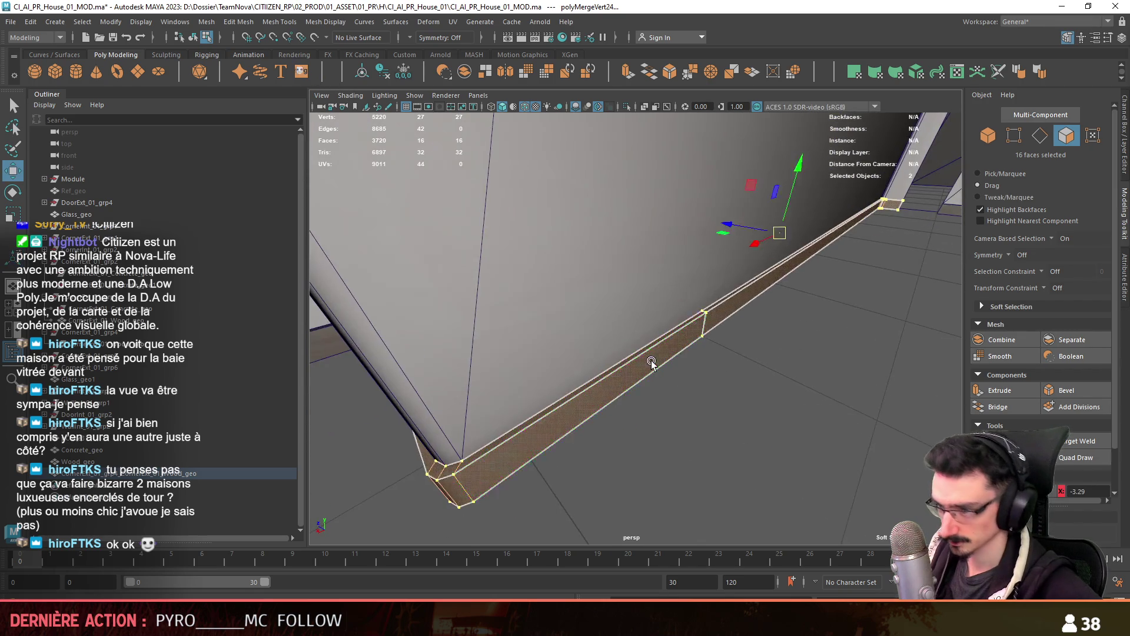
{"action": "scroll", "coordinate": [729, 323], "scroll_direction": "up", "scroll_amount": 3}
{"action": "key", "text": "Delete"}
{"action": "key", "text": "F8"}
{"action": "scroll", "coordinate": [730, 322], "scroll_direction": "down", "scroll_amount": 5}
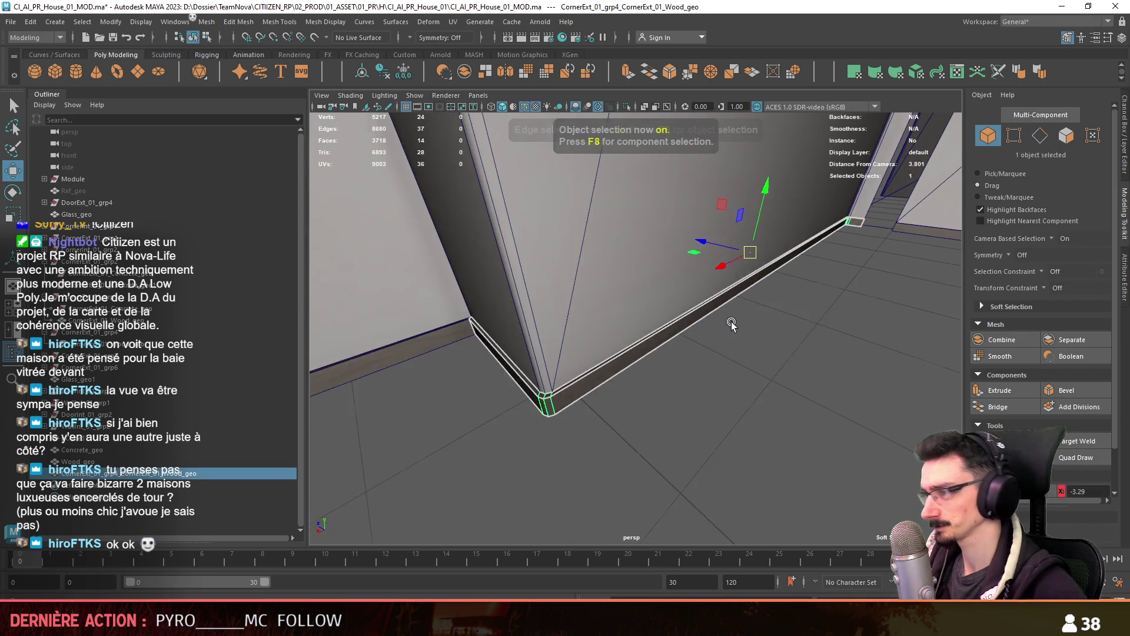
Select the baseboard at the wall corner
{"action": "left_click_drag", "start_coordinate": [649, 332], "coordinate": [645, 328], "text": "alt"}
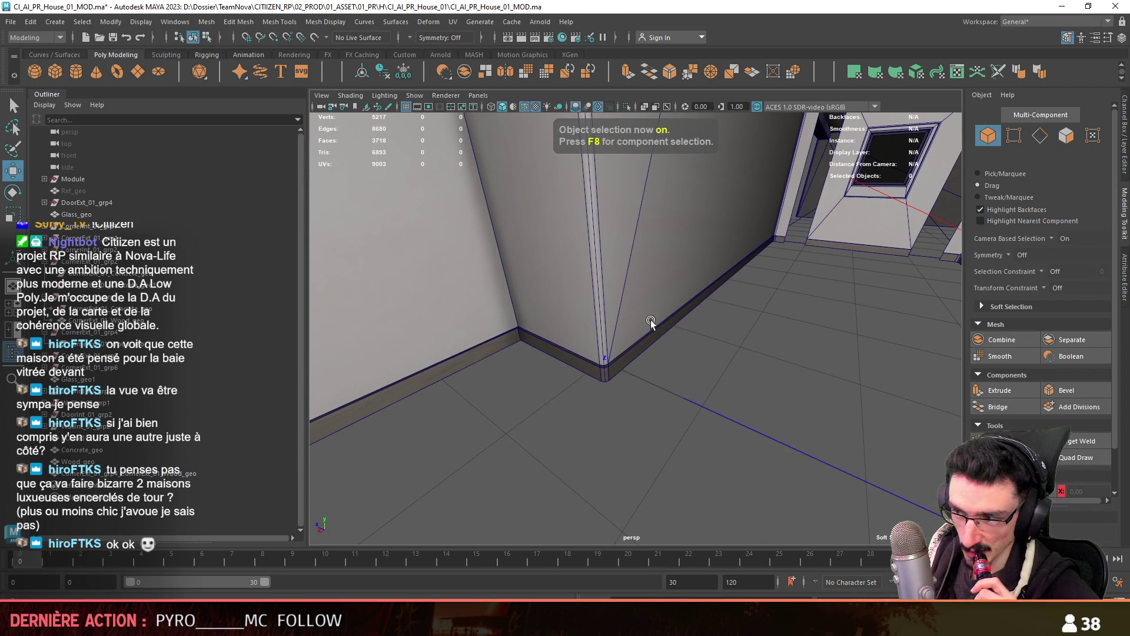
{"action": "left_click", "coordinate": [662, 294]}
{"action": "left_click", "coordinate": [719, 328]}
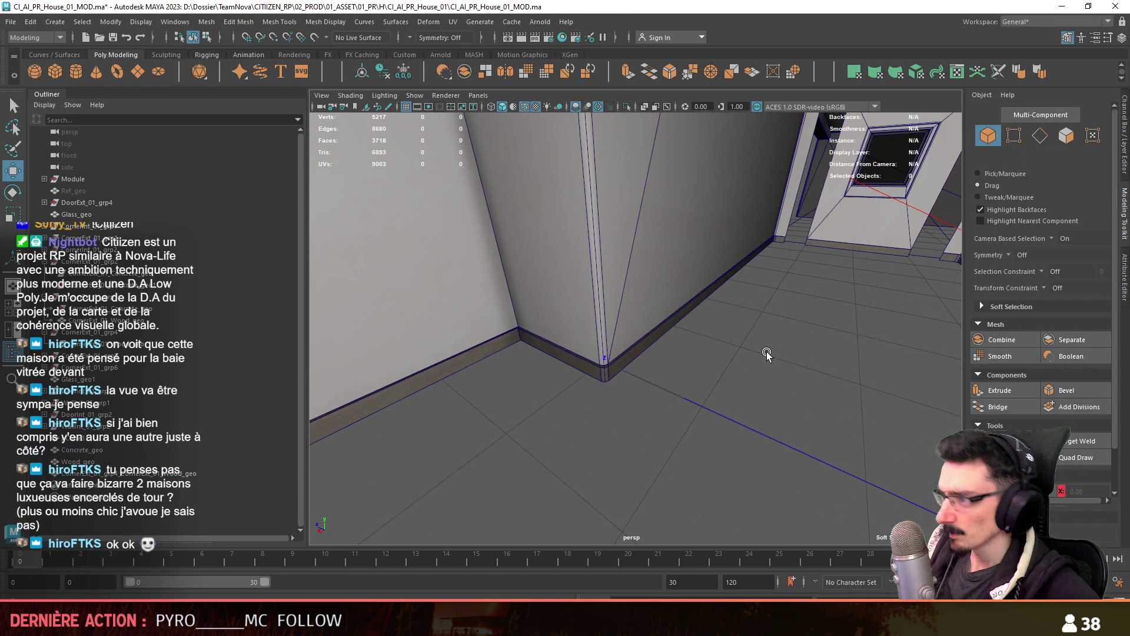
{"action": "left_click", "coordinate": [777, 240]}
Select the Concrete_geo wall mesh near the window
{"action": "key", "text": "F9"}
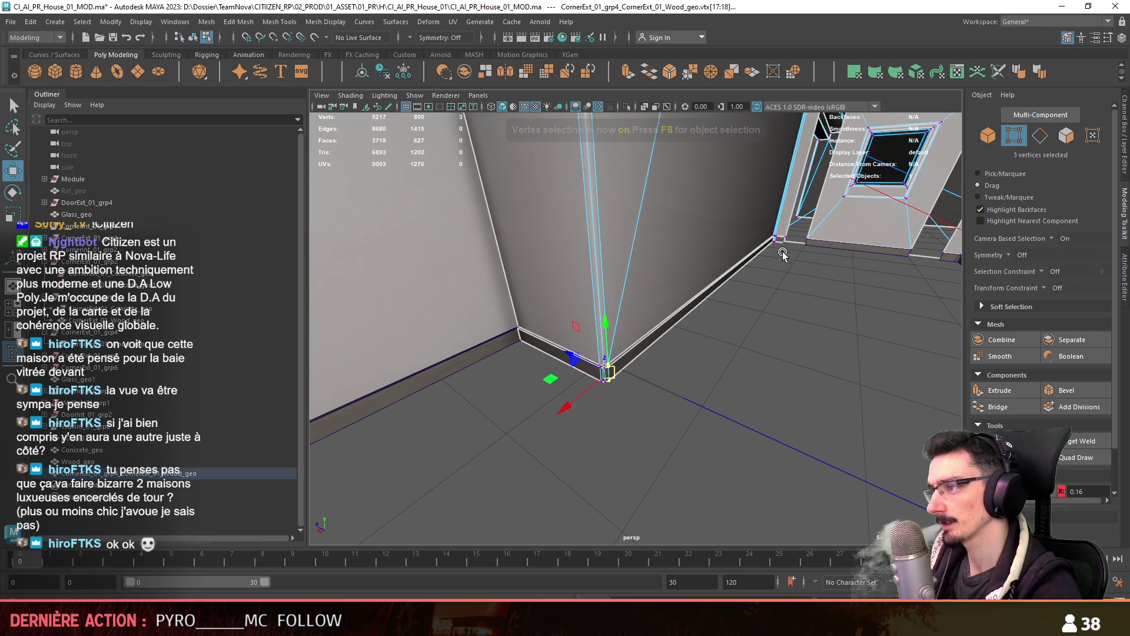
{"action": "mouse_move", "coordinate": [782, 265]}
{"action": "left_mouse_down", "text": "alt"}
{"action": "mouse_move", "coordinate": [739, 380]}
{"action": "mouse_move", "coordinate": [655, 378]}
{"action": "left_mouse_up", "text": "alt"}
{"action": "key", "text": "space"}
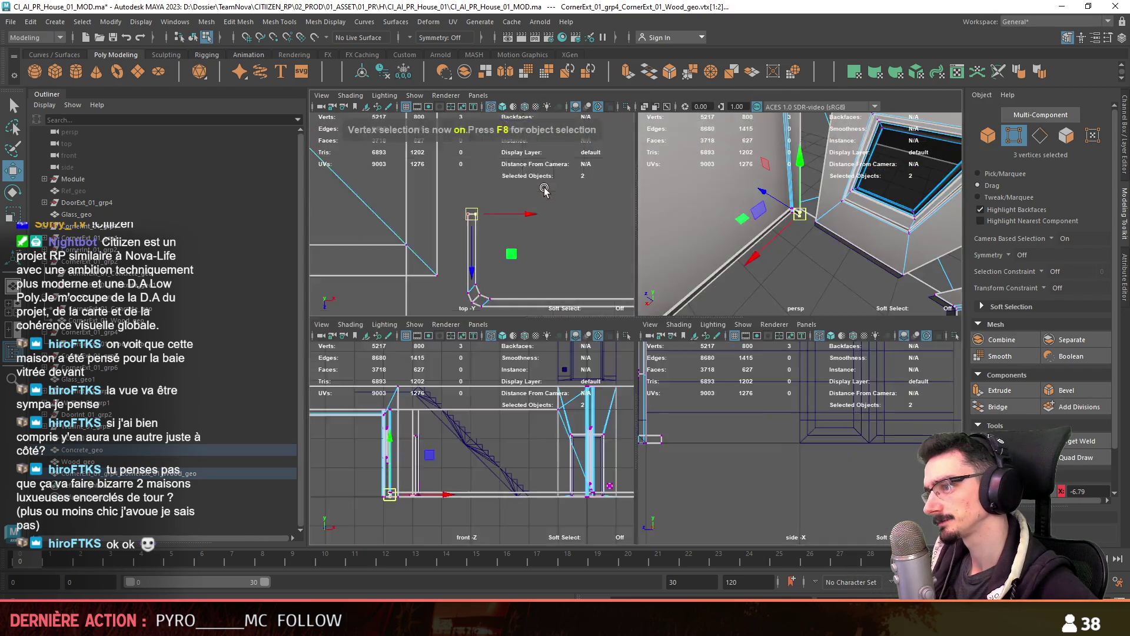
{"action": "key", "text": "space"}
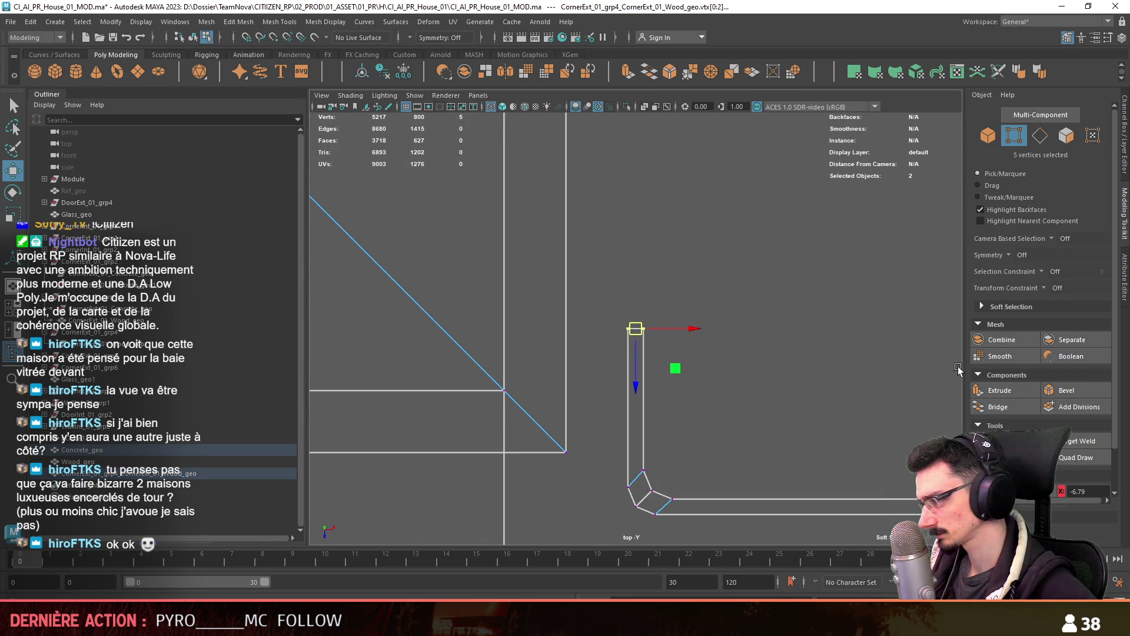
{"action": "scroll", "coordinate": [626, 437], "scroll_direction": "down", "scroll_amount": 3}
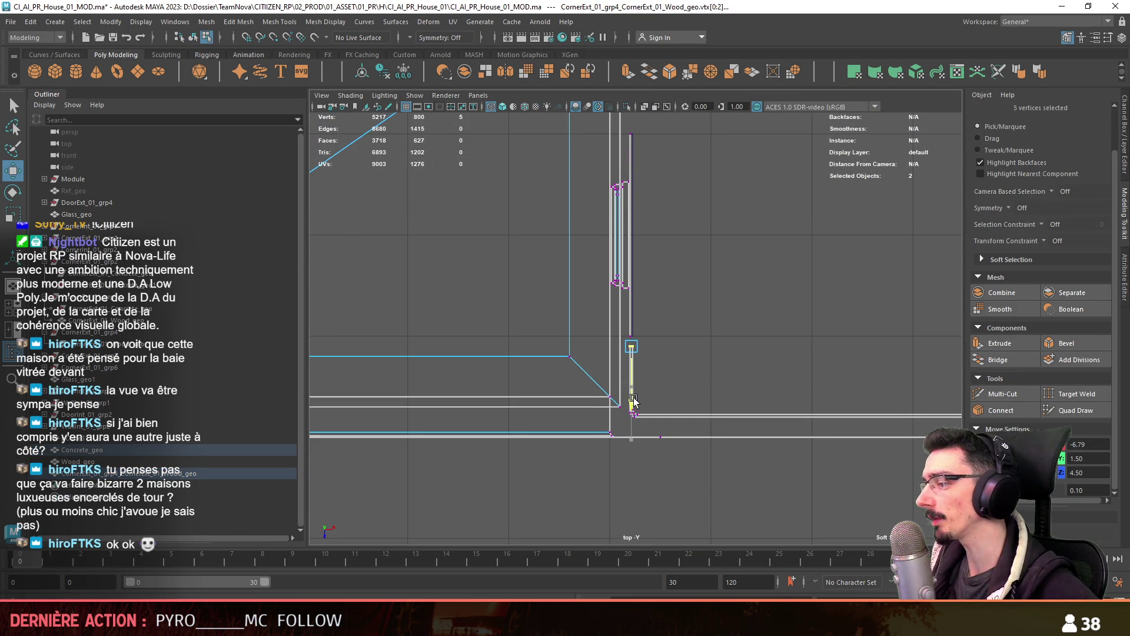
{"action": "key", "text": "space"}
{"action": "key", "text": "space"}
{"action": "key", "text": "F8"}
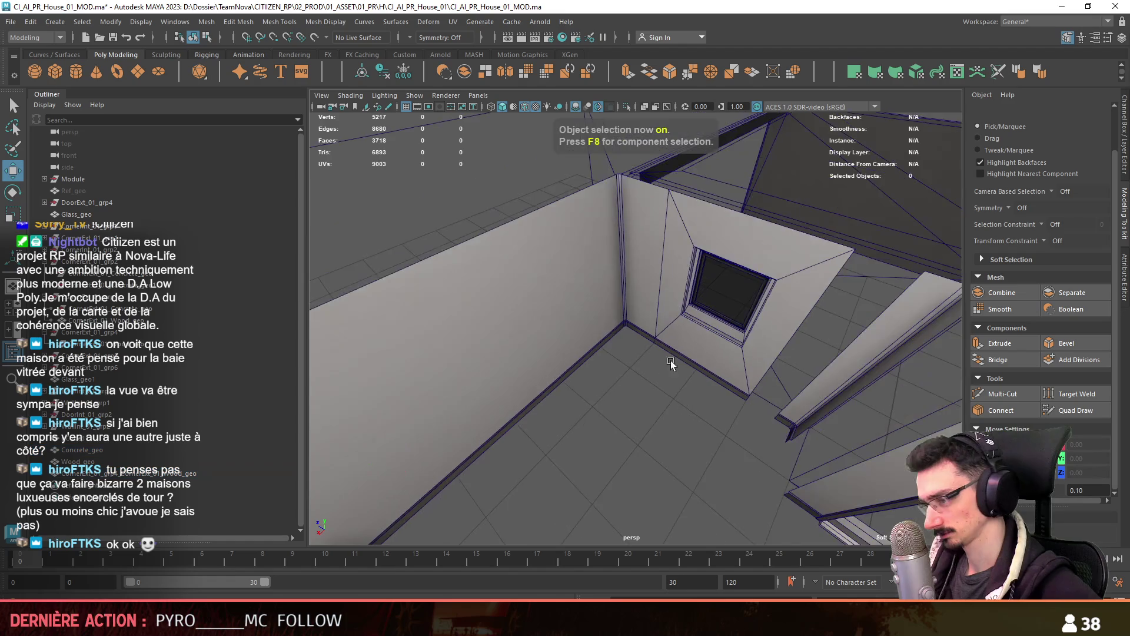
{"action": "mouse_move", "coordinate": [779, 343]}
{"action": "left_mouse_down", "text": "alt"}
{"action": "mouse_move", "coordinate": [708, 305]}
{"action": "mouse_move", "coordinate": [673, 392]}
{"action": "left_mouse_up", "text": "alt"}
{"action": "left_click", "coordinate": [673, 392]}
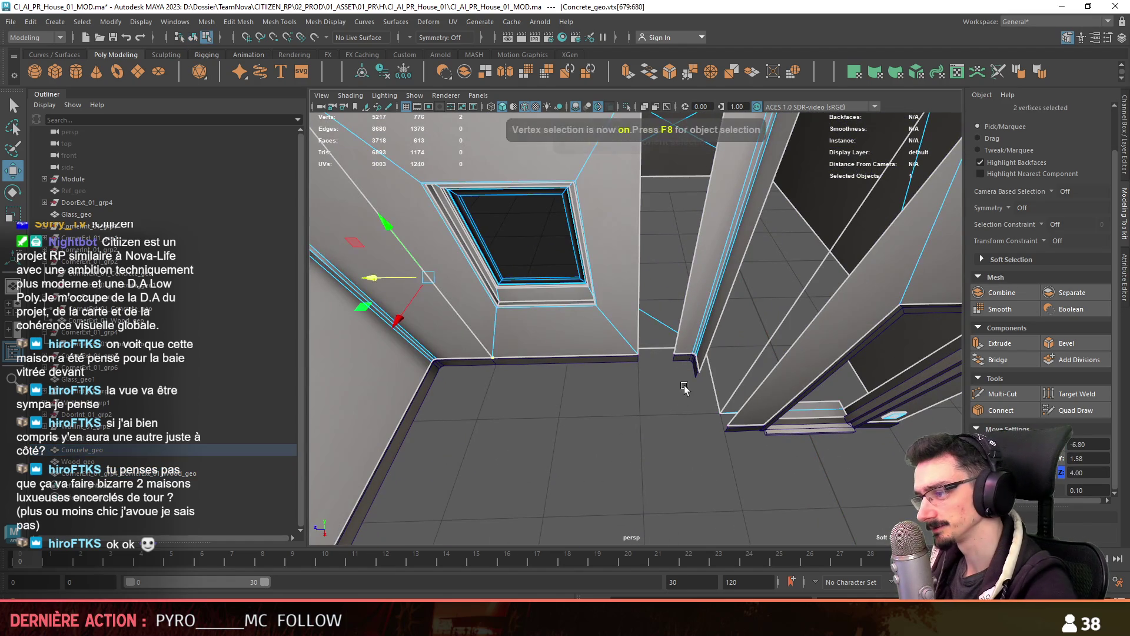
In the enlarged top view, select the wall vertices at the L-shape's lower end
{"action": "key", "text": "space"}
{"action": "key", "text": "space"}
{"action": "key", "text": "F8"}
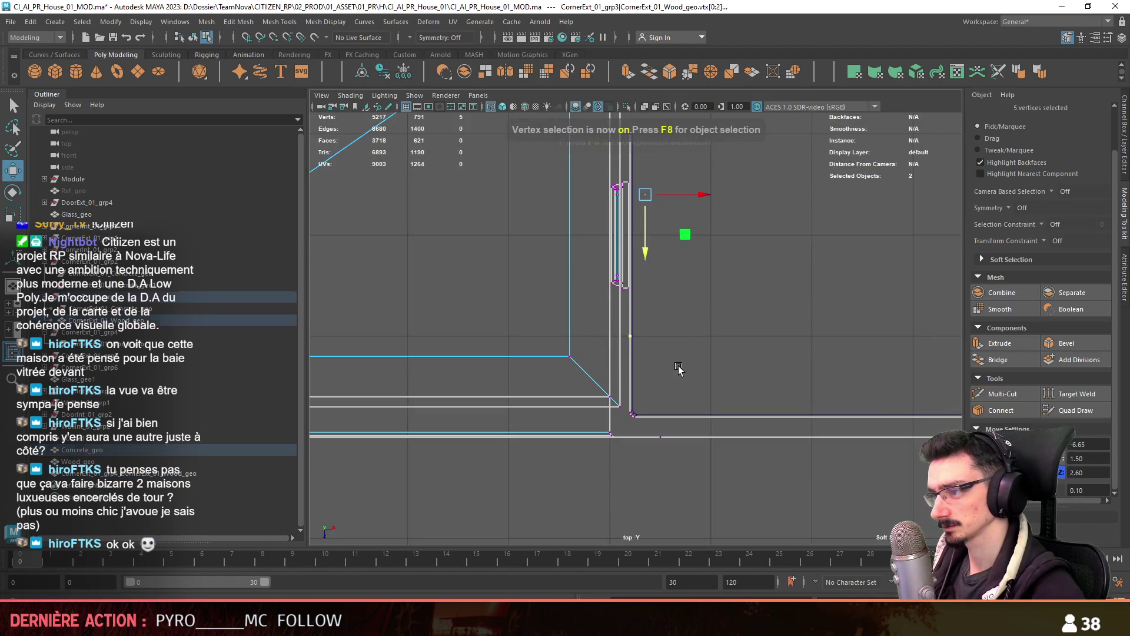
{"action": "middle_click_drag", "start_coordinate": [659, 411], "coordinate": [655, 446], "text": "alt"}
{"action": "left_click_drag", "start_coordinate": [657, 336], "coordinate": [638, 373]}
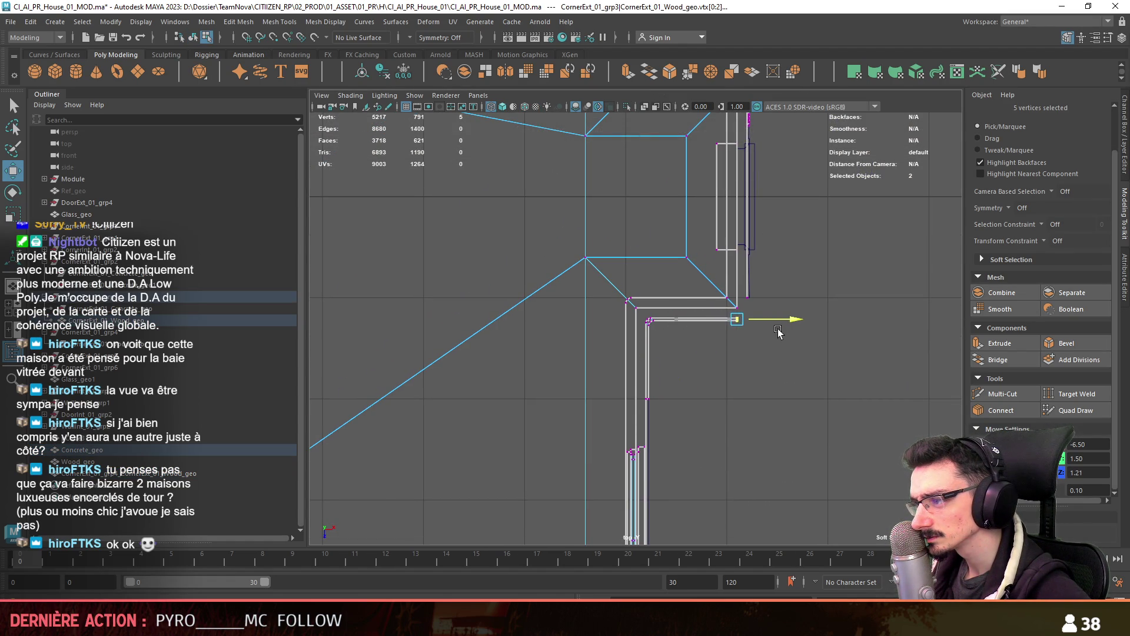
{"action": "scroll", "coordinate": [778, 332], "scroll_direction": "up", "scroll_amount": 5}
Select the baseboard's end and corner vertices to line them up with the wall corners
{"action": "key", "text": "F9"}
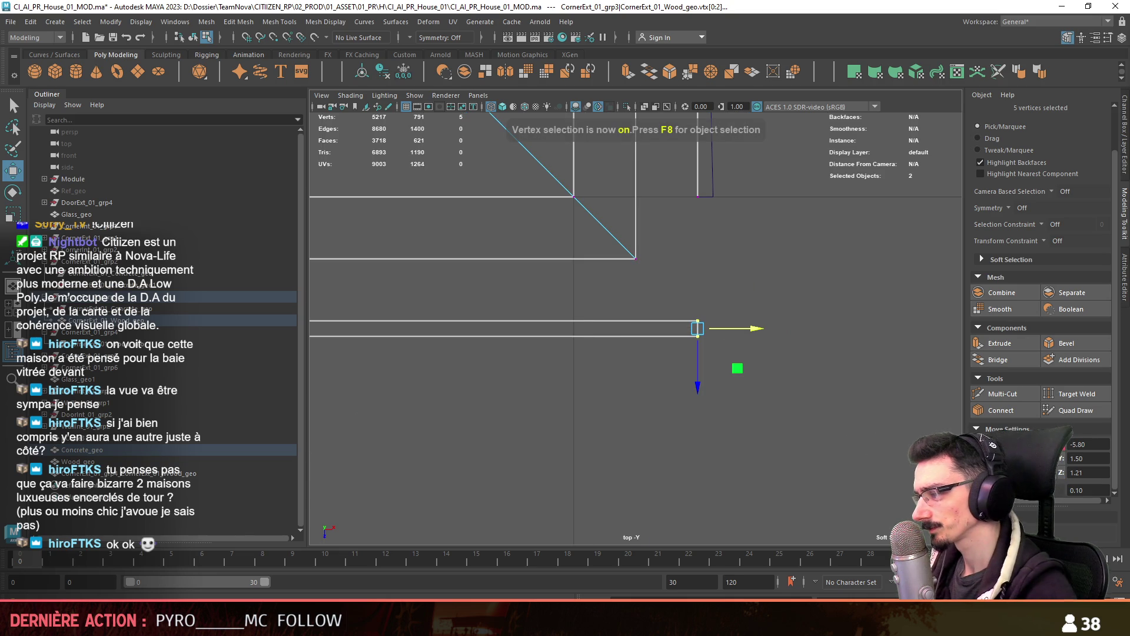
{"action": "left_click_drag", "start_coordinate": [726, 334], "coordinate": [728, 336]}
{"action": "left_click_drag", "start_coordinate": [667, 245], "coordinate": [721, 182]}
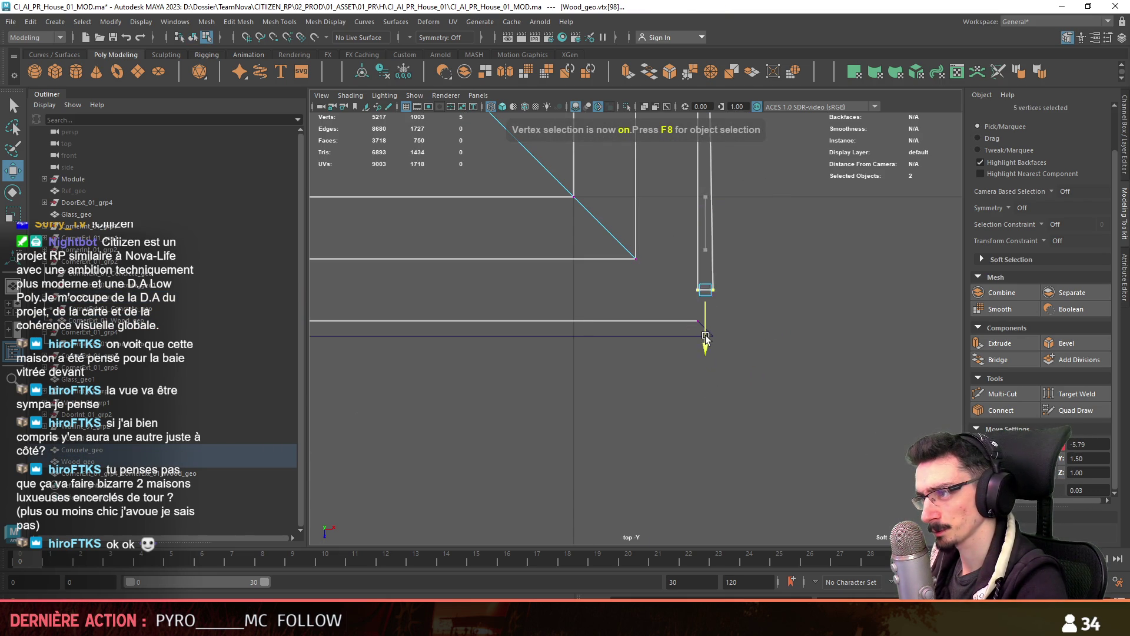
{"action": "left_click_drag", "start_coordinate": [742, 275], "coordinate": [709, 340]}
{"action": "key", "text": "F8"}
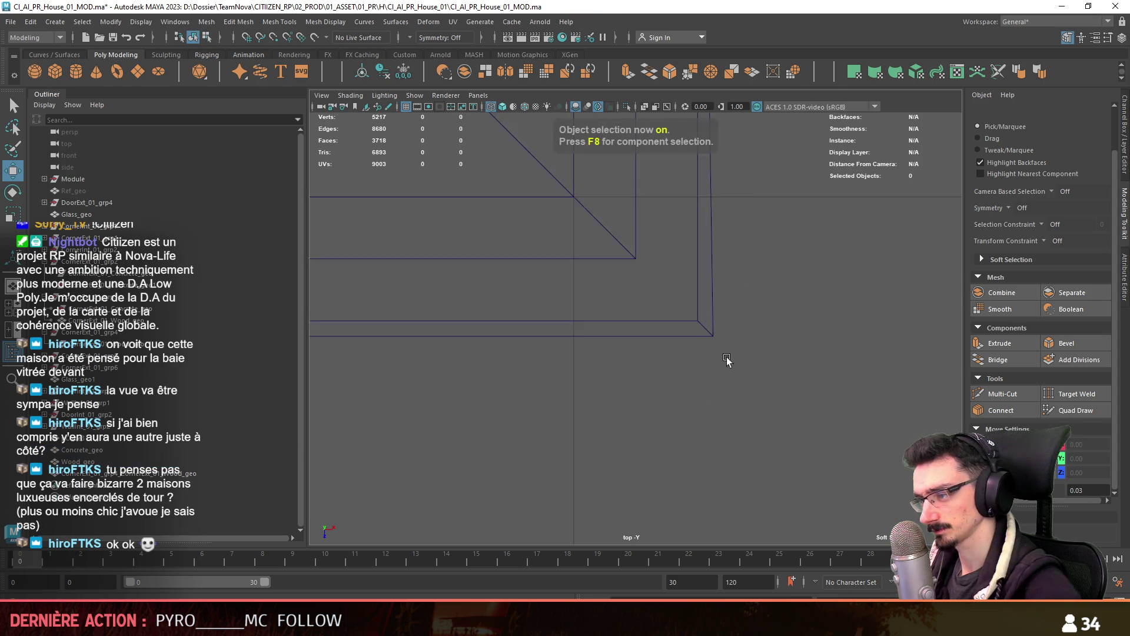
{"action": "scroll", "coordinate": [693, 287], "scroll_direction": "down", "scroll_amount": 5}
{"action": "scroll", "coordinate": [681, 326], "scroll_direction": "up", "scroll_amount": 2}
{"action": "key", "text": "space"}
{"action": "mouse_move", "coordinate": [677, 340]}
{"action": "left_mouse_down", "text": "alt"}
{"action": "mouse_move", "coordinate": [634, 259]}
{"action": "mouse_move", "coordinate": [708, 309]}
{"action": "mouse_move", "coordinate": [612, 365]}
{"action": "left_mouse_up", "text": "alt"}
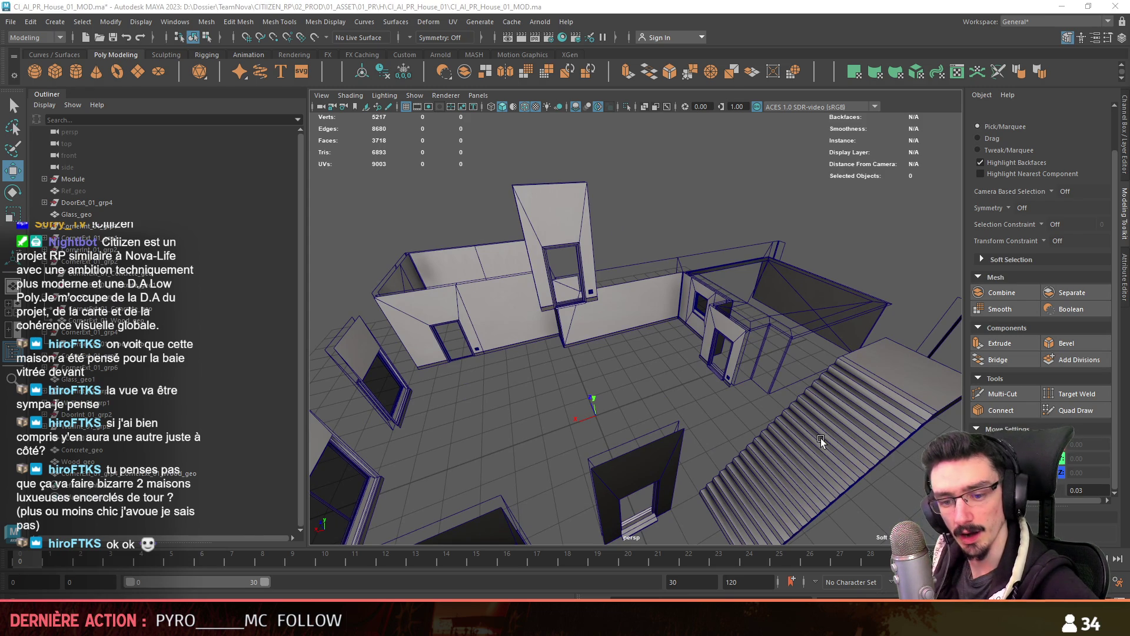
{"action": "mouse_move", "coordinate": [828, 403]}
{"action": "left_mouse_down", "text": "alt"}
{"action": "mouse_move", "coordinate": [564, 352]}
{"action": "mouse_move", "coordinate": [561, 363]}
{"action": "mouse_move", "coordinate": [645, 382]}
{"action": "mouse_move", "coordinate": [616, 372]}
{"action": "mouse_move", "coordinate": [746, 392]}
{"action": "mouse_move", "coordinate": [751, 380]}
{"action": "left_mouse_up", "text": "alt"}
{"action": "scroll", "coordinate": [645, 382], "scroll_direction": "down", "scroll_amount": 3}
{"action": "scroll", "coordinate": [726, 347], "scroll_direction": "up", "scroll_amount": 6}
{"action": "mouse_move", "coordinate": [725, 335]}
{"action": "left_mouse_down", "text": "alt"}
{"action": "mouse_move", "coordinate": [646, 357]}
{"action": "mouse_move", "coordinate": [734, 348]}
{"action": "mouse_move", "coordinate": [717, 327]}
{"action": "mouse_move", "coordinate": [420, 393]}
{"action": "mouse_move", "coordinate": [517, 360]}
{"action": "mouse_move", "coordinate": [669, 335]}
{"action": "mouse_move", "coordinate": [490, 330]}
{"action": "mouse_move", "coordinate": [599, 285]}
{"action": "mouse_move", "coordinate": [604, 316]}
{"action": "mouse_move", "coordinate": [599, 302]}
{"action": "mouse_move", "coordinate": [549, 306]}
{"action": "mouse_move", "coordinate": [582, 319]}
{"action": "mouse_move", "coordinate": [537, 344]}
{"action": "mouse_move", "coordinate": [636, 383]}
{"action": "mouse_move", "coordinate": [647, 353]}
{"action": "mouse_move", "coordinate": [591, 315]}
{"action": "left_mouse_up", "text": "alt"}
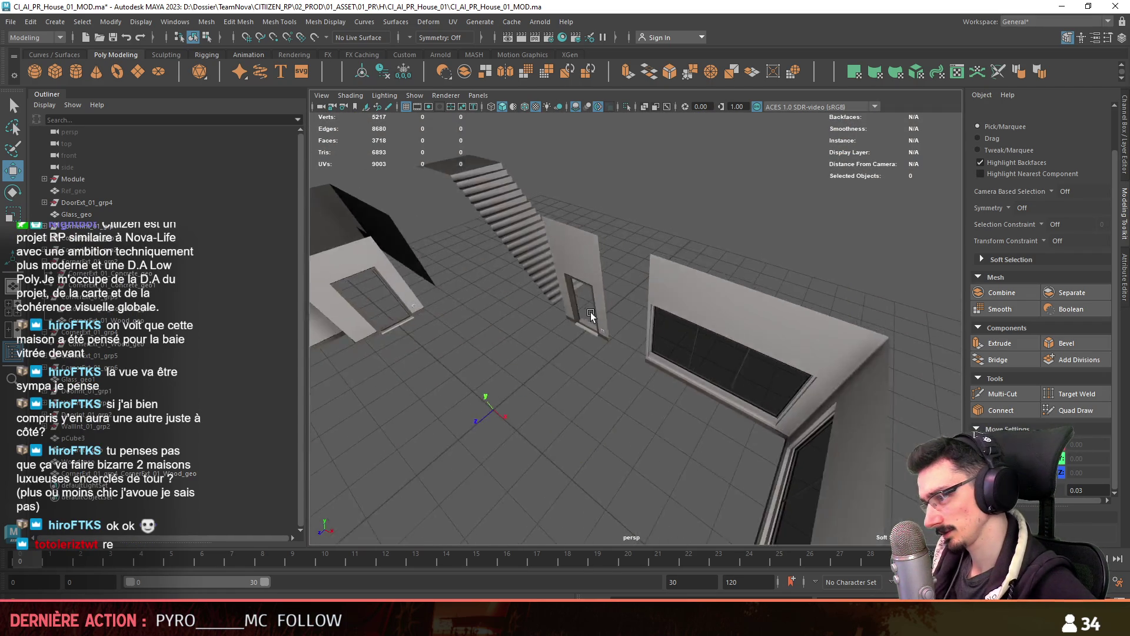
{"action": "scroll", "coordinate": [591, 315], "scroll_direction": "up", "scroll_amount": 5}
In the top view, box-select the window wall's vertices and move them along Z to 6.00
{"action": "key", "text": "F10"}
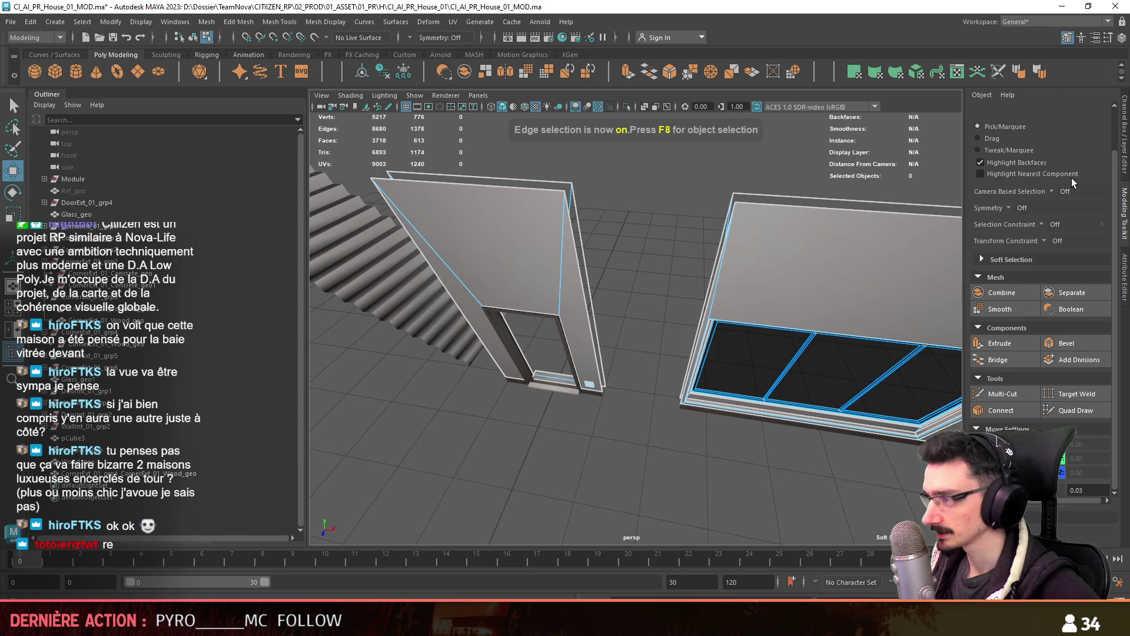
{"action": "key", "text": "F8"}
{"action": "scroll", "coordinate": [578, 423], "scroll_direction": "up", "scroll_amount": 3}
{"action": "left_click_drag", "start_coordinate": [770, 401], "coordinate": [770, 401]}
{"action": "key", "text": "space"}
{"action": "key", "text": "F9"}
{"action": "scroll", "coordinate": [580, 296], "scroll_direction": "up", "scroll_amount": 3}
{"action": "middle_click_drag", "start_coordinate": [580, 296], "coordinate": [492, 358], "text": "alt"}
{"action": "scroll", "coordinate": [939, 155], "scroll_direction": "up", "scroll_amount": 2}
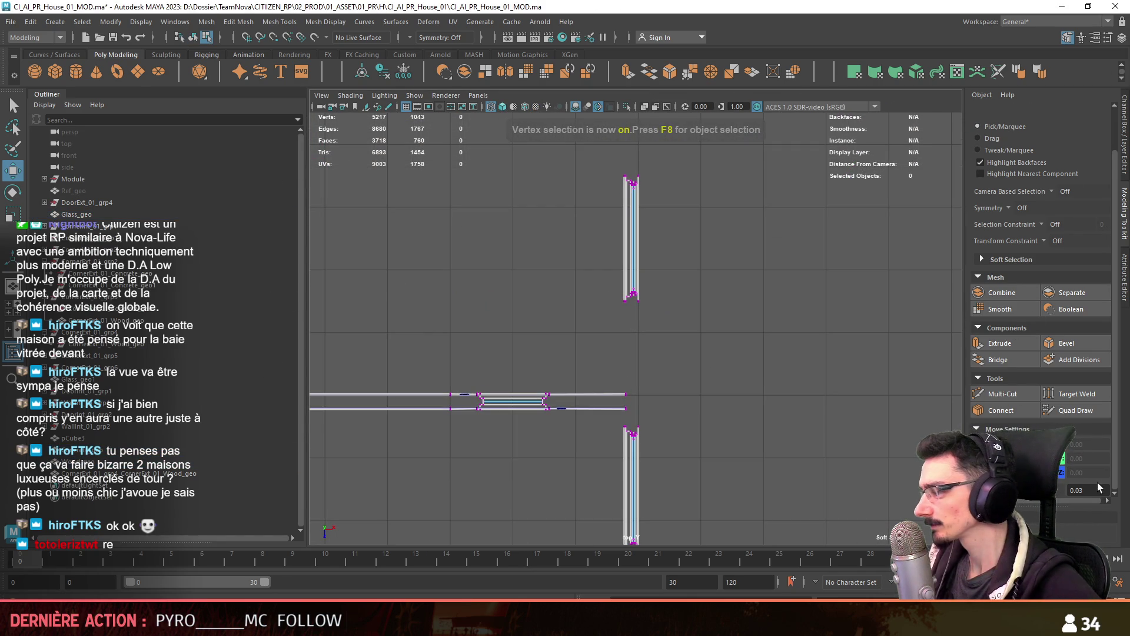
{"action": "scroll", "coordinate": [676, 339], "scroll_direction": "up", "scroll_amount": 1}
{"action": "mouse_move", "coordinate": [567, 333]}
{"action": "left_mouse_down"}
{"action": "mouse_move", "coordinate": [697, 300]}
{"action": "mouse_move", "coordinate": [686, 300]}
{"action": "left_mouse_up"}
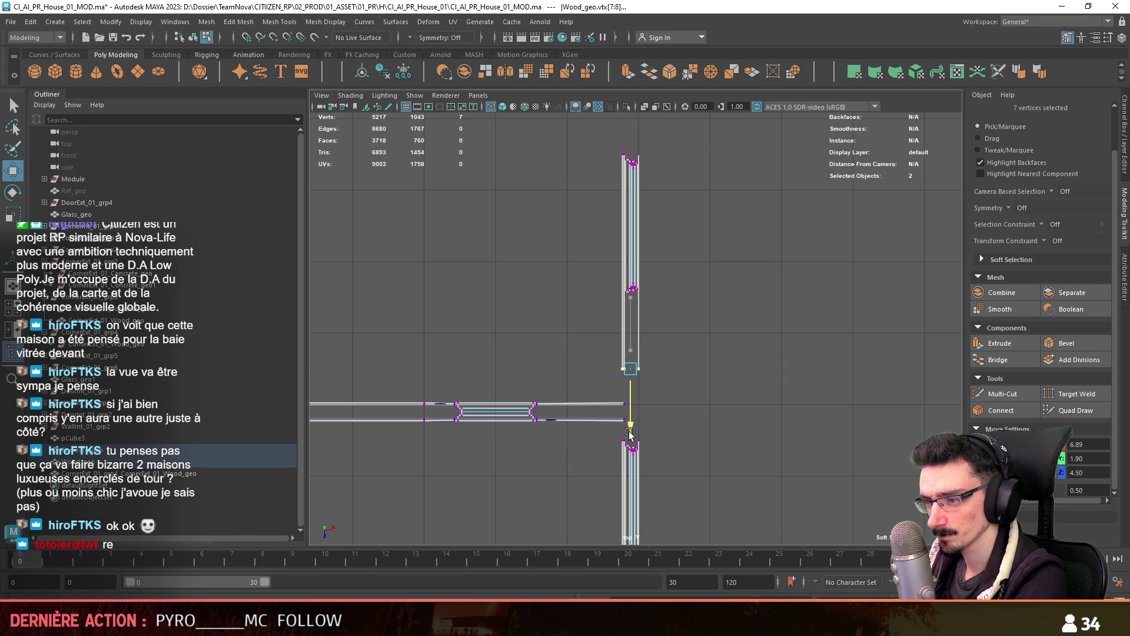
{"action": "left_click_drag", "start_coordinate": [630, 454], "coordinate": [631, 462]}
Check the result across the four views and fine-tune the window-wall vertices to Z 6.00
{"action": "middle_click_drag", "start_coordinate": [630, 462], "coordinate": [618, 306], "text": "alt"}
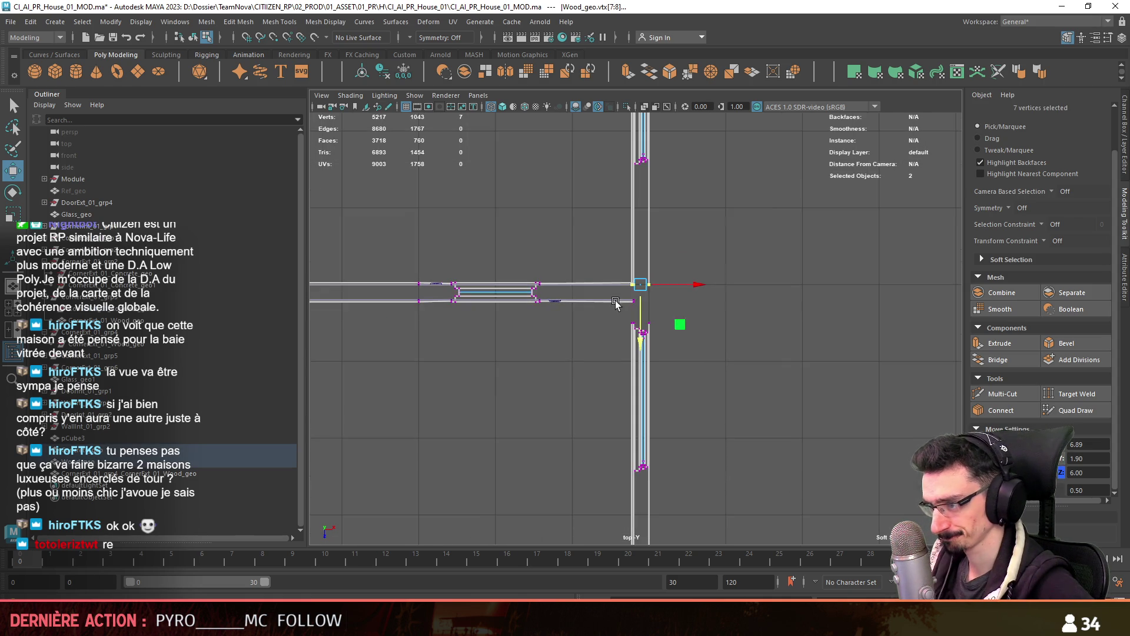
{"action": "key", "text": "space"}
{"action": "key", "text": "space"}
{"action": "scroll", "coordinate": [502, 250], "scroll_direction": "down", "scroll_amount": 5}
{"action": "key", "text": "space"}
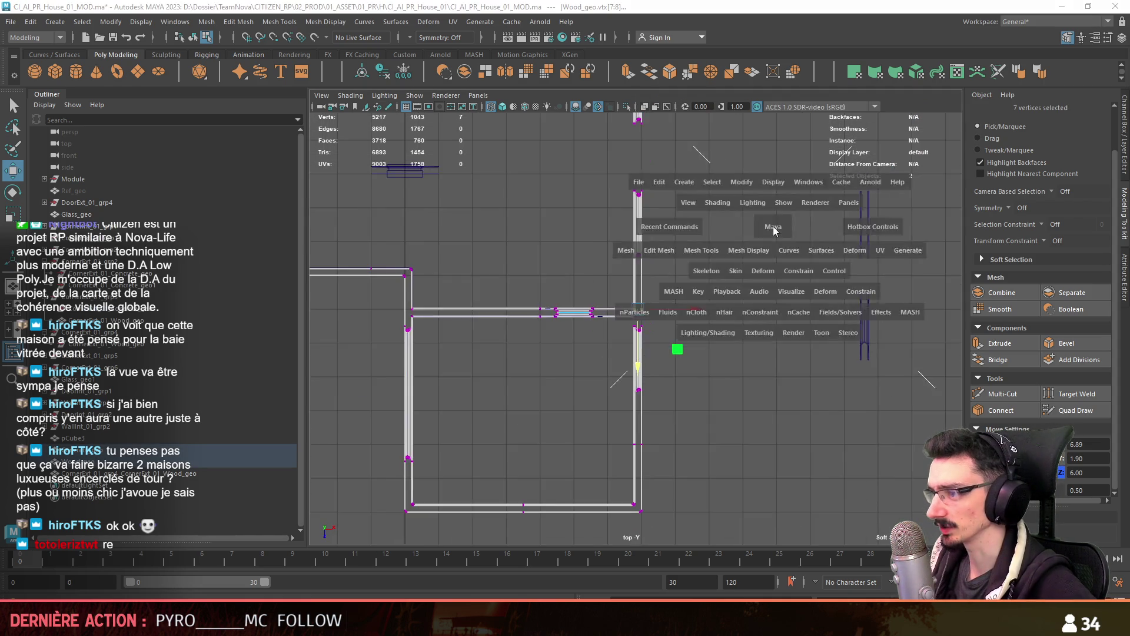
{"action": "scroll", "coordinate": [847, 250], "scroll_direction": "down", "scroll_amount": 8}
{"action": "scroll", "coordinate": [851, 247], "scroll_direction": "up", "scroll_amount": 10}
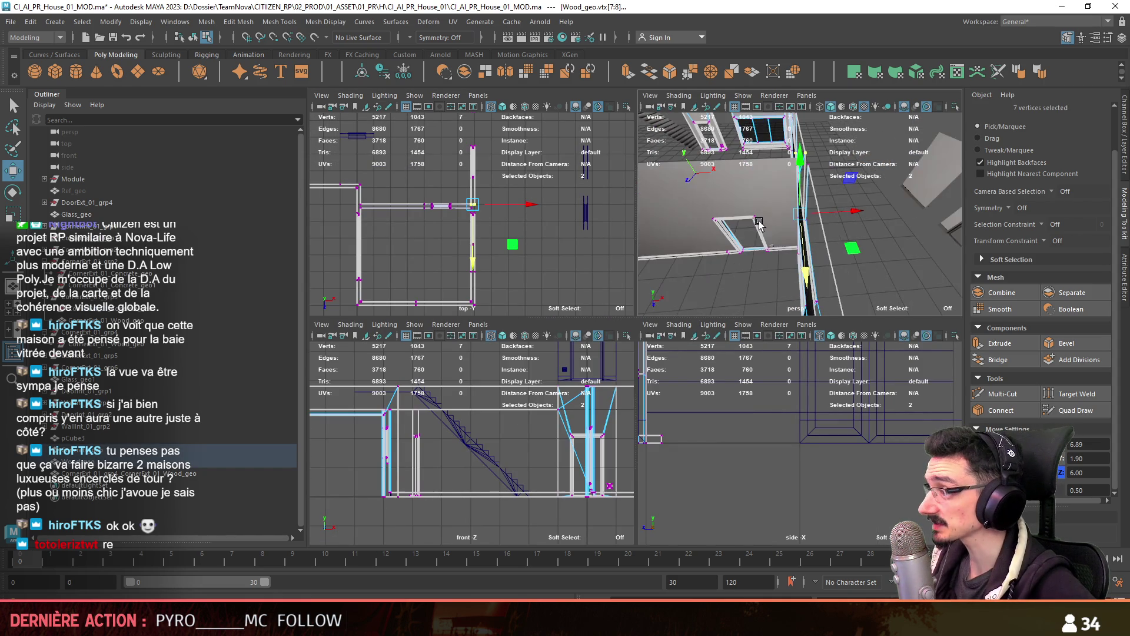
{"action": "left_click_drag", "start_coordinate": [871, 244], "coordinate": [833, 255], "text": "alt"}
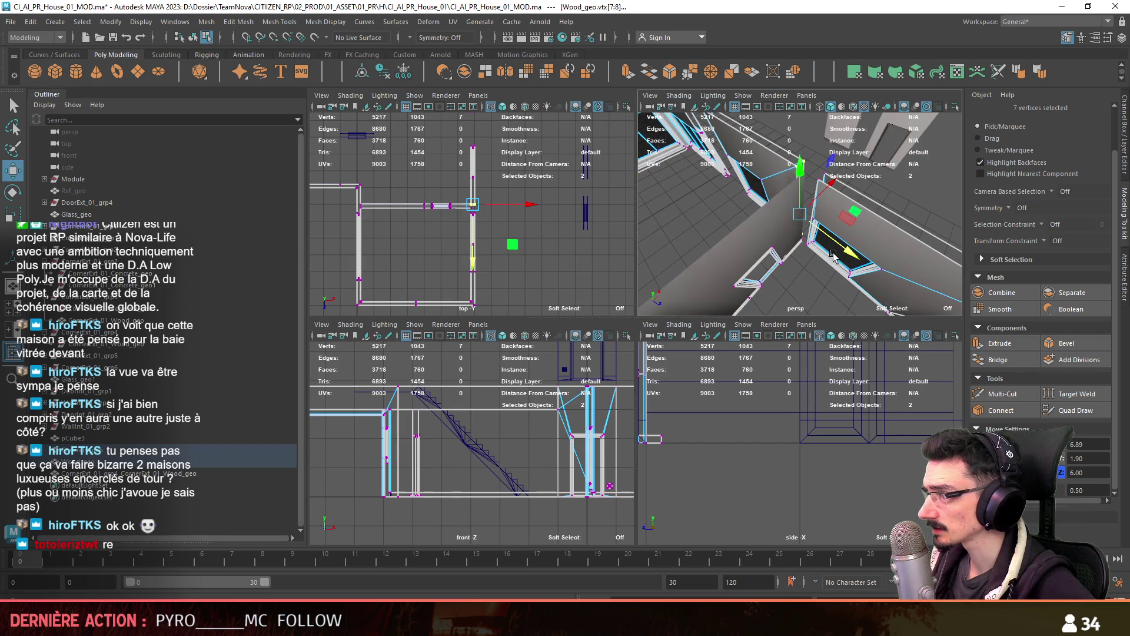
{"action": "key", "text": "space"}
{"action": "scroll", "coordinate": [594, 318], "scroll_direction": "up", "scroll_amount": 6}
{"action": "scroll", "coordinate": [595, 319], "scroll_direction": "up", "scroll_amount": 5}
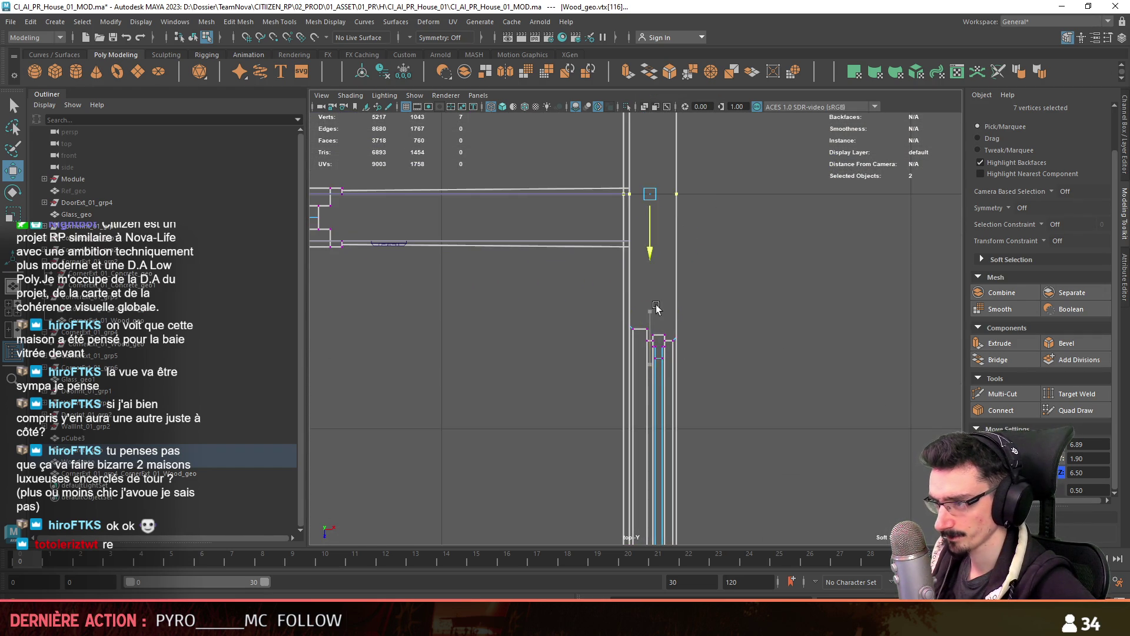
{"action": "middle_click_drag", "start_coordinate": [656, 307], "coordinate": [687, 306], "text": "alt"}
{"action": "type", "text": "0.1"}
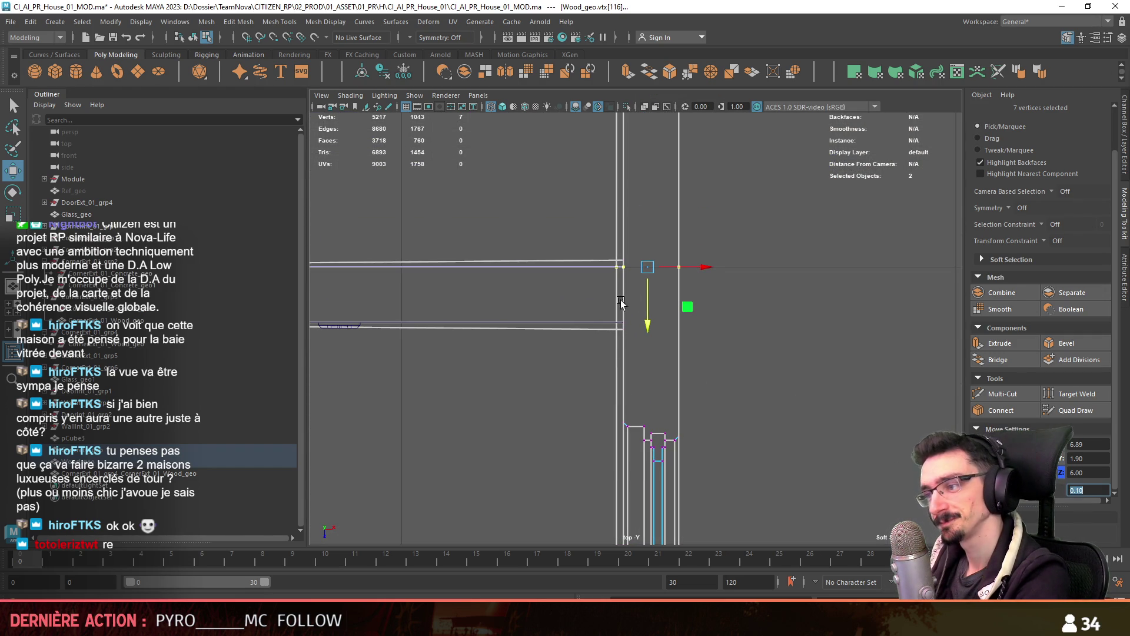
{"action": "left_click_drag", "start_coordinate": [640, 378], "coordinate": [643, 388]}
{"action": "scroll", "coordinate": [643, 389], "scroll_direction": "up", "scroll_amount": 1}
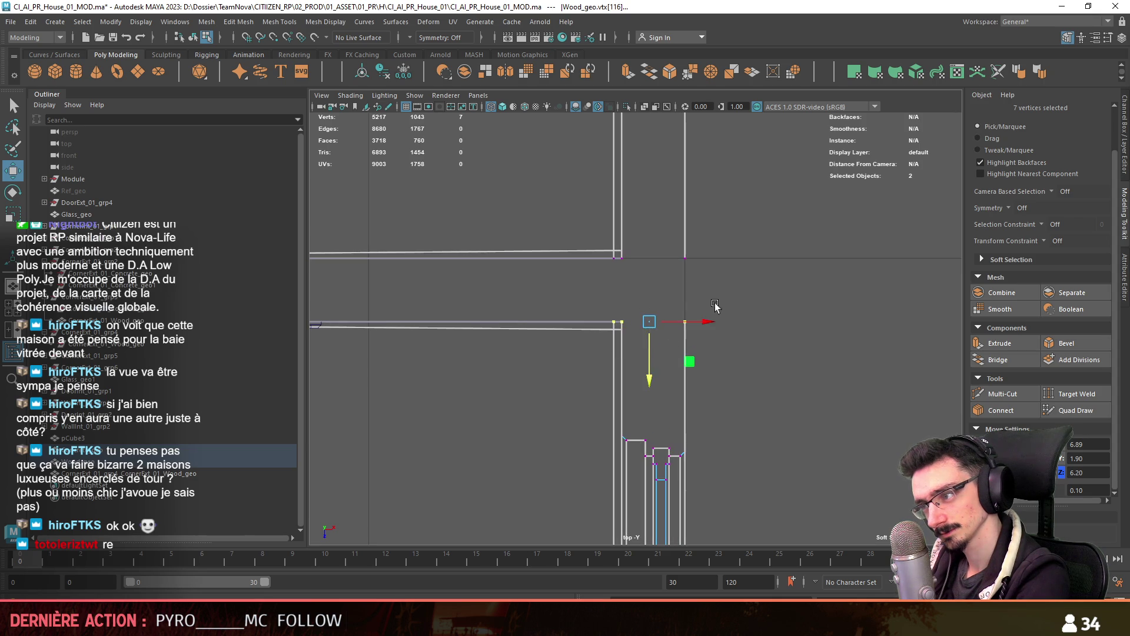
Snap the two stacked wall-corner vertices into line with the adjoining wall
{"action": "left_click", "coordinate": [795, 356]}
{"action": "key", "text": "F9"}
{"action": "scroll", "coordinate": [635, 330], "scroll_direction": "up", "scroll_amount": 2}
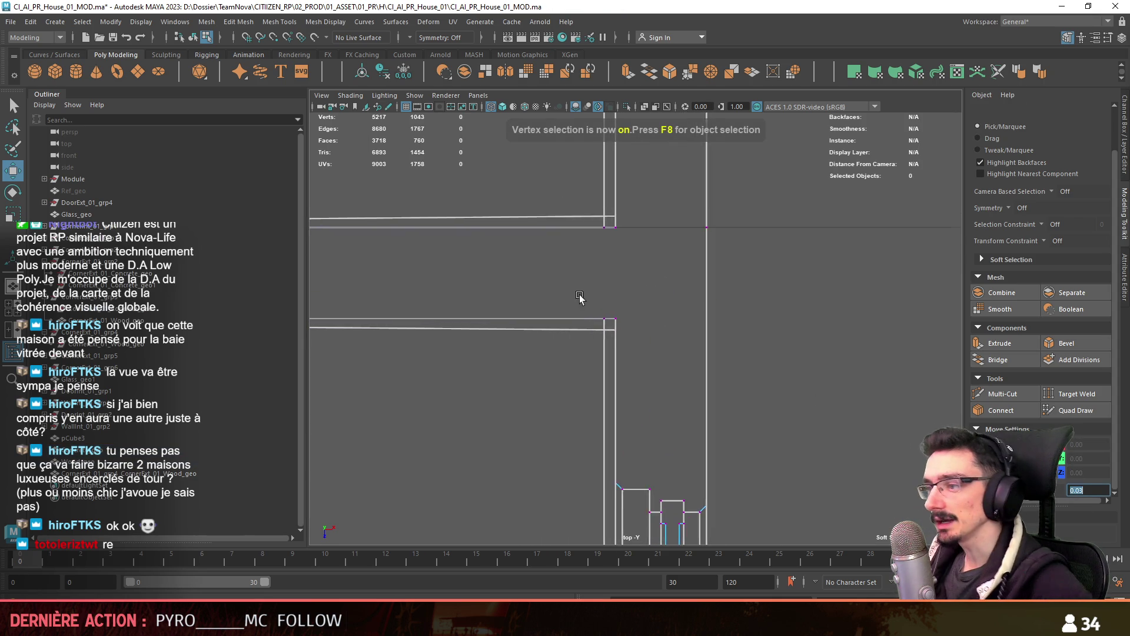
{"action": "left_click_drag", "start_coordinate": [607, 297], "coordinate": [594, 345]}
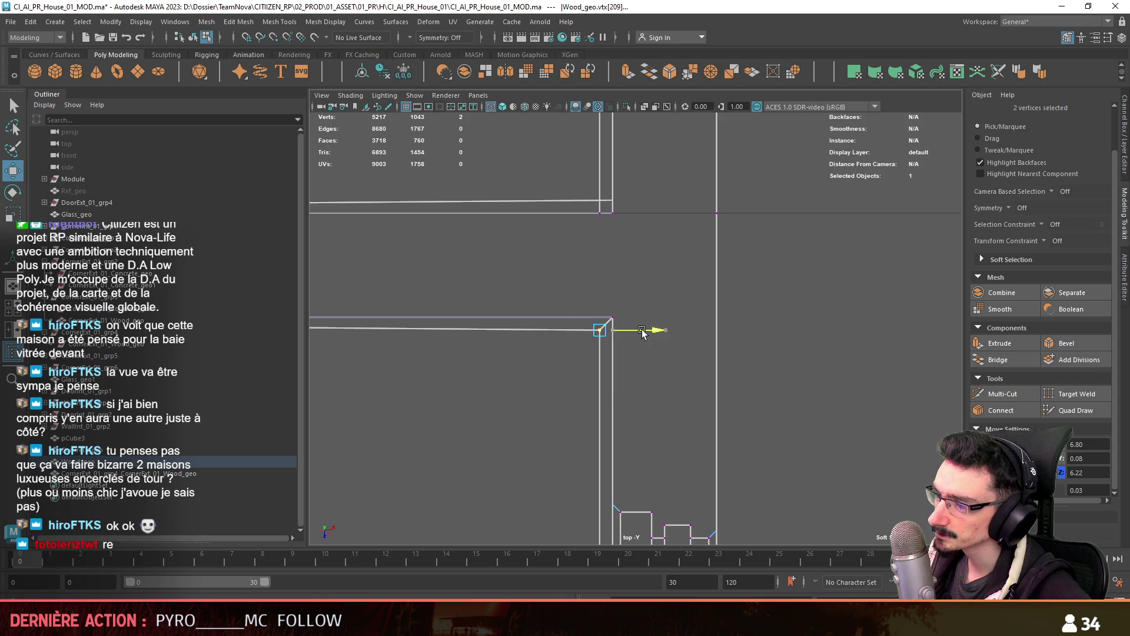
{"action": "left_click_drag", "start_coordinate": [641, 332], "coordinate": [640, 332]}
{"action": "middle_click_drag", "start_coordinate": [582, 223], "coordinate": [605, 297], "text": "alt"}
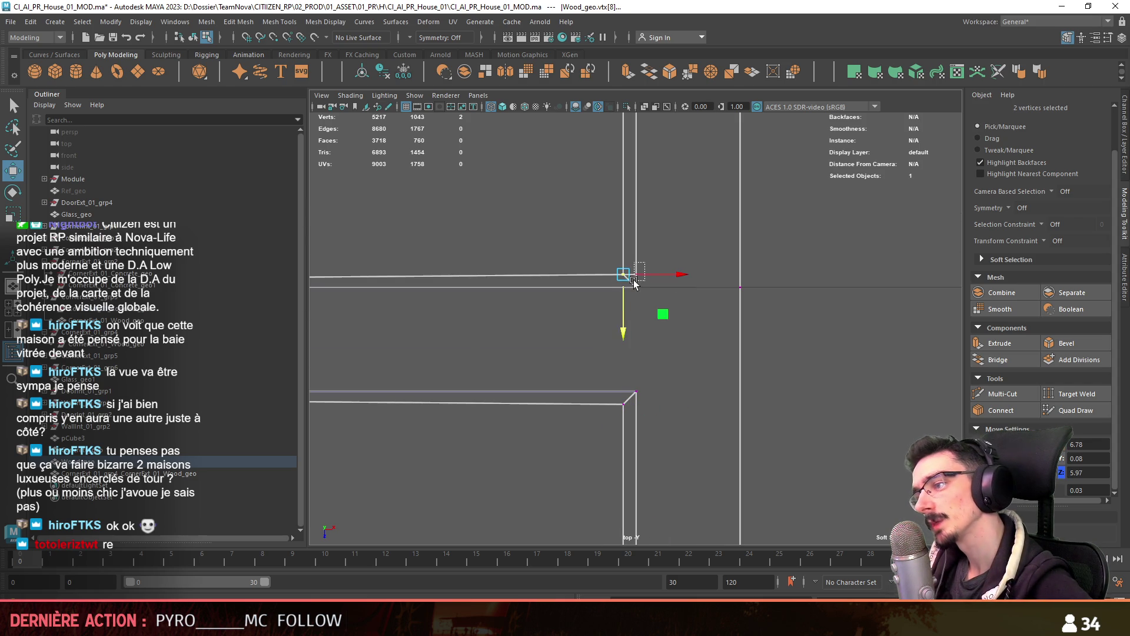
{"action": "scroll", "coordinate": [653, 294], "scroll_direction": "down", "scroll_amount": 6}
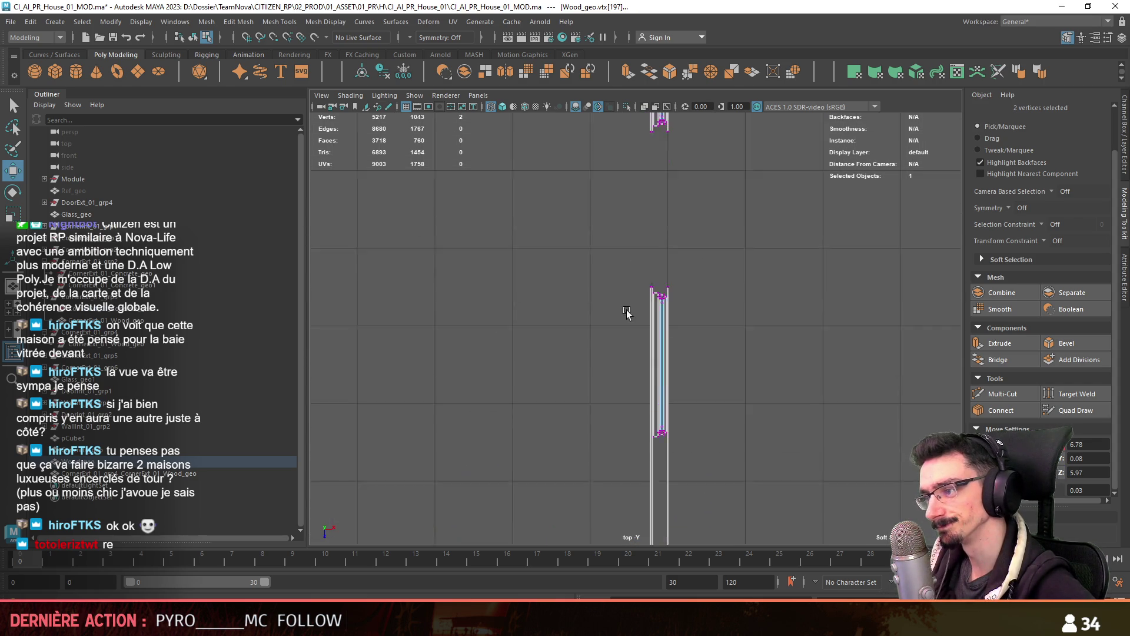
Select the seven wall-end vertices and move them to shorten the wall
{"action": "left_click_drag", "start_coordinate": [716, 324], "coordinate": [716, 325]}
{"action": "middle_click_drag", "start_coordinate": [668, 359], "coordinate": [662, 409], "text": "alt"}
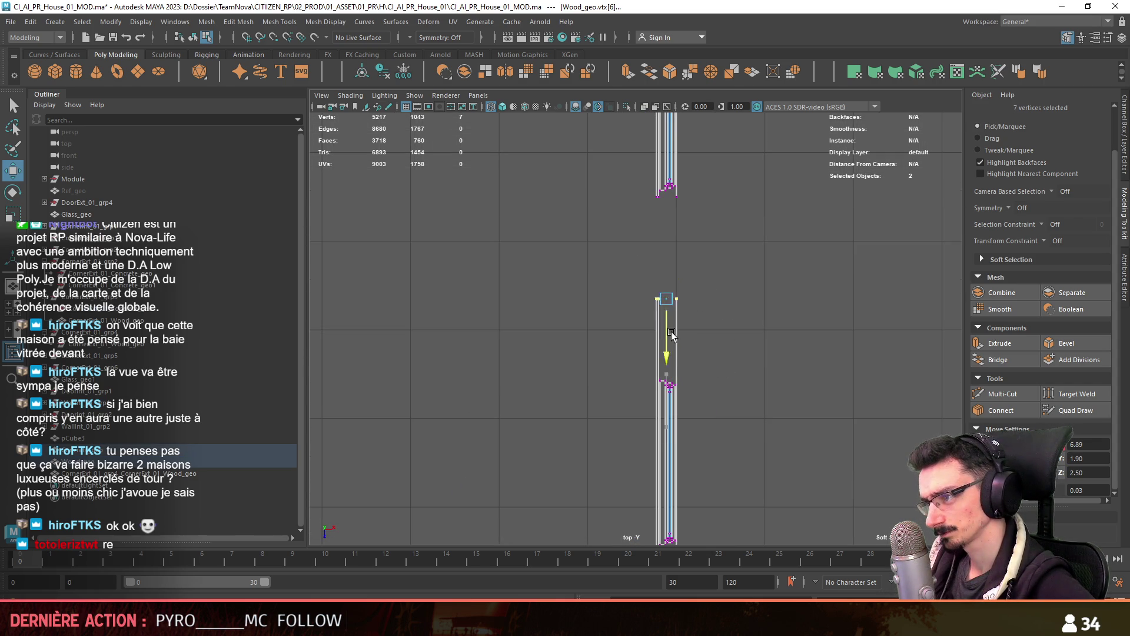
{"action": "middle_click_drag", "start_coordinate": [669, 292], "coordinate": [636, 380], "text": "alt"}
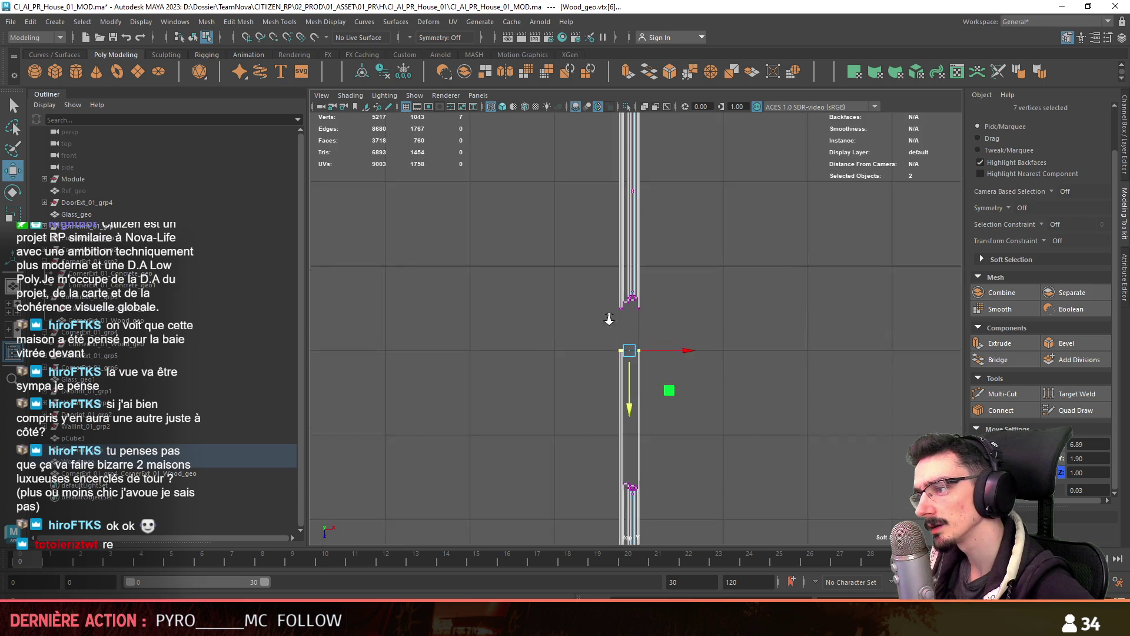
{"action": "scroll", "coordinate": [624, 364], "scroll_direction": "up", "scroll_amount": 3}
{"action": "left_click_drag", "start_coordinate": [561, 309], "coordinate": [639, 274]}
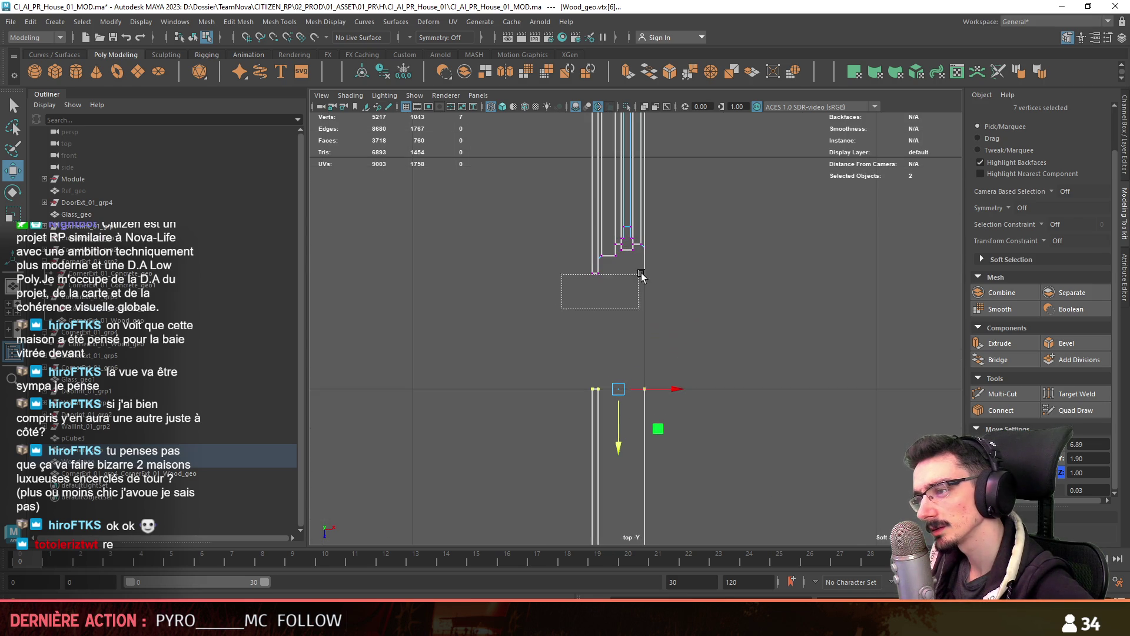
{"action": "left_click", "coordinate": [609, 432]}
Select the far wall-end vertices, then deselect and pan toward the staircase corner
{"action": "scroll", "coordinate": [621, 387], "scroll_direction": "down", "scroll_amount": 3}
{"action": "mouse_move", "coordinate": [621, 387]}
{"action": "middle_mouse_down", "text": "alt"}
{"action": "mouse_move", "coordinate": [691, 333]}
{"action": "mouse_move", "coordinate": [663, 323]}
{"action": "middle_mouse_up", "text": "alt"}
{"action": "scroll", "coordinate": [663, 323], "scroll_direction": "up", "scroll_amount": 2}
{"action": "left_click_drag", "start_coordinate": [763, 325], "coordinate": [842, 257]}
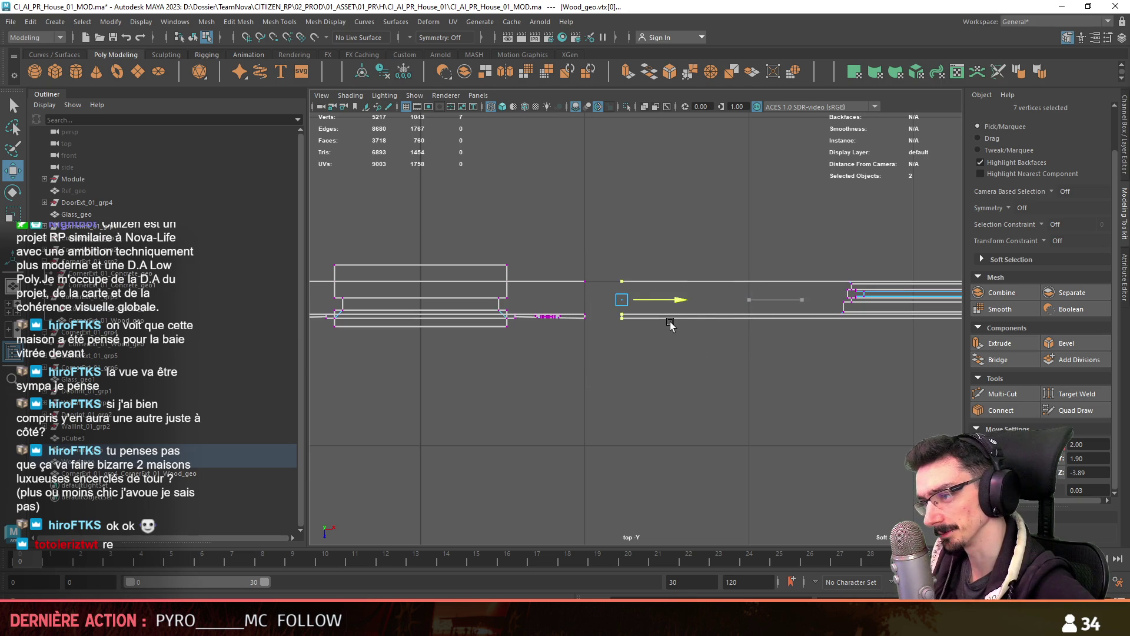
{"action": "left_click", "coordinate": [434, 349]}
{"action": "scroll", "coordinate": [759, 342], "scroll_direction": "down", "scroll_amount": 3}
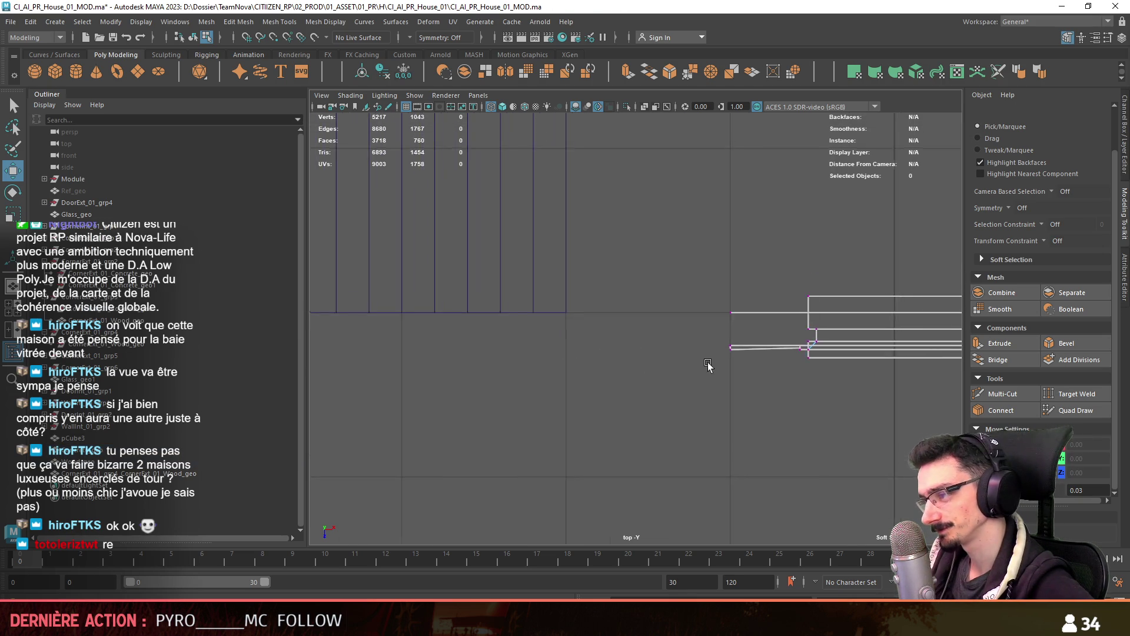
{"action": "scroll", "coordinate": [737, 344], "scroll_direction": "down", "scroll_amount": 2}
{"action": "mouse_move", "coordinate": [763, 349]}
{"action": "middle_mouse_down", "text": "alt"}
{"action": "mouse_move", "coordinate": [709, 358]}
{"action": "mouse_move", "coordinate": [669, 280]}
{"action": "mouse_move", "coordinate": [636, 252]}
{"action": "mouse_move", "coordinate": [607, 317]}
{"action": "middle_mouse_up", "text": "alt"}
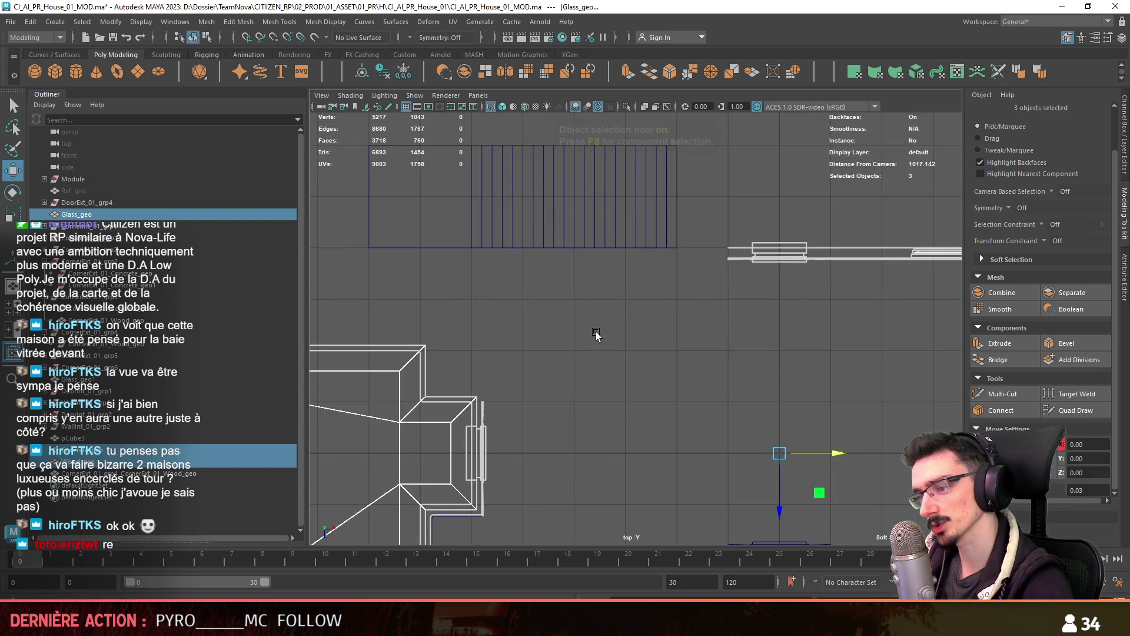
Return to object mode, switch to the perspective camera and orbit around the whole house
{"action": "key", "text": "F8"}
{"action": "mouse_move", "coordinate": [647, 276]}
{"action": "left_mouse_down"}
{"action": "mouse_move", "coordinate": [651, 249]}
{"action": "mouse_move", "coordinate": [874, 221]}
{"action": "mouse_move", "coordinate": [655, 222]}
{"action": "mouse_move", "coordinate": [549, 246]}
{"action": "mouse_move", "coordinate": [576, 330]}
{"action": "mouse_move", "coordinate": [755, 342]}
{"action": "left_mouse_up"}
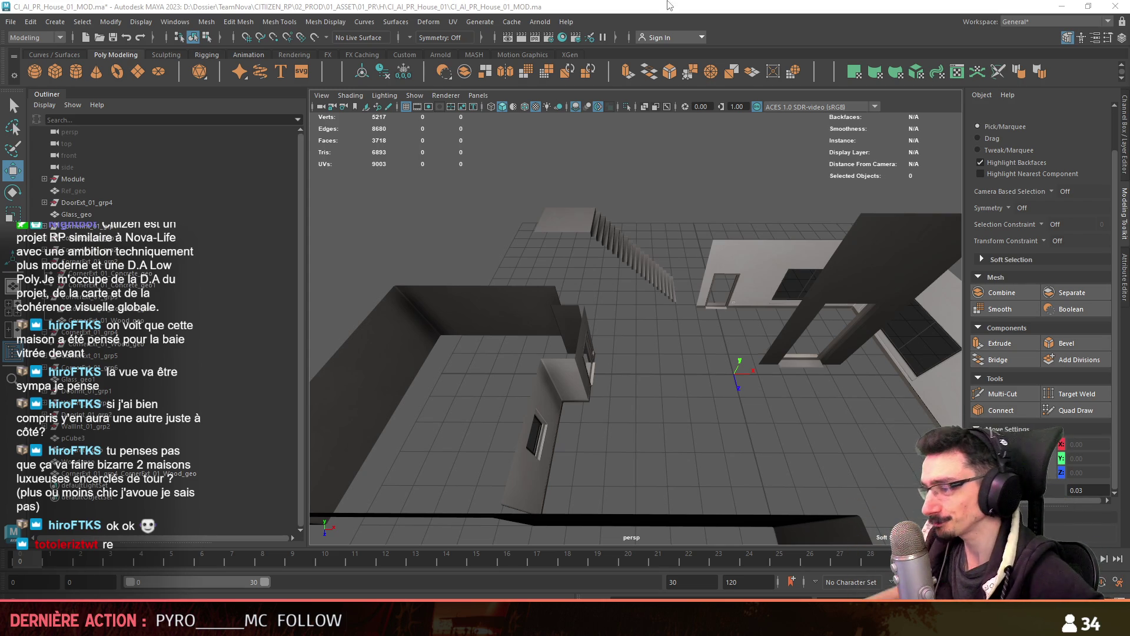
{"action": "mouse_move", "coordinate": [681, 376]}
{"action": "left_mouse_down", "text": "alt"}
{"action": "mouse_move", "coordinate": [676, 321]}
{"action": "mouse_move", "coordinate": [559, 327]}
{"action": "mouse_move", "coordinate": [768, 357]}
{"action": "mouse_move", "coordinate": [728, 352]}
{"action": "left_mouse_up", "text": "alt"}
{"action": "key", "text": "F8"}
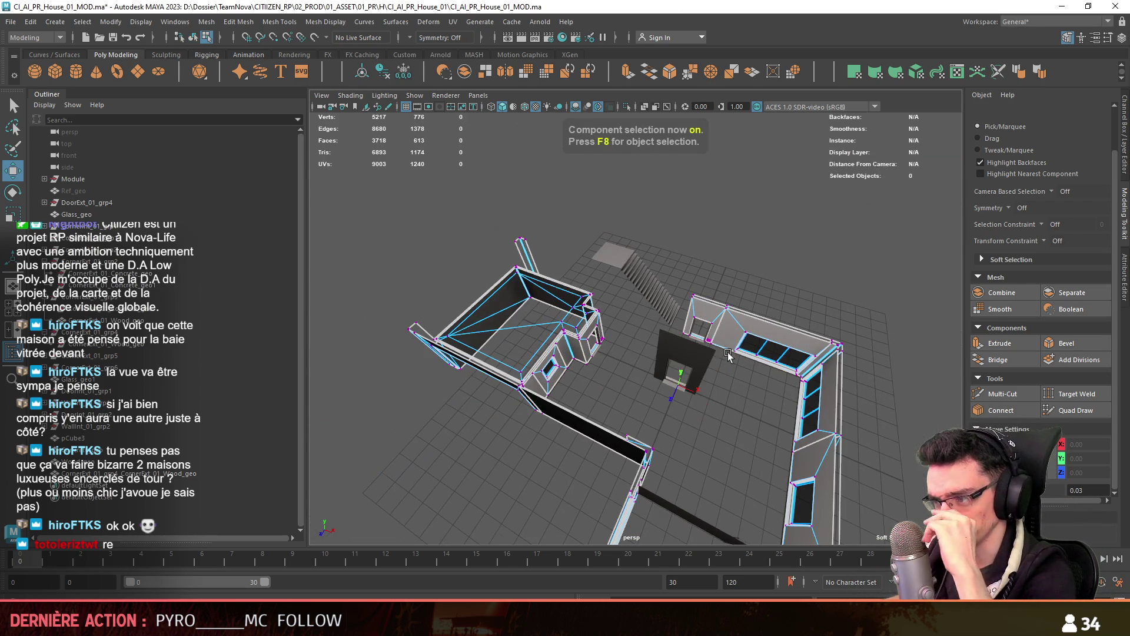
{"action": "key", "text": "F8"}
{"action": "mouse_move", "coordinate": [603, 412]}
{"action": "left_mouse_down", "text": "alt"}
{"action": "mouse_move", "coordinate": [638, 381]}
{"action": "mouse_move", "coordinate": [733, 352]}
{"action": "mouse_move", "coordinate": [558, 305]}
{"action": "mouse_move", "coordinate": [530, 312]}
{"action": "left_mouse_up", "text": "alt"}
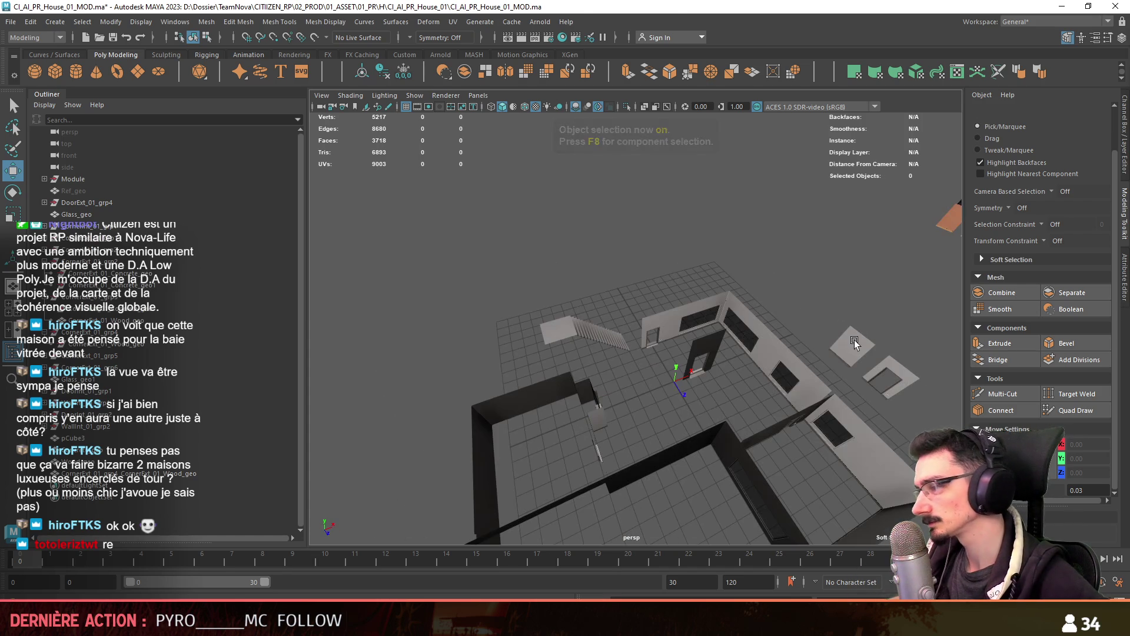
Select the WallInt_01_grp3 wall group and rotate it to its new orientation
{"action": "left_click", "coordinate": [87, 403]}
{"action": "key", "text": "Up"}
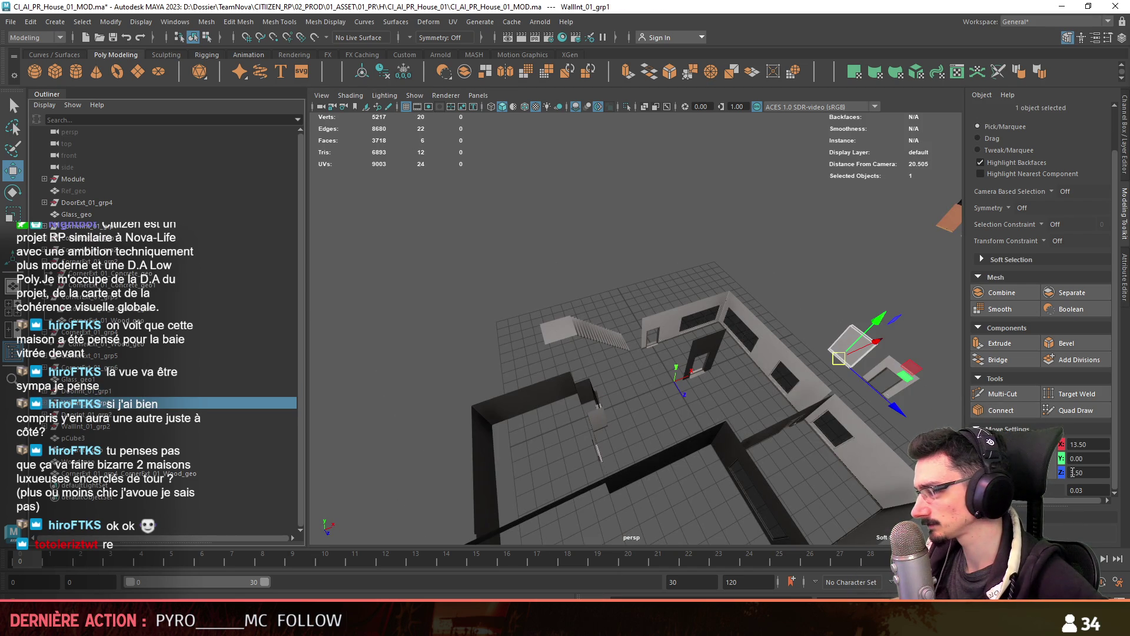
{"action": "left_click_drag", "start_coordinate": [878, 439], "coordinate": [665, 356], "text": "alt"}
{"action": "left_click", "coordinate": [665, 356]}
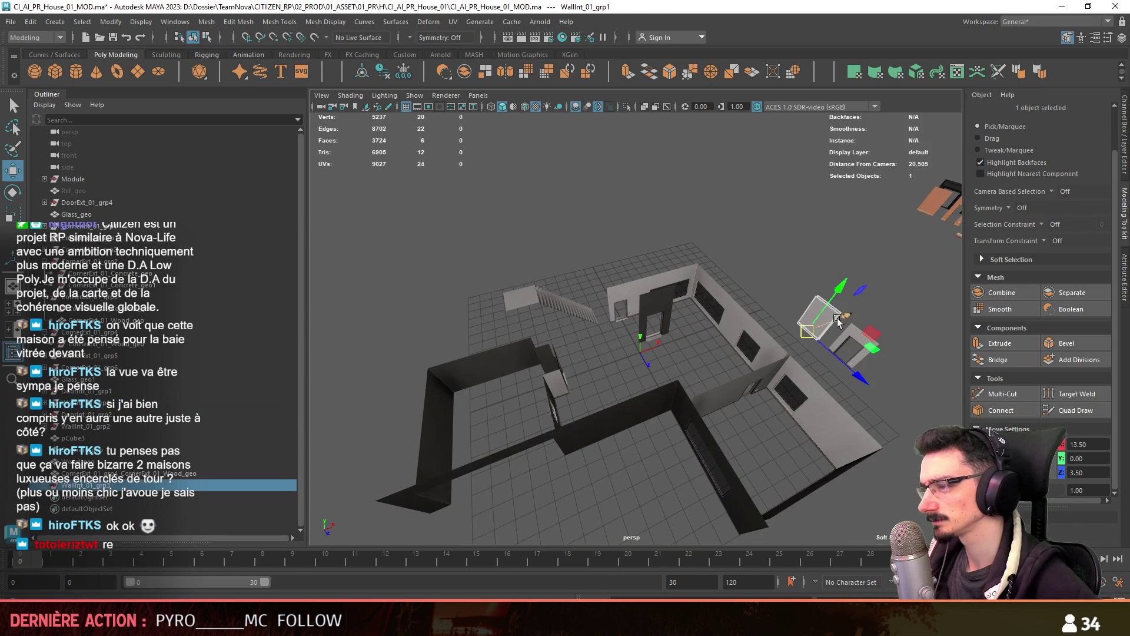
{"action": "key", "text": "e"}
{"action": "left_click_drag", "start_coordinate": [671, 447], "coordinate": [691, 458]}
{"action": "key", "text": "w"}
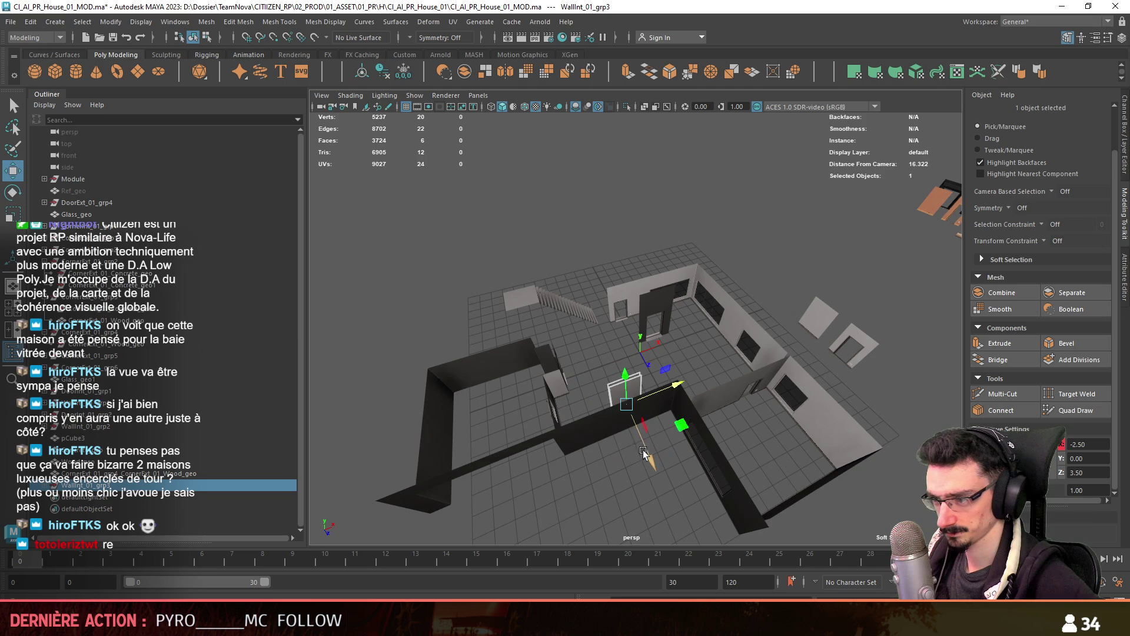
{"action": "key", "text": "f"}
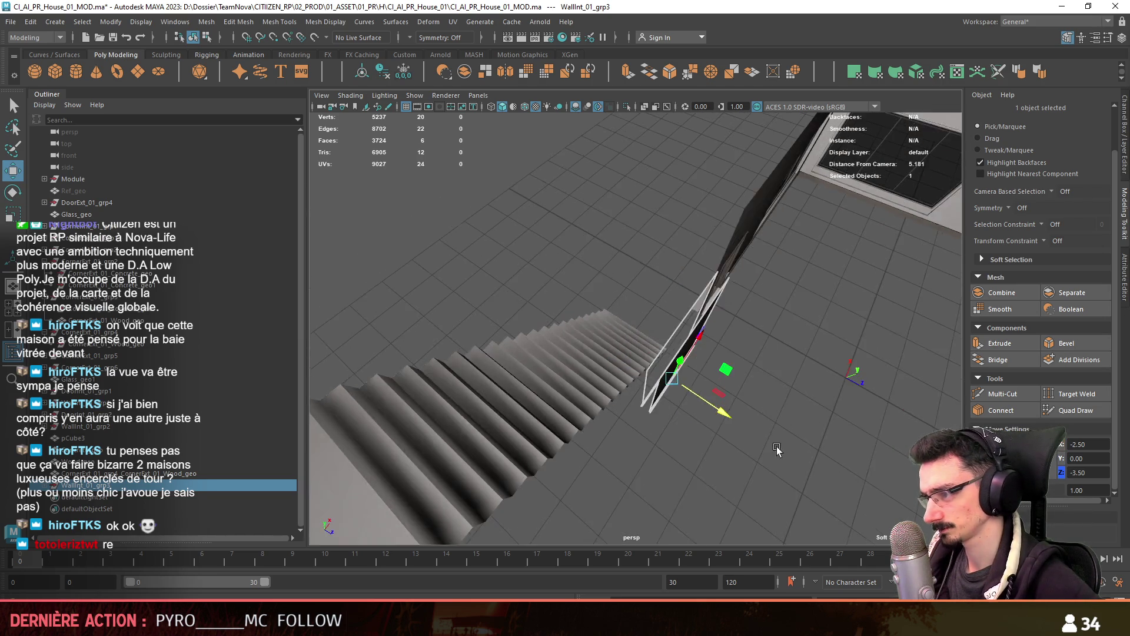
Set the move step to 0.1 and slide the panel along Z beside the stairs
{"action": "double_click", "coordinate": [1091, 492]}
{"action": "type", "text": "0.1"}
{"action": "left_click_drag", "start_coordinate": [700, 440], "coordinate": [691, 433]}
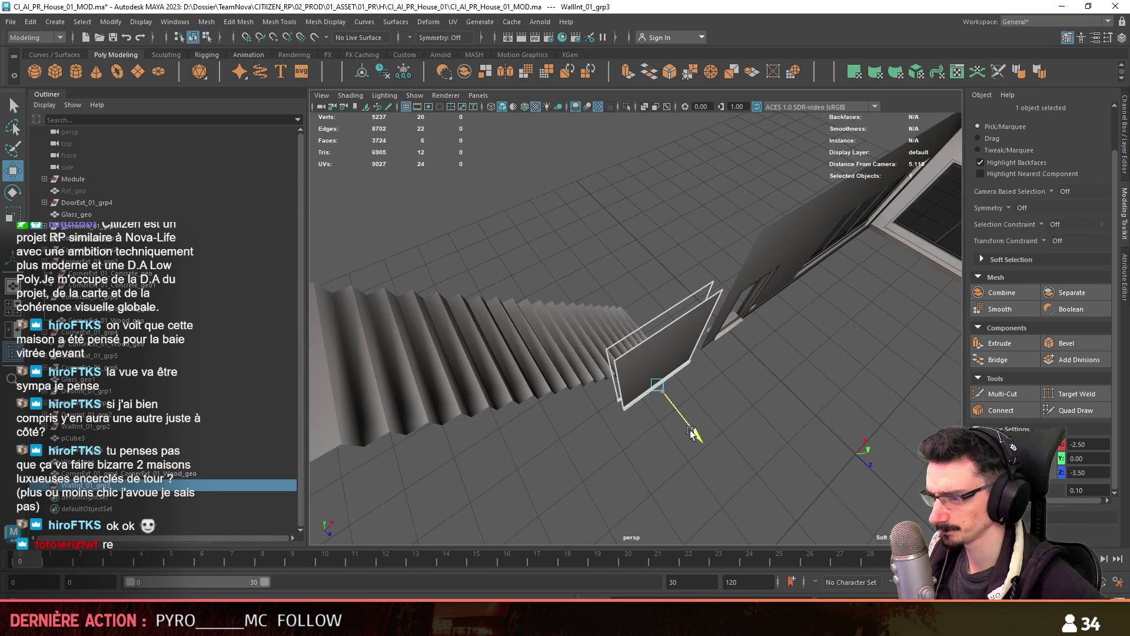
{"action": "scroll", "coordinate": [686, 430], "scroll_direction": "down", "scroll_amount": 10}
Switch selection to drag style with camera-based selection, then return to object mode
{"action": "key", "text": "F8"}
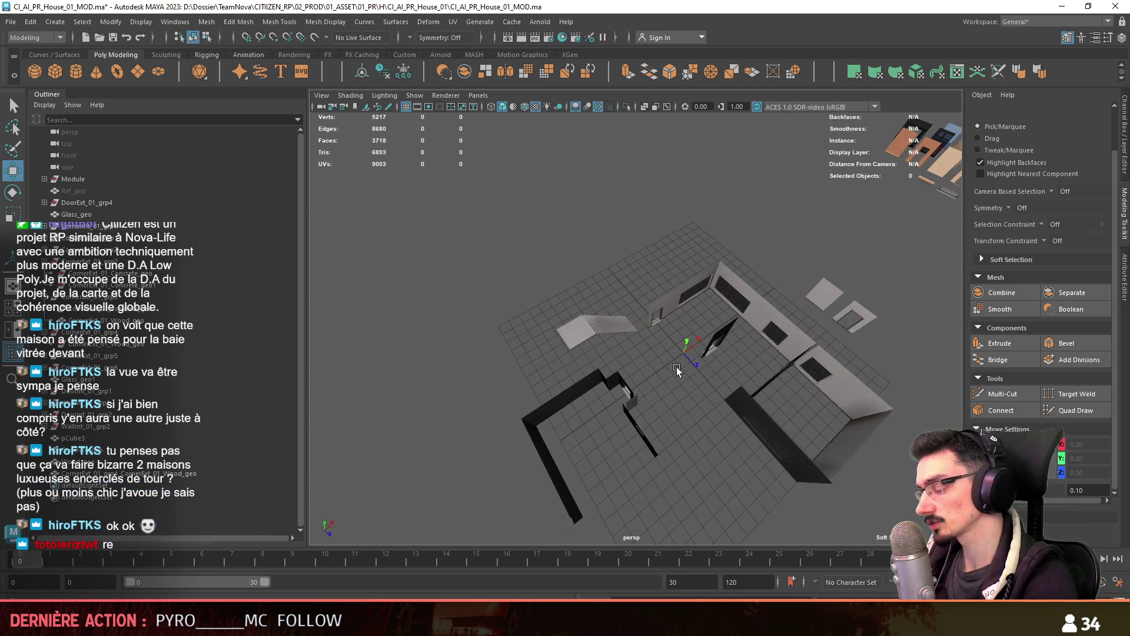
{"action": "scroll", "coordinate": [676, 366], "scroll_direction": "down", "scroll_amount": 3}
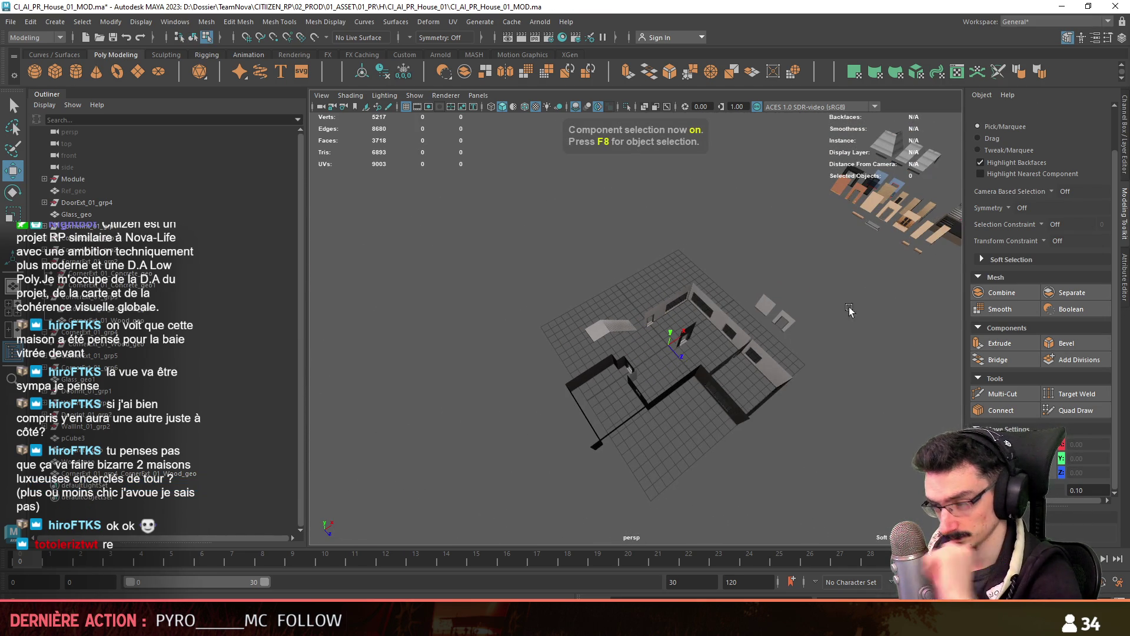
{"action": "scroll", "coordinate": [829, 311], "scroll_direction": "up", "scroll_amount": 3}
{"action": "left_click", "coordinate": [992, 139]}
{"action": "scroll", "coordinate": [679, 287], "scroll_direction": "up", "scroll_amount": 3}
{"action": "mouse_move", "coordinate": [679, 287]}
{"action": "left_mouse_down", "text": "alt"}
{"action": "mouse_move", "coordinate": [396, 283]}
{"action": "mouse_move", "coordinate": [667, 275]}
{"action": "mouse_move", "coordinate": [679, 279]}
{"action": "mouse_move", "coordinate": [685, 337]}
{"action": "mouse_move", "coordinate": [676, 341]}
{"action": "mouse_move", "coordinate": [868, 383]}
{"action": "left_mouse_up", "text": "alt"}
{"action": "key", "text": "F8"}
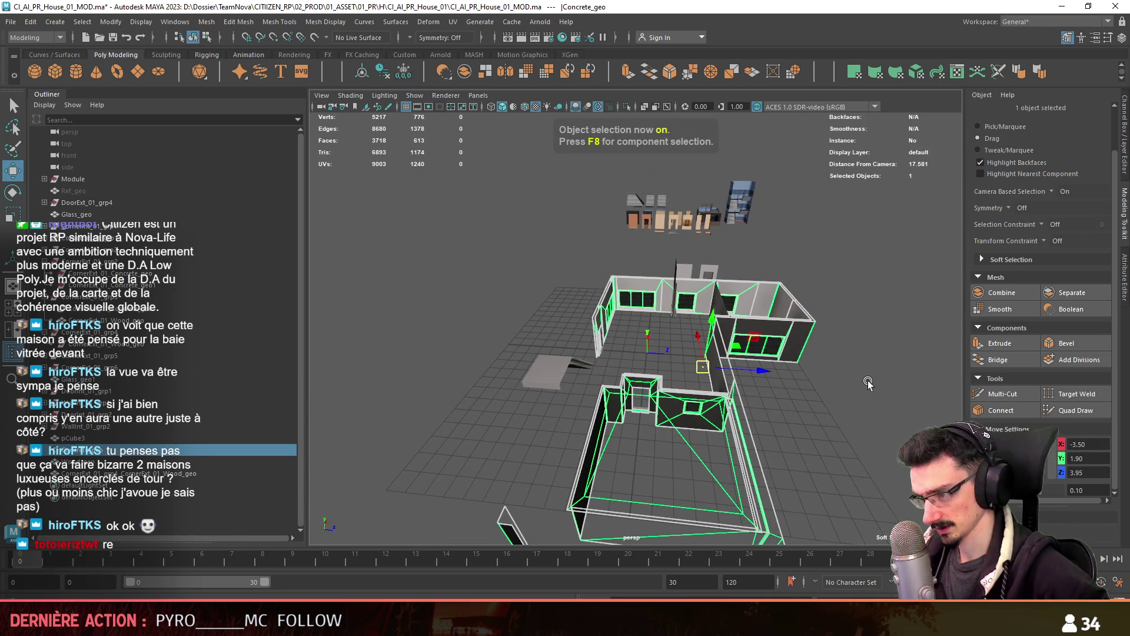
{"action": "left_click", "coordinate": [658, 213]}
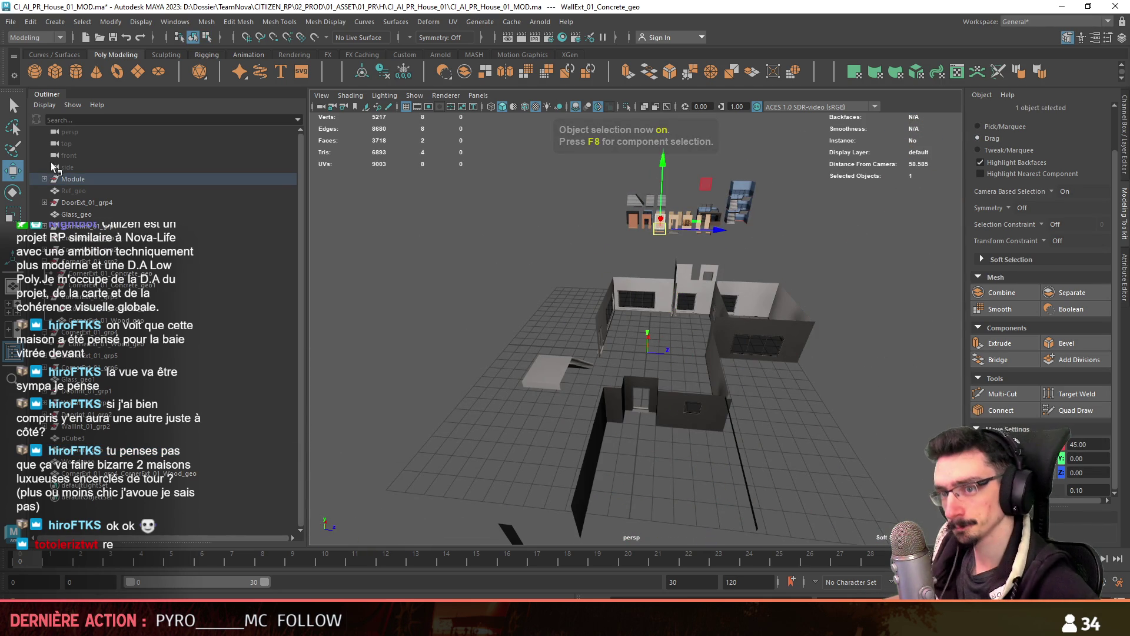
{"action": "key", "text": "Up"}
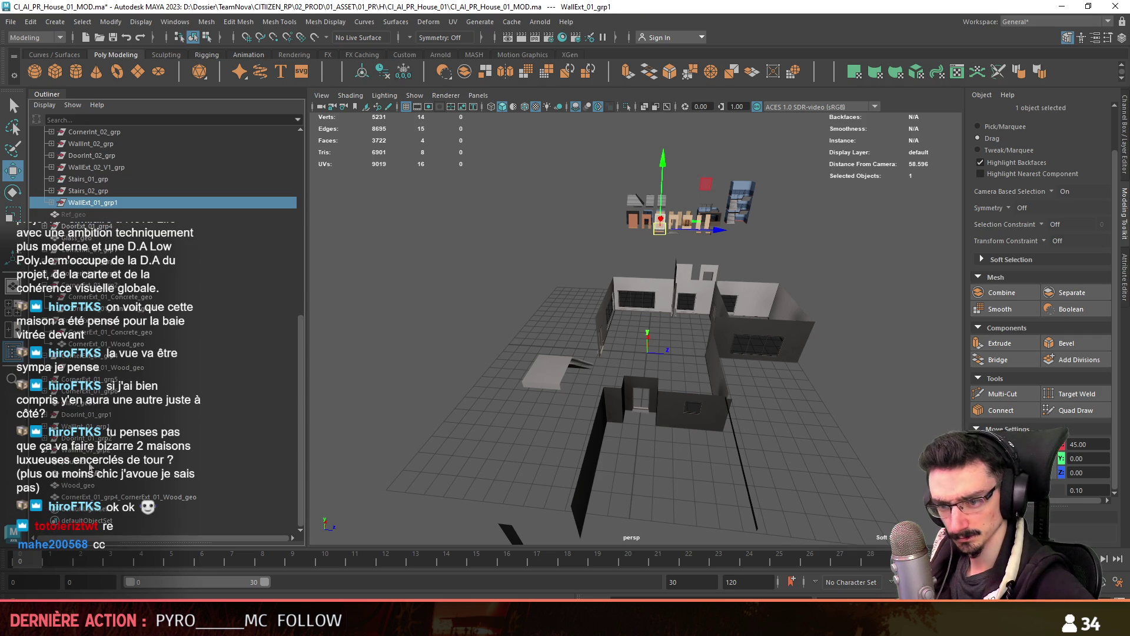
{"action": "left_click_drag", "start_coordinate": [701, 370], "coordinate": [652, 348], "text": "alt"}
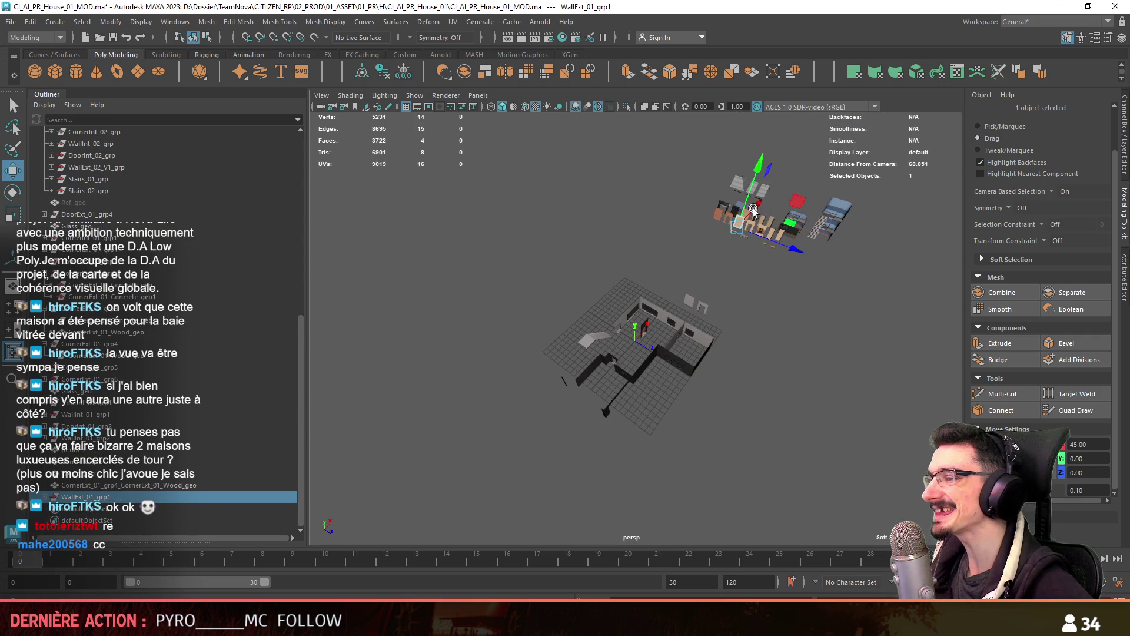
{"action": "key", "text": "e"}
{"action": "scroll", "coordinate": [659, 366], "scroll_direction": "up", "scroll_amount": 5}
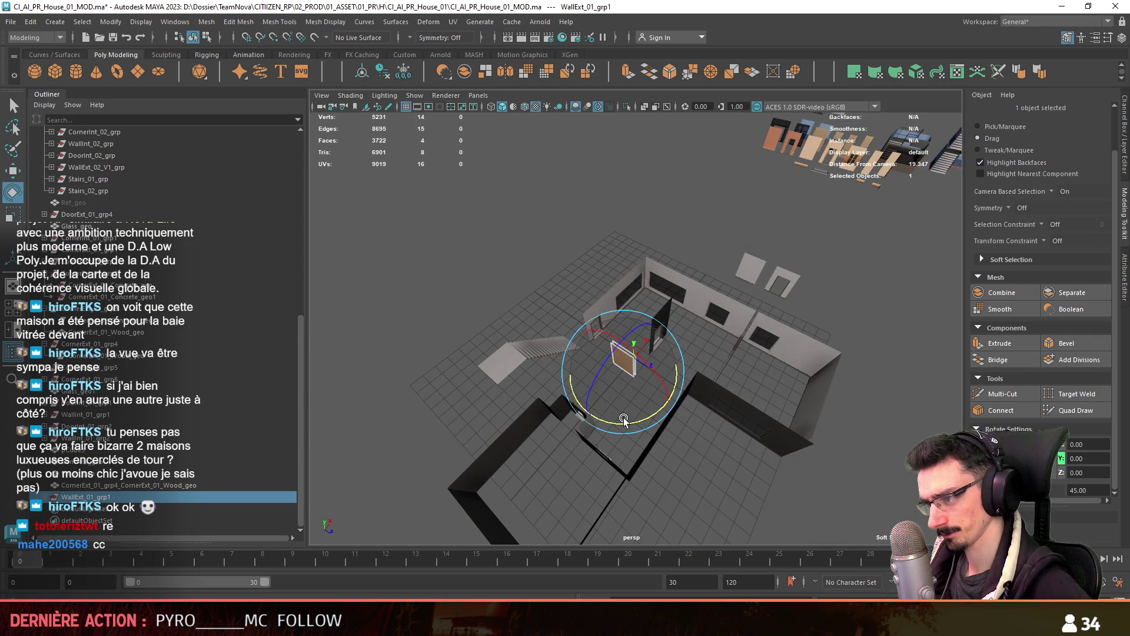
{"action": "left_click_drag", "start_coordinate": [574, 406], "coordinate": [659, 394]}
{"action": "key", "text": "w"}
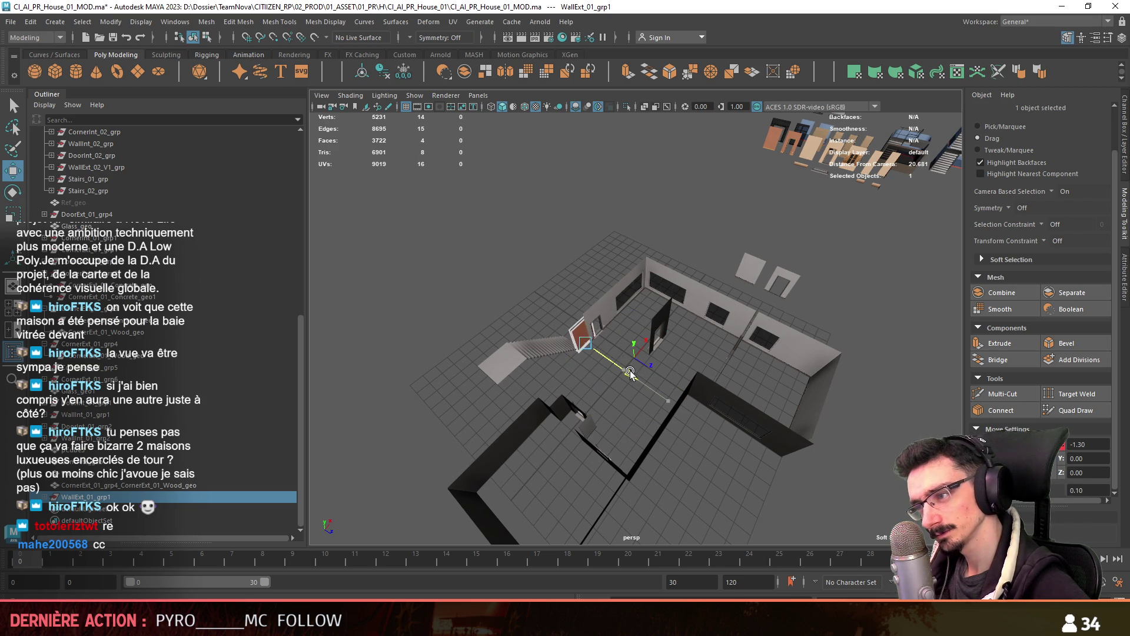
{"action": "scroll", "coordinate": [630, 372], "scroll_direction": "up", "scroll_amount": 8}
{"action": "mouse_move", "coordinate": [642, 365]}
{"action": "left_mouse_down", "text": "alt"}
{"action": "mouse_move", "coordinate": [684, 345]}
{"action": "mouse_move", "coordinate": [651, 359]}
{"action": "mouse_move", "coordinate": [747, 403]}
{"action": "mouse_move", "coordinate": [719, 402]}
{"action": "mouse_move", "coordinate": [677, 176]}
{"action": "left_mouse_up", "text": "alt"}
{"action": "key", "text": "F10"}
{"action": "left_click", "coordinate": [610, 302]}
{"action": "key", "text": "F9"}
{"action": "left_click", "coordinate": [672, 173]}
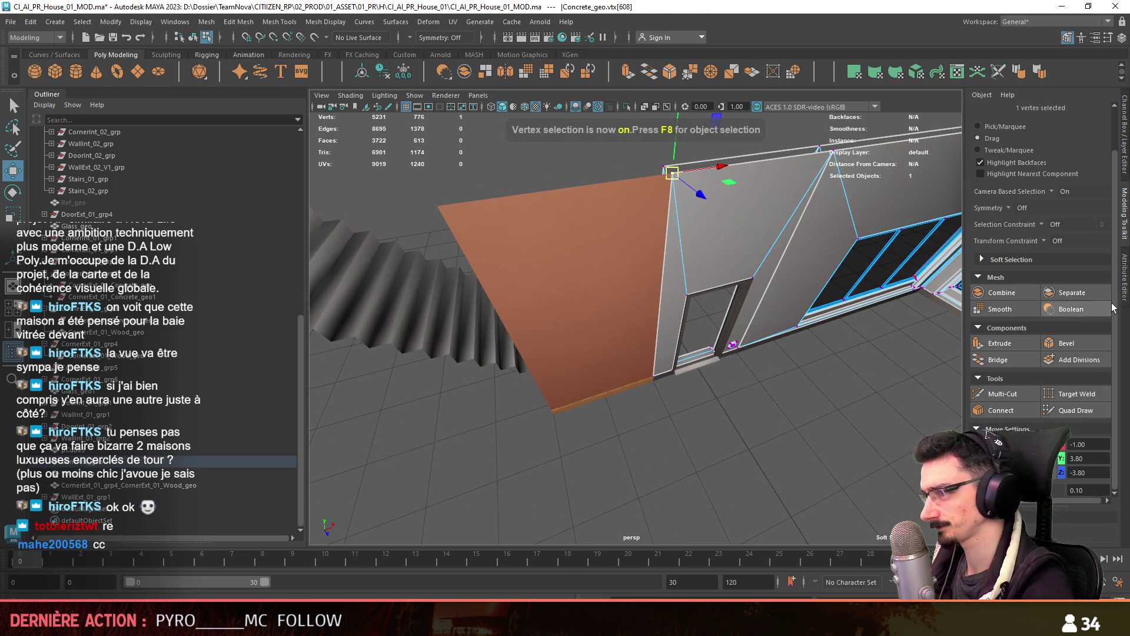
{"action": "key", "text": "F11"}
{"action": "left_click", "coordinate": [569, 239]}
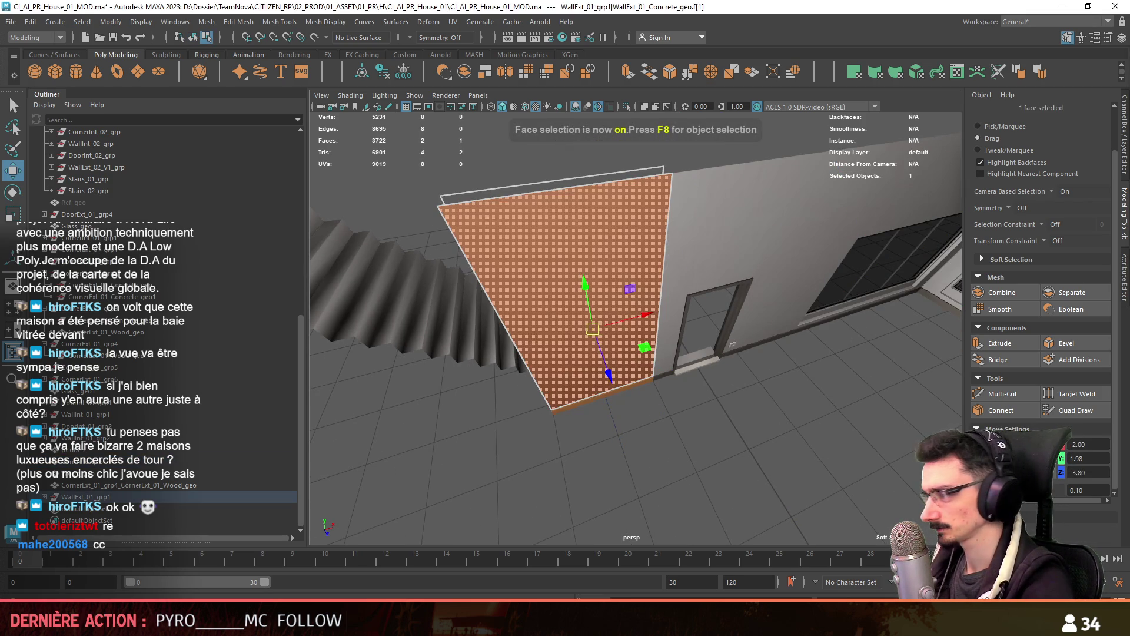
{"action": "key", "text": "F8"}
{"action": "mouse_move", "coordinate": [854, 424]}
{"action": "left_mouse_down", "text": "alt"}
{"action": "mouse_move", "coordinate": [747, 443]}
{"action": "mouse_move", "coordinate": [612, 194]}
{"action": "left_mouse_up", "text": "alt"}
{"action": "key", "text": "F9"}
{"action": "left_click", "coordinate": [602, 180]}
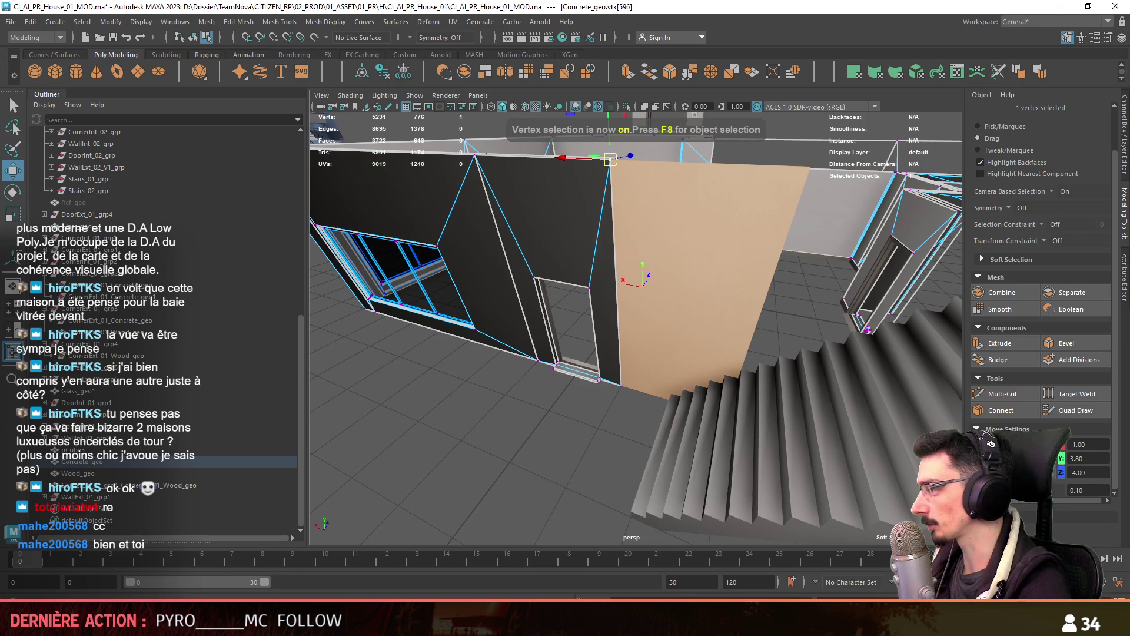
{"action": "key", "text": "F11"}
{"action": "left_click", "coordinate": [706, 300]}
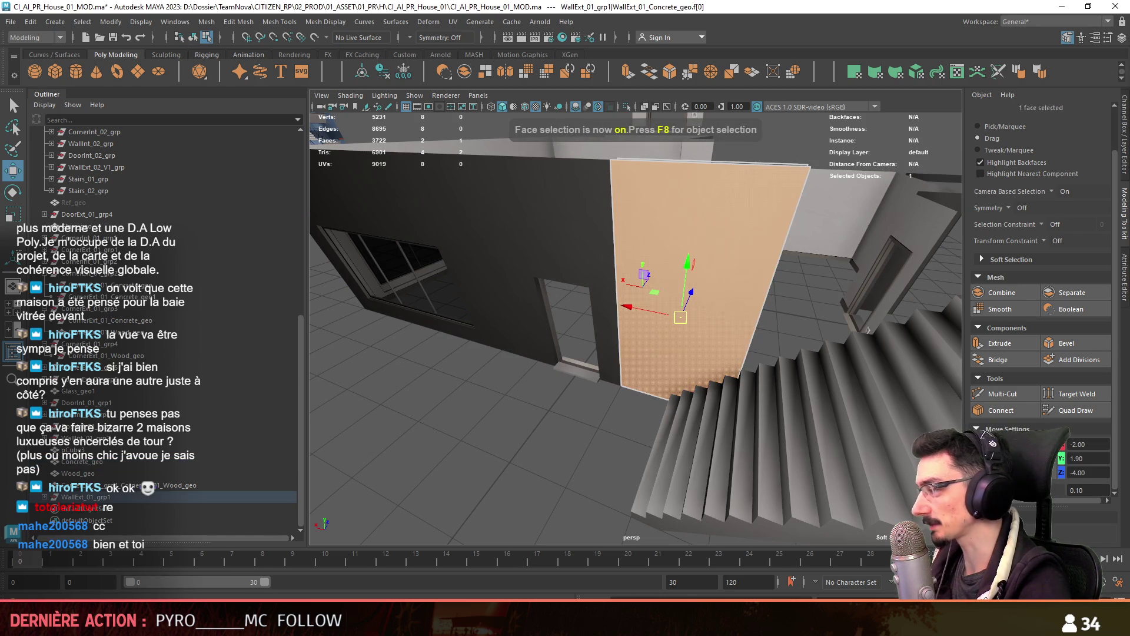
{"action": "key", "text": "F8"}
{"action": "mouse_move", "coordinate": [677, 330]}
{"action": "left_mouse_down", "text": "alt"}
{"action": "mouse_move", "coordinate": [578, 284]}
{"action": "mouse_move", "coordinate": [606, 212]}
{"action": "mouse_move", "coordinate": [636, 368]}
{"action": "mouse_move", "coordinate": [755, 390]}
{"action": "mouse_move", "coordinate": [633, 396]}
{"action": "mouse_move", "coordinate": [553, 355]}
{"action": "mouse_move", "coordinate": [613, 338]}
{"action": "mouse_move", "coordinate": [665, 411]}
{"action": "left_mouse_up", "text": "alt"}
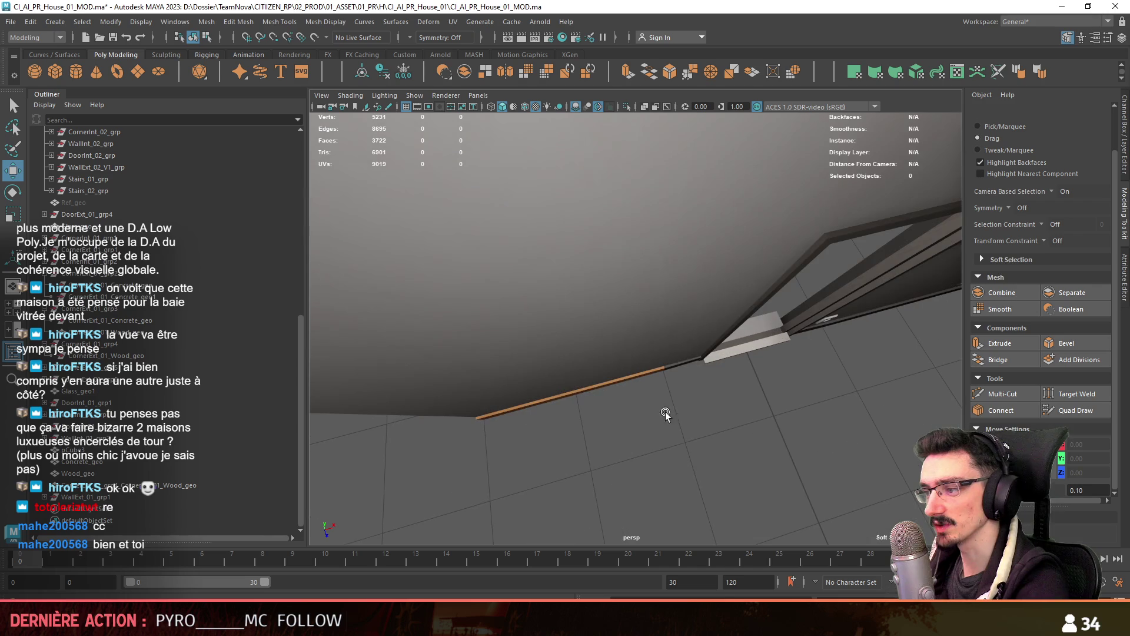
{"action": "left_click", "coordinate": [690, 358]}
{"action": "key", "text": "F9"}
{"action": "left_click", "coordinate": [663, 375]}
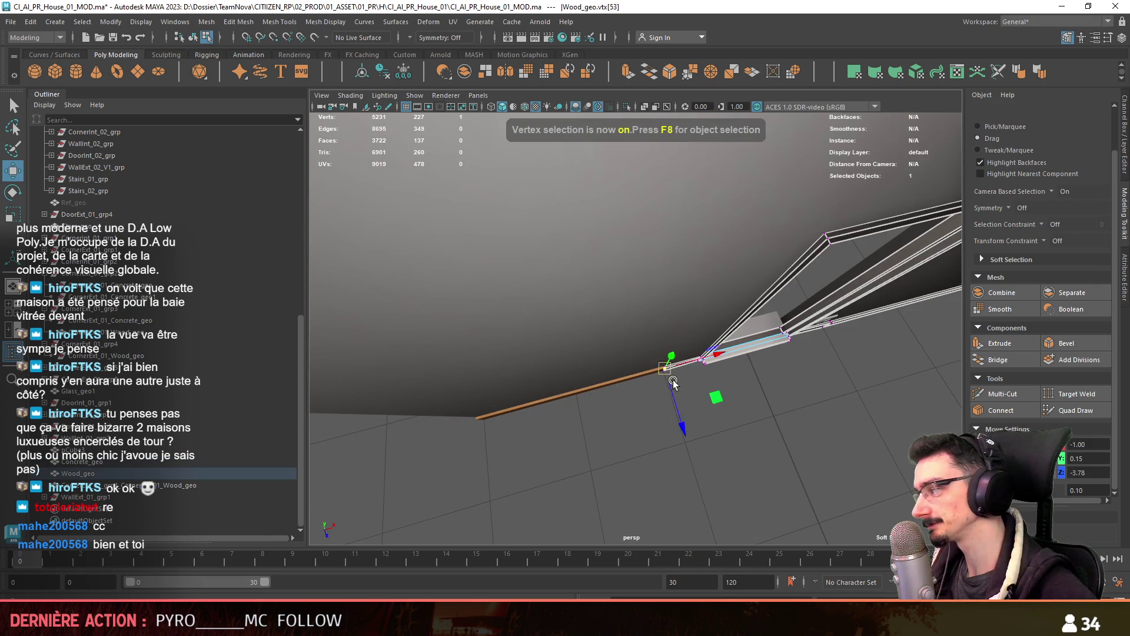
{"action": "key", "text": "F8"}
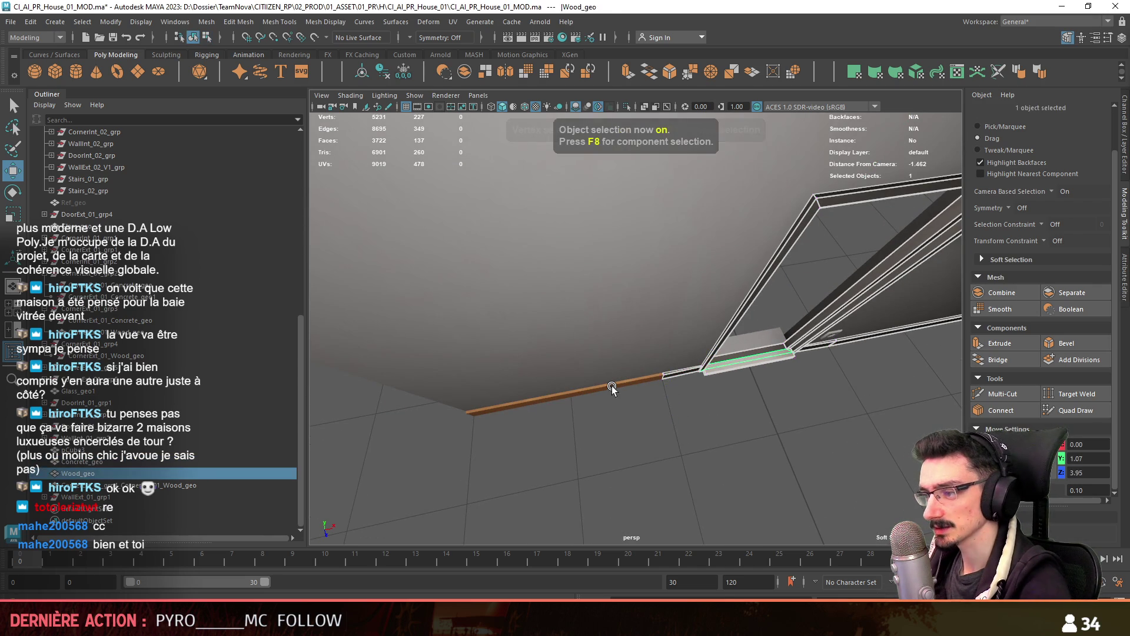
{"action": "left_click", "coordinate": [647, 378]}
{"action": "left_click", "coordinate": [647, 412]}
{"action": "left_click_drag", "start_coordinate": [647, 412], "coordinate": [716, 436], "text": "alt"}
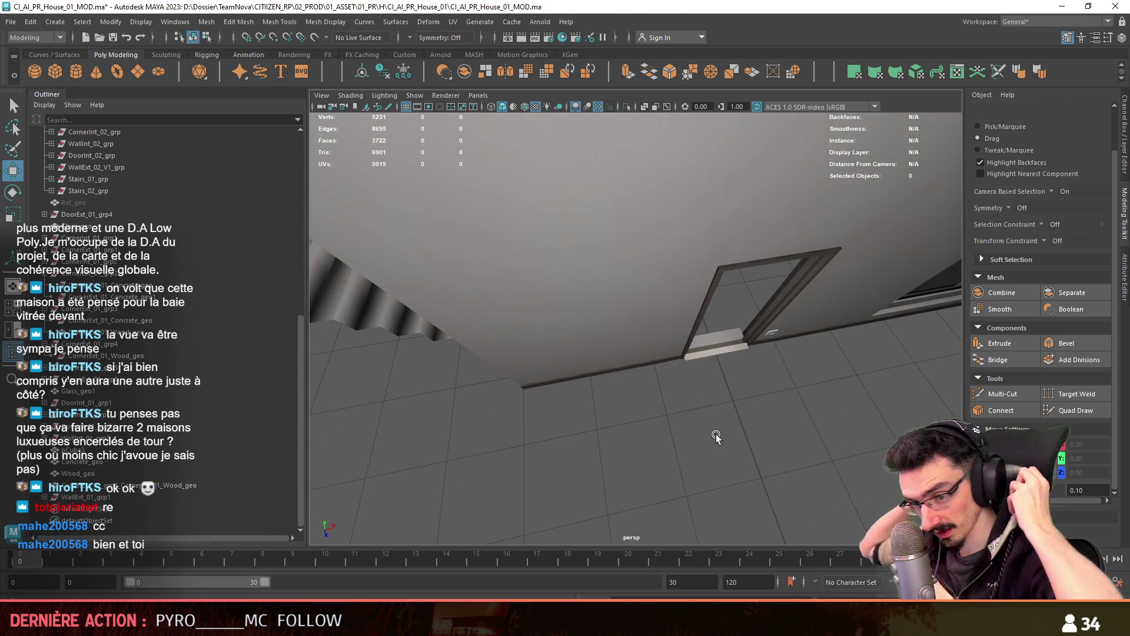
{"action": "mouse_move", "coordinate": [719, 427]}
{"action": "left_mouse_down", "text": "alt"}
{"action": "mouse_move", "coordinate": [537, 428]}
{"action": "mouse_move", "coordinate": [711, 393]}
{"action": "mouse_move", "coordinate": [714, 309]}
{"action": "left_mouse_up", "text": "alt"}
{"action": "left_click", "coordinate": [710, 357]}
{"action": "scroll", "coordinate": [709, 357], "scroll_direction": "up", "scroll_amount": 3}
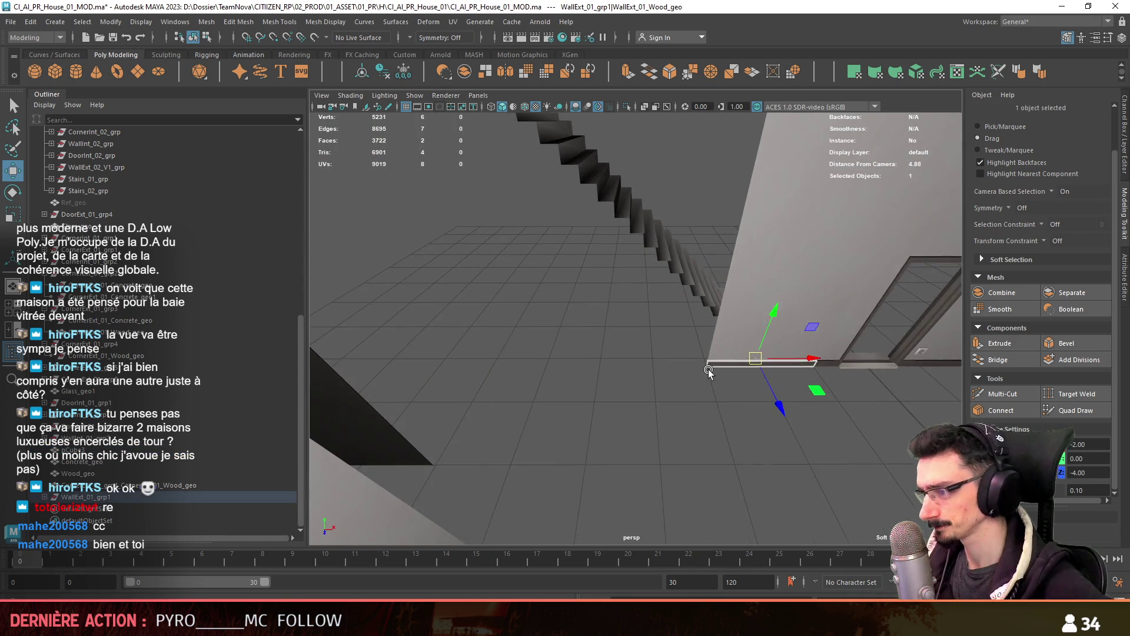
In the top view, box-select the wall's left-end vertices and slide them to X −5
{"action": "left_click_drag", "start_coordinate": [664, 434], "coordinate": [676, 354], "text": "alt"}
{"action": "key", "text": "F9"}
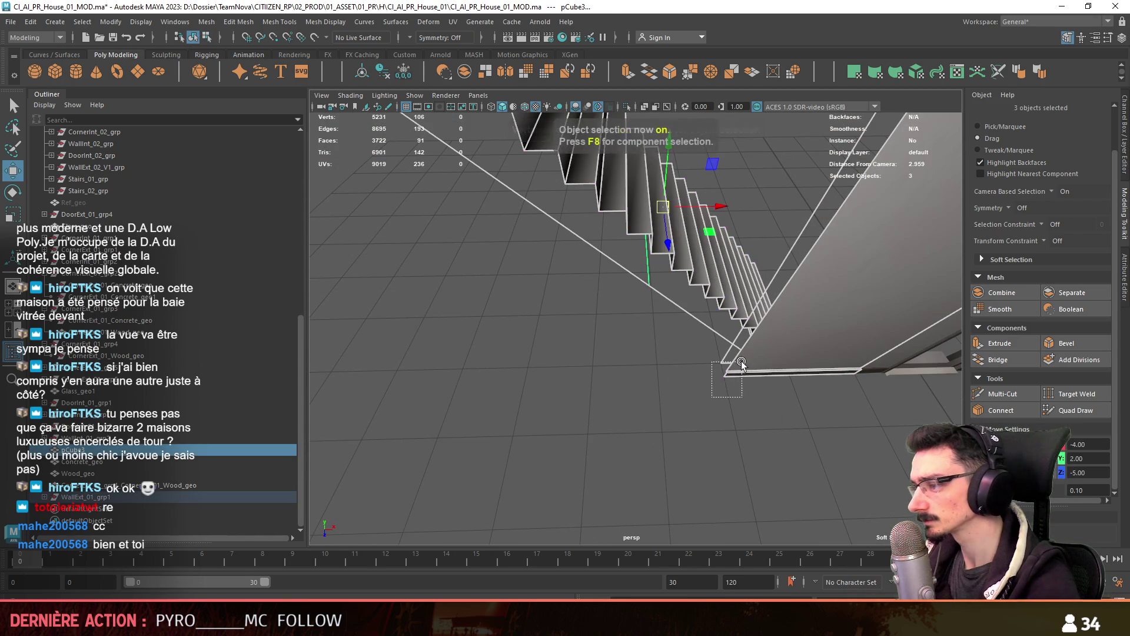
{"action": "left_click_drag", "start_coordinate": [732, 384], "coordinate": [632, 323], "text": "alt"}
{"action": "key", "text": "space"}
{"action": "scroll", "coordinate": [594, 376], "scroll_direction": "up", "scroll_amount": 3}
{"action": "middle_click_drag", "start_coordinate": [594, 376], "coordinate": [698, 258], "text": "alt"}
{"action": "left_click_drag", "start_coordinate": [698, 257], "coordinate": [526, 401]}
{"action": "scroll", "coordinate": [823, 370], "scroll_direction": "down", "scroll_amount": 1}
{"action": "middle_click_drag", "start_coordinate": [822, 369], "coordinate": [829, 350], "text": "alt"}
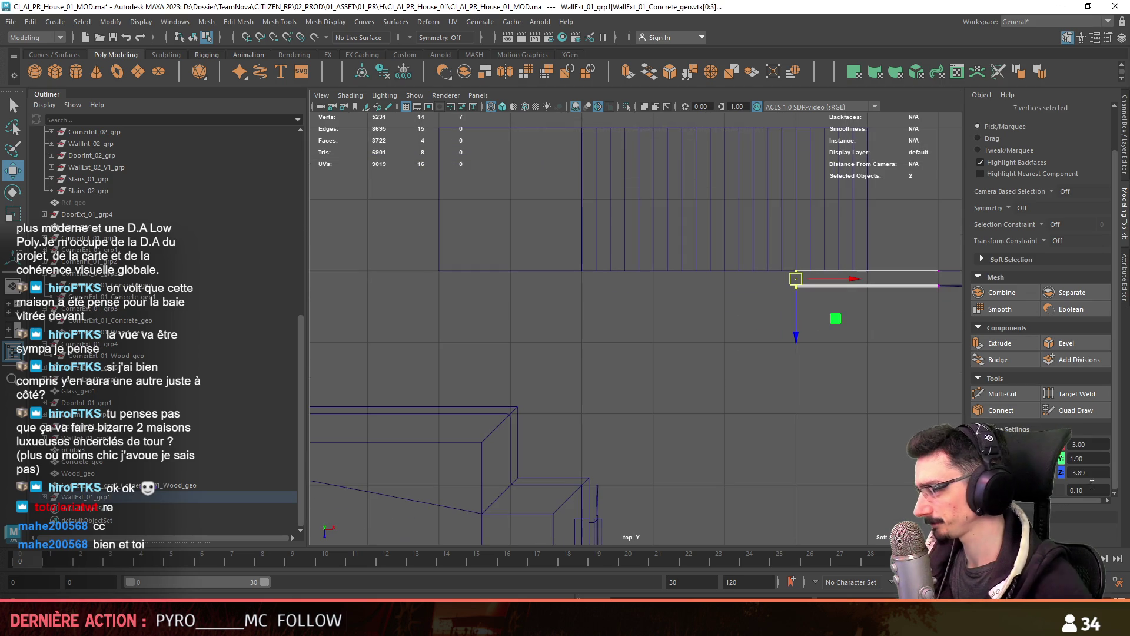
{"action": "middle_click_drag", "start_coordinate": [832, 281], "coordinate": [840, 296], "text": "alt"}
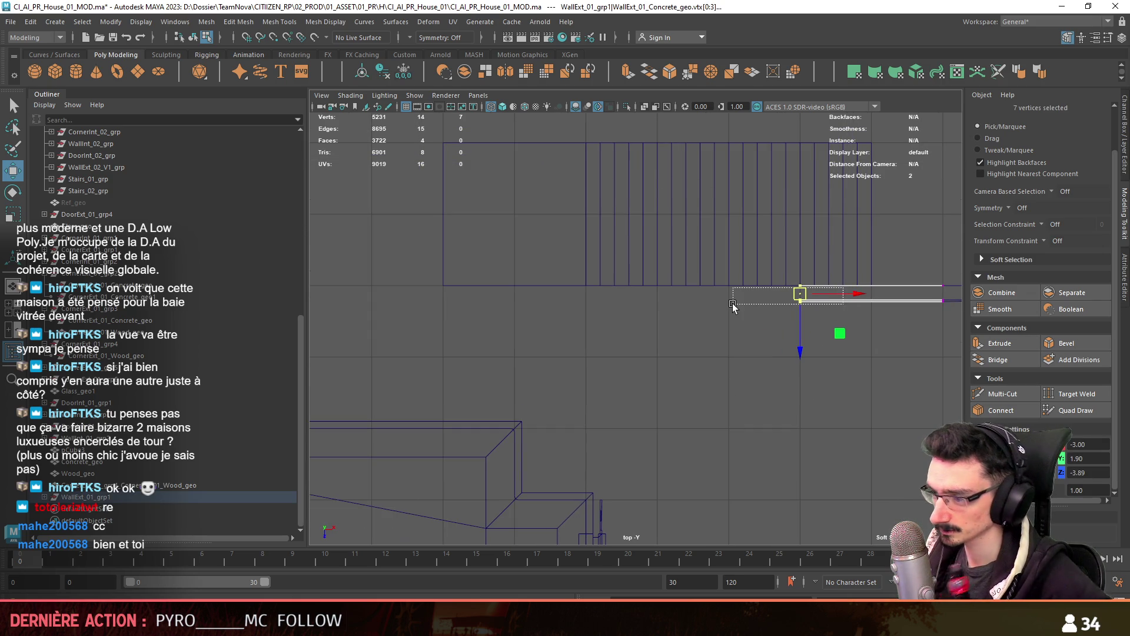
{"action": "left_click_drag", "start_coordinate": [724, 387], "coordinate": [870, 218]}
{"action": "left_click_drag", "start_coordinate": [854, 291], "coordinate": [712, 315]}
With move steps of 0.1 then 0.03, fine-tune the end vertices to X −5.80
{"action": "mouse_move", "coordinate": [688, 315]}
{"action": "middle_mouse_down", "text": "alt"}
{"action": "mouse_move", "coordinate": [708, 253]}
{"action": "mouse_move", "coordinate": [703, 263]}
{"action": "middle_mouse_up", "text": "alt"}
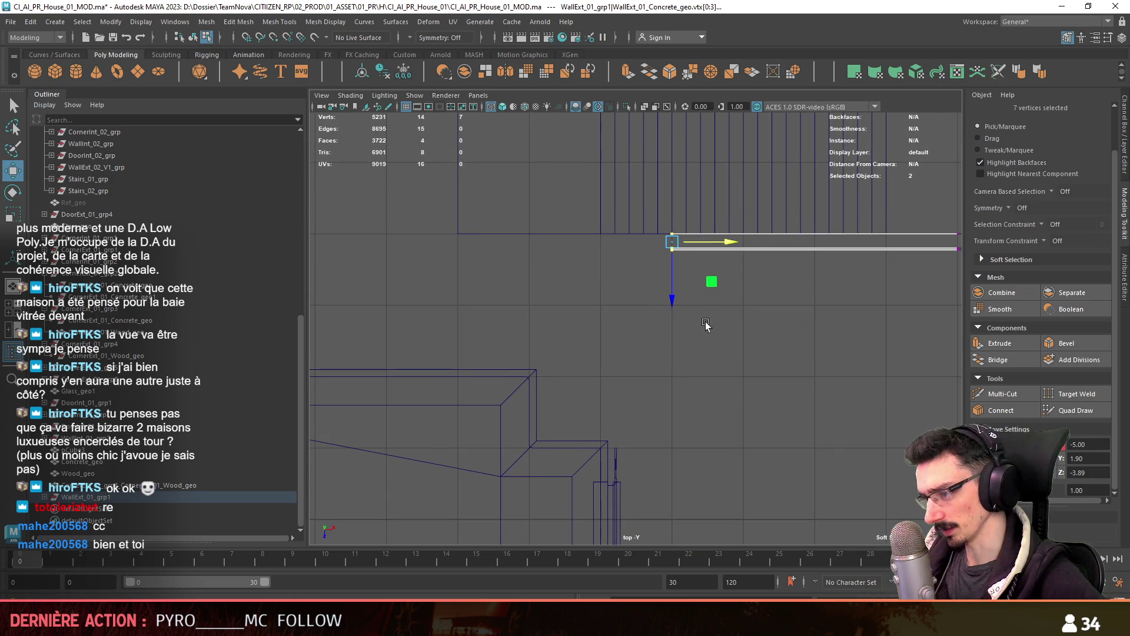
{"action": "left_click", "coordinate": [1078, 490]}
{"action": "type", "text": "0.1"}
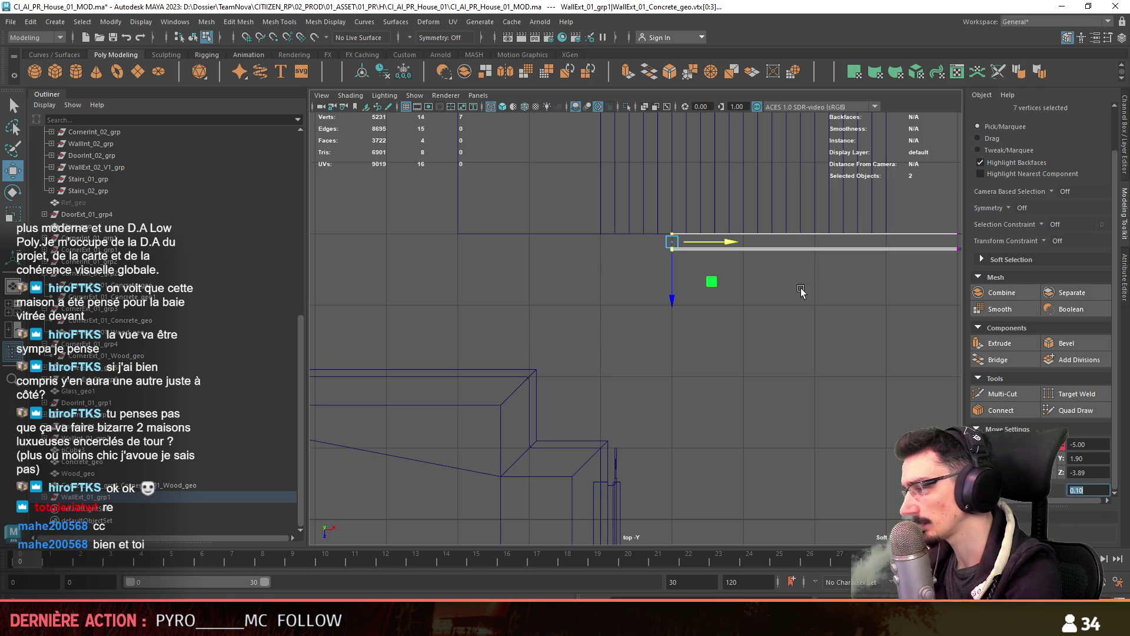
{"action": "left_click_drag", "start_coordinate": [725, 241], "coordinate": [674, 246]}
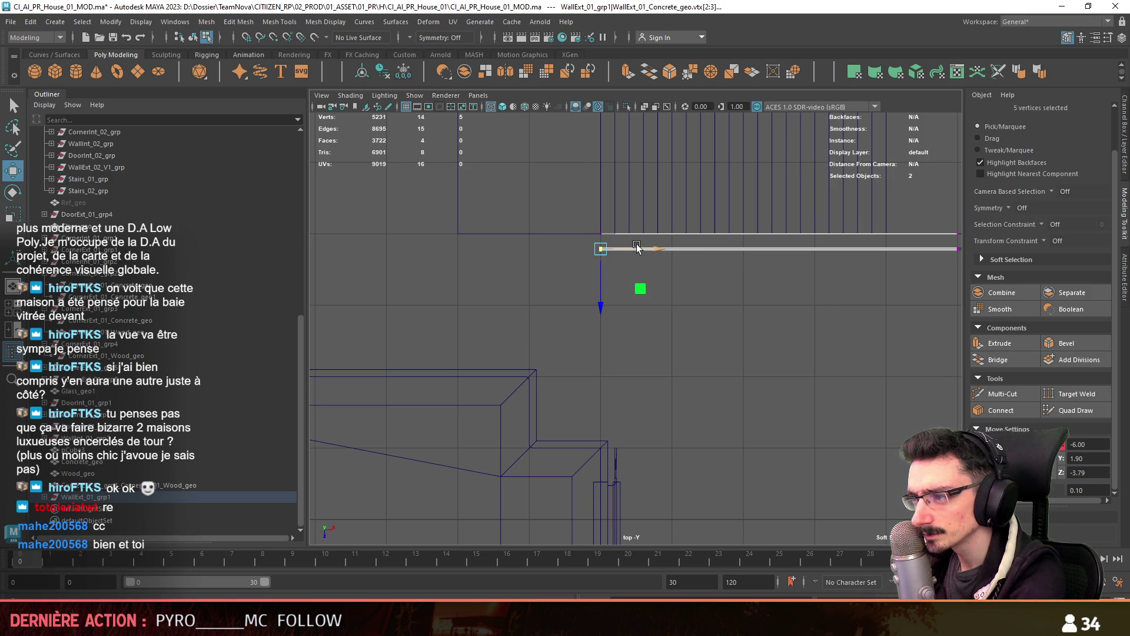
{"action": "left_click_drag", "start_coordinate": [651, 250], "coordinate": [654, 250]}
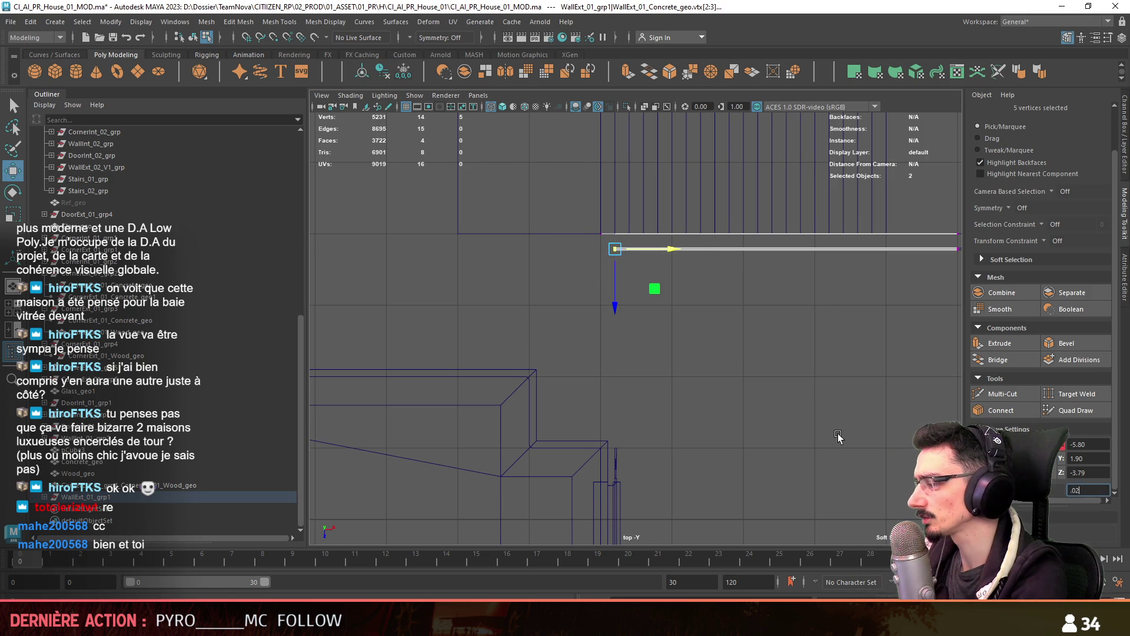
{"action": "key", "text": "Return"}
{"action": "left_click_drag", "start_coordinate": [549, 245], "coordinate": [694, 323]}
{"action": "key", "text": "f"}
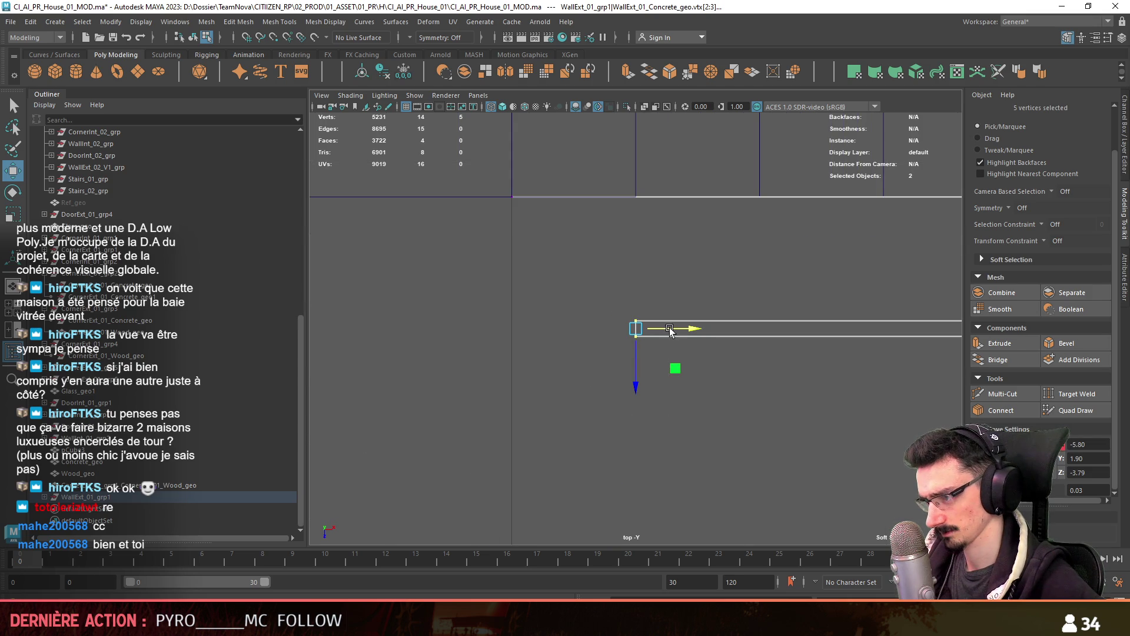
{"action": "key", "text": "F8"}
{"action": "scroll", "coordinate": [553, 327], "scroll_direction": "down", "scroll_amount": 5}
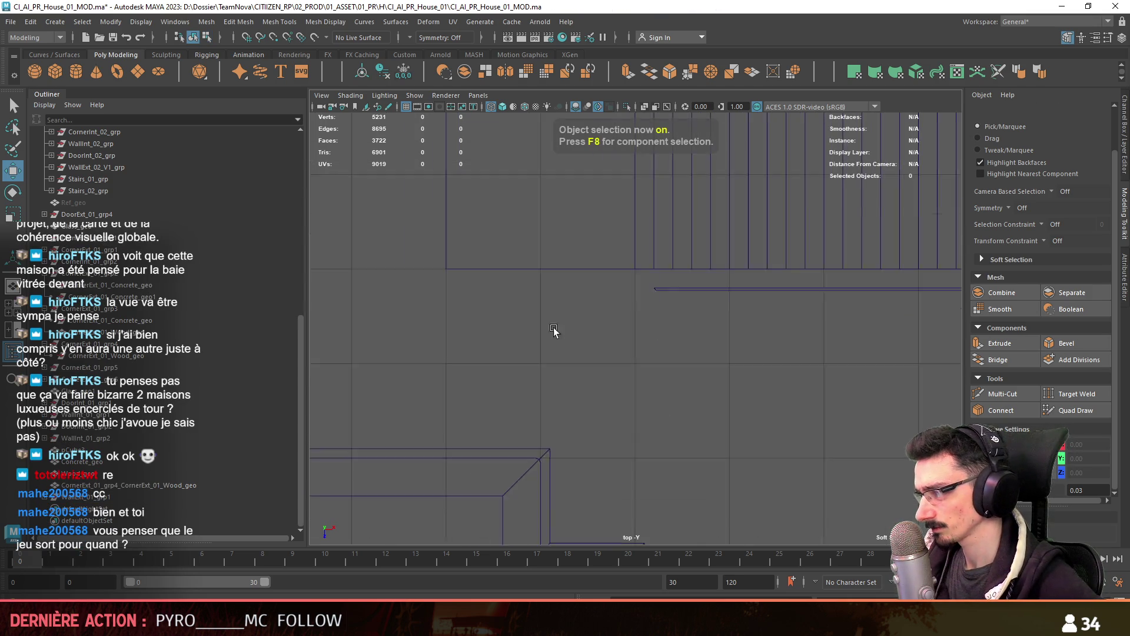
{"action": "left_click", "coordinate": [668, 418]}
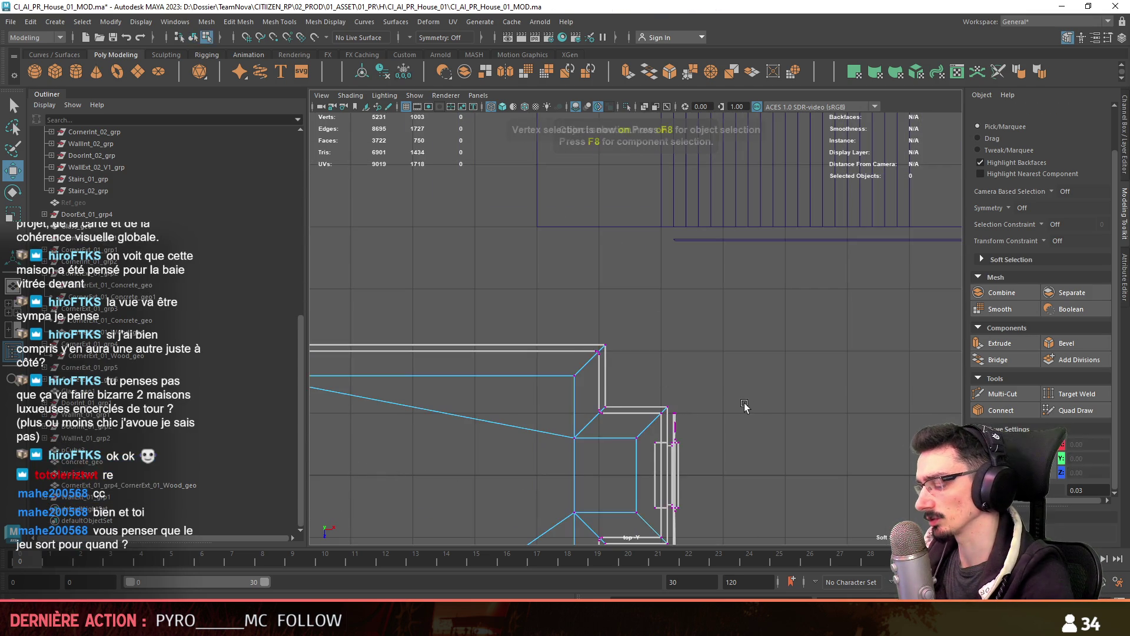
{"action": "left_click", "coordinate": [808, 245]}
{"action": "key", "text": "space"}
{"action": "key", "text": "space"}
{"action": "mouse_move", "coordinate": [728, 334]}
{"action": "left_mouse_down", "text": "alt"}
{"action": "mouse_move", "coordinate": [904, 355]}
{"action": "mouse_move", "coordinate": [711, 379]}
{"action": "mouse_move", "coordinate": [627, 313]}
{"action": "mouse_move", "coordinate": [652, 394]}
{"action": "mouse_move", "coordinate": [794, 363]}
{"action": "mouse_move", "coordinate": [836, 329]}
{"action": "left_mouse_up", "text": "alt"}
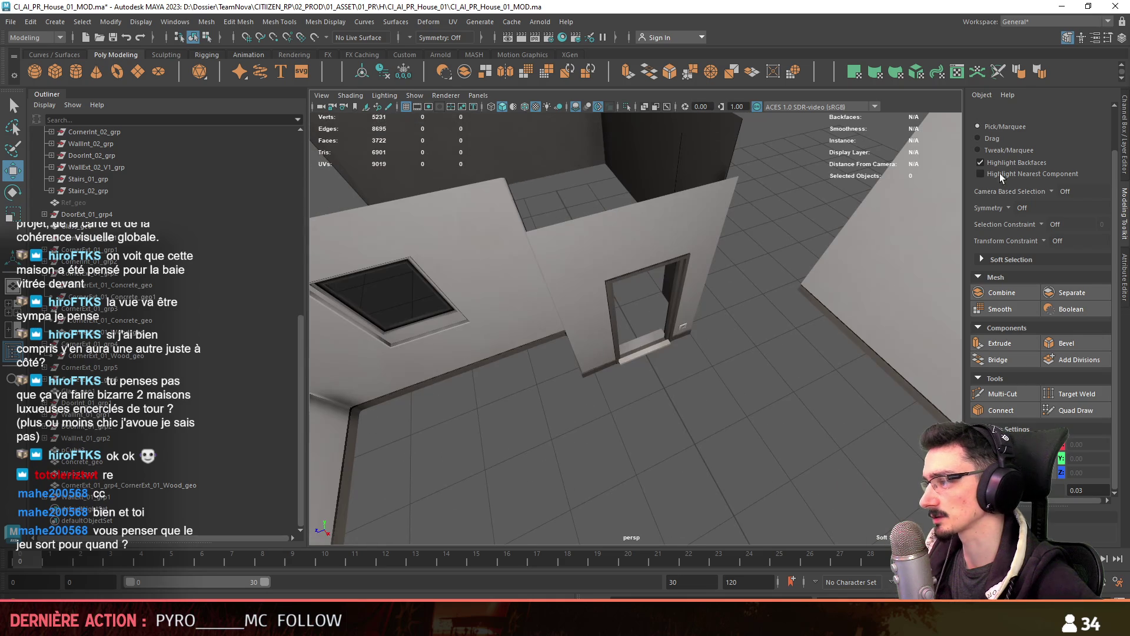
{"action": "left_click", "coordinate": [989, 141]}
{"action": "mouse_move", "coordinate": [918, 247]}
{"action": "left_mouse_down", "text": "alt"}
{"action": "mouse_move", "coordinate": [729, 386]}
{"action": "mouse_move", "coordinate": [632, 425]}
{"action": "left_mouse_up", "text": "alt"}
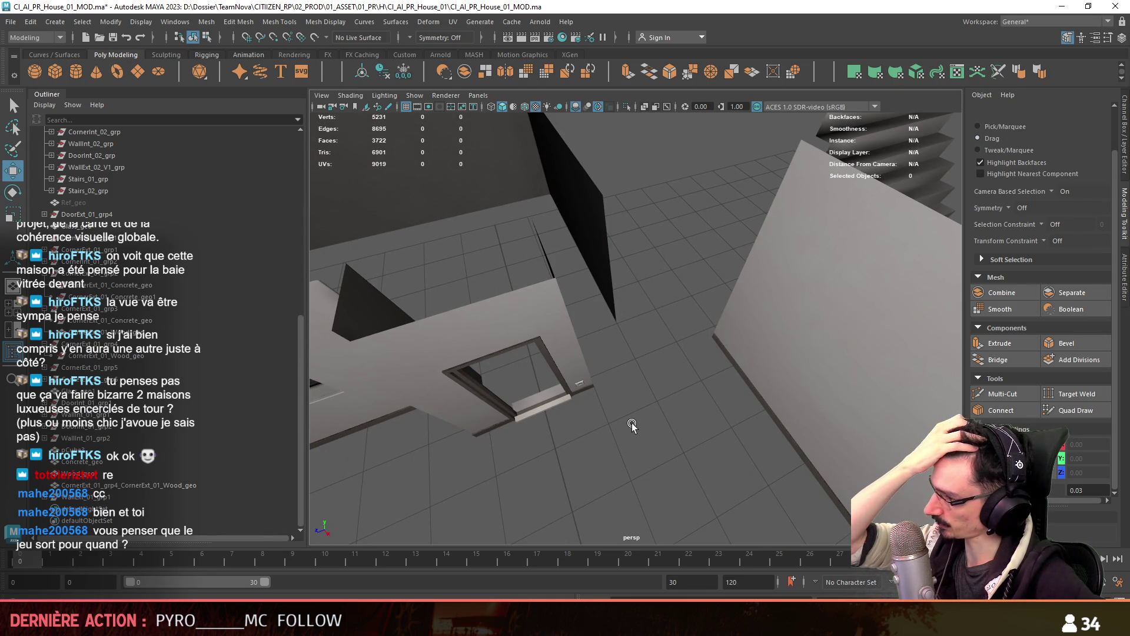
{"action": "mouse_move", "coordinate": [649, 401]}
{"action": "left_mouse_down", "text": "alt"}
{"action": "mouse_move", "coordinate": [762, 377]}
{"action": "mouse_move", "coordinate": [688, 267]}
{"action": "mouse_move", "coordinate": [677, 285]}
{"action": "mouse_move", "coordinate": [729, 325]}
{"action": "mouse_move", "coordinate": [713, 350]}
{"action": "left_mouse_up", "text": "alt"}
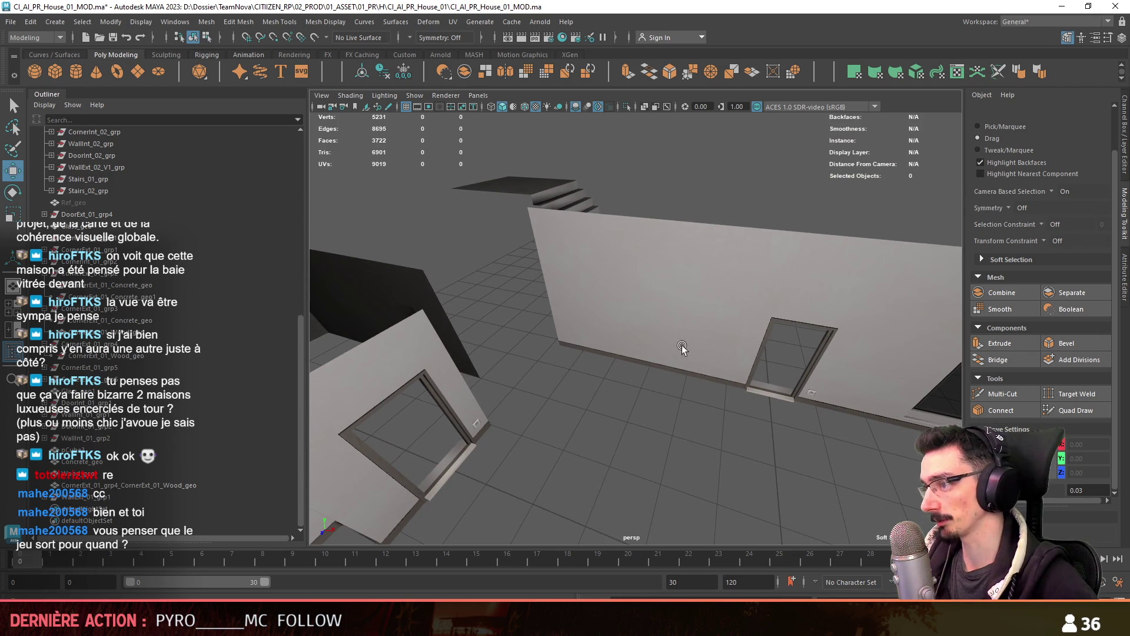
{"action": "left_click", "coordinate": [726, 355]}
{"action": "key", "text": "F10"}
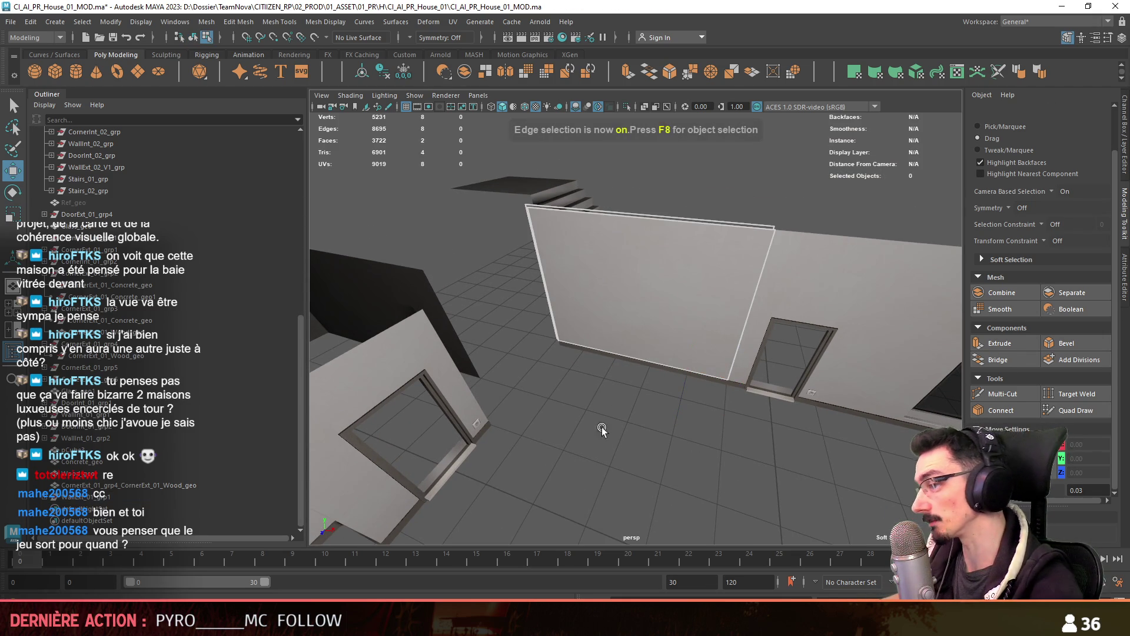
Select the wall panel's top edge and try splitting the panel with Connect
{"action": "key", "text": "F8"}
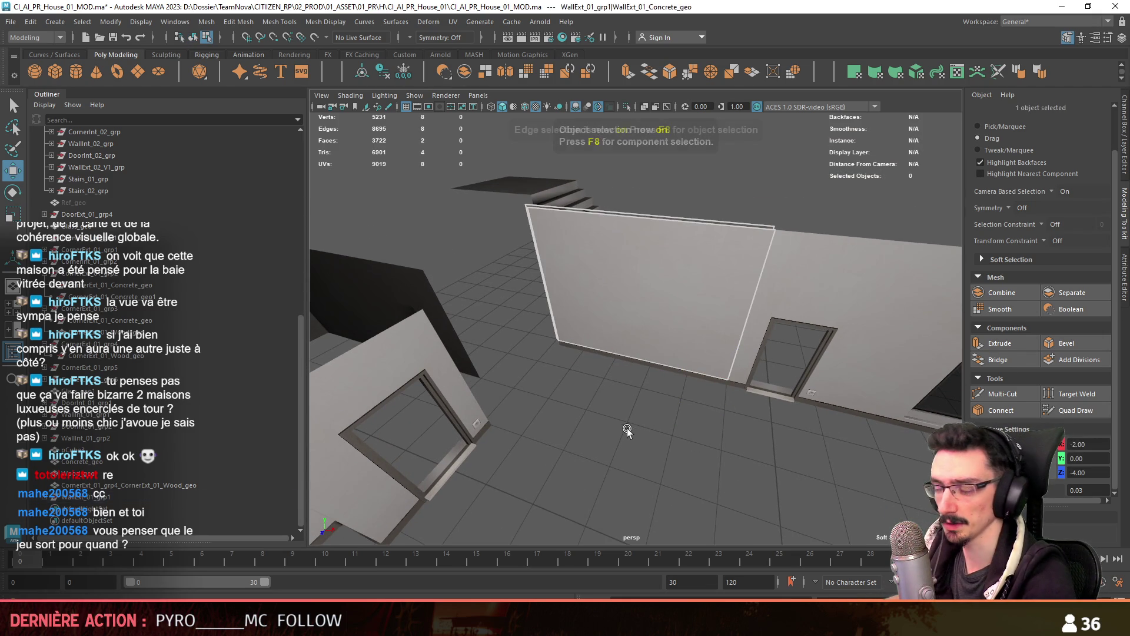
{"action": "key", "text": "F10"}
{"action": "left_click", "coordinate": [715, 234]}
{"action": "mouse_move", "coordinate": [806, 398]}
{"action": "left_mouse_down", "text": "alt"}
{"action": "mouse_move", "coordinate": [662, 396]}
{"action": "mouse_move", "coordinate": [750, 379]}
{"action": "left_mouse_up", "text": "alt"}
{"action": "left_click", "coordinate": [1001, 409]}
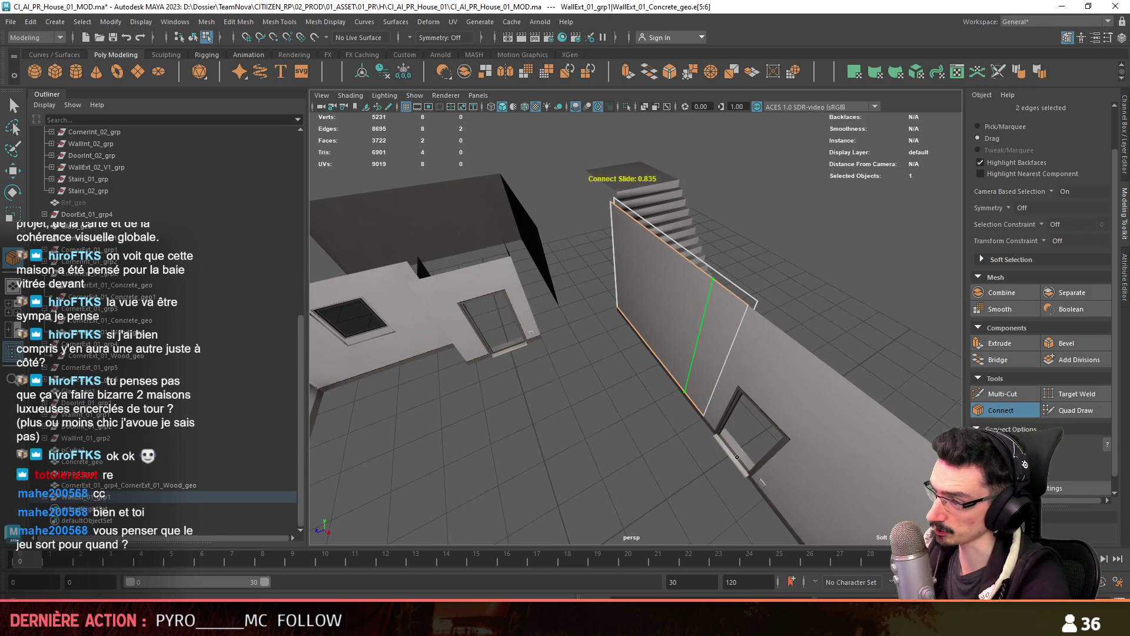
{"action": "key", "text": "w"}
{"action": "mouse_move", "coordinate": [737, 456]}
{"action": "left_mouse_down", "text": "alt"}
{"action": "mouse_move", "coordinate": [592, 419]}
{"action": "mouse_move", "coordinate": [627, 375]}
{"action": "mouse_move", "coordinate": [549, 302]}
{"action": "left_mouse_up", "text": "alt"}
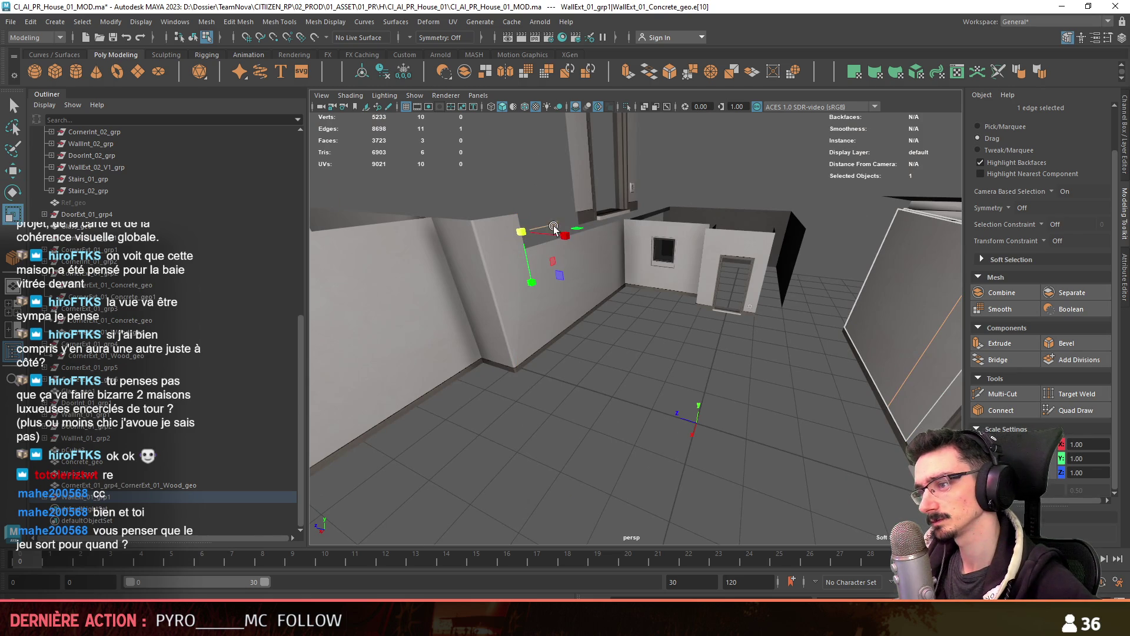
{"action": "mouse_move", "coordinate": [754, 415]}
{"action": "left_mouse_down", "text": "alt"}
{"action": "mouse_move", "coordinate": [714, 423]}
{"action": "mouse_move", "coordinate": [670, 406]}
{"action": "mouse_move", "coordinate": [681, 422]}
{"action": "left_mouse_up", "text": "alt"}
{"action": "mouse_move", "coordinate": [468, 383]}
{"action": "left_mouse_down", "text": "alt"}
{"action": "mouse_move", "coordinate": [746, 389]}
{"action": "mouse_move", "coordinate": [824, 301]}
{"action": "left_mouse_up", "text": "alt"}
Orbit around the stairs and pick the standalone wall panel's edges
{"action": "key", "text": "F10"}
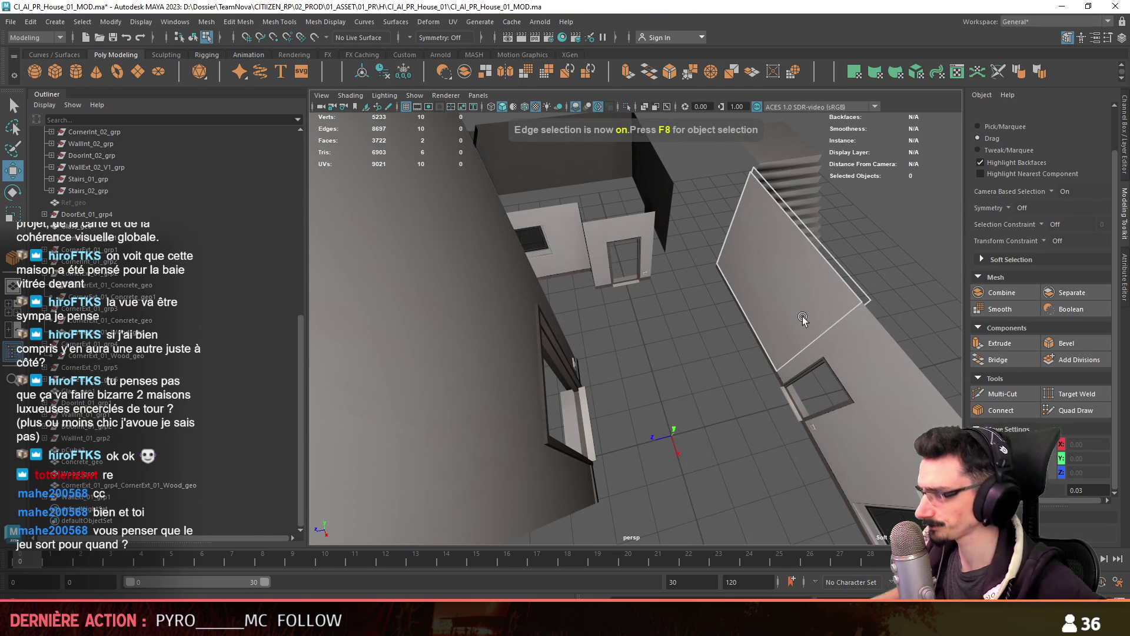
{"action": "left_click_drag", "start_coordinate": [776, 374], "coordinate": [727, 221], "text": "alt"}
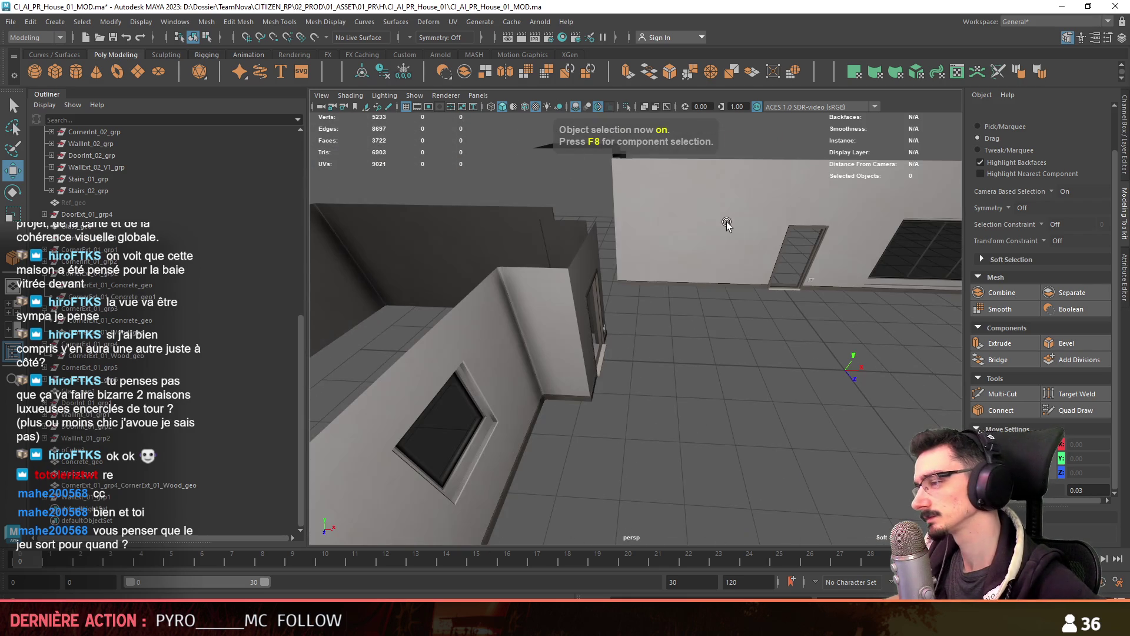
{"action": "key", "text": "F8"}
{"action": "mouse_move", "coordinate": [757, 170]}
{"action": "left_mouse_down", "text": "alt"}
{"action": "mouse_move", "coordinate": [583, 362]}
{"action": "mouse_move", "coordinate": [686, 384]}
{"action": "left_mouse_up", "text": "alt"}
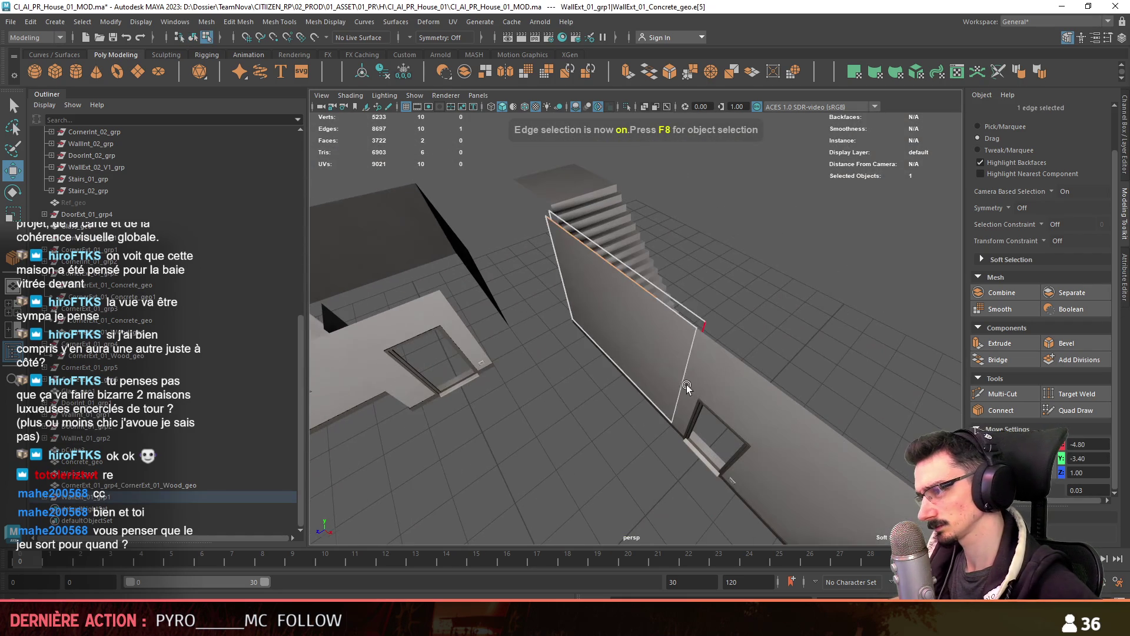
{"action": "left_click", "coordinate": [686, 386]}
{"action": "left_click", "coordinate": [665, 400], "text": "shift"}
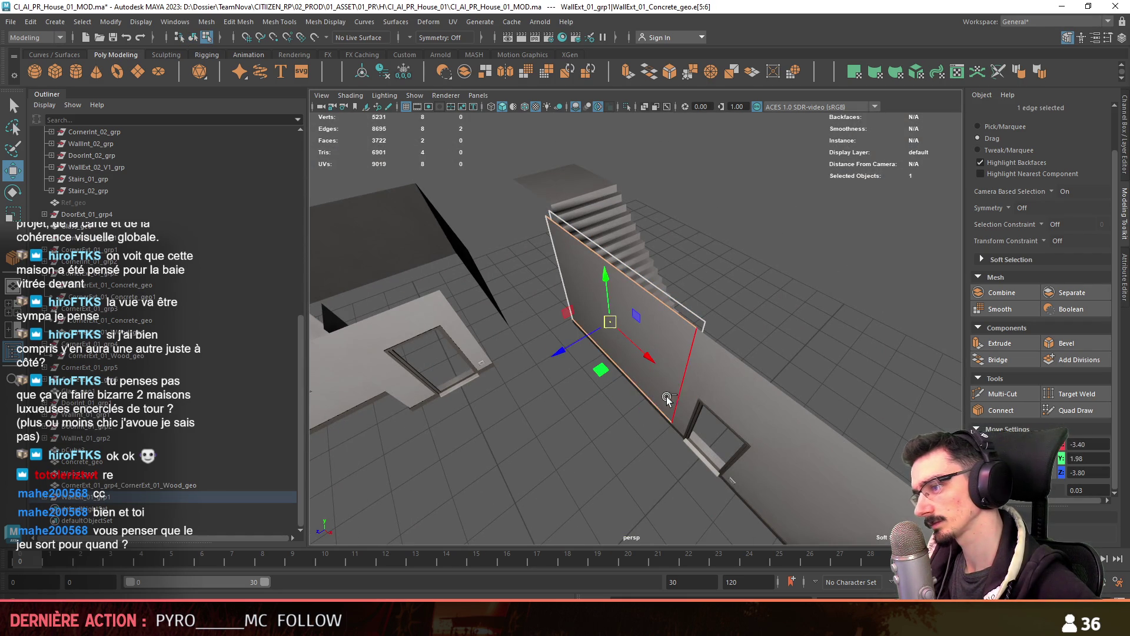
{"action": "mouse_move", "coordinate": [650, 406]}
{"action": "left_mouse_down", "text": "alt"}
{"action": "mouse_move", "coordinate": [630, 429]}
{"action": "mouse_move", "coordinate": [715, 286]}
{"action": "left_mouse_up", "text": "alt"}
Select only the panel's top edge and set its Y height to 3
{"action": "key", "text": "F10"}
{"action": "left_click", "coordinate": [715, 283]}
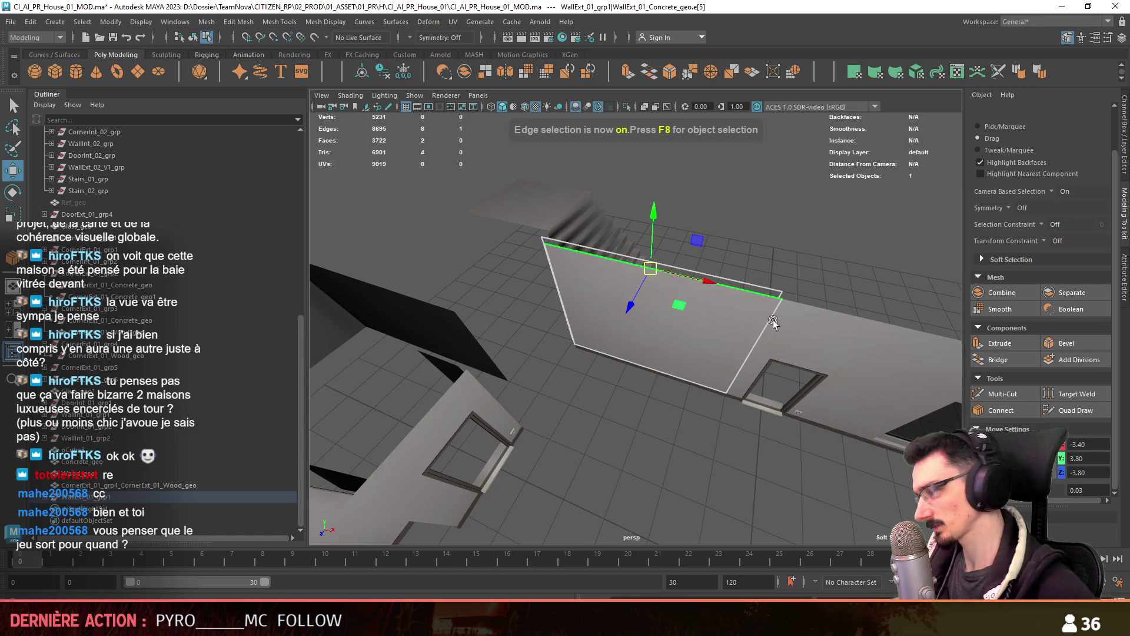
{"action": "left_click", "coordinate": [1100, 457]}
{"action": "type", "text": "3"}
{"action": "key", "text": "Return"}
{"action": "left_click_drag", "start_coordinate": [737, 433], "coordinate": [542, 245], "text": "alt"}
{"action": "key", "text": "F8"}
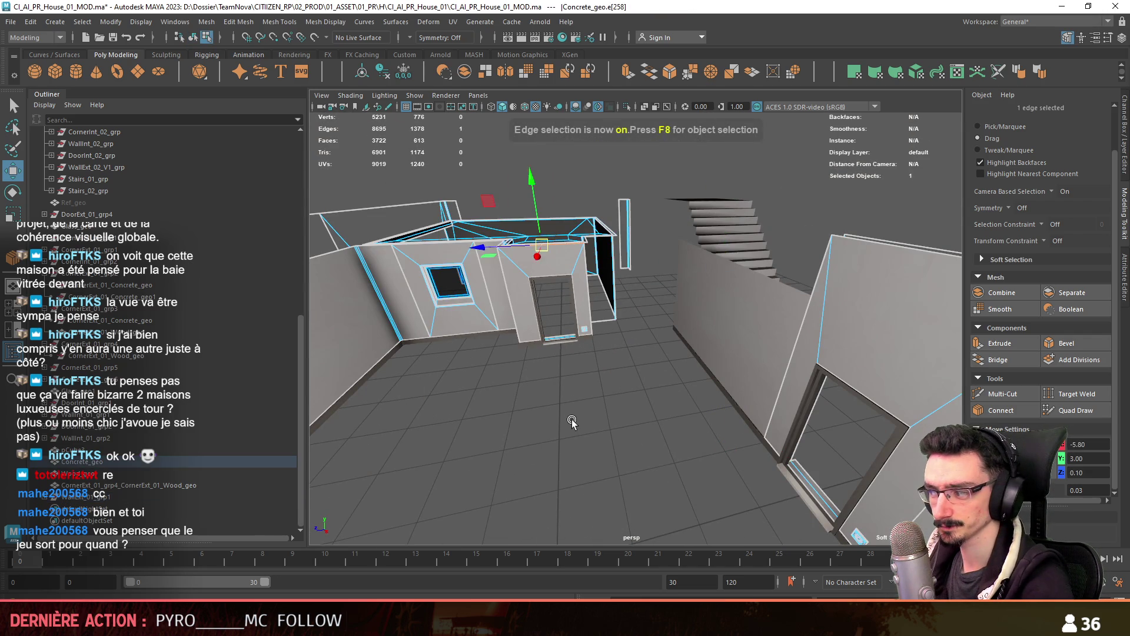
Multi-Cut the Concrete_geo walls, placing a cut point beside the doorway
{"action": "key", "text": "F8"}
{"action": "key", "text": "F8"}
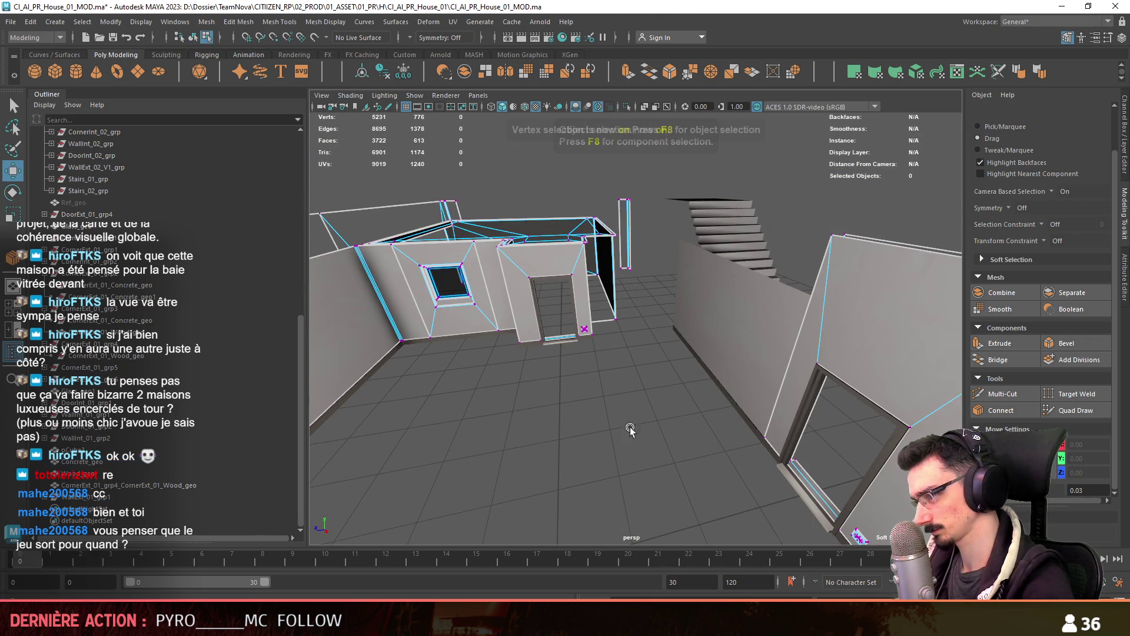
{"action": "left_click", "coordinate": [1012, 393]}
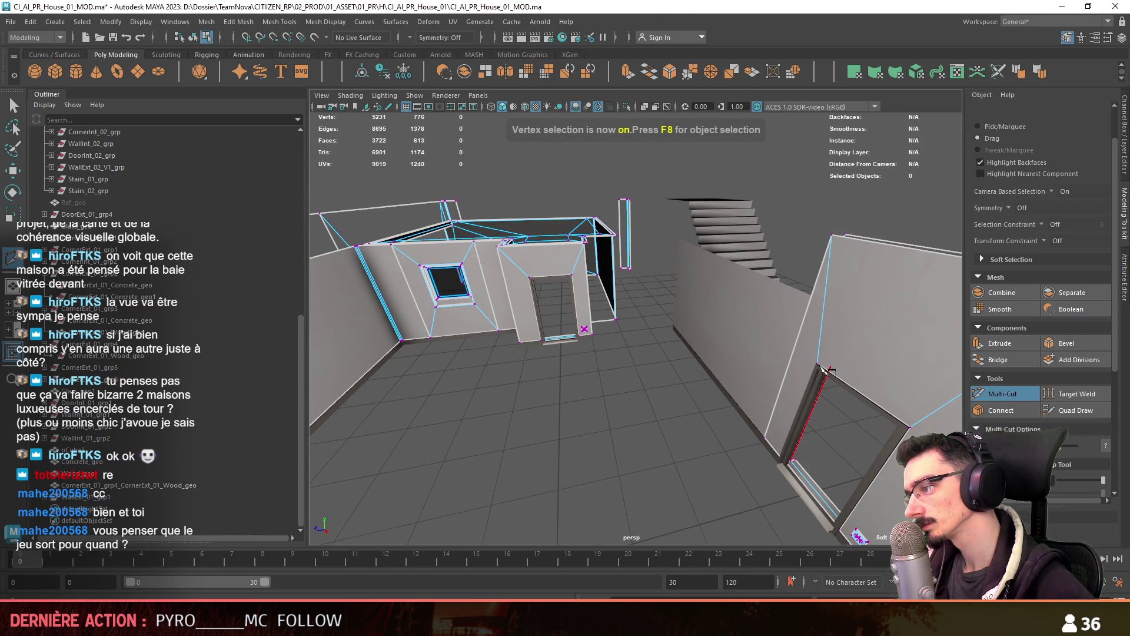
{"action": "left_click", "coordinate": [817, 364]}
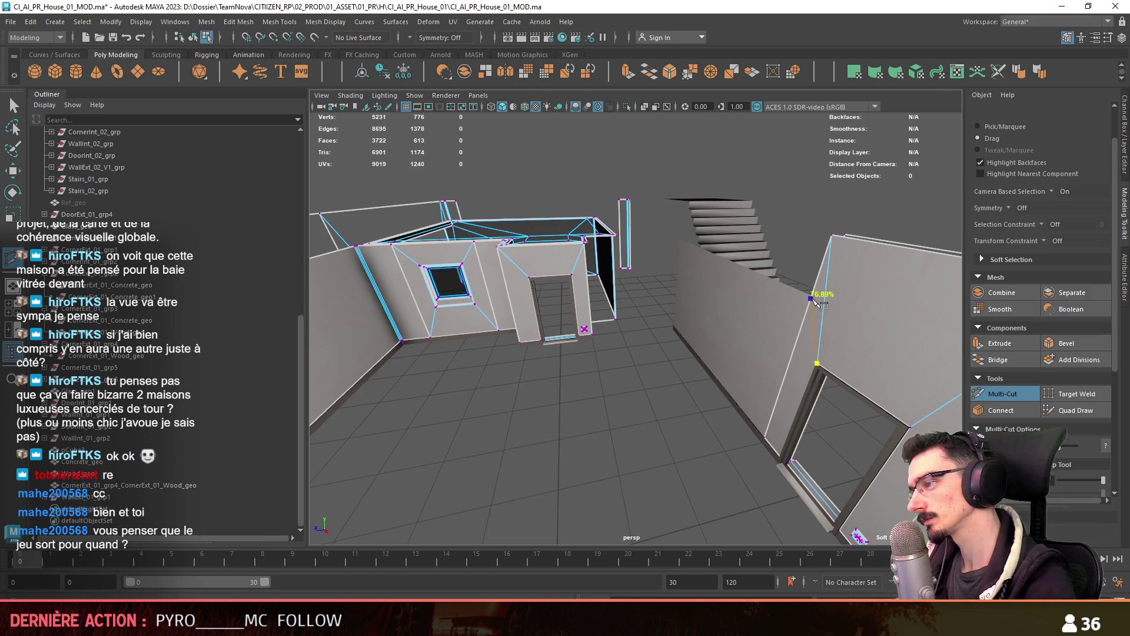
{"action": "key", "text": "w"}
Return to object mode and select the exterior wall WallExt_01 near the stairs
{"action": "key", "text": "F8"}
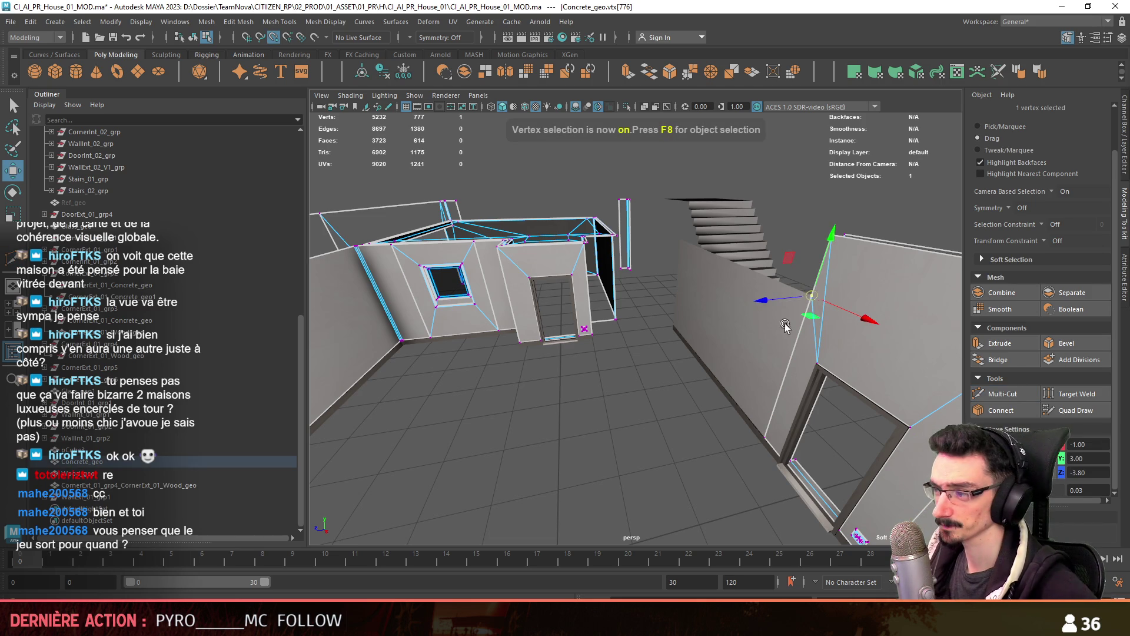
{"action": "left_click", "coordinate": [669, 423]}
{"action": "left_click_drag", "start_coordinate": [668, 422], "coordinate": [709, 356], "text": "alt"}
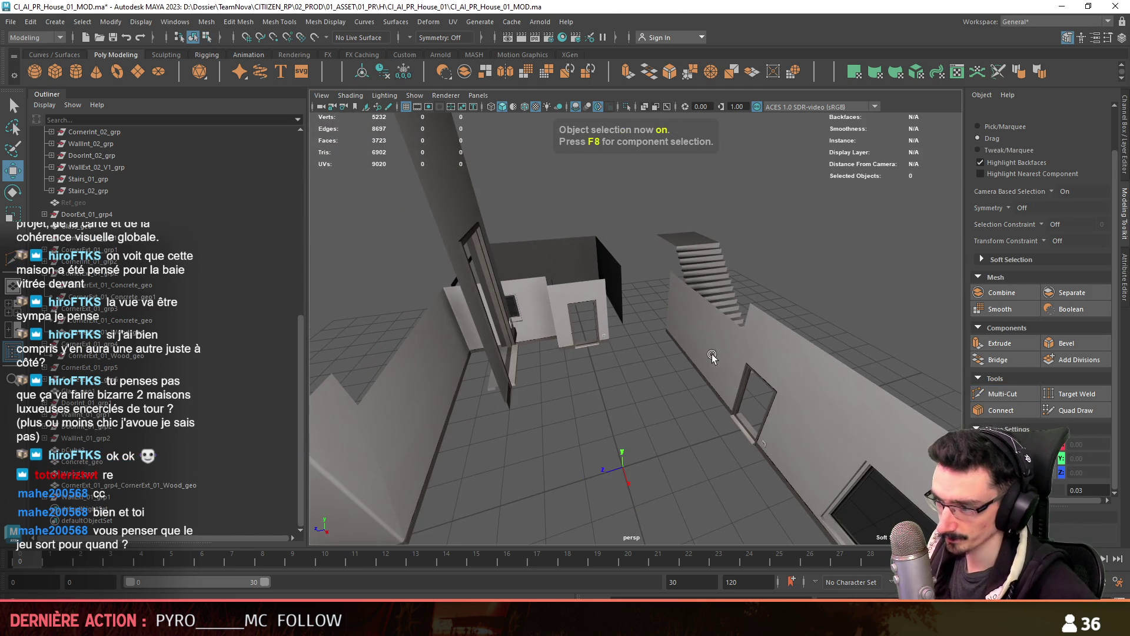
{"action": "left_click", "coordinate": [717, 343]}
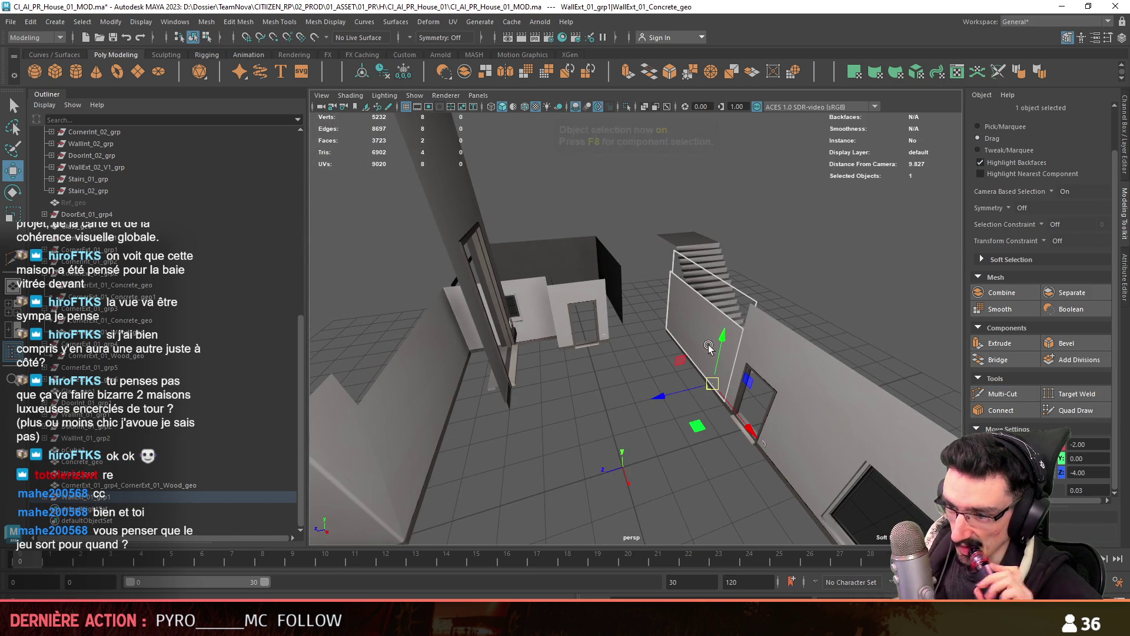
{"action": "left_click", "coordinate": [717, 343]}
{"action": "mouse_move", "coordinate": [716, 344]}
{"action": "left_mouse_down", "text": "alt"}
{"action": "mouse_move", "coordinate": [623, 356]}
{"action": "mouse_move", "coordinate": [663, 370]}
{"action": "mouse_move", "coordinate": [676, 353]}
{"action": "mouse_move", "coordinate": [705, 422]}
{"action": "mouse_move", "coordinate": [718, 411]}
{"action": "mouse_move", "coordinate": [732, 276]}
{"action": "mouse_move", "coordinate": [602, 285]}
{"action": "mouse_move", "coordinate": [700, 309]}
{"action": "mouse_move", "coordinate": [729, 372]}
{"action": "mouse_move", "coordinate": [720, 344]}
{"action": "left_mouse_up", "text": "alt"}
{"action": "left_click", "coordinate": [676, 353]}
{"action": "scroll", "coordinate": [721, 344], "scroll_direction": "up", "scroll_amount": 3}
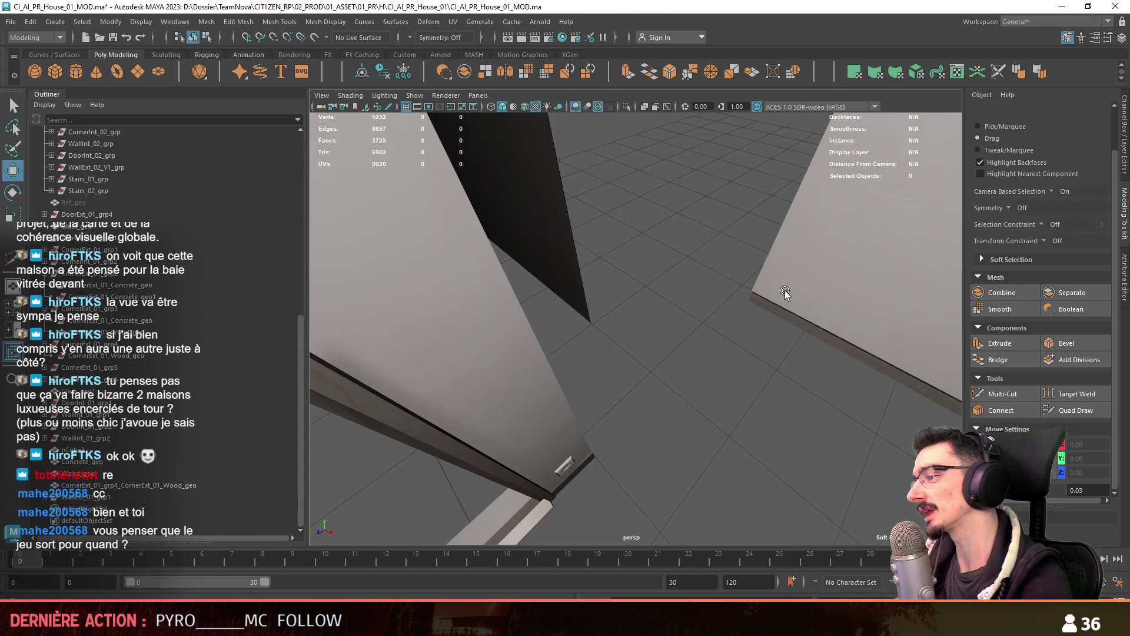
{"action": "left_click", "coordinate": [785, 291]}
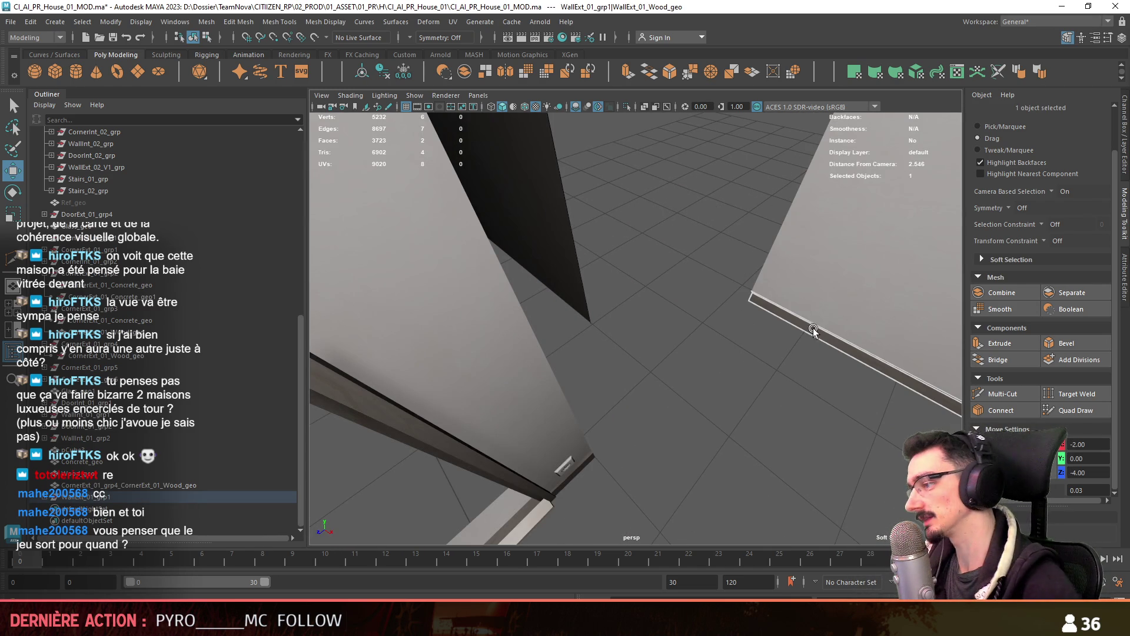
{"action": "left_click", "coordinate": [538, 255], "text": "shift"}
{"action": "key", "text": "space"}
{"action": "key", "text": "F8"}
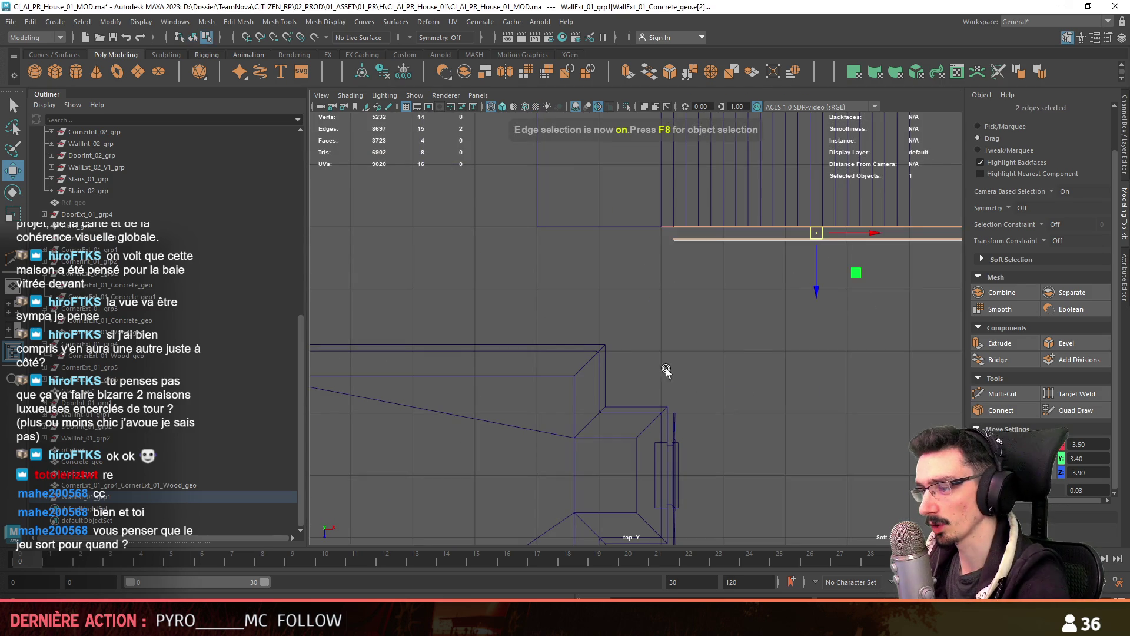
{"action": "key", "text": "F8"}
{"action": "left_click", "coordinate": [666, 369]}
{"action": "key", "text": "space"}
{"action": "key", "text": "space"}
{"action": "scroll", "coordinate": [825, 295], "scroll_direction": "down", "scroll_amount": 3}
{"action": "left_click", "coordinate": [583, 320]}
{"action": "scroll", "coordinate": [829, 298], "scroll_direction": "down", "scroll_amount": 2}
{"action": "mouse_move", "coordinate": [828, 299]}
{"action": "left_mouse_down", "text": "alt"}
{"action": "mouse_move", "coordinate": [648, 328]}
{"action": "mouse_move", "coordinate": [614, 275]}
{"action": "mouse_move", "coordinate": [663, 285]}
{"action": "mouse_move", "coordinate": [683, 338]}
{"action": "left_mouse_up", "text": "alt"}
{"action": "left_click", "coordinate": [663, 284]}
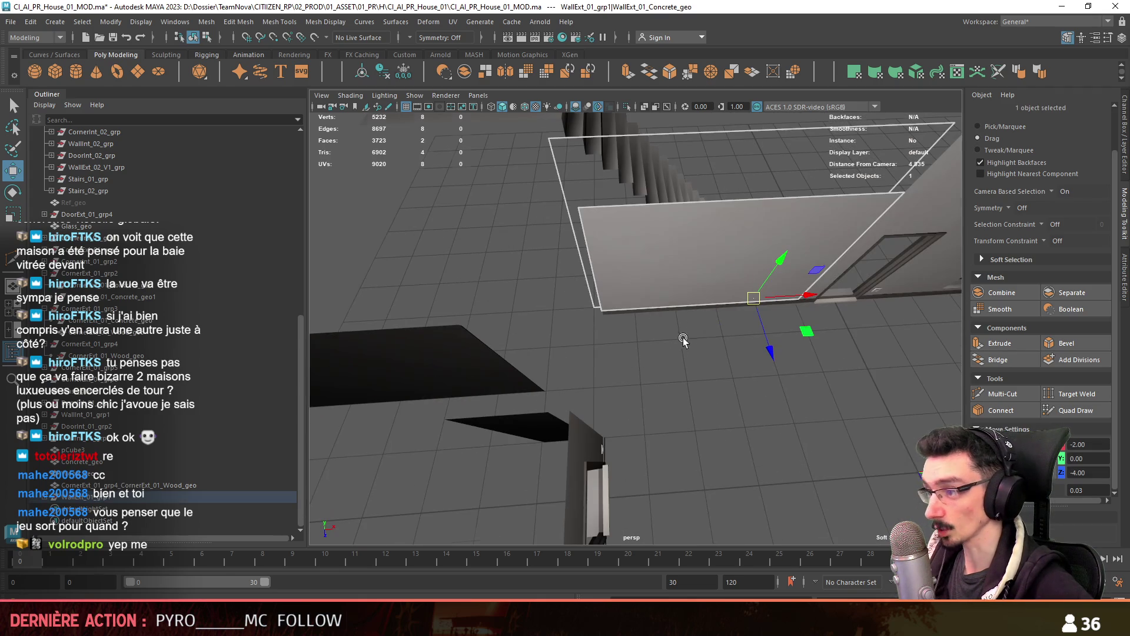
{"action": "mouse_move", "coordinate": [693, 299]}
{"action": "left_mouse_down", "text": "alt"}
{"action": "mouse_move", "coordinate": [673, 327]}
{"action": "mouse_move", "coordinate": [580, 355]}
{"action": "mouse_move", "coordinate": [691, 360]}
{"action": "mouse_move", "coordinate": [659, 348]}
{"action": "left_mouse_up", "text": "alt"}
{"action": "left_click", "coordinate": [580, 355], "text": "shift"}
Rotate the WallExt_01_grp2 group 45° and slide it into place in the top view
{"action": "left_click", "coordinate": [70, 509]}
{"action": "key", "text": "e"}
{"action": "mouse_move", "coordinate": [588, 353]}
{"action": "left_mouse_down", "text": "alt"}
{"action": "mouse_move", "coordinate": [706, 391]}
{"action": "mouse_move", "coordinate": [745, 389]}
{"action": "left_mouse_up", "text": "alt"}
{"action": "mouse_move", "coordinate": [745, 389]}
{"action": "left_mouse_down", "text": "alt"}
{"action": "mouse_move", "coordinate": [757, 376]}
{"action": "mouse_move", "coordinate": [632, 319]}
{"action": "mouse_move", "coordinate": [612, 347]}
{"action": "mouse_move", "coordinate": [603, 244]}
{"action": "mouse_move", "coordinate": [565, 258]}
{"action": "left_mouse_up", "text": "alt"}
{"action": "key", "text": "w"}
{"action": "middle_click_drag", "start_coordinate": [566, 258], "coordinate": [679, 311], "text": "alt+shift"}
{"action": "left_click_drag", "start_coordinate": [680, 241], "coordinate": [678, 241]}
{"action": "left_click_drag", "start_coordinate": [624, 280], "coordinate": [599, 357]}
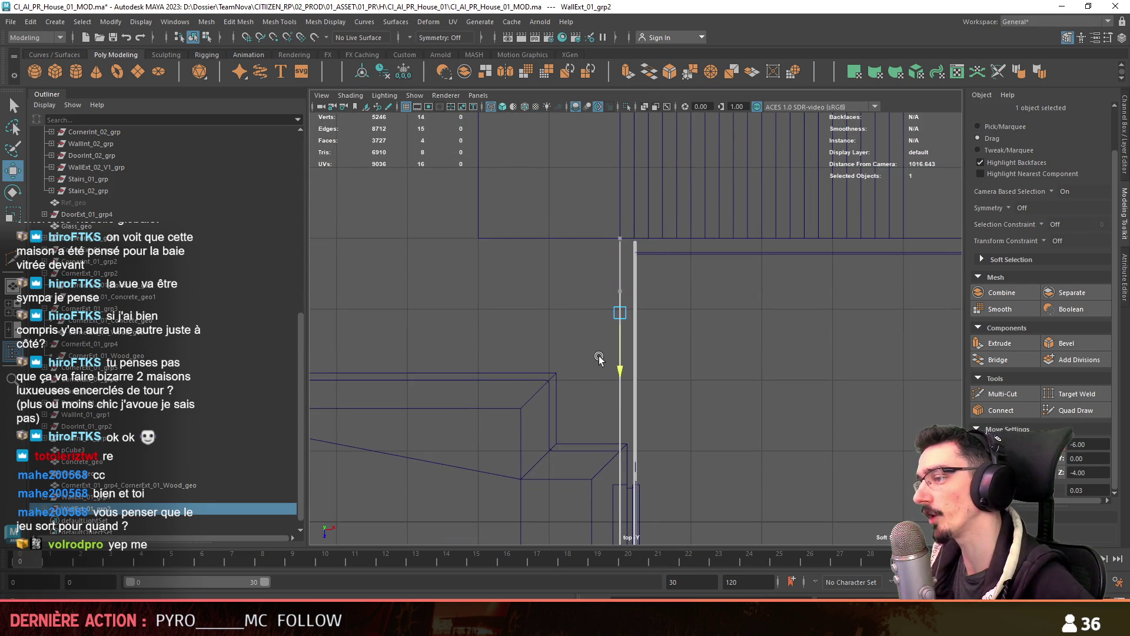
{"action": "middle_click_drag", "start_coordinate": [597, 371], "coordinate": [606, 264], "text": "alt"}
Select the seven vertices at the wall end and move them to Z -1
{"action": "key", "text": "F8"}
{"action": "left_click_drag", "start_coordinate": [575, 532], "coordinate": [711, 460]}
{"action": "middle_click_drag", "start_coordinate": [711, 460], "coordinate": [722, 366], "text": "alt"}
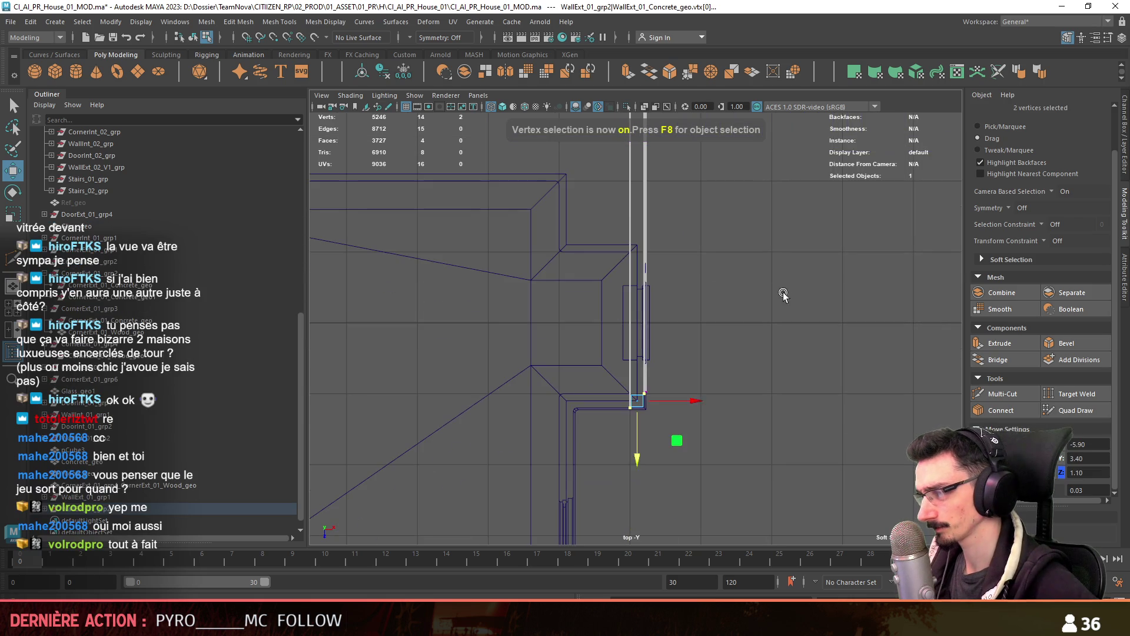
{"action": "left_click", "coordinate": [784, 294]}
{"action": "left_click_drag", "start_coordinate": [612, 424], "coordinate": [653, 388]}
{"action": "key", "text": "r"}
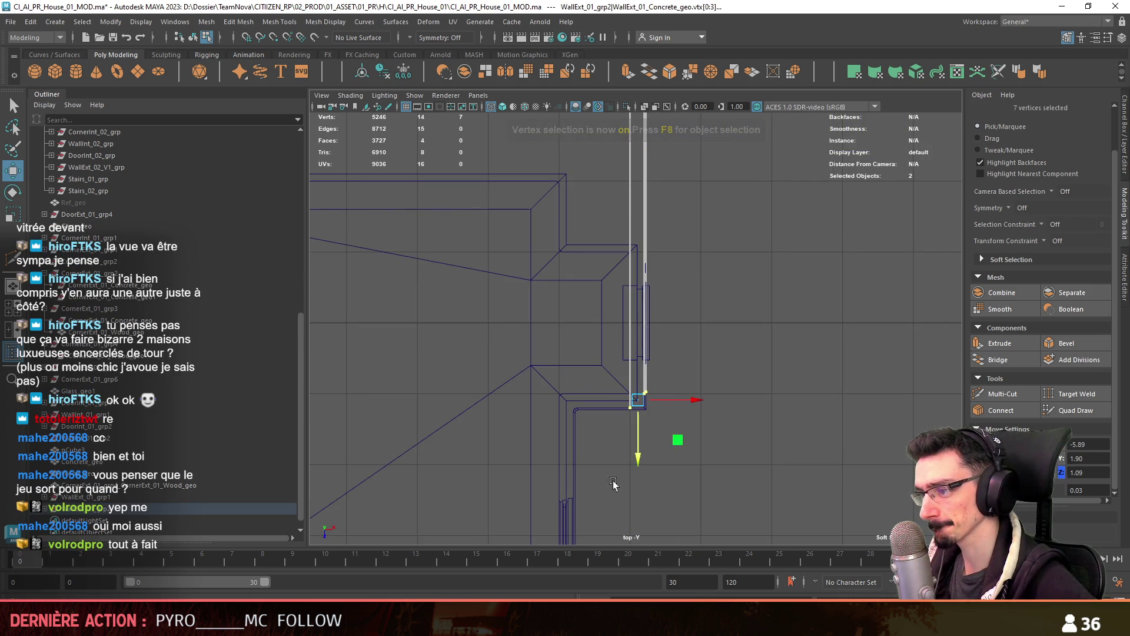
{"action": "middle_click_drag", "start_coordinate": [605, 509], "coordinate": [626, 365], "text": "alt"}
{"action": "scroll", "coordinate": [626, 363], "scroll_direction": "up", "scroll_amount": 4}
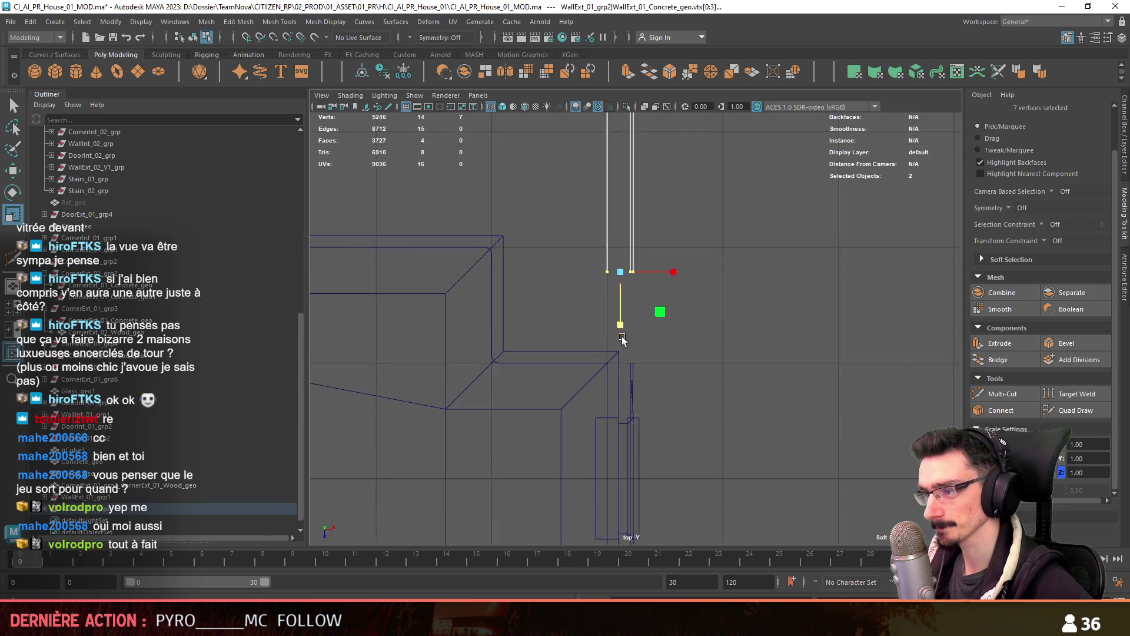
{"action": "key", "text": "w"}
{"action": "scroll", "coordinate": [630, 344], "scroll_direction": "up", "scroll_amount": 2}
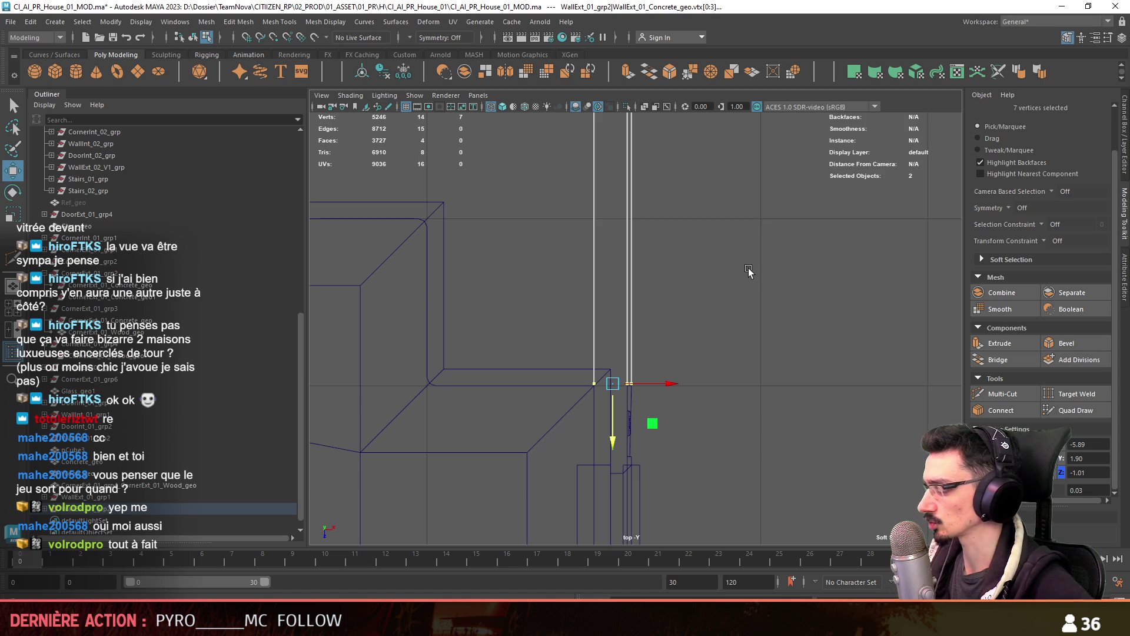
{"action": "type", "text": "-1"}
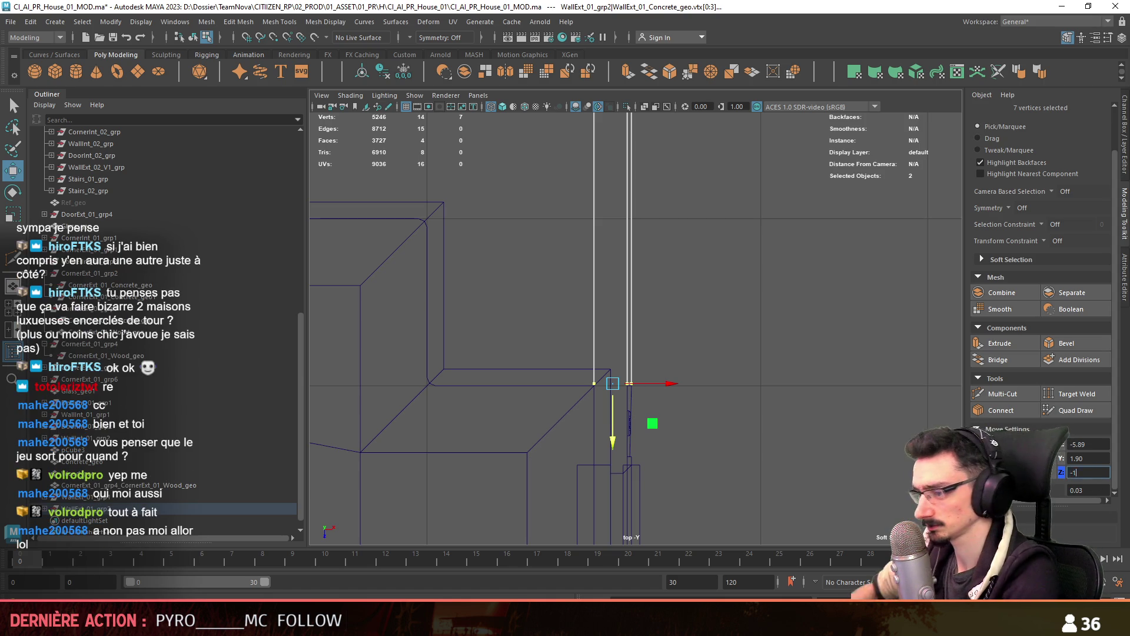
{"action": "scroll", "coordinate": [774, 477], "scroll_direction": "up", "scroll_amount": 3}
Select the wall's two end vertices, check them in perspective, then return to object mode
{"action": "mouse_move", "coordinate": [575, 362]}
{"action": "left_mouse_down"}
{"action": "mouse_move", "coordinate": [600, 374]}
{"action": "mouse_move", "coordinate": [638, 318]}
{"action": "left_mouse_up"}
{"action": "key", "text": "space"}
{"action": "mouse_move", "coordinate": [703, 286]}
{"action": "left_mouse_down", "text": "alt"}
{"action": "mouse_move", "coordinate": [672, 425]}
{"action": "mouse_move", "coordinate": [613, 301]}
{"action": "mouse_move", "coordinate": [722, 382]}
{"action": "mouse_move", "coordinate": [648, 334]}
{"action": "left_mouse_up", "text": "alt"}
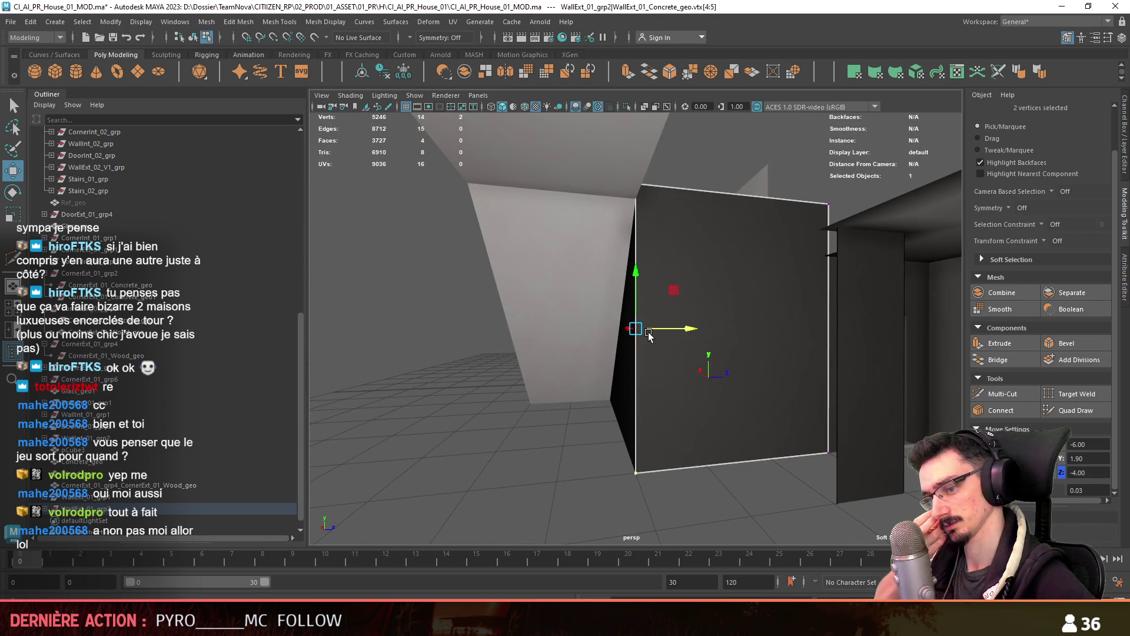
{"action": "mouse_move", "coordinate": [613, 294]}
{"action": "left_mouse_down", "text": "alt"}
{"action": "mouse_move", "coordinate": [545, 338]}
{"action": "mouse_move", "coordinate": [589, 353]}
{"action": "mouse_move", "coordinate": [765, 306]}
{"action": "mouse_move", "coordinate": [558, 325]}
{"action": "mouse_move", "coordinate": [668, 368]}
{"action": "mouse_move", "coordinate": [618, 394]}
{"action": "mouse_move", "coordinate": [643, 270]}
{"action": "mouse_move", "coordinate": [636, 332]}
{"action": "mouse_move", "coordinate": [658, 373]}
{"action": "mouse_move", "coordinate": [655, 328]}
{"action": "mouse_move", "coordinate": [532, 300]}
{"action": "mouse_move", "coordinate": [648, 296]}
{"action": "left_mouse_up", "text": "alt"}
{"action": "mouse_move", "coordinate": [699, 383]}
{"action": "left_mouse_down"}
{"action": "mouse_move", "coordinate": [665, 356]}
{"action": "mouse_move", "coordinate": [654, 383]}
{"action": "left_mouse_up"}
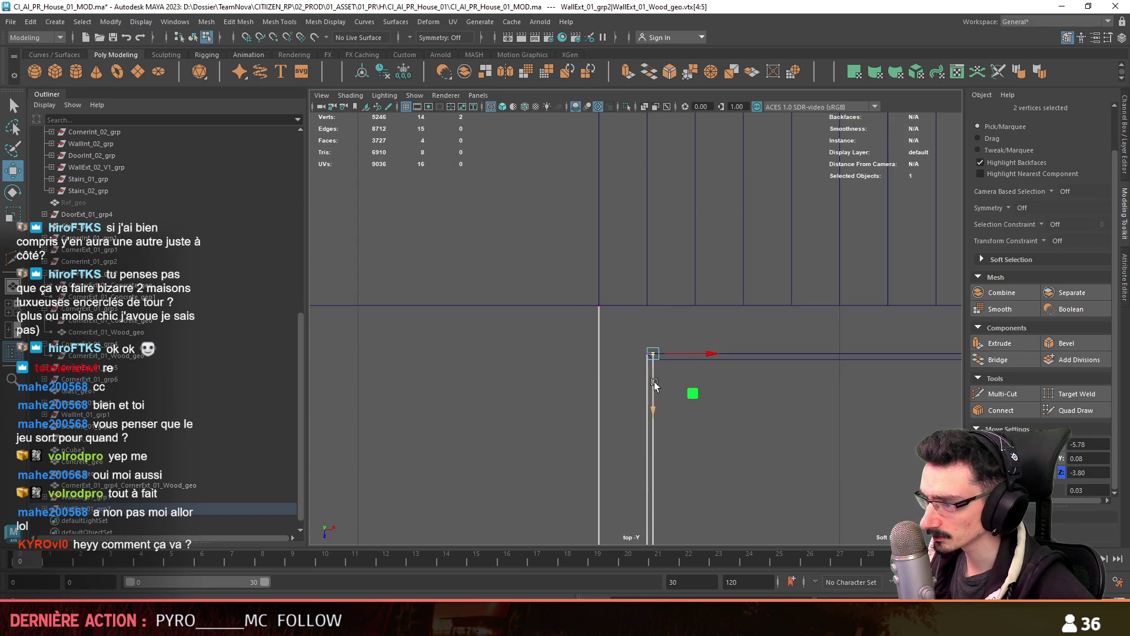
{"action": "key", "text": "F8"}
{"action": "scroll", "coordinate": [677, 295], "scroll_direction": "down", "scroll_amount": 5}
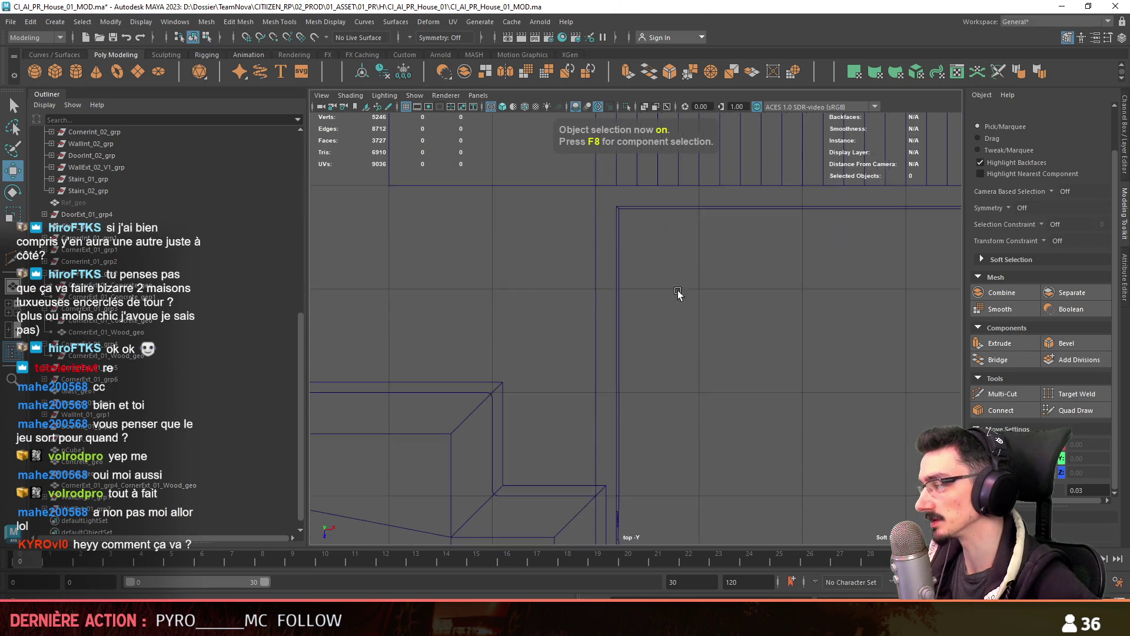
Switch to shaded perspective and orbit through the house to inspect its walls and floor
{"action": "key", "text": "space"}
{"action": "mouse_move", "coordinate": [759, 330]}
{"action": "left_mouse_down"}
{"action": "mouse_move", "coordinate": [768, 265]}
{"action": "mouse_move", "coordinate": [768, 302]}
{"action": "mouse_move", "coordinate": [606, 348]}
{"action": "left_mouse_up"}
{"action": "scroll", "coordinate": [768, 301], "scroll_direction": "down", "scroll_amount": 5}
{"action": "scroll", "coordinate": [654, 378], "scroll_direction": "up", "scroll_amount": 3}
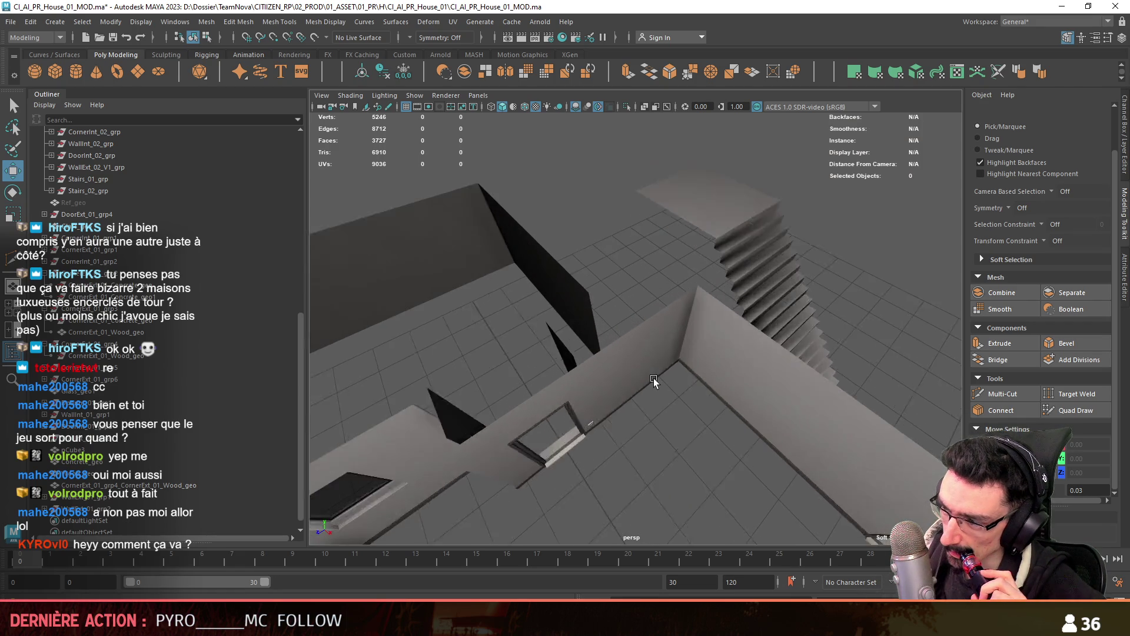
{"action": "scroll", "coordinate": [655, 375], "scroll_direction": "down", "scroll_amount": 5}
{"action": "mouse_move", "coordinate": [656, 382]}
{"action": "left_mouse_down", "text": "alt"}
{"action": "mouse_move", "coordinate": [688, 336]}
{"action": "mouse_move", "coordinate": [651, 373]}
{"action": "mouse_move", "coordinate": [464, 372]}
{"action": "mouse_move", "coordinate": [464, 426]}
{"action": "mouse_move", "coordinate": [697, 349]}
{"action": "mouse_move", "coordinate": [769, 389]}
{"action": "mouse_move", "coordinate": [703, 366]}
{"action": "mouse_move", "coordinate": [736, 360]}
{"action": "mouse_move", "coordinate": [783, 296]}
{"action": "mouse_move", "coordinate": [694, 246]}
{"action": "mouse_move", "coordinate": [735, 235]}
{"action": "left_mouse_up", "text": "alt"}
{"action": "mouse_move", "coordinate": [987, 150]}
{"action": "left_mouse_down", "text": "alt"}
{"action": "mouse_move", "coordinate": [638, 398]}
{"action": "mouse_move", "coordinate": [552, 392]}
{"action": "left_mouse_up", "text": "alt"}
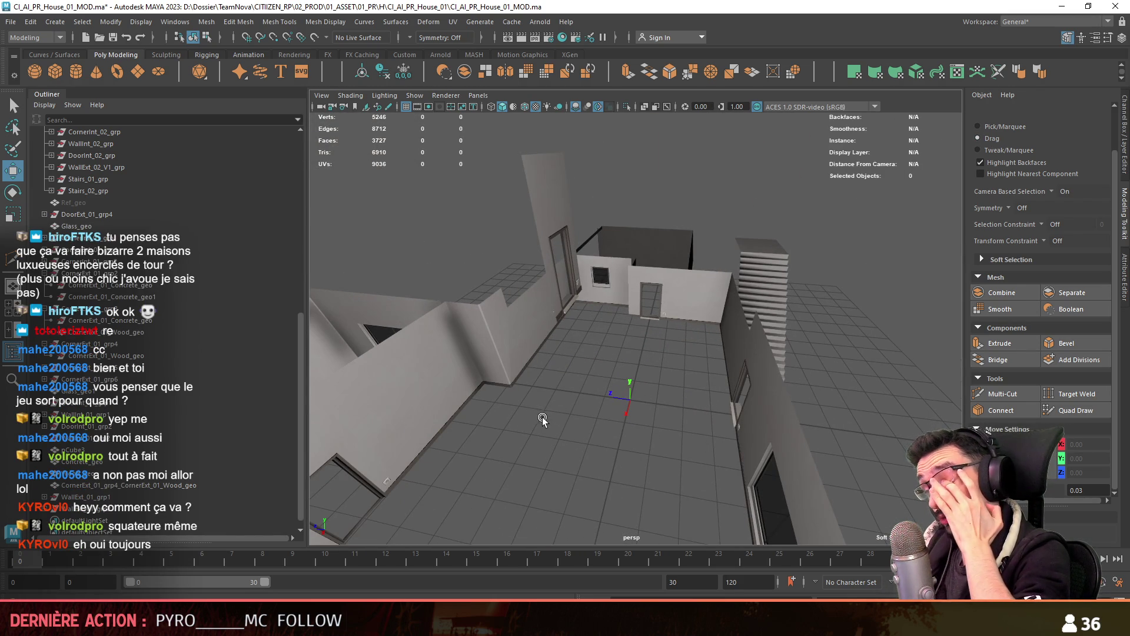
{"action": "mouse_move", "coordinate": [613, 312]}
{"action": "left_mouse_down", "text": "alt"}
{"action": "mouse_move", "coordinate": [655, 309]}
{"action": "mouse_move", "coordinate": [616, 334]}
{"action": "mouse_move", "coordinate": [634, 299]}
{"action": "mouse_move", "coordinate": [662, 285]}
{"action": "mouse_move", "coordinate": [479, 382]}
{"action": "mouse_move", "coordinate": [864, 302]}
{"action": "mouse_move", "coordinate": [906, 270]}
{"action": "mouse_move", "coordinate": [681, 262]}
{"action": "left_mouse_up", "text": "alt"}
Select the house walls and Target Weld a front edge onto its neighbour
{"action": "left_click_drag", "start_coordinate": [758, 388], "coordinate": [543, 446]}
{"action": "key", "text": "F10"}
{"action": "mouse_move", "coordinate": [706, 377]}
{"action": "left_mouse_down", "text": "alt"}
{"action": "mouse_move", "coordinate": [740, 394]}
{"action": "mouse_move", "coordinate": [677, 377]}
{"action": "mouse_move", "coordinate": [636, 388]}
{"action": "left_mouse_up", "text": "alt"}
{"action": "mouse_move", "coordinate": [812, 394]}
{"action": "left_mouse_down"}
{"action": "mouse_move", "coordinate": [547, 395]}
{"action": "mouse_move", "coordinate": [661, 396]}
{"action": "mouse_move", "coordinate": [653, 412]}
{"action": "left_mouse_up"}
{"action": "scroll", "coordinate": [626, 323], "scroll_direction": "up", "scroll_amount": 5}
Select the outer face of the neighbouring wall
{"action": "key", "text": "F8"}
{"action": "left_click", "coordinate": [609, 329]}
{"action": "key", "text": "w"}
{"action": "key", "text": "F11"}
{"action": "left_click_drag", "start_coordinate": [609, 330], "coordinate": [696, 376], "text": "alt"}
{"action": "scroll", "coordinate": [633, 358], "scroll_direction": "up", "scroll_amount": 5}
{"action": "left_click", "coordinate": [633, 358]}
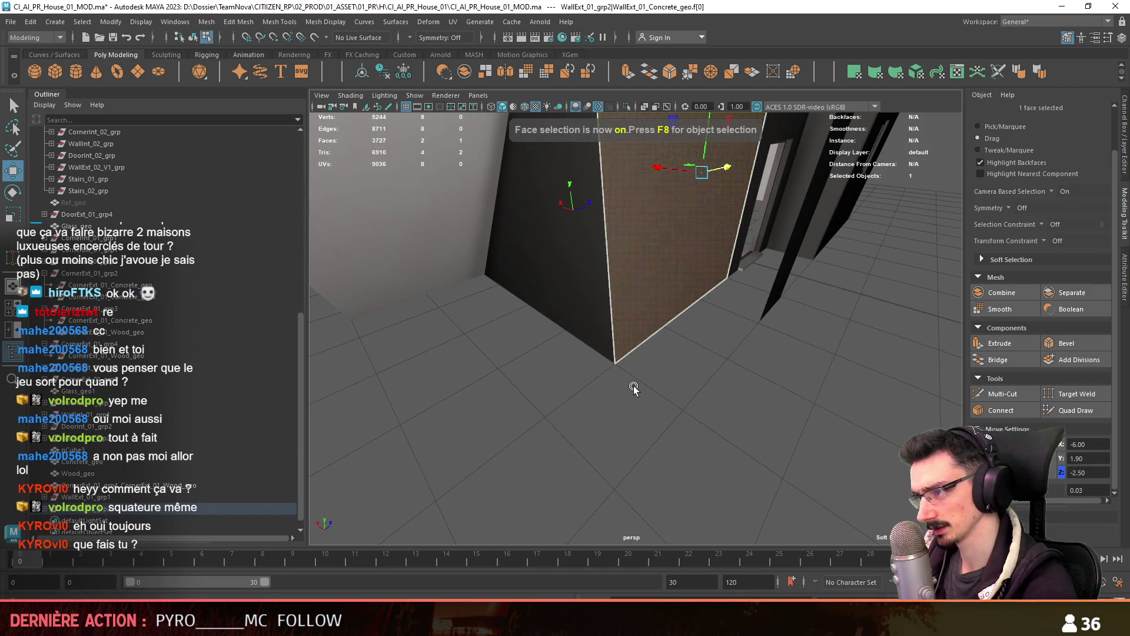
Combine the stair slab pCube3 and WallExt_01_Concrete_geo into one mesh
{"action": "scroll", "coordinate": [633, 386], "scroll_direction": "down", "scroll_amount": 5}
{"action": "key", "text": "F8"}
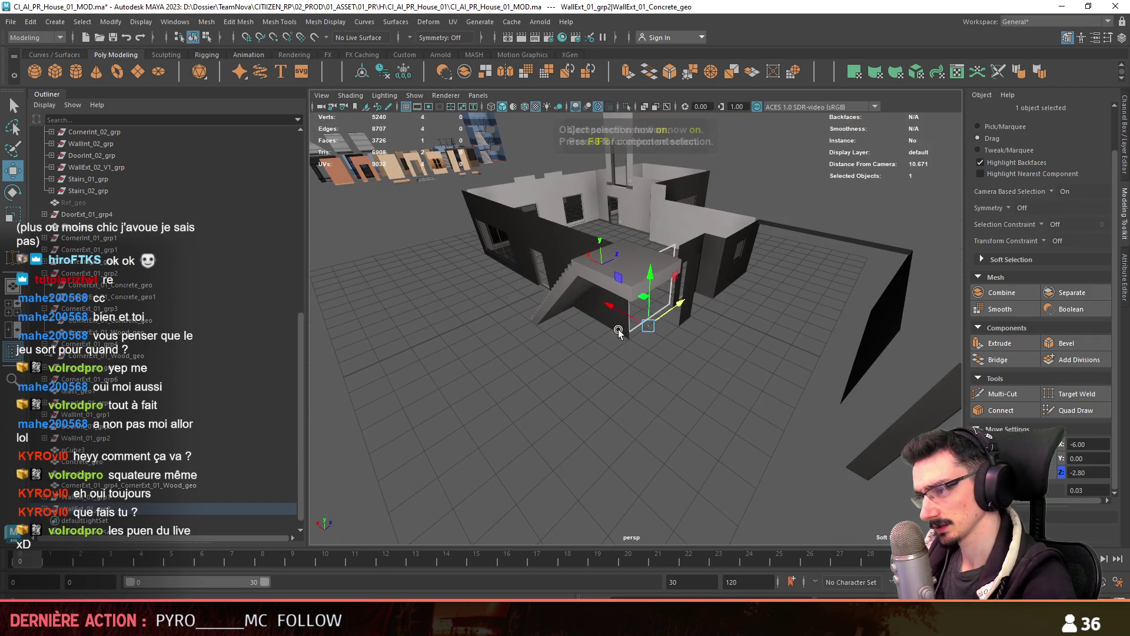
{"action": "left_click", "coordinate": [83, 449]}
{"action": "left_click", "coordinate": [101, 461], "text": "ctrl"}
{"action": "mouse_move", "coordinate": [563, 397]}
{"action": "left_mouse_down", "text": "alt"}
{"action": "mouse_move", "coordinate": [646, 323]}
{"action": "mouse_move", "coordinate": [814, 382]}
{"action": "mouse_move", "coordinate": [652, 389]}
{"action": "mouse_move", "coordinate": [700, 338]}
{"action": "mouse_move", "coordinate": [580, 186]}
{"action": "left_mouse_up", "text": "alt"}
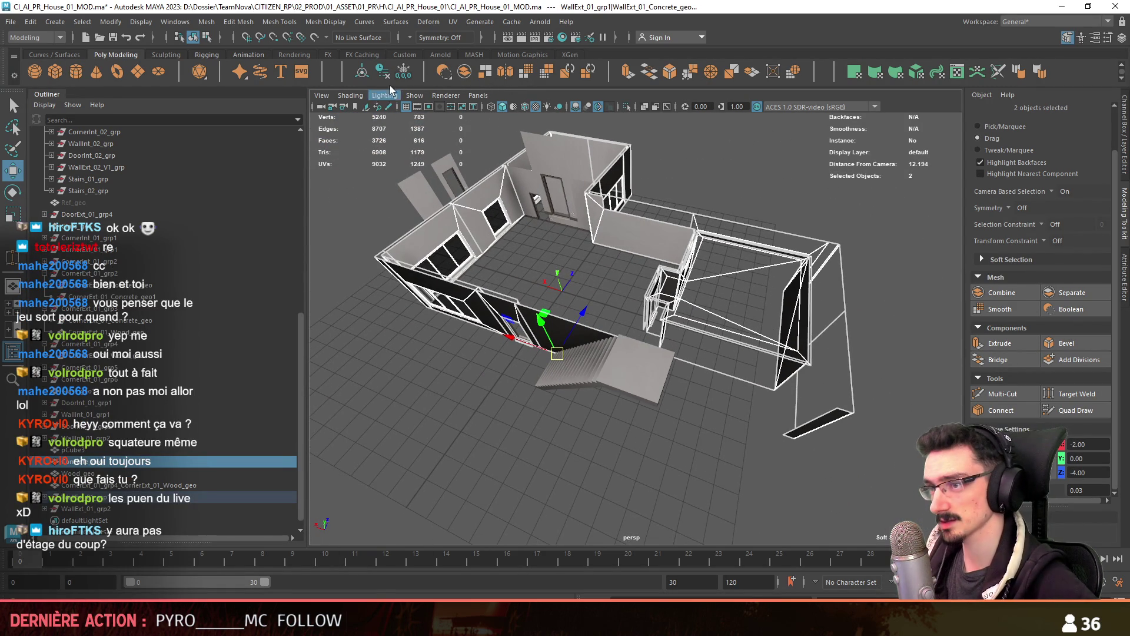
{"action": "mouse_move", "coordinate": [532, 248]}
{"action": "left_mouse_down", "text": "alt"}
{"action": "mouse_move", "coordinate": [558, 291]}
{"action": "mouse_move", "coordinate": [564, 373]}
{"action": "mouse_move", "coordinate": [589, 417]}
{"action": "left_mouse_up", "text": "alt"}
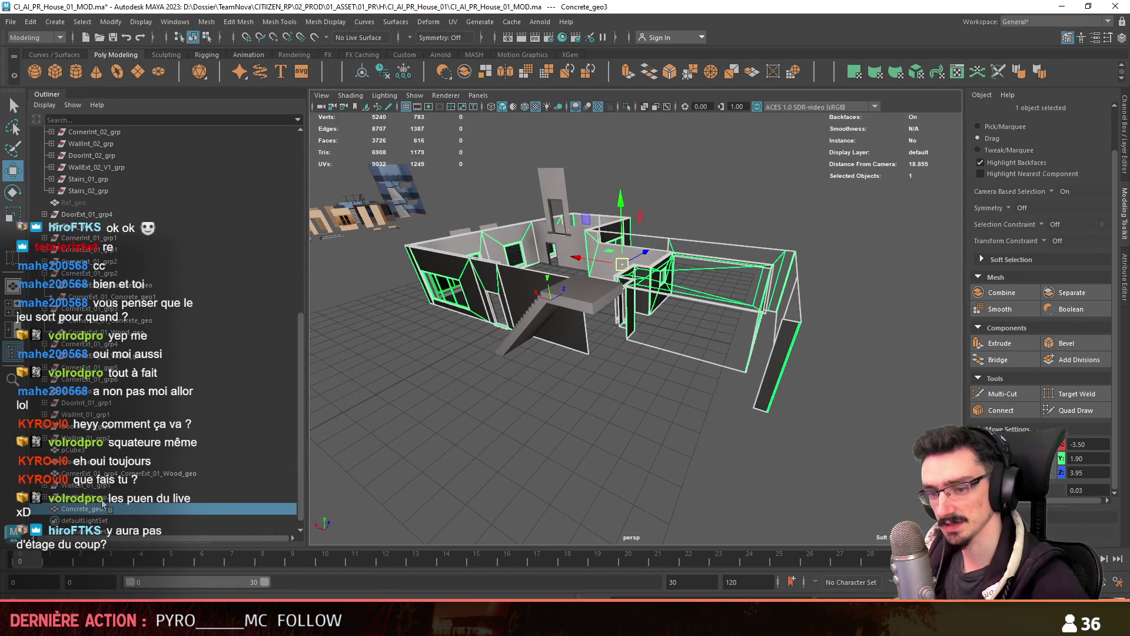
Target Weld the stair wall edge to the far wall and delete the stray edge
{"action": "left_click_drag", "start_coordinate": [588, 353], "coordinate": [648, 336], "text": "alt"}
{"action": "key", "text": "F10"}
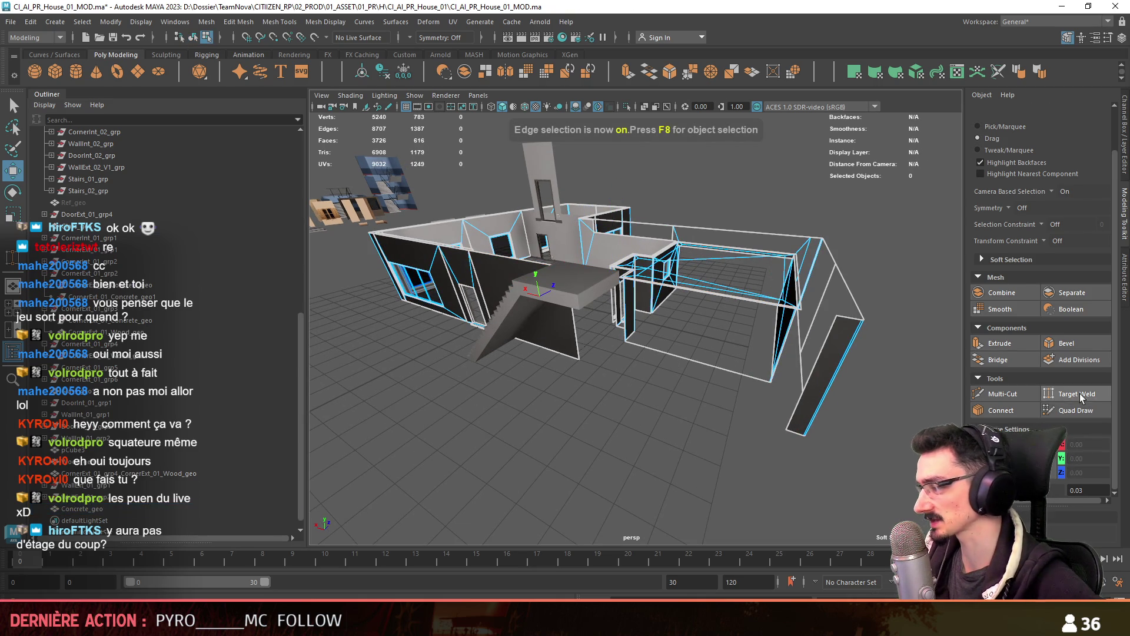
{"action": "left_click", "coordinate": [1077, 394]}
{"action": "mouse_move", "coordinate": [571, 331]}
{"action": "left_mouse_down"}
{"action": "mouse_move", "coordinate": [830, 415]}
{"action": "mouse_move", "coordinate": [791, 396]}
{"action": "mouse_move", "coordinate": [814, 391]}
{"action": "mouse_move", "coordinate": [728, 398]}
{"action": "left_mouse_up"}
{"action": "key", "text": "w"}
{"action": "key", "text": "Delete"}
{"action": "key", "text": "F8"}
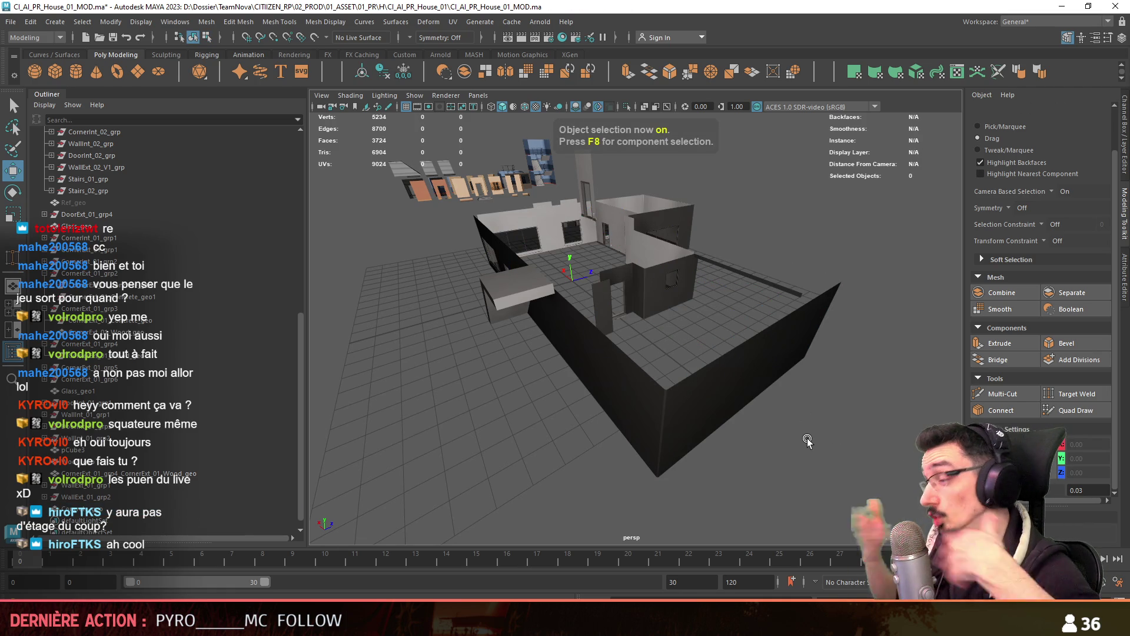
Orbit around the reworked house and select the exterior door frame
{"action": "mouse_move", "coordinate": [693, 346]}
{"action": "left_mouse_down", "text": "alt"}
{"action": "mouse_move", "coordinate": [594, 354]}
{"action": "mouse_move", "coordinate": [708, 330]}
{"action": "mouse_move", "coordinate": [743, 368]}
{"action": "mouse_move", "coordinate": [719, 369]}
{"action": "mouse_move", "coordinate": [735, 380]}
{"action": "mouse_move", "coordinate": [592, 390]}
{"action": "mouse_move", "coordinate": [618, 330]}
{"action": "left_mouse_up", "text": "alt"}
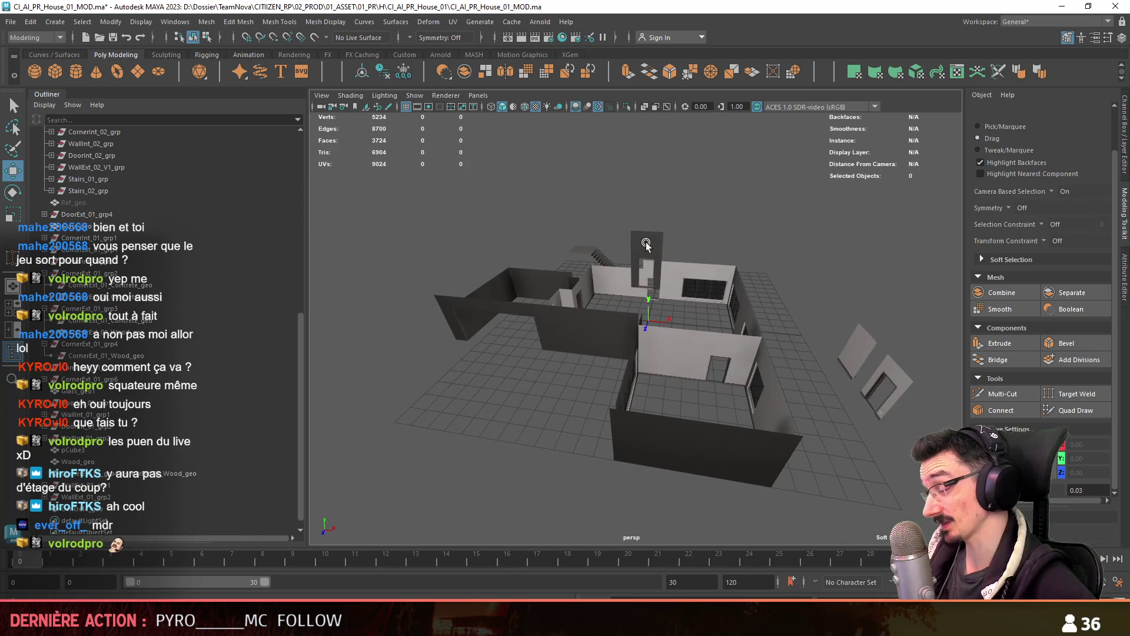
{"action": "left_click", "coordinate": [644, 247]}
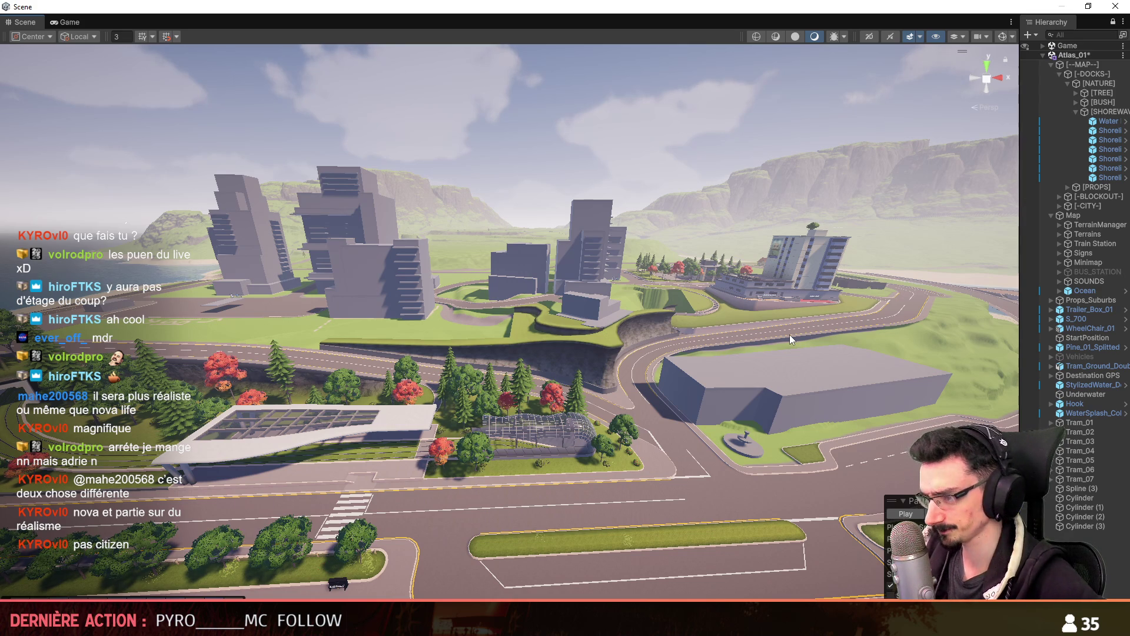
Fly the Unity scene camera from the aerial view down to the docks and parking lot
{"action": "key", "text": "w"}
{"action": "mouse_move", "coordinate": [790, 334]}
{"action": "right_mouse_down"}
{"action": "mouse_move", "coordinate": [729, 260]}
{"action": "mouse_move", "coordinate": [888, 323]}
{"action": "mouse_move", "coordinate": [564, 383]}
{"action": "right_mouse_up"}
{"action": "scroll", "coordinate": [745, 280], "scroll_direction": "down", "scroll_amount": 3}
{"action": "scroll", "coordinate": [845, 305], "scroll_direction": "down", "scroll_amount": 3}
{"action": "scroll", "coordinate": [888, 323], "scroll_direction": "up", "scroll_amount": 4}
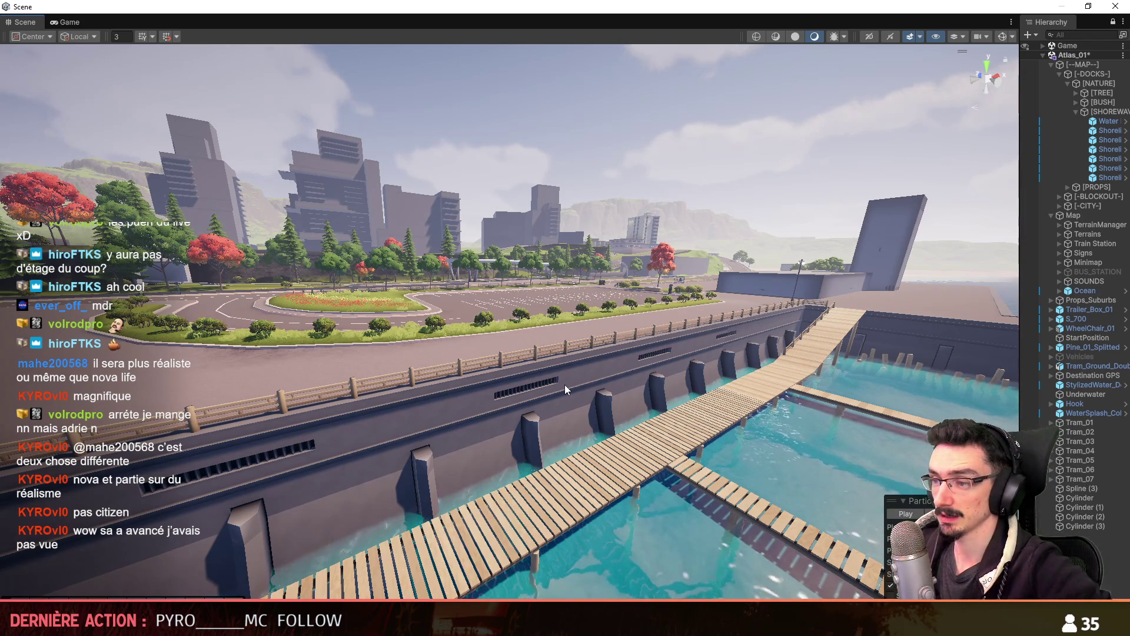
{"action": "mouse_move", "coordinate": [564, 384]}
{"action": "right_mouse_down"}
{"action": "mouse_move", "coordinate": [539, 364]}
{"action": "mouse_move", "coordinate": [563, 377]}
{"action": "right_mouse_up"}
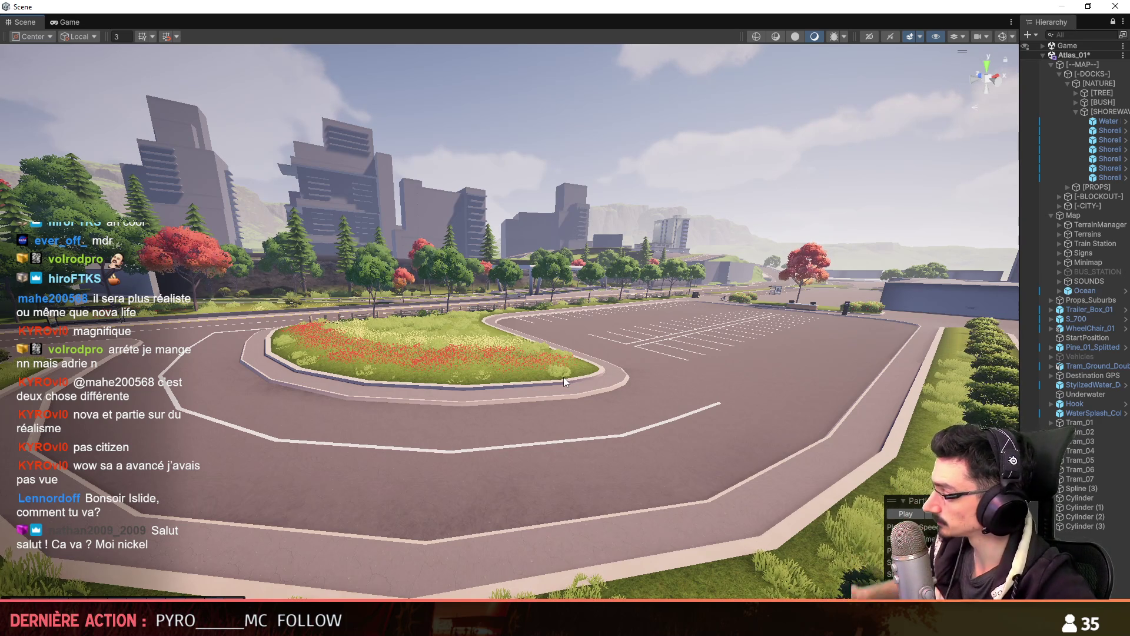
{"action": "scroll", "coordinate": [598, 311], "scroll_direction": "up", "scroll_amount": 2}
{"action": "mouse_move", "coordinate": [593, 369]}
{"action": "right_mouse_down"}
{"action": "mouse_move", "coordinate": [597, 311]}
{"action": "mouse_move", "coordinate": [592, 400]}
{"action": "right_mouse_up"}
{"action": "scroll", "coordinate": [595, 341], "scroll_direction": "up", "scroll_amount": 2}
{"action": "key", "text": "w"}
Back in Maya, orbit the house and select the floating door panels
{"action": "key", "text": "alt+Tab"}
{"action": "mouse_move", "coordinate": [675, 368]}
{"action": "left_mouse_down", "text": "alt"}
{"action": "mouse_move", "coordinate": [659, 353]}
{"action": "mouse_move", "coordinate": [715, 331]}
{"action": "mouse_move", "coordinate": [602, 322]}
{"action": "mouse_move", "coordinate": [507, 273]}
{"action": "mouse_move", "coordinate": [530, 295]}
{"action": "mouse_move", "coordinate": [447, 330]}
{"action": "left_mouse_up", "text": "alt"}
{"action": "left_click", "coordinate": [659, 353]}
{"action": "left_click", "coordinate": [506, 271]}
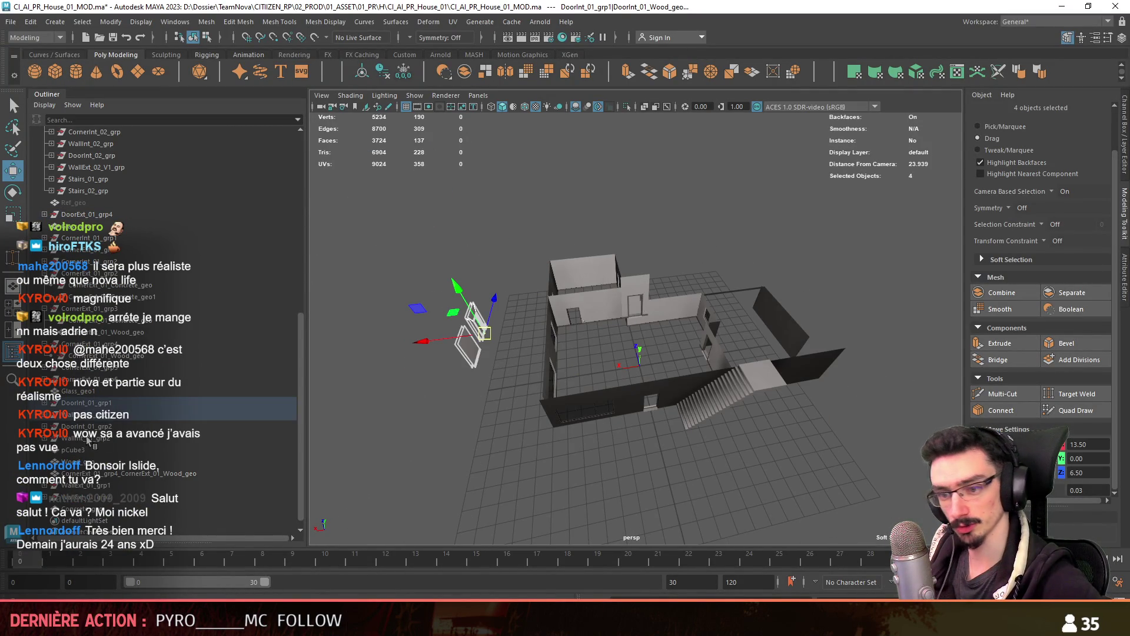
Move DoorInt_01_grp1 and WallInt_01_grp1 up beside Stairs_02_grp in the Outliner
{"action": "left_click", "coordinate": [103, 406]}
{"action": "mouse_move", "coordinate": [694, 359]}
{"action": "left_mouse_down", "text": "alt"}
{"action": "mouse_move", "coordinate": [765, 353]}
{"action": "mouse_move", "coordinate": [671, 353]}
{"action": "left_mouse_up", "text": "alt"}
{"action": "middle_click_drag", "start_coordinate": [88, 406], "coordinate": [88, 203]}
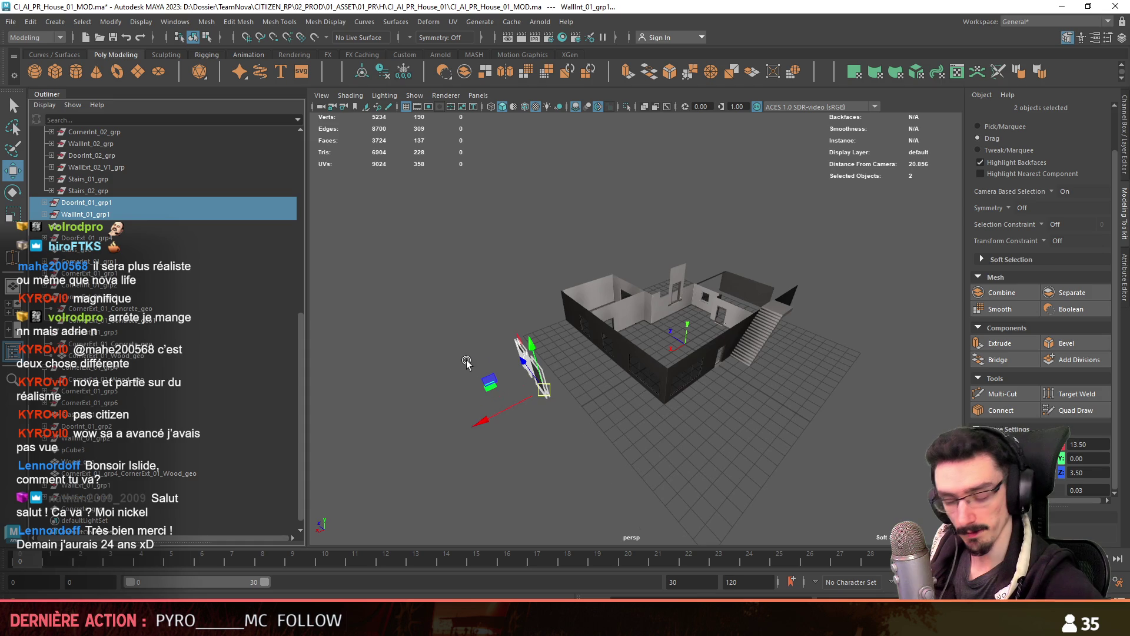
{"action": "left_click_drag", "start_coordinate": [466, 362], "coordinate": [573, 458], "text": "alt"}
Select DoorExt_01_grp4 through Concrete_geo and group the 24 parts together
{"action": "left_click", "coordinate": [82, 237]}
{"action": "left_click_drag", "start_coordinate": [559, 377], "coordinate": [647, 376], "text": "alt"}
{"action": "left_click", "coordinate": [116, 496], "text": "shift"}
{"action": "key", "text": "f"}
{"action": "mouse_move", "coordinate": [583, 402]}
{"action": "left_mouse_down", "text": "alt"}
{"action": "mouse_move", "coordinate": [644, 402]}
{"action": "mouse_move", "coordinate": [378, 383]}
{"action": "left_mouse_up", "text": "alt"}
{"action": "key", "text": "ctrl+g"}
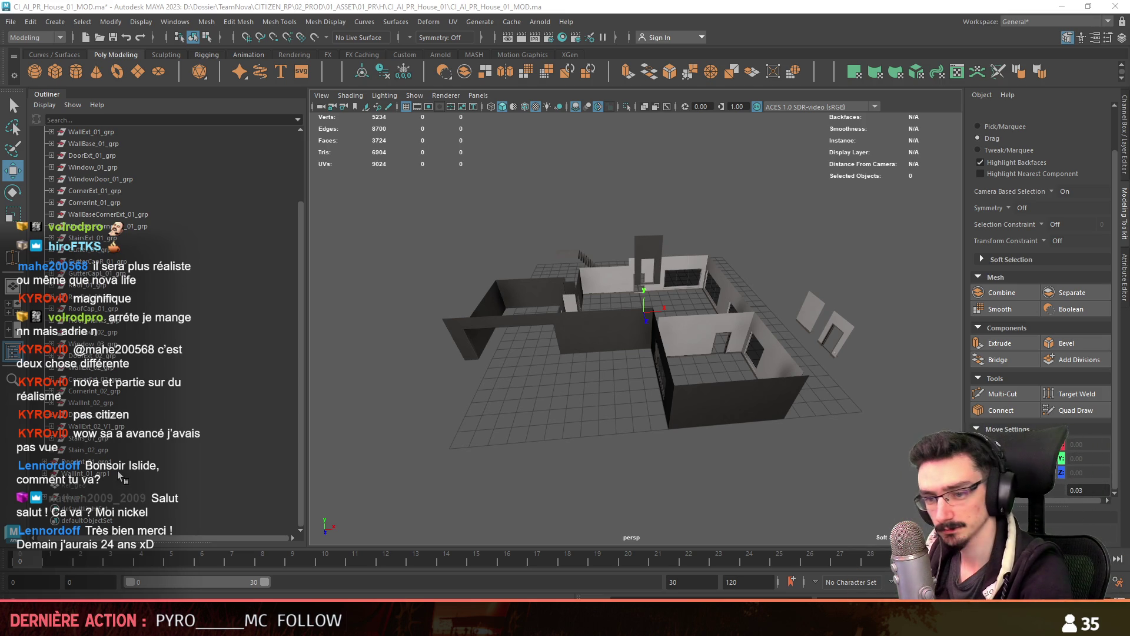
Select group1, save the scene, and export the group with Export Selection
{"action": "left_click", "coordinate": [103, 498]}
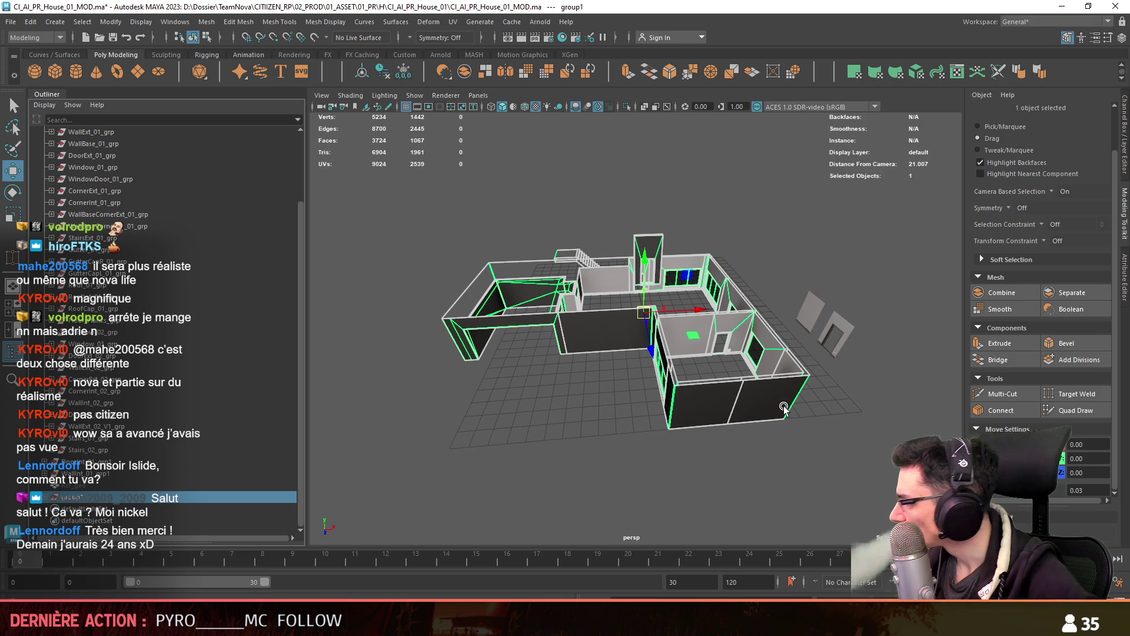
{"action": "left_click_drag", "start_coordinate": [583, 336], "coordinate": [586, 355], "text": "alt"}
{"action": "key", "text": "ctrl+s"}
{"action": "left_click", "coordinate": [14, 24]}
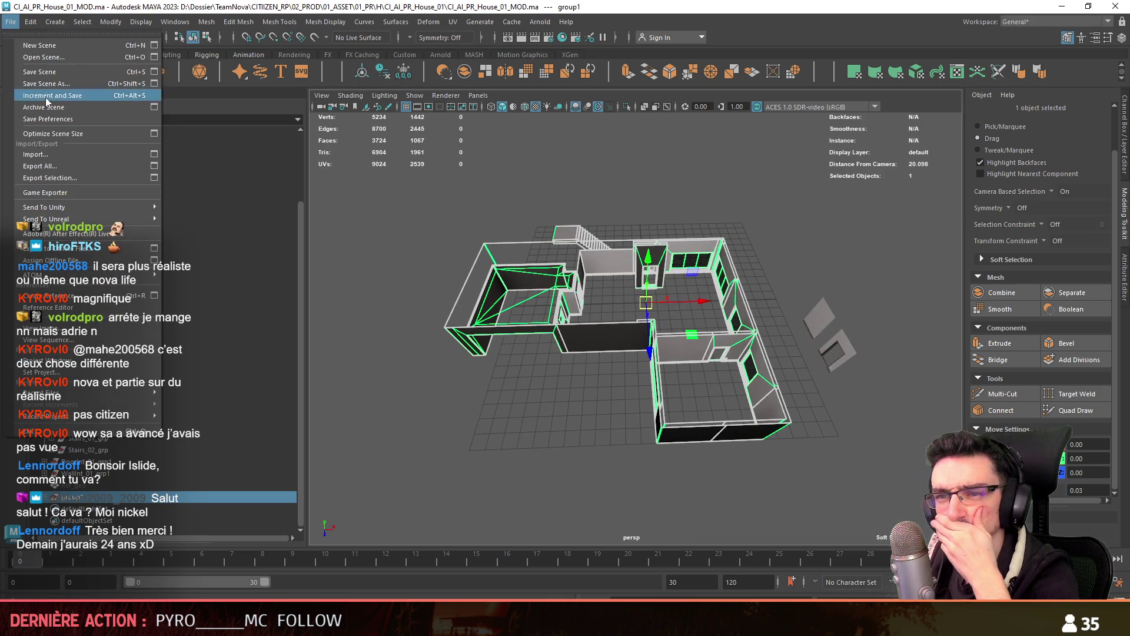
{"action": "left_click", "coordinate": [47, 180]}
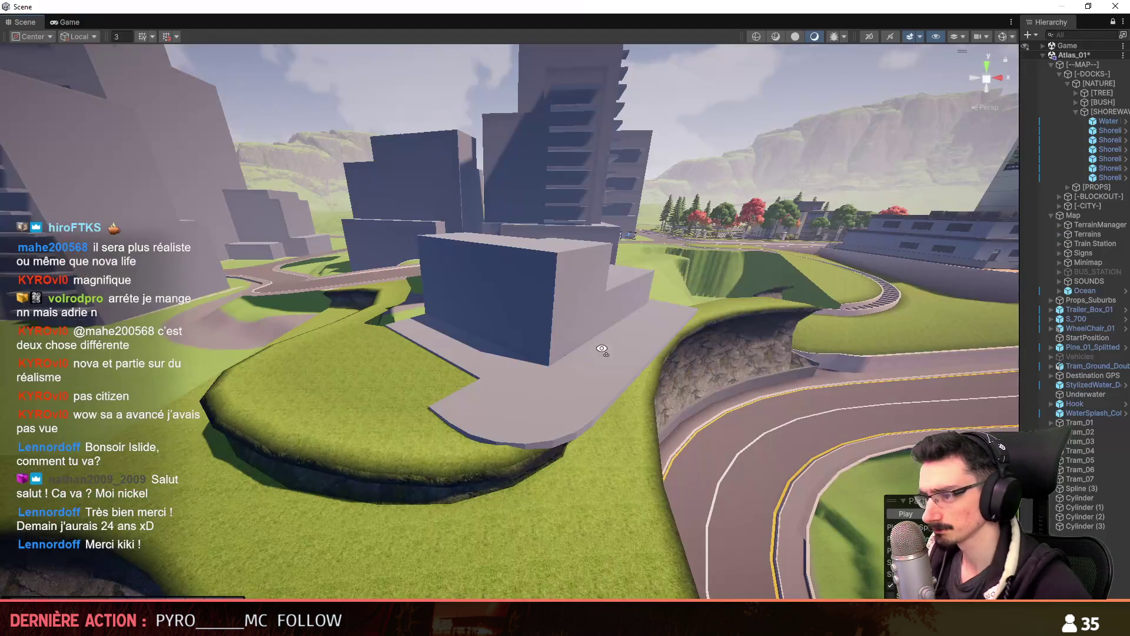
{"action": "right_click_drag", "start_coordinate": [601, 349], "coordinate": [647, 356]}
{"action": "scroll", "coordinate": [648, 356], "scroll_direction": "up", "scroll_amount": 1}
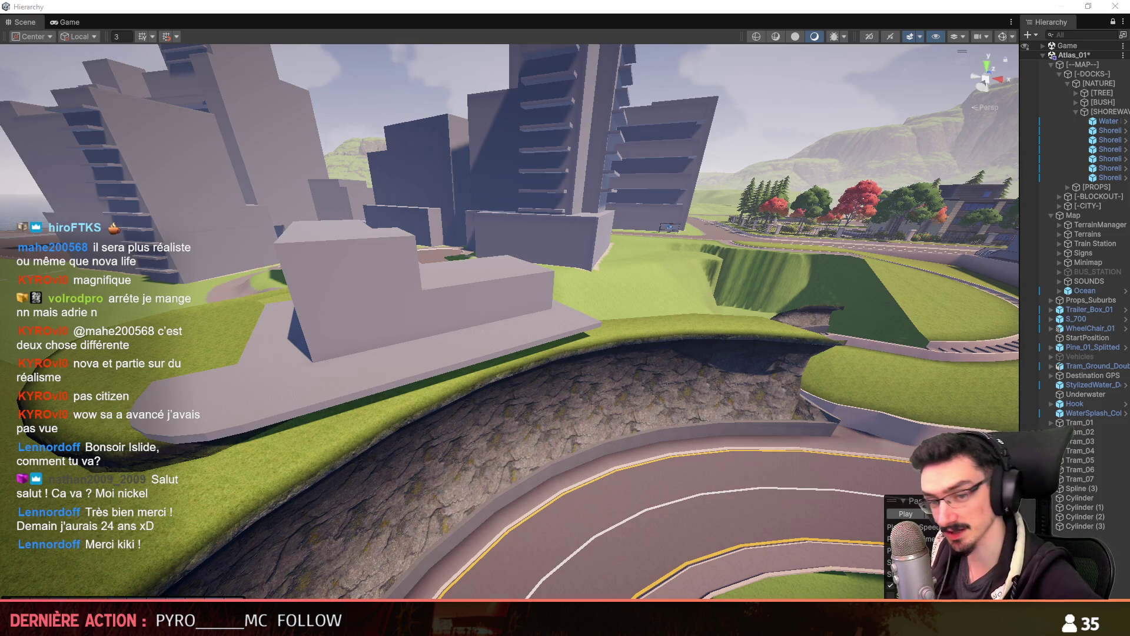
Drag the exported house into the Unity scene and move it into position on the hillside
{"action": "left_click_drag", "start_coordinate": [395, 359], "coordinate": [400, 348]}
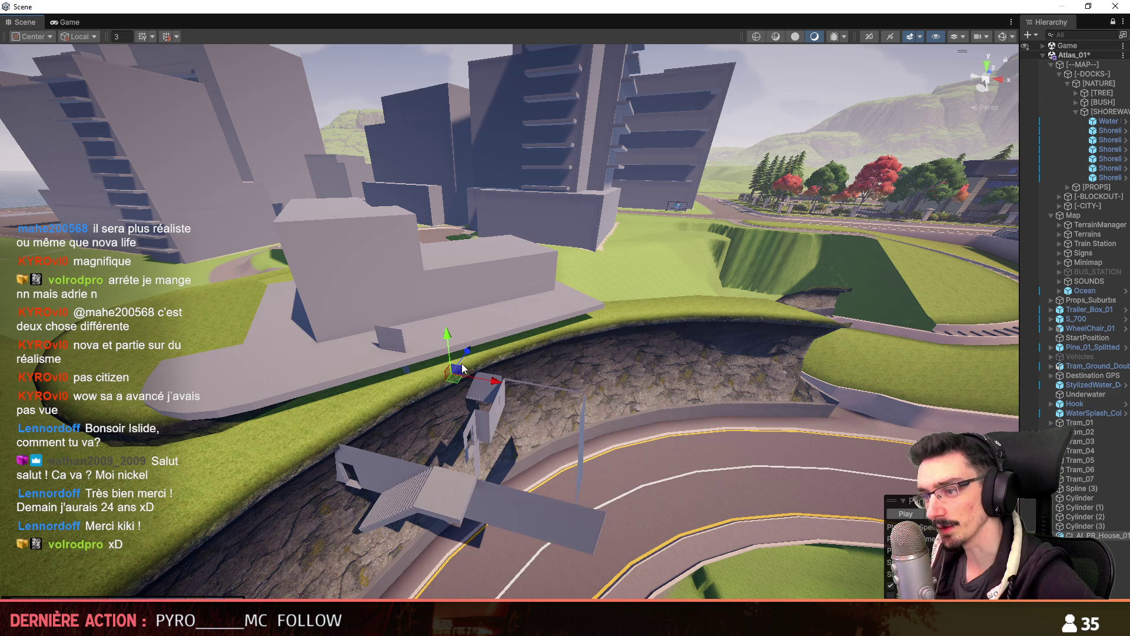
{"action": "mouse_move", "coordinate": [443, 287]}
{"action": "right_mouse_down"}
{"action": "mouse_move", "coordinate": [413, 331]}
{"action": "mouse_move", "coordinate": [506, 355]}
{"action": "right_mouse_up"}
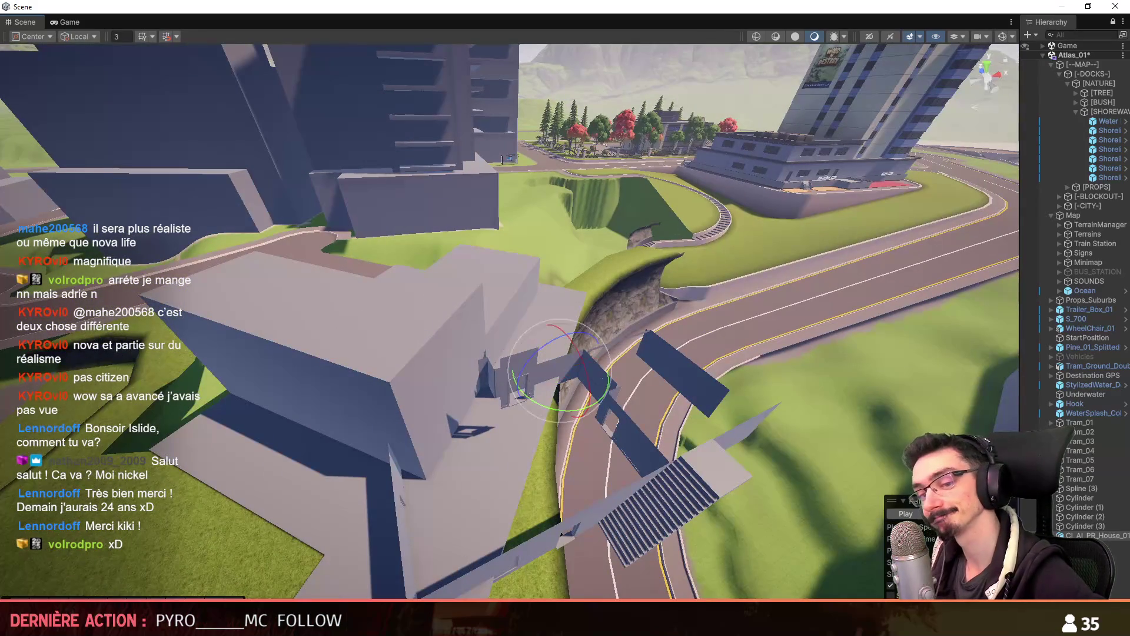
{"action": "mouse_move", "coordinate": [559, 371]}
{"action": "left_mouse_down"}
{"action": "mouse_move", "coordinate": [606, 380]}
{"action": "mouse_move", "coordinate": [518, 335]}
{"action": "mouse_move", "coordinate": [633, 418]}
{"action": "mouse_move", "coordinate": [588, 382]}
{"action": "mouse_move", "coordinate": [479, 366]}
{"action": "mouse_move", "coordinate": [479, 336]}
{"action": "mouse_move", "coordinate": [415, 289]}
{"action": "left_mouse_up"}
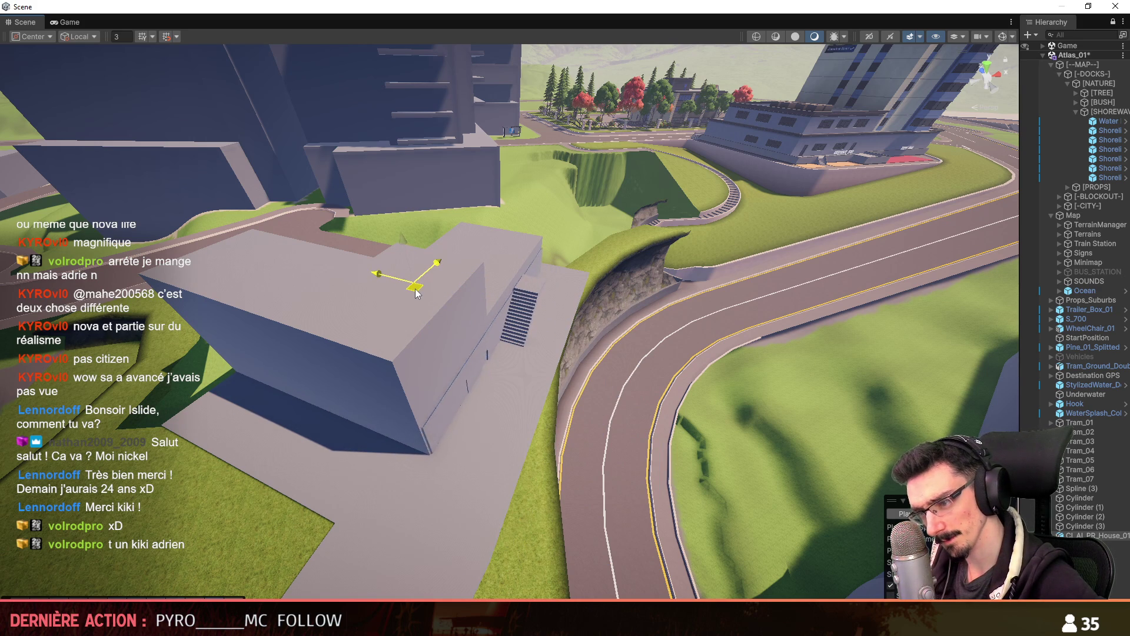
{"action": "mouse_move", "coordinate": [413, 288]}
{"action": "right_mouse_down"}
{"action": "mouse_move", "coordinate": [460, 339]}
{"action": "mouse_move", "coordinate": [401, 63]}
{"action": "right_mouse_up"}
{"action": "scroll", "coordinate": [430, 201], "scroll_direction": "down", "scroll_amount": 5}
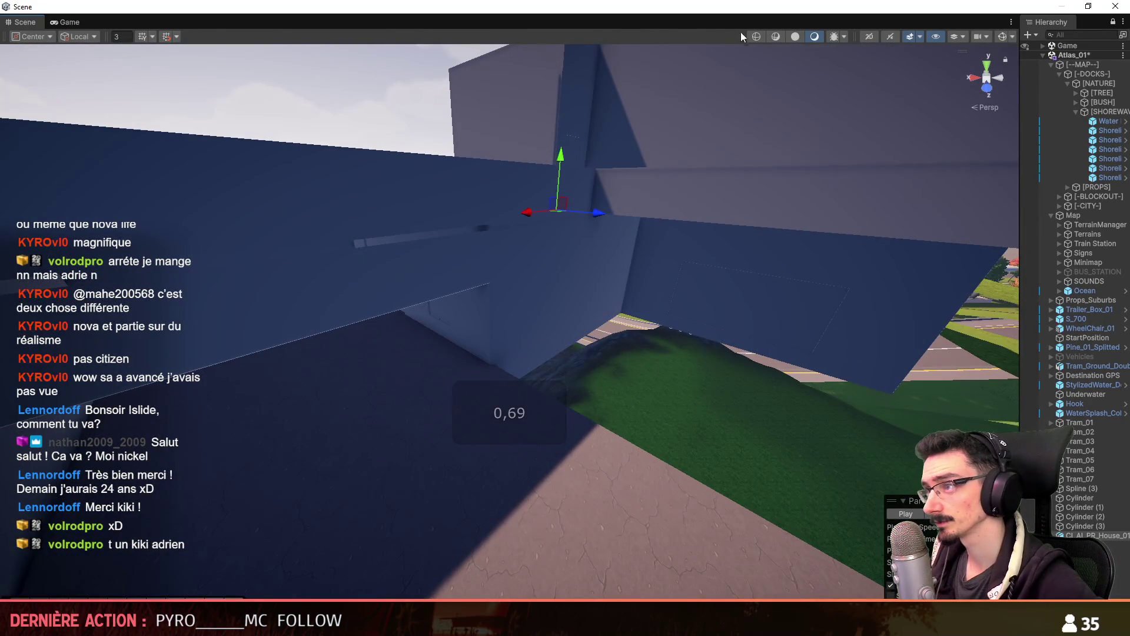
Inspect the house from below in Shaded Wireframe, nudging it slightly and selecting it
{"action": "left_click", "coordinate": [775, 37]}
{"action": "scroll", "coordinate": [488, 306], "scroll_direction": "down", "scroll_amount": 2}
{"action": "right_click_drag", "start_coordinate": [448, 373], "coordinate": [524, 246]}
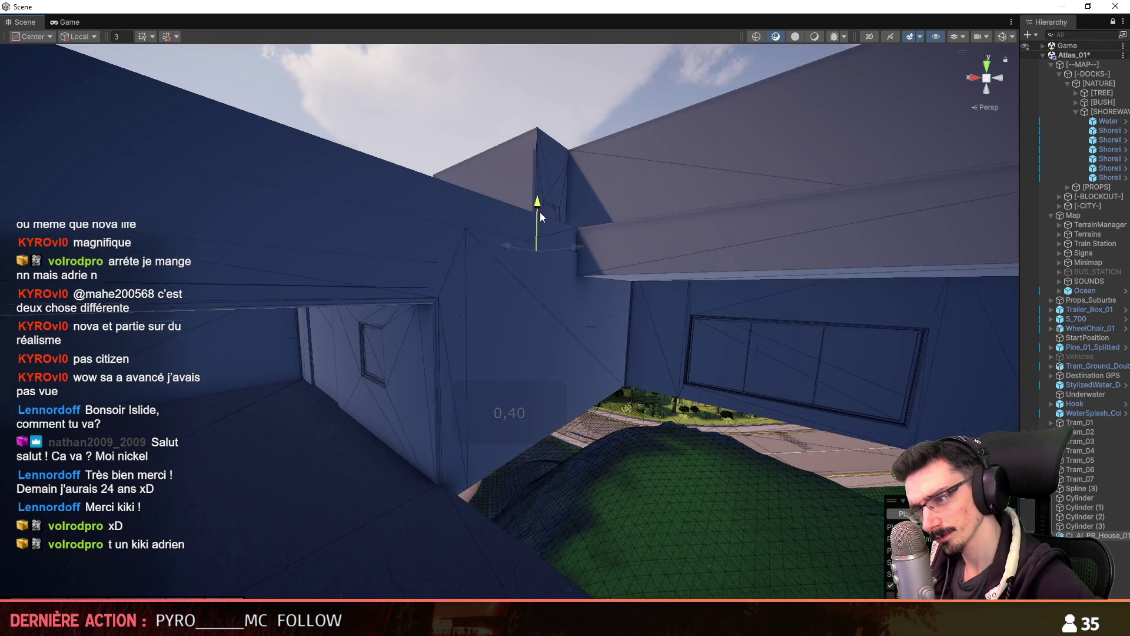
{"action": "mouse_move", "coordinate": [536, 197]}
{"action": "right_mouse_down"}
{"action": "mouse_move", "coordinate": [347, 375]}
{"action": "mouse_move", "coordinate": [386, 386]}
{"action": "mouse_move", "coordinate": [419, 430]}
{"action": "mouse_move", "coordinate": [413, 471]}
{"action": "mouse_move", "coordinate": [455, 388]}
{"action": "right_mouse_up"}
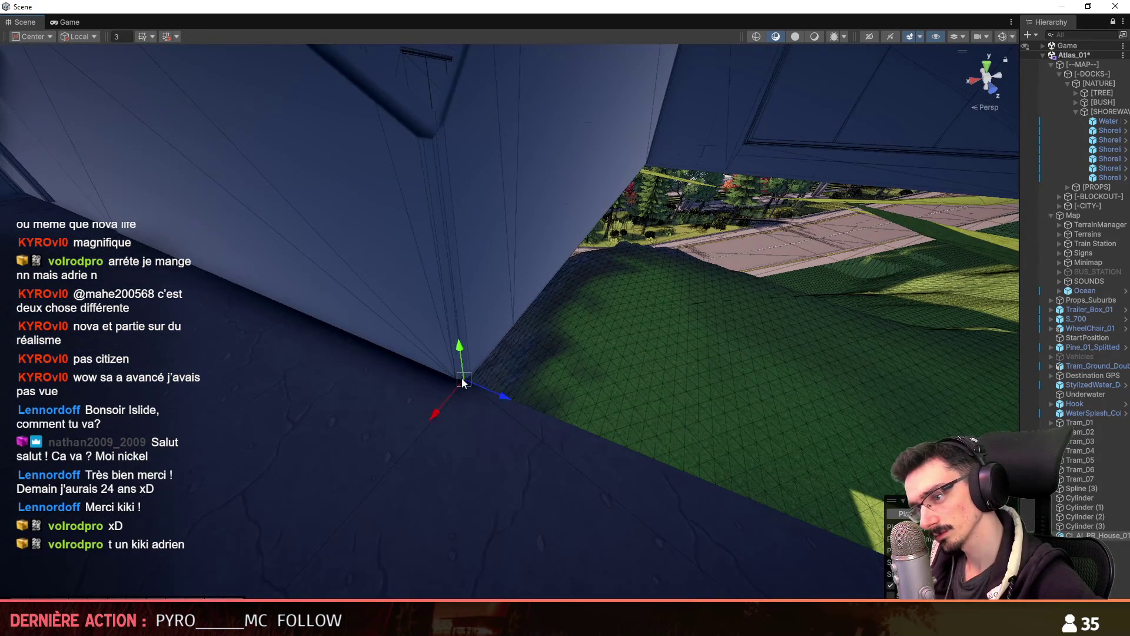
{"action": "left_click_drag", "start_coordinate": [463, 382], "coordinate": [464, 384]}
{"action": "mouse_move", "coordinate": [469, 379]}
{"action": "right_mouse_down"}
{"action": "mouse_move", "coordinate": [606, 404]}
{"action": "mouse_move", "coordinate": [353, 444]}
{"action": "mouse_move", "coordinate": [442, 434]}
{"action": "mouse_move", "coordinate": [535, 373]}
{"action": "mouse_move", "coordinate": [655, 371]}
{"action": "mouse_move", "coordinate": [597, 385]}
{"action": "right_mouse_up"}
{"action": "scroll", "coordinate": [568, 416], "scroll_direction": "down", "scroll_amount": 2}
{"action": "scroll", "coordinate": [535, 373], "scroll_direction": "up", "scroll_amount": 3}
{"action": "scroll", "coordinate": [598, 388], "scroll_direction": "up", "scroll_amount": 2}
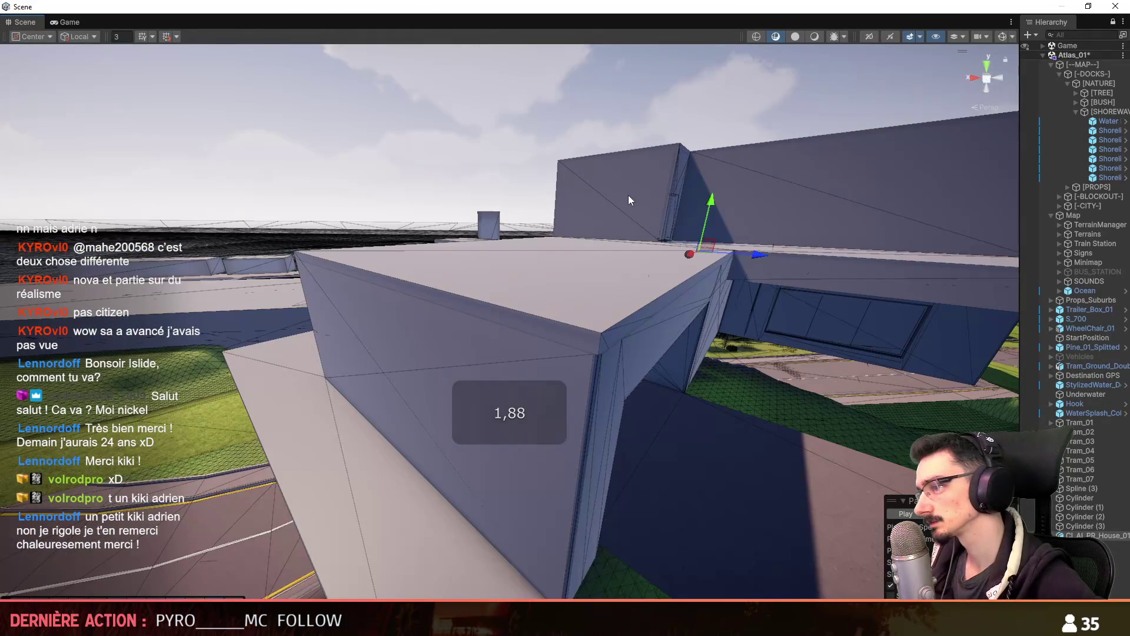
{"action": "left_click", "coordinate": [420, 330]}
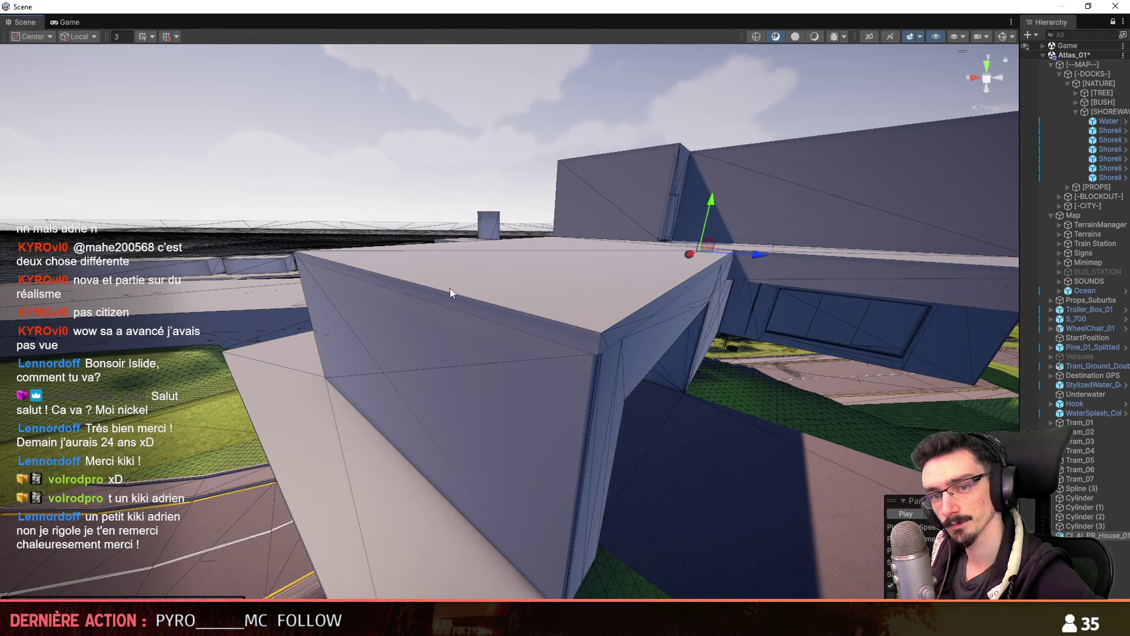
{"action": "mouse_move", "coordinate": [472, 284]}
{"action": "right_mouse_down"}
{"action": "mouse_move", "coordinate": [382, 142]}
{"action": "mouse_move", "coordinate": [843, 71]}
{"action": "right_mouse_up"}
Return to plain Shaded display and fly around the building's walls
{"action": "left_click", "coordinate": [814, 37]}
{"action": "scroll", "coordinate": [424, 376], "scroll_direction": "down", "scroll_amount": 3}
{"action": "mouse_move", "coordinate": [442, 380]}
{"action": "right_mouse_down"}
{"action": "mouse_move", "coordinate": [393, 373]}
{"action": "mouse_move", "coordinate": [401, 365]}
{"action": "mouse_move", "coordinate": [458, 397]}
{"action": "mouse_move", "coordinate": [512, 465]}
{"action": "mouse_move", "coordinate": [663, 487]}
{"action": "mouse_move", "coordinate": [595, 459]}
{"action": "mouse_move", "coordinate": [481, 384]}
{"action": "right_mouse_up"}
{"action": "scroll", "coordinate": [394, 373], "scroll_direction": "up", "scroll_amount": 2}
{"action": "scroll", "coordinate": [415, 377], "scroll_direction": "up", "scroll_amount": 3}
{"action": "scroll", "coordinate": [512, 465], "scroll_direction": "down", "scroll_amount": 3}
{"action": "scroll", "coordinate": [588, 473], "scroll_direction": "up", "scroll_amount": 4}
{"action": "scroll", "coordinate": [494, 398], "scroll_direction": "down", "scroll_amount": 5}
{"action": "scroll", "coordinate": [494, 397], "scroll_direction": "up", "scroll_amount": 3}
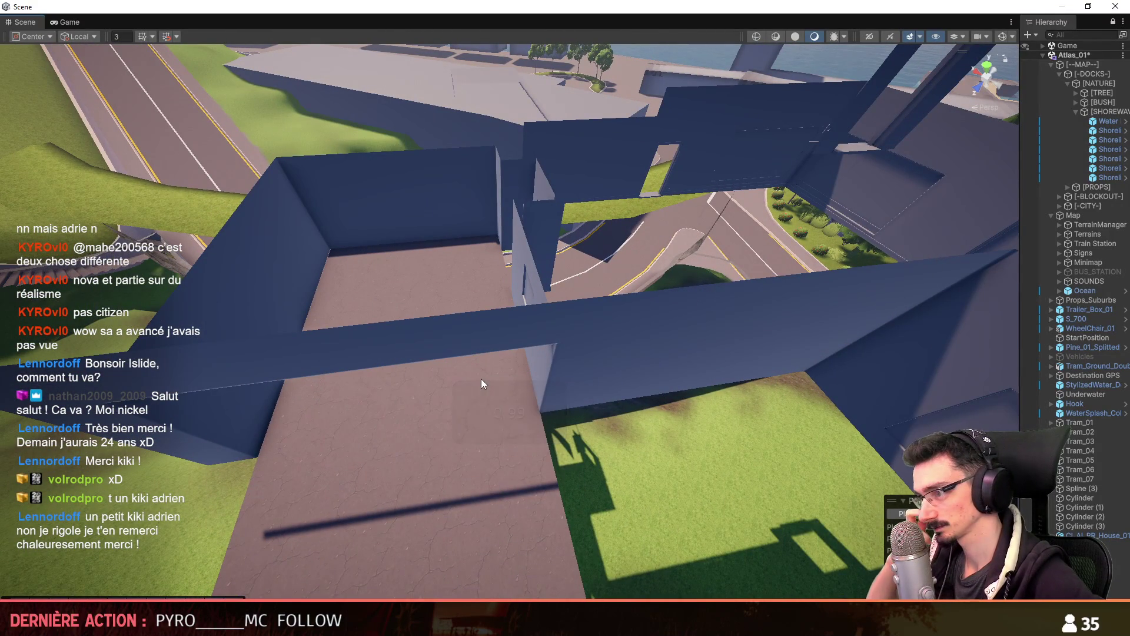
{"action": "scroll", "coordinate": [677, 299], "scroll_direction": "up", "scroll_amount": 4}
{"action": "mouse_move", "coordinate": [535, 359]}
{"action": "right_mouse_down"}
{"action": "mouse_move", "coordinate": [678, 299]}
{"action": "mouse_move", "coordinate": [589, 330]}
{"action": "right_mouse_up"}
{"action": "scroll", "coordinate": [647, 306], "scroll_direction": "up", "scroll_amount": 2}
Expand the house model in the Hierarchy, widening the panel to read its part names
{"action": "left_click", "coordinate": [588, 330]}
{"action": "left_click_drag", "start_coordinate": [1019, 318], "coordinate": [942, 318]}
{"action": "right_click_drag", "start_coordinate": [588, 353], "coordinate": [622, 394]}
{"action": "scroll", "coordinate": [606, 371], "scroll_direction": "up", "scroll_amount": 3}
{"action": "scroll", "coordinate": [622, 393], "scroll_direction": "down", "scroll_amount": 1}
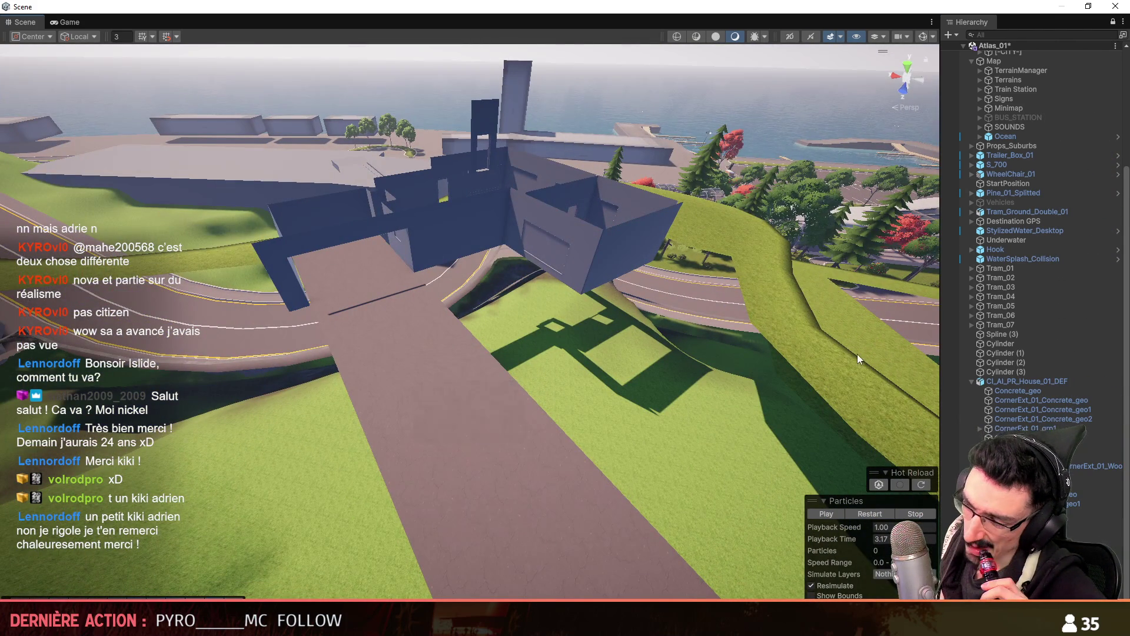
Select the house in the Unity scene and tilt the view down
{"action": "scroll", "coordinate": [1060, 313], "scroll_direction": "up", "scroll_amount": 5}
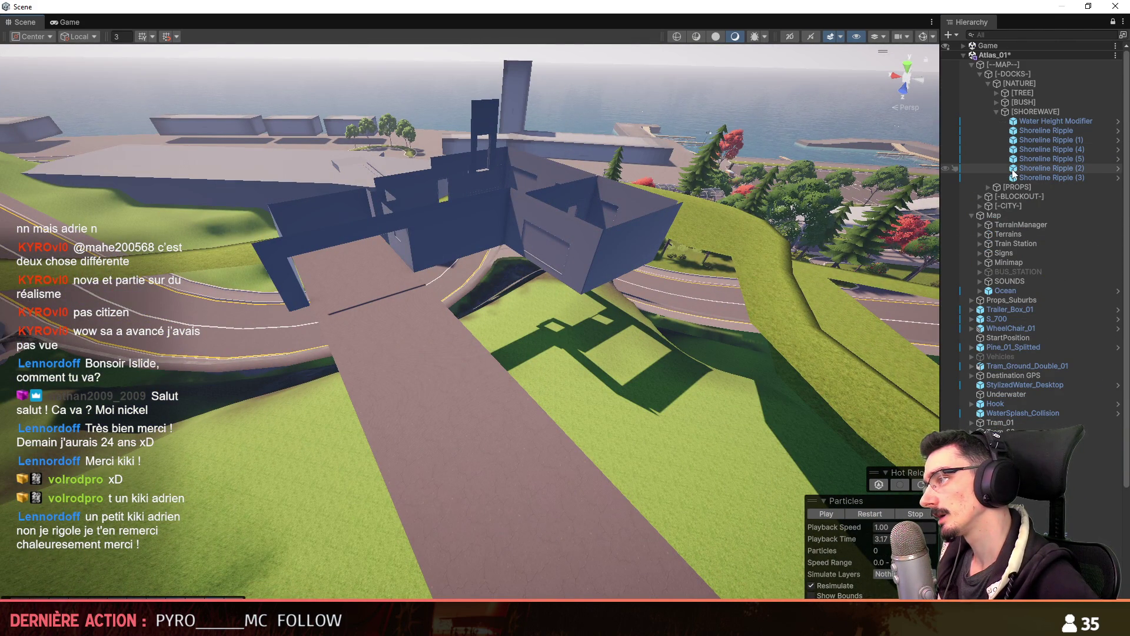
{"action": "left_click", "coordinate": [1051, 158]}
{"action": "right_click", "coordinate": [463, 395]}
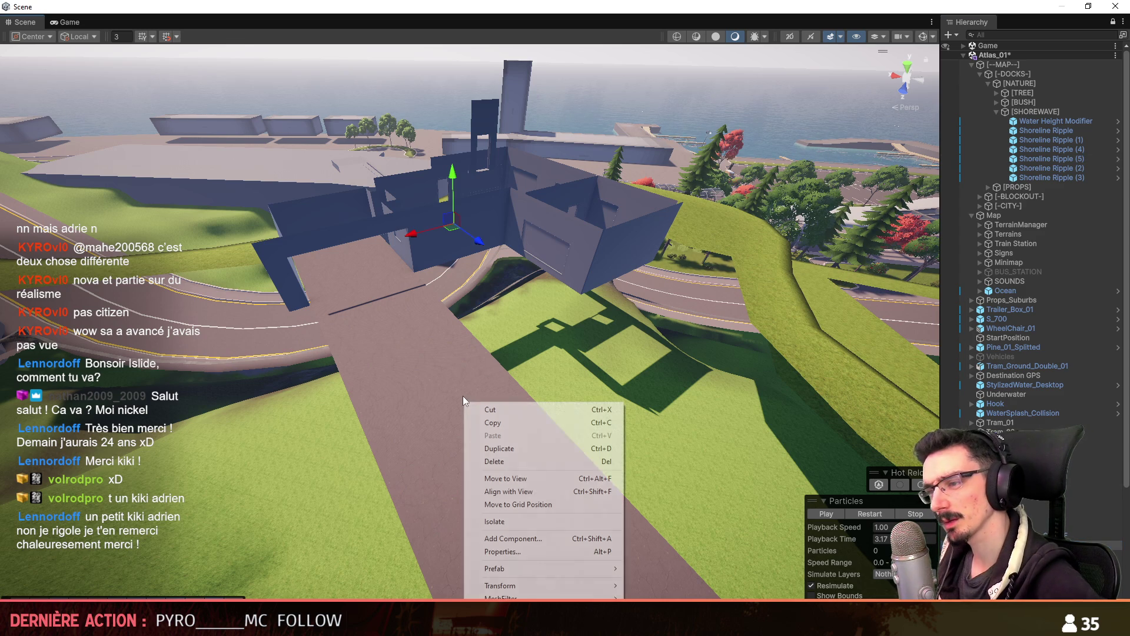
{"action": "right_click_drag", "start_coordinate": [825, 168], "coordinate": [1017, 76]}
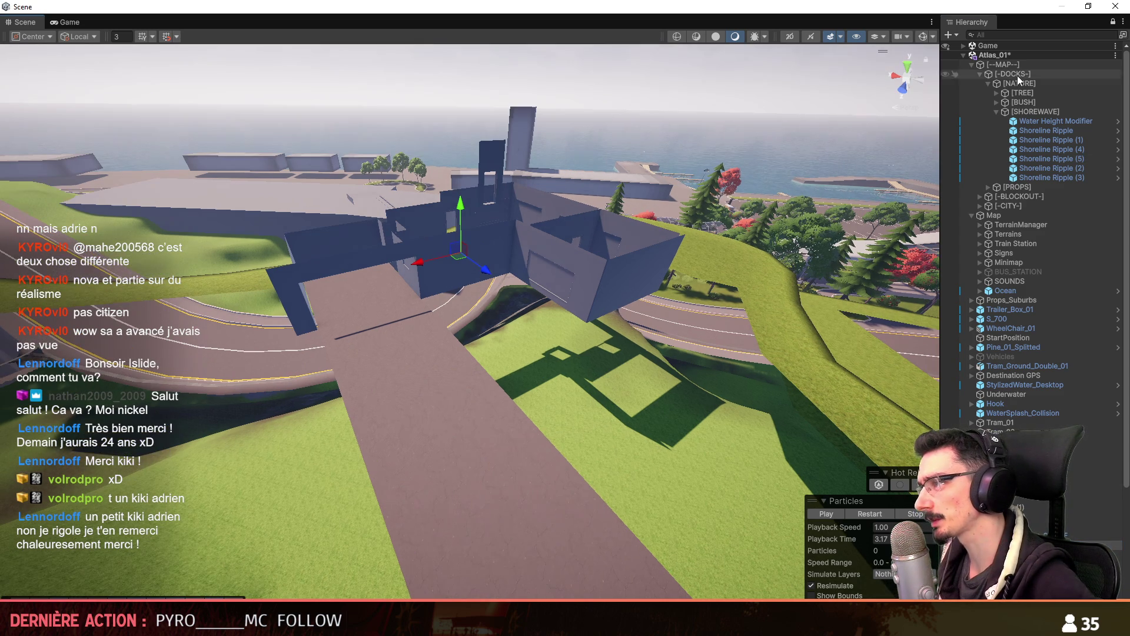
Under [-BLOCKOUT-] > [HARBOR], select CI_AI_PR_Docks_01_DEF and inspect its Ref_geo part
{"action": "left_click", "coordinate": [1044, 109]}
{"action": "key", "text": "Left"}
{"action": "key", "text": "Left"}
{"action": "key", "text": "Left"}
{"action": "key", "text": "Down"}
{"action": "key", "text": "Right"}
{"action": "key", "text": "Down"}
{"action": "key", "text": "Right"}
{"action": "key", "text": "Down"}
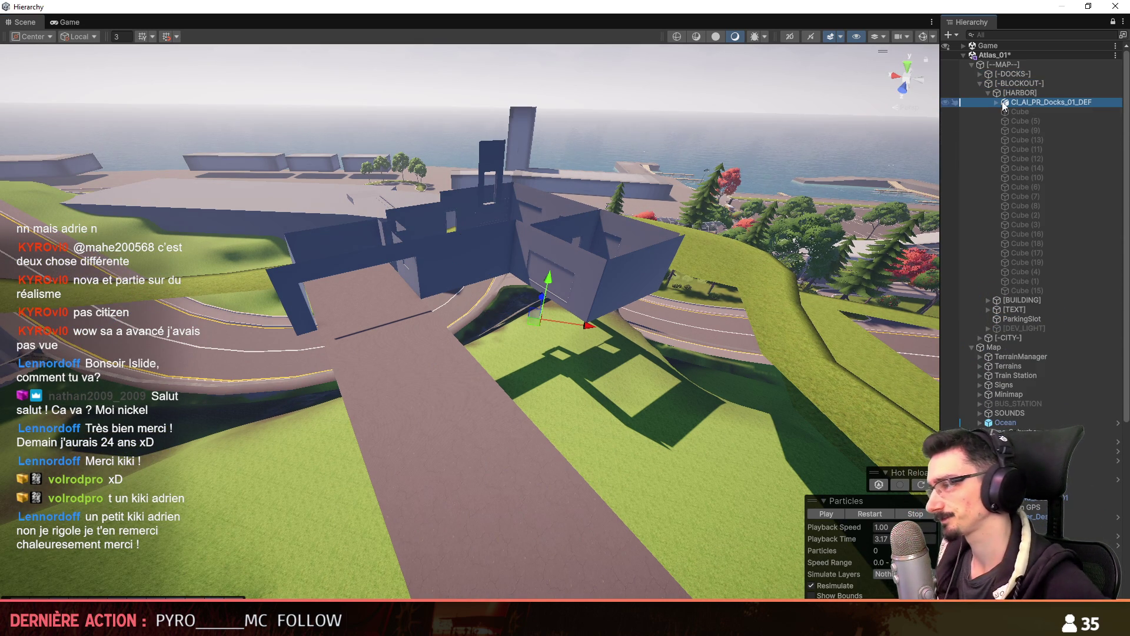
{"action": "key", "text": "Right"}
{"action": "left_click", "coordinate": [1051, 160]}
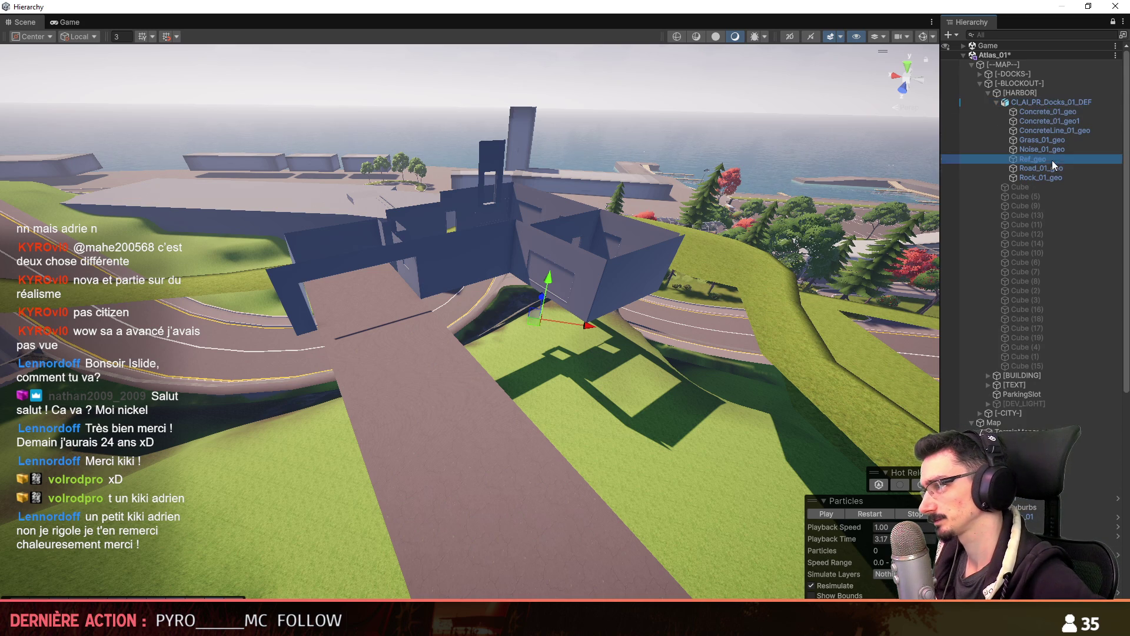
{"action": "left_click", "coordinate": [1043, 100]}
{"action": "key", "text": "Left"}
{"action": "key", "text": "Left"}
{"action": "key", "text": "Left"}
{"action": "mouse_move", "coordinate": [905, 399]}
{"action": "right_mouse_down"}
{"action": "mouse_move", "coordinate": [645, 231]}
{"action": "mouse_move", "coordinate": [647, 248]}
{"action": "right_mouse_up"}
Switch back to Maya's house scene
{"action": "key", "text": "alt+Tab"}
{"action": "left_click", "coordinate": [10, 24]}
{"action": "key", "text": "Escape"}
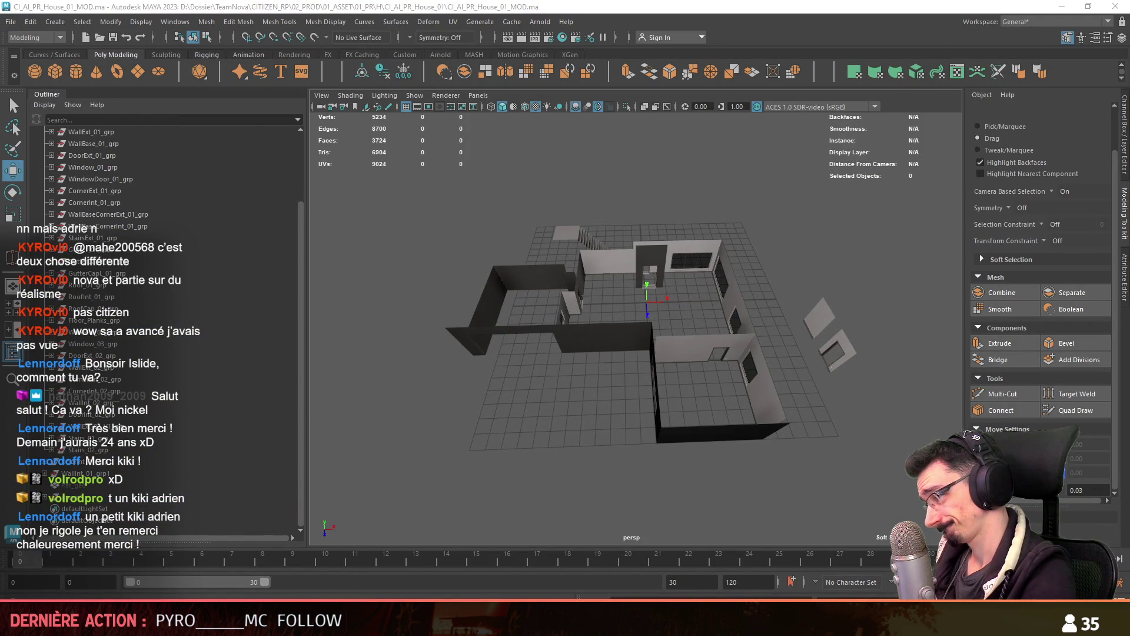
Duplicate the platform's raised block and delete three of its strip faces
{"action": "key", "text": "alt+Tab"}
{"action": "key", "text": "q"}
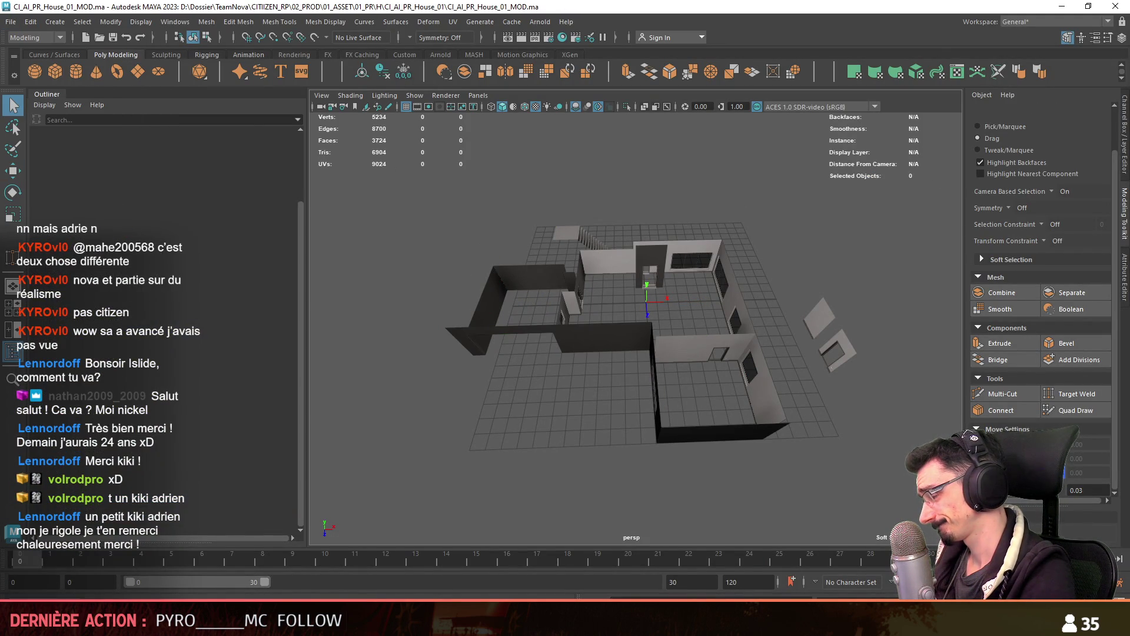
{"action": "left_click", "coordinate": [737, 335]}
{"action": "mouse_move", "coordinate": [738, 334]}
{"action": "left_mouse_down", "text": "alt"}
{"action": "mouse_move", "coordinate": [618, 329]}
{"action": "mouse_move", "coordinate": [624, 381]}
{"action": "mouse_move", "coordinate": [748, 479]}
{"action": "mouse_move", "coordinate": [644, 425]}
{"action": "mouse_move", "coordinate": [839, 487]}
{"action": "left_mouse_up", "text": "alt"}
{"action": "key", "text": "ctrl+d"}
{"action": "scroll", "coordinate": [561, 332], "scroll_direction": "up", "scroll_amount": 3}
{"action": "key", "text": "F11"}
{"action": "key", "text": "w"}
{"action": "left_click", "coordinate": [748, 480], "text": "shift"}
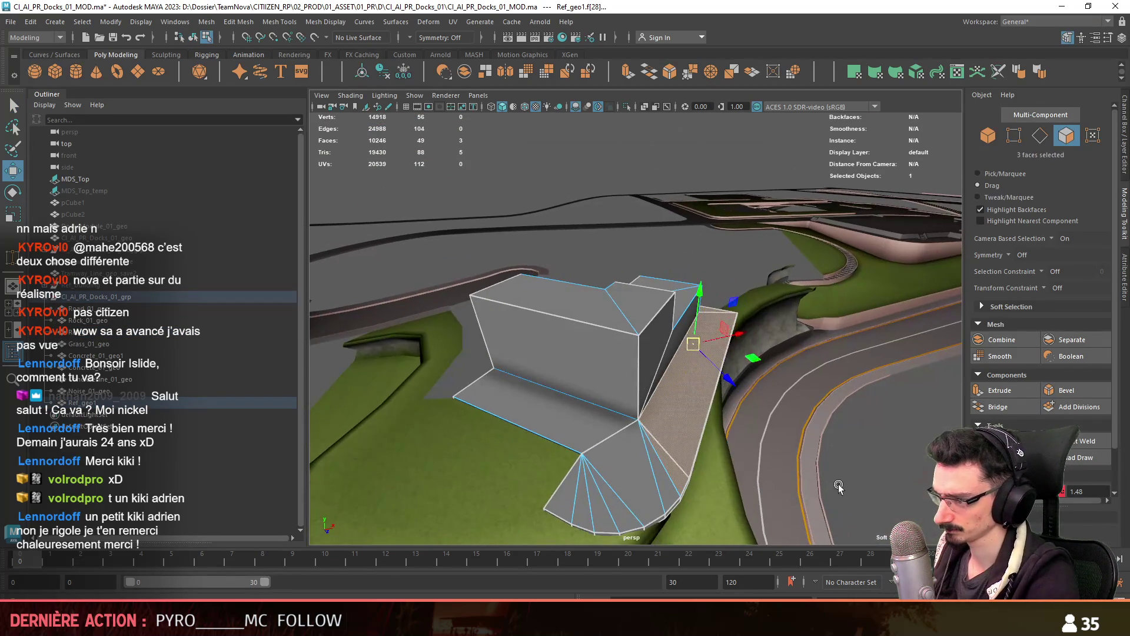
{"action": "key", "text": "Delete"}
Delete the building's large front face and several of its wall faces
{"action": "left_click", "coordinate": [643, 347]}
{"action": "mouse_move", "coordinate": [492, 403]}
{"action": "left_mouse_down", "text": "alt"}
{"action": "mouse_move", "coordinate": [643, 347]}
{"action": "mouse_move", "coordinate": [645, 398]}
{"action": "mouse_move", "coordinate": [762, 378]}
{"action": "mouse_move", "coordinate": [682, 422]}
{"action": "mouse_move", "coordinate": [552, 447]}
{"action": "left_mouse_up", "text": "alt"}
{"action": "key", "text": "Delete"}
{"action": "key", "text": "F8"}
{"action": "key", "text": "F8"}
{"action": "mouse_move", "coordinate": [709, 380]}
{"action": "left_mouse_down", "text": "alt"}
{"action": "mouse_move", "coordinate": [589, 377]}
{"action": "mouse_move", "coordinate": [712, 382]}
{"action": "mouse_move", "coordinate": [511, 394]}
{"action": "left_mouse_up", "text": "alt"}
{"action": "left_click", "coordinate": [700, 388], "text": "shift"}
{"action": "key", "text": "Delete"}
Unhide the duplicate block Ref_geo1 and select the CI_AI_PR_Docks_01_grp group
{"action": "key", "text": "F9"}
{"action": "left_click_drag", "start_coordinate": [635, 355], "coordinate": [85, 420], "text": "alt"}
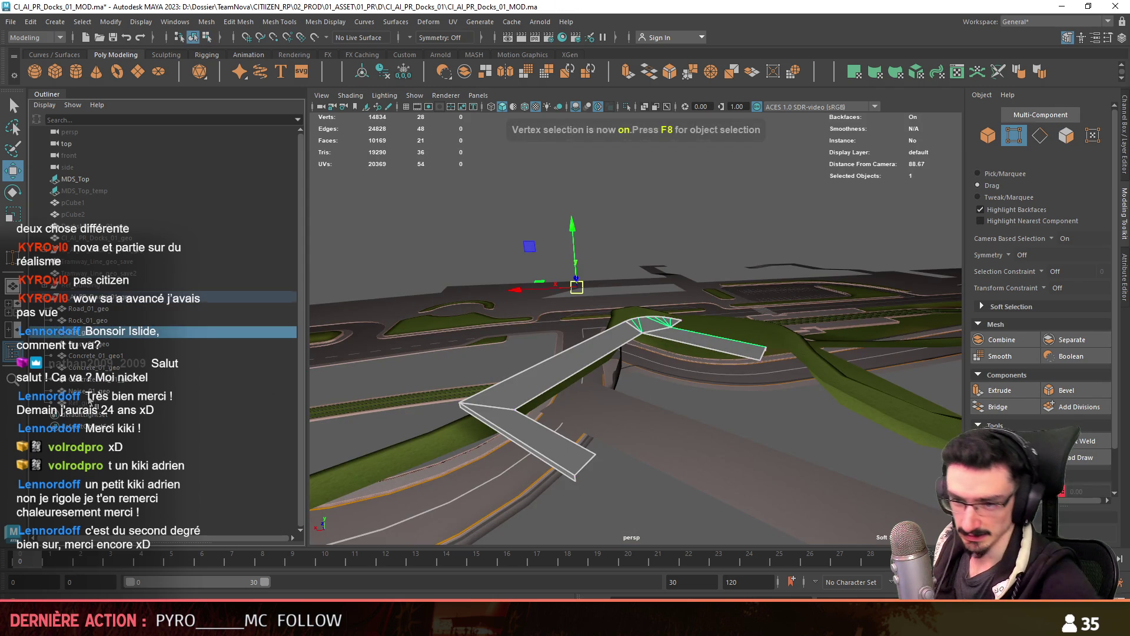
{"action": "left_click", "coordinate": [85, 403]}
{"action": "key", "text": "shift+h"}
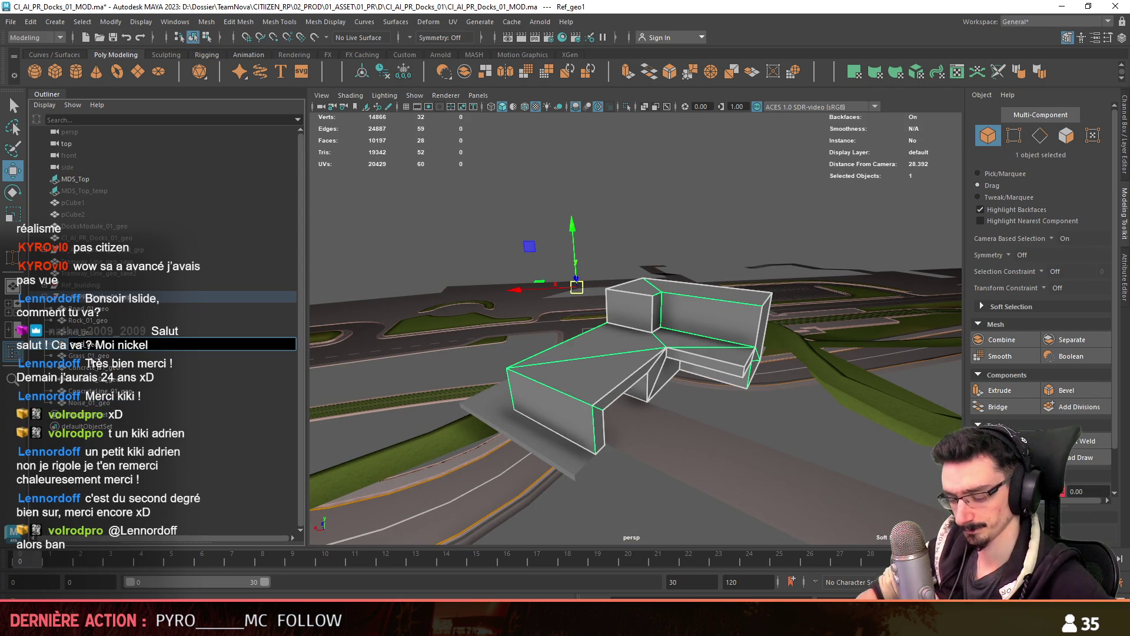
{"action": "left_click_drag", "start_coordinate": [588, 353], "coordinate": [194, 334], "text": "alt"}
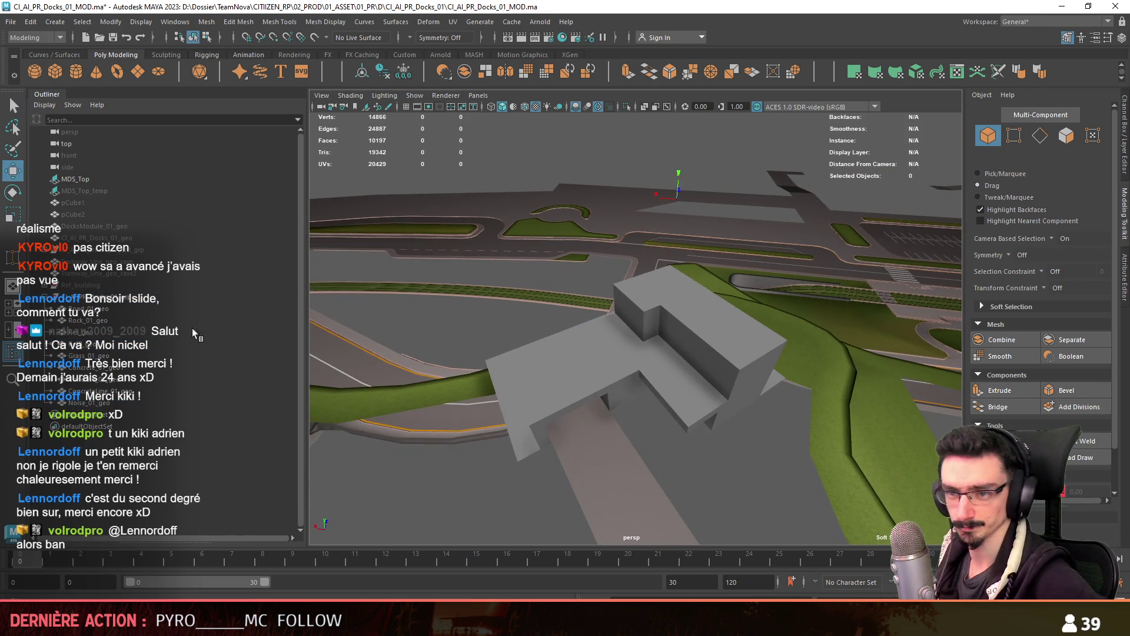
{"action": "left_click", "coordinate": [168, 299]}
Delete the raised box mesh from the platform
{"action": "left_click", "coordinate": [402, 72]}
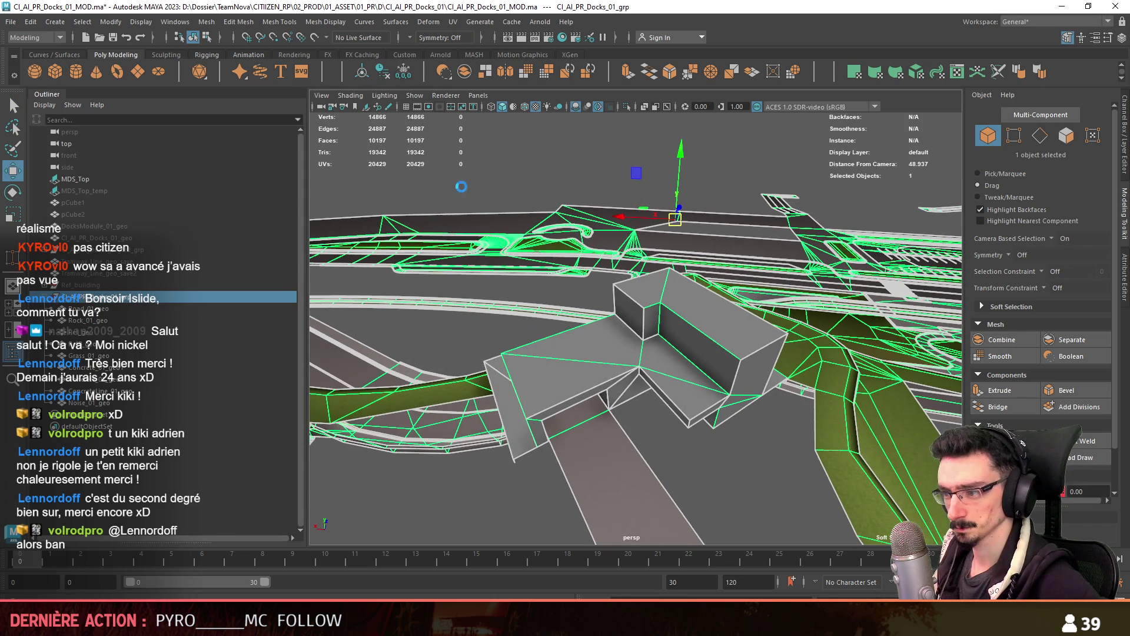
{"action": "left_click", "coordinate": [10, 22]}
{"action": "left_click", "coordinate": [46, 178]}
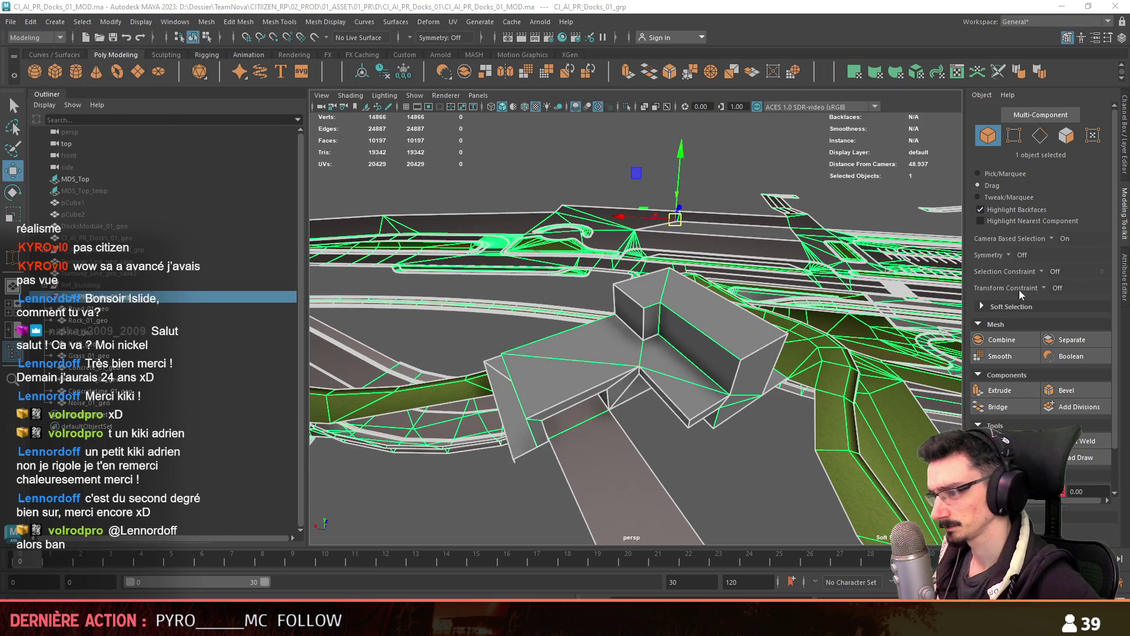
{"action": "left_click", "coordinate": [639, 464]}
{"action": "left_click", "coordinate": [742, 426]}
{"action": "key", "text": "Delete"}
{"action": "key", "text": "F8"}
{"action": "key", "text": "F8"}
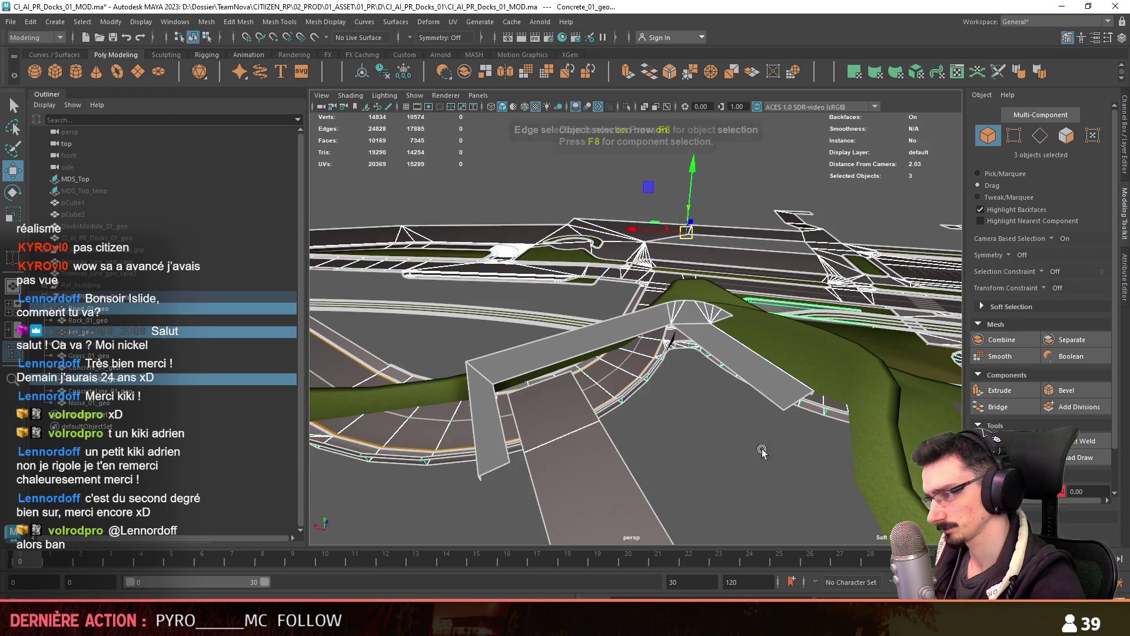
Bridge two edges of the platform strip with a new face
{"action": "mouse_move", "coordinate": [761, 383]}
{"action": "left_mouse_down", "text": "alt"}
{"action": "mouse_move", "coordinate": [748, 456]}
{"action": "mouse_move", "coordinate": [718, 413]}
{"action": "left_mouse_up", "text": "alt"}
{"action": "key", "text": "F10"}
{"action": "left_click", "coordinate": [739, 369]}
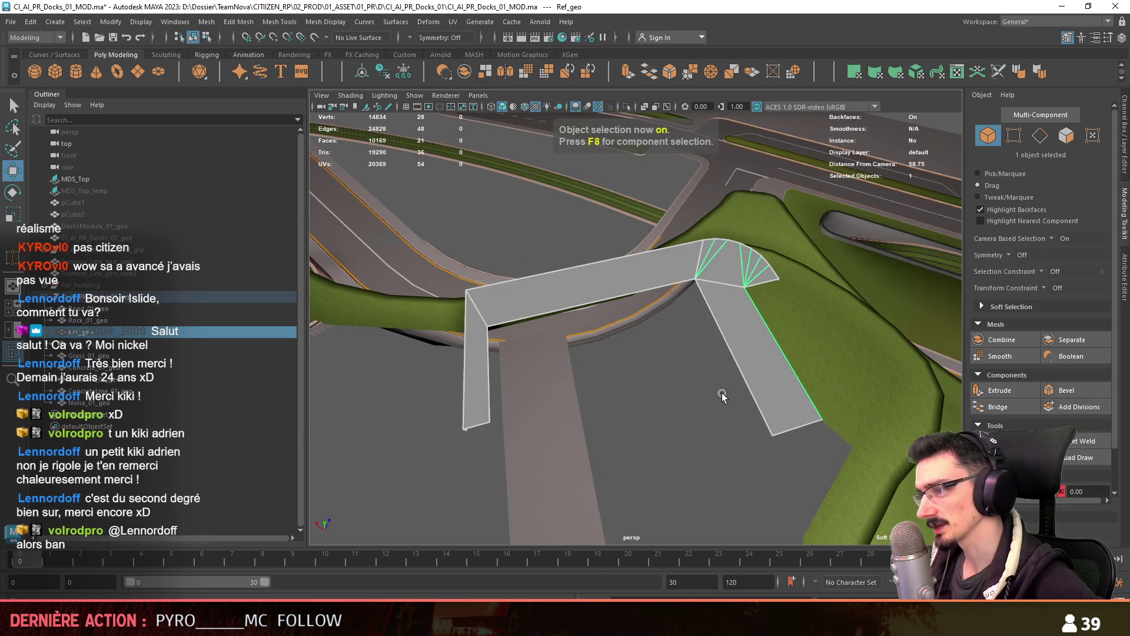
{"action": "left_click", "coordinate": [997, 406]}
{"action": "mouse_move", "coordinate": [812, 435]}
{"action": "left_mouse_down", "text": "alt"}
{"action": "mouse_move", "coordinate": [721, 442]}
{"action": "mouse_move", "coordinate": [855, 404]}
{"action": "mouse_move", "coordinate": [667, 376]}
{"action": "left_mouse_up", "text": "alt"}
{"action": "key", "text": "F8"}
Select the platform mesh RefB_geo and view its vertices
{"action": "key", "text": "F9"}
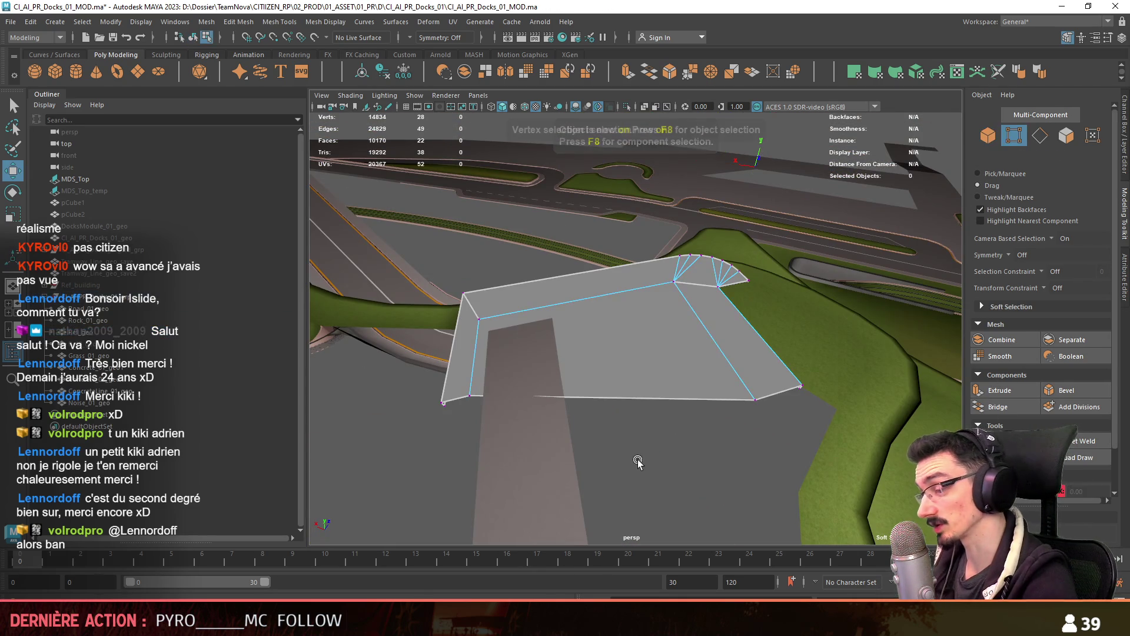
{"action": "left_click", "coordinate": [570, 412]}
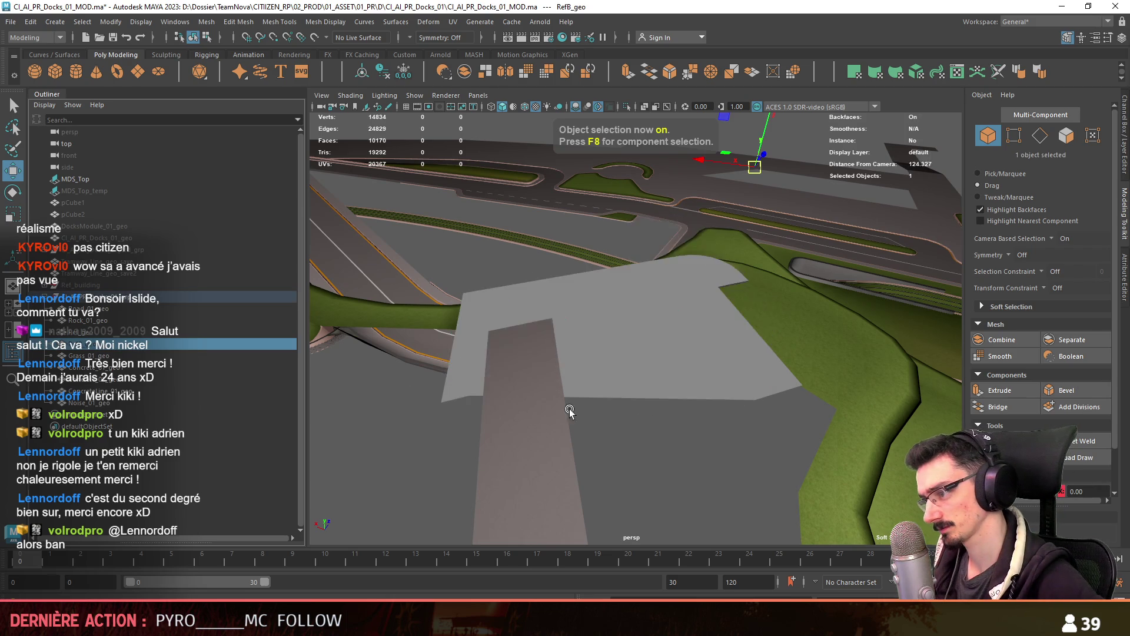
{"action": "key", "text": "F8"}
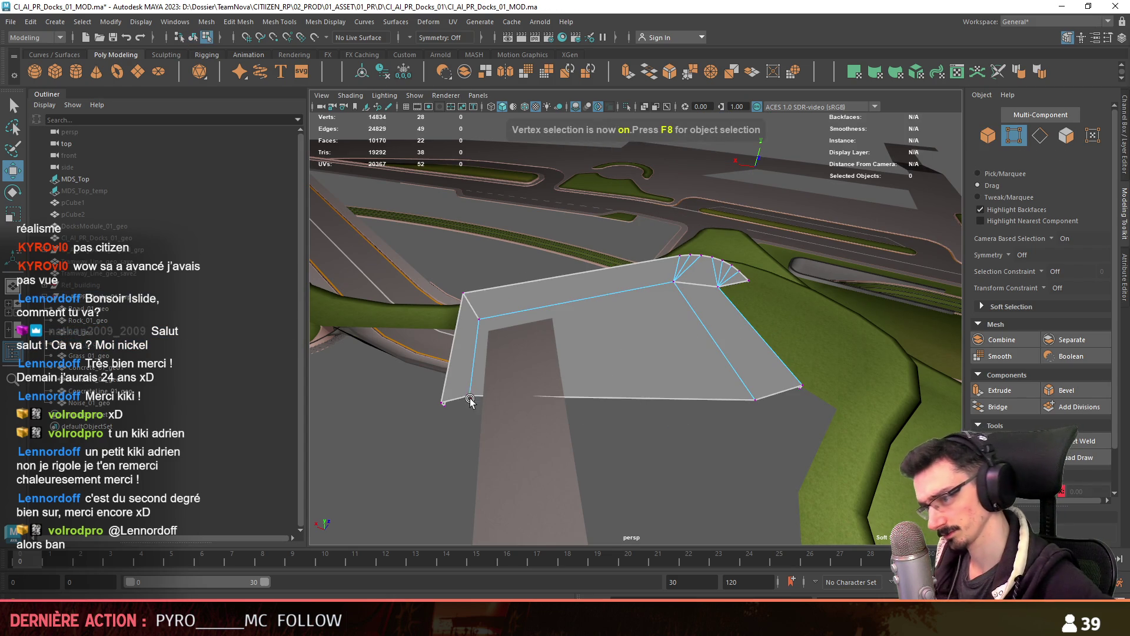
{"action": "left_click_drag", "start_coordinate": [470, 400], "coordinate": [471, 398], "text": "alt"}
{"action": "key", "text": "F8"}
Extrude the platform's bottom edge into a new strip and push it down toward the ground
{"action": "key", "text": "F10"}
{"action": "left_click", "coordinate": [677, 396]}
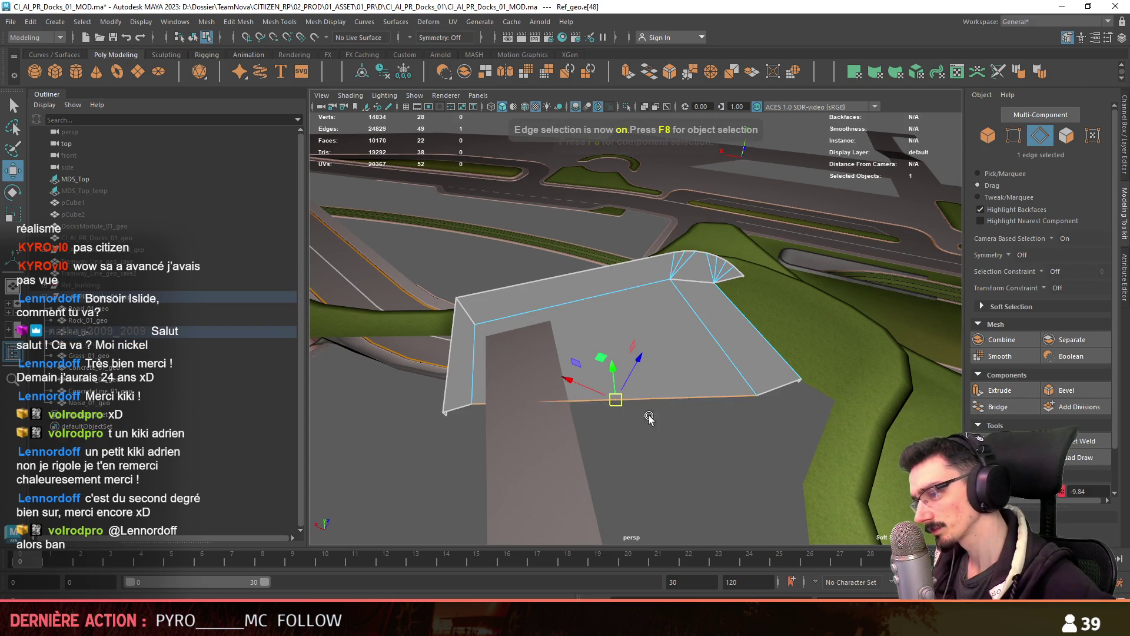
{"action": "key", "text": "d"}
{"action": "key", "text": "ctrl+e"}
{"action": "middle_click_drag", "start_coordinate": [749, 361], "coordinate": [719, 375]}
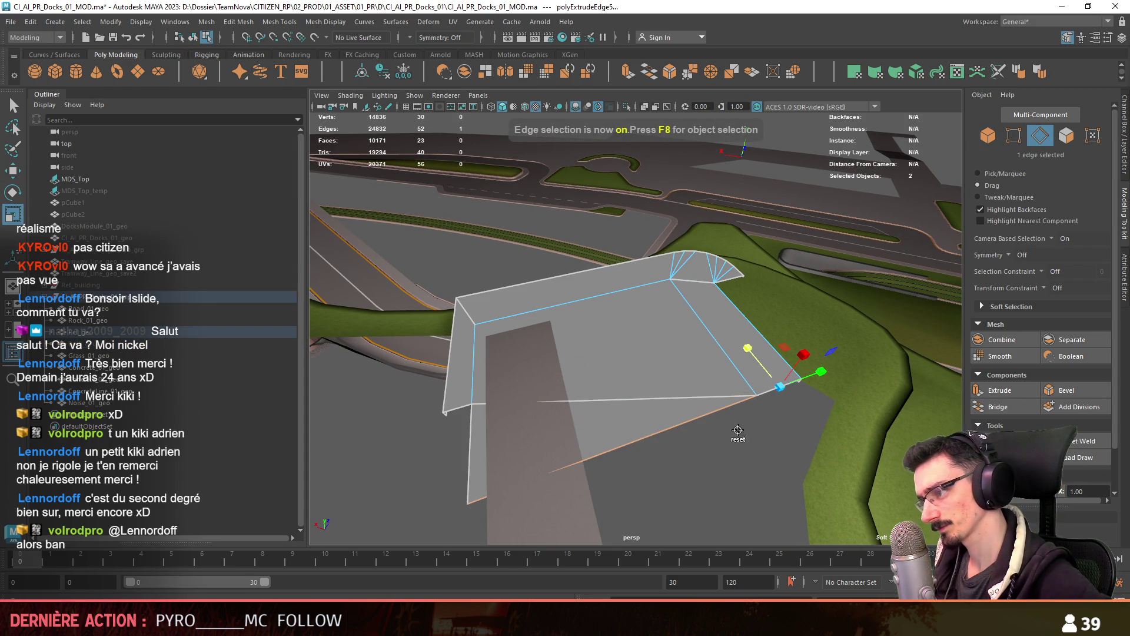
{"action": "key", "text": "w"}
{"action": "mouse_move", "coordinate": [630, 439]}
{"action": "left_mouse_down"}
{"action": "mouse_move", "coordinate": [661, 506]}
{"action": "mouse_move", "coordinate": [657, 492]}
{"action": "left_mouse_up"}
{"action": "scroll", "coordinate": [1118, 505], "scroll_direction": "down", "scroll_amount": 2}
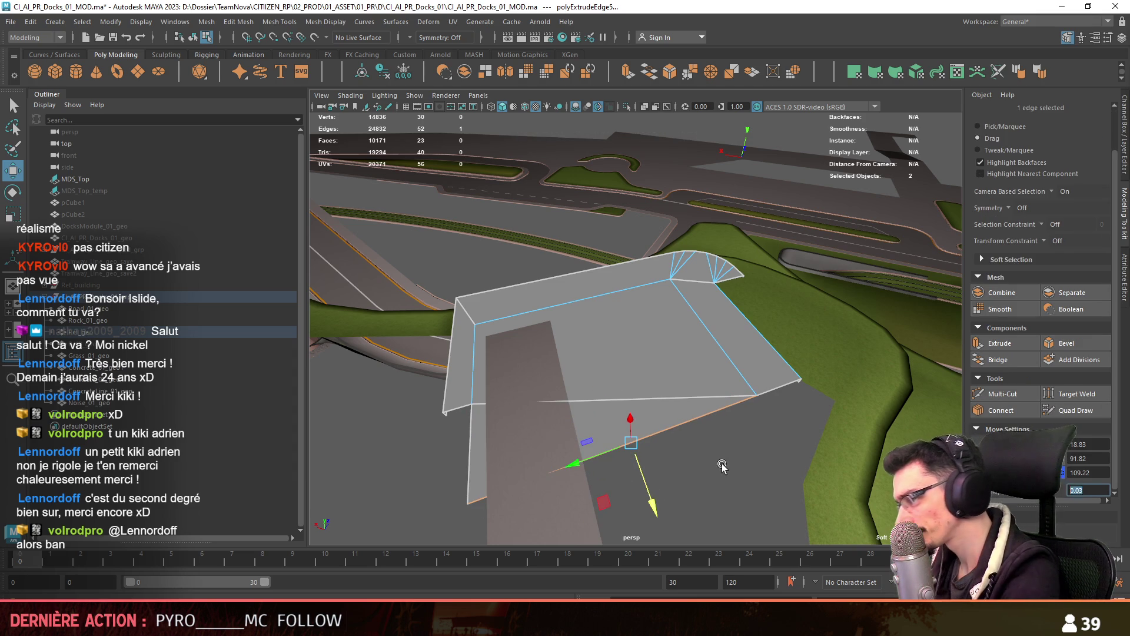
{"action": "left_click_drag", "start_coordinate": [648, 445], "coordinate": [642, 439], "text": "alt"}
{"action": "left_click", "coordinate": [642, 448]}
Raise the platform's lower-left corner vertex
{"action": "key", "text": "F9"}
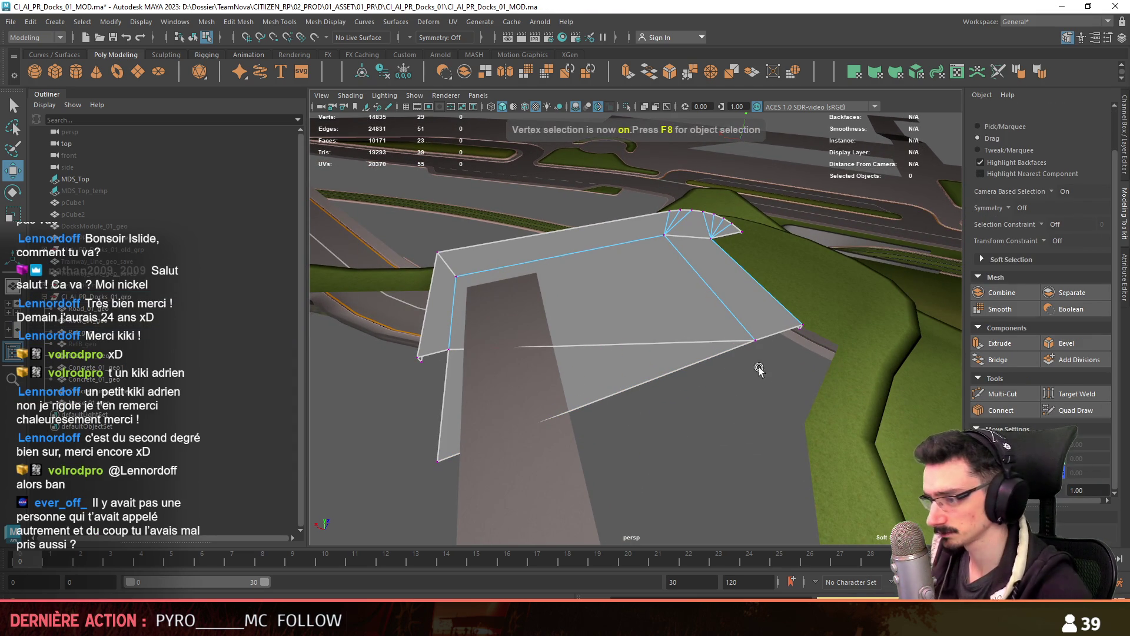
{"action": "left_click", "coordinate": [454, 442]}
{"action": "left_click_drag", "start_coordinate": [623, 393], "coordinate": [634, 418]}
{"action": "key", "text": "F8"}
Orbit around the platform to check its reshaped form, then deselect it
{"action": "mouse_move", "coordinate": [762, 412]}
{"action": "left_mouse_down", "text": "alt"}
{"action": "mouse_move", "coordinate": [668, 315]}
{"action": "mouse_move", "coordinate": [661, 361]}
{"action": "mouse_move", "coordinate": [611, 335]}
{"action": "mouse_move", "coordinate": [628, 380]}
{"action": "left_mouse_up", "text": "alt"}
{"action": "mouse_move", "coordinate": [590, 425]}
{"action": "left_mouse_down", "text": "alt"}
{"action": "mouse_move", "coordinate": [671, 406]}
{"action": "mouse_move", "coordinate": [677, 454]}
{"action": "left_mouse_up", "text": "alt"}
{"action": "left_click", "coordinate": [673, 383]}
{"action": "mouse_move", "coordinate": [672, 382]}
{"action": "left_mouse_down", "text": "alt"}
{"action": "mouse_move", "coordinate": [714, 388]}
{"action": "mouse_move", "coordinate": [663, 412]}
{"action": "mouse_move", "coordinate": [552, 403]}
{"action": "left_mouse_up", "text": "alt"}
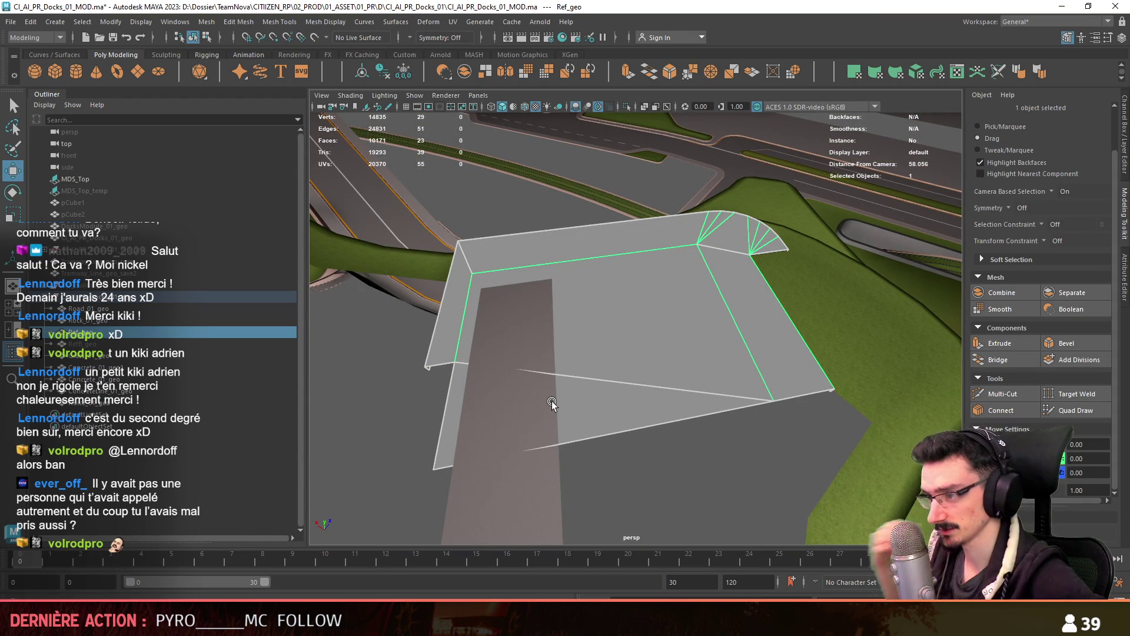
{"action": "left_click_drag", "start_coordinate": [668, 434], "coordinate": [691, 406], "text": "alt"}
{"action": "key", "text": "F10"}
{"action": "key", "text": "F8"}
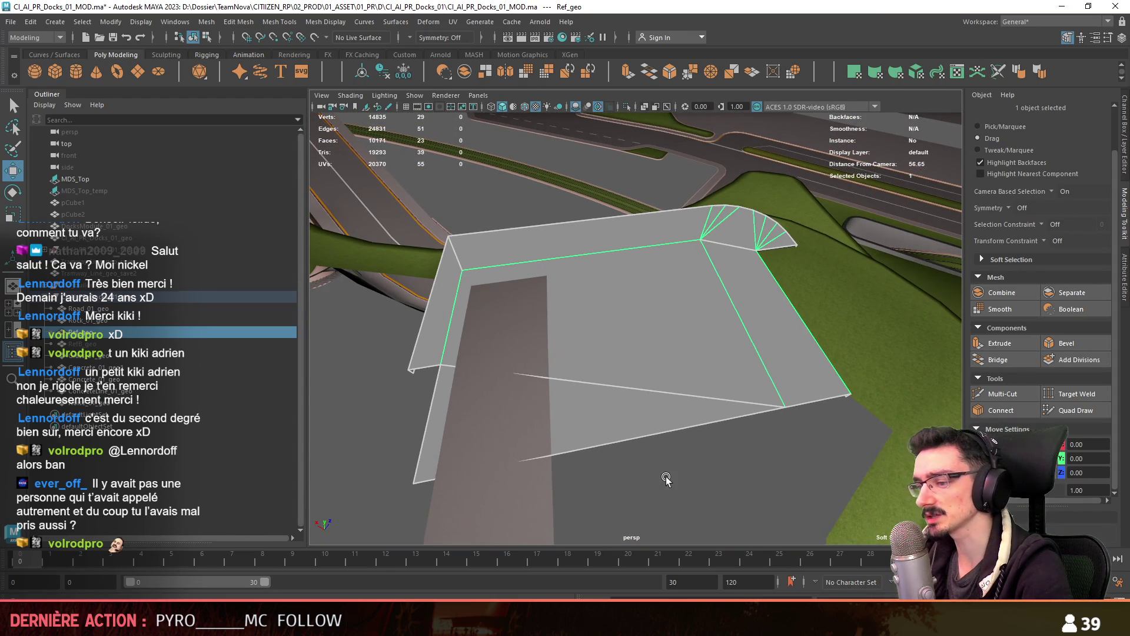
{"action": "key", "text": "F10"}
{"action": "key", "text": "F8"}
{"action": "left_click_drag", "start_coordinate": [750, 475], "coordinate": [716, 436], "text": "alt"}
{"action": "left_click", "coordinate": [715, 436]}
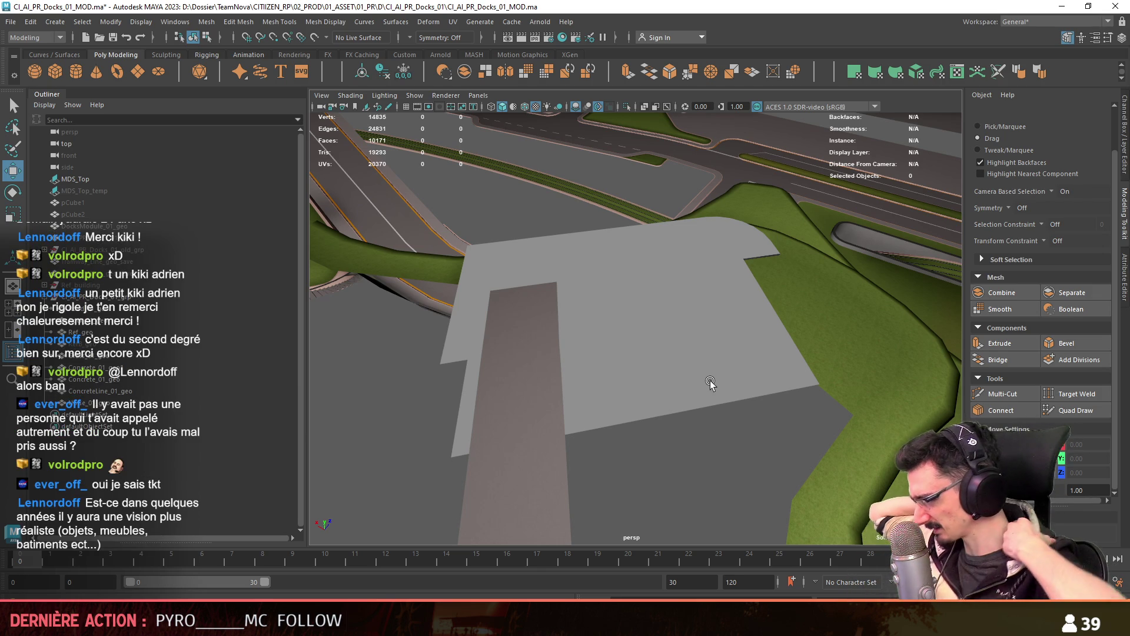
Select CI_AI_PR_Docks_01_grp in the Outliner and save the docks scene
{"action": "left_click", "coordinate": [718, 329]}
{"action": "mouse_move", "coordinate": [718, 330]}
{"action": "left_mouse_down", "text": "alt"}
{"action": "mouse_move", "coordinate": [612, 373]}
{"action": "mouse_move", "coordinate": [647, 389]}
{"action": "mouse_move", "coordinate": [585, 367]}
{"action": "mouse_move", "coordinate": [641, 268]}
{"action": "mouse_move", "coordinate": [718, 417]}
{"action": "mouse_move", "coordinate": [659, 428]}
{"action": "left_mouse_up", "text": "alt"}
{"action": "left_click", "coordinate": [659, 427]}
{"action": "key", "text": "ctrl+s"}
{"action": "left_click", "coordinate": [124, 282]}
{"action": "mouse_move", "coordinate": [412, 295]}
{"action": "left_mouse_down", "text": "alt"}
{"action": "mouse_move", "coordinate": [448, 329]}
{"action": "mouse_move", "coordinate": [363, 350]}
{"action": "left_mouse_up", "text": "alt"}
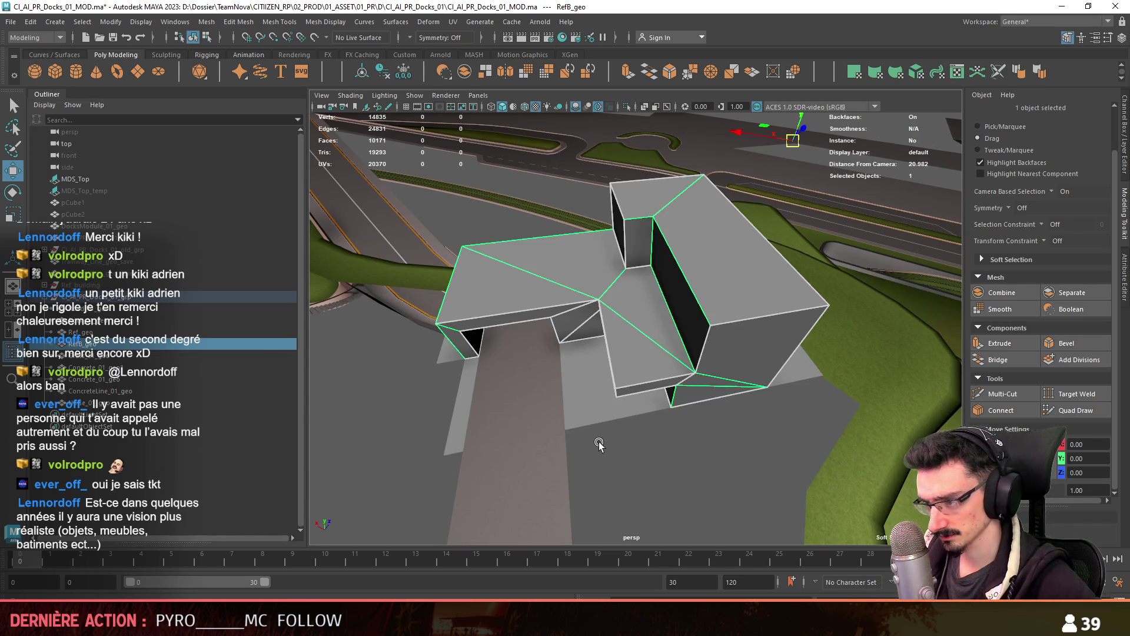
{"action": "left_click", "coordinate": [144, 309]}
{"action": "left_click", "coordinate": [125, 296]}
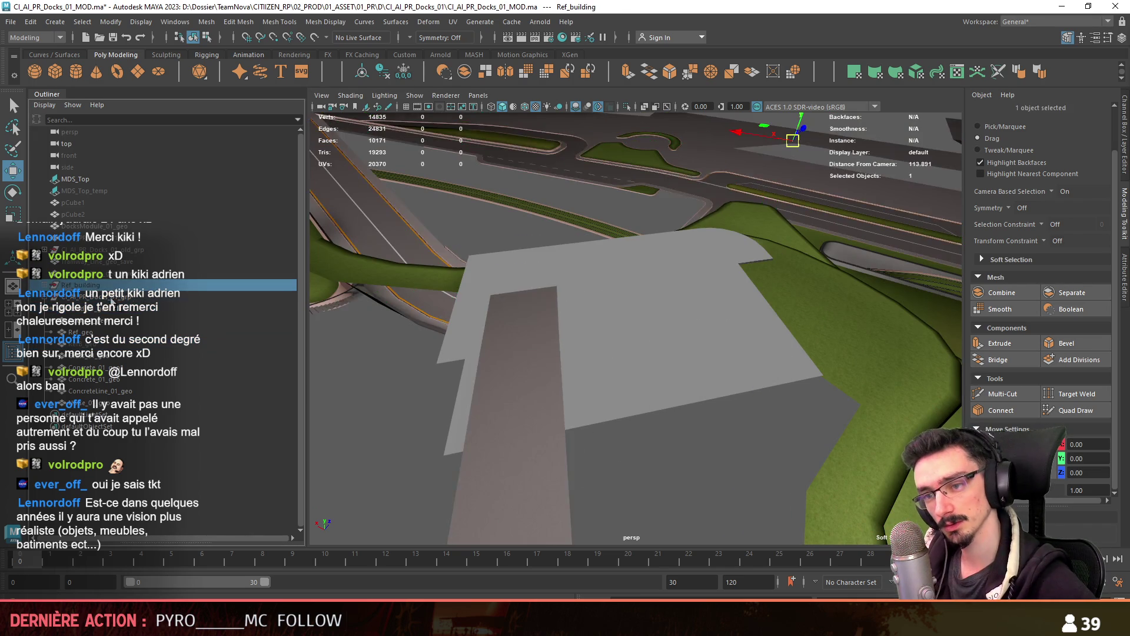
{"action": "left_click_drag", "start_coordinate": [412, 247], "coordinate": [456, 178], "text": "alt"}
{"action": "key", "text": "q"}
{"action": "key", "text": "ctrl+s"}
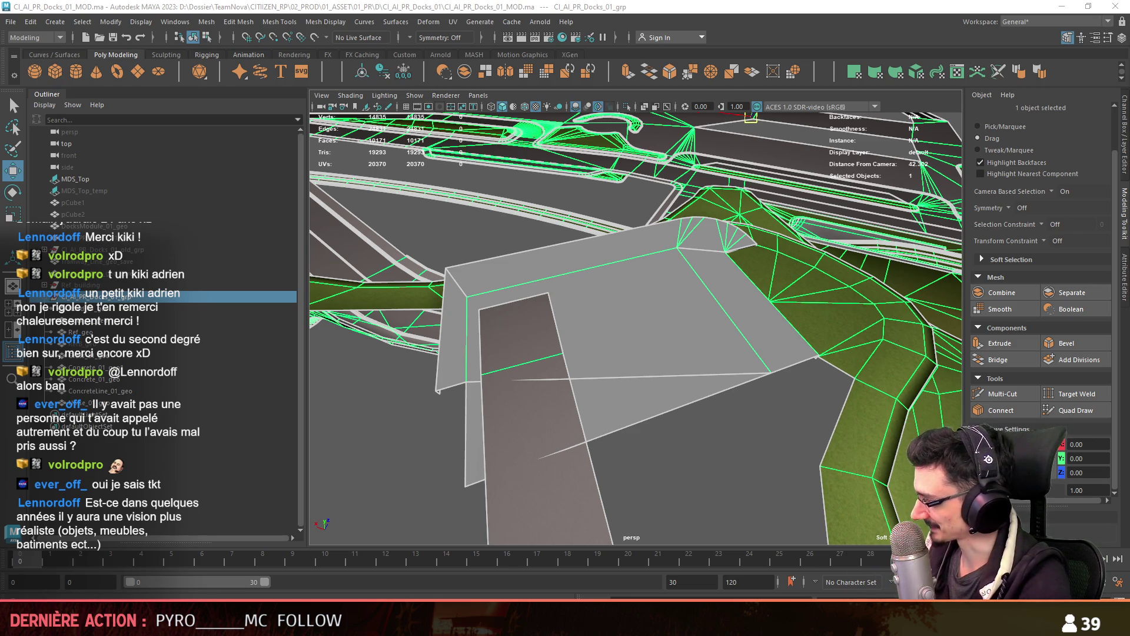
Export the docks group with the Game Exporter, then return to Unity
{"action": "left_click", "coordinate": [10, 22]}
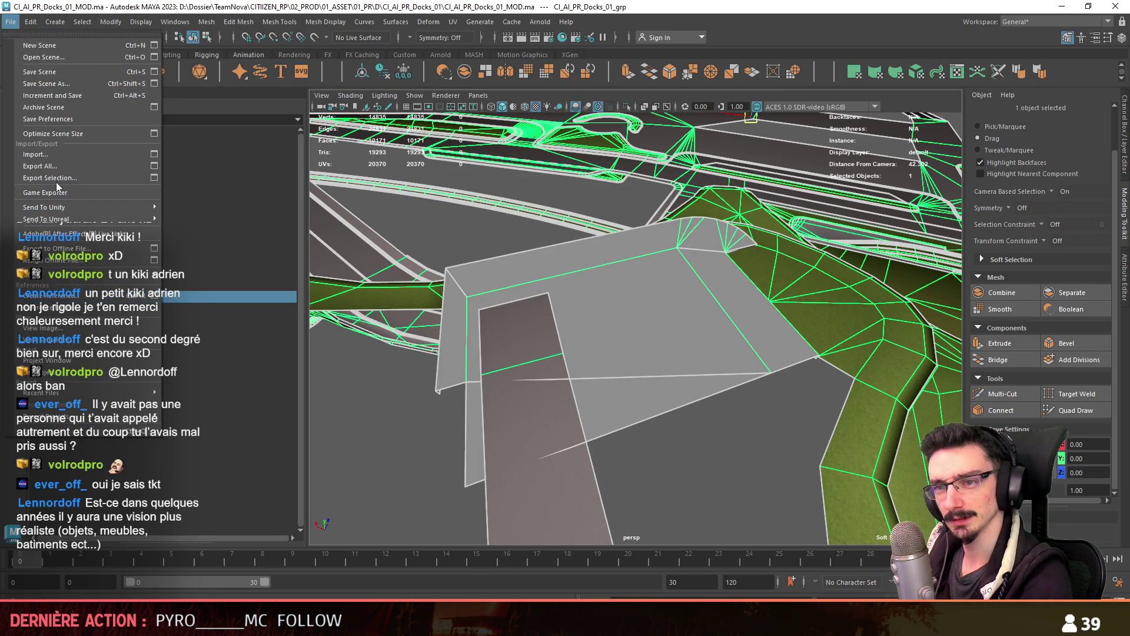
{"action": "left_click", "coordinate": [55, 191]}
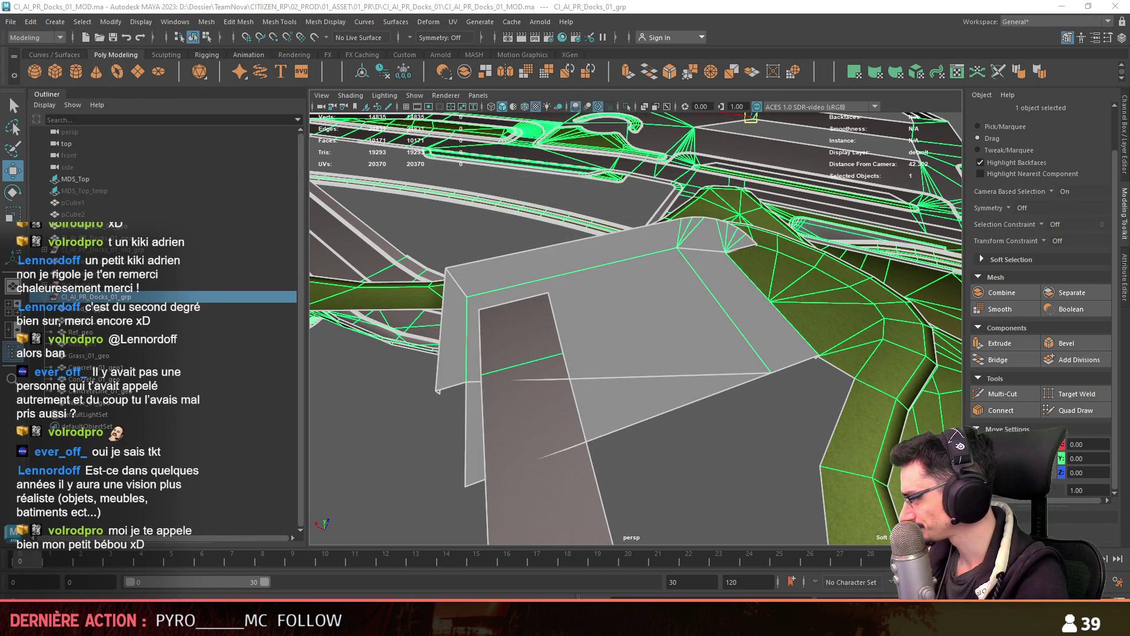
{"action": "left_click", "coordinate": [676, 495]}
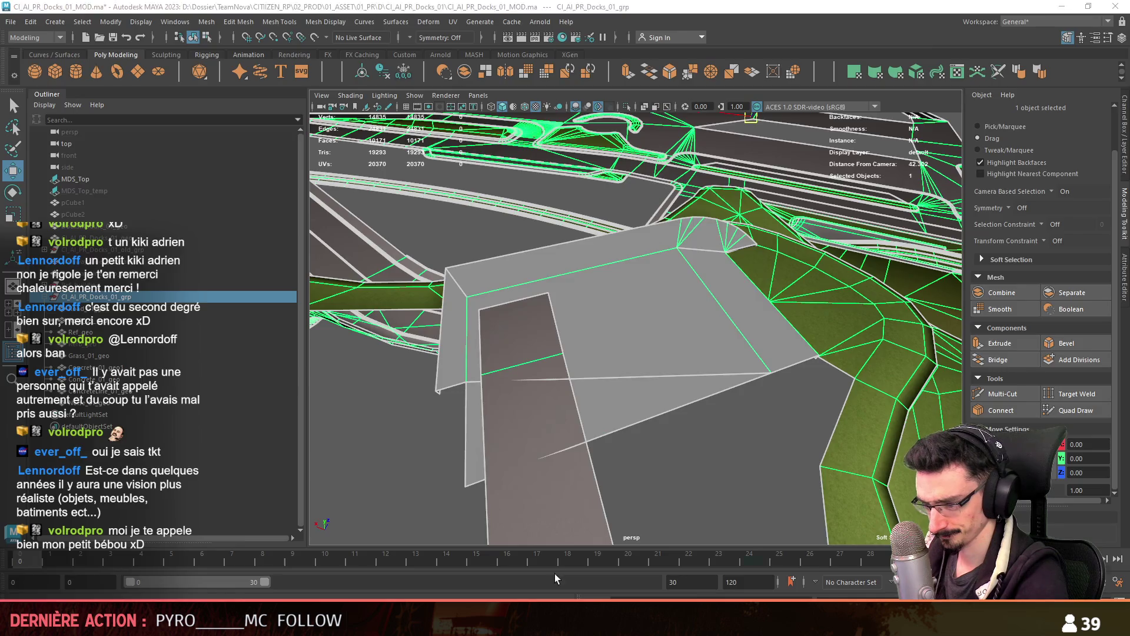
{"action": "key", "text": "alt+Tab"}
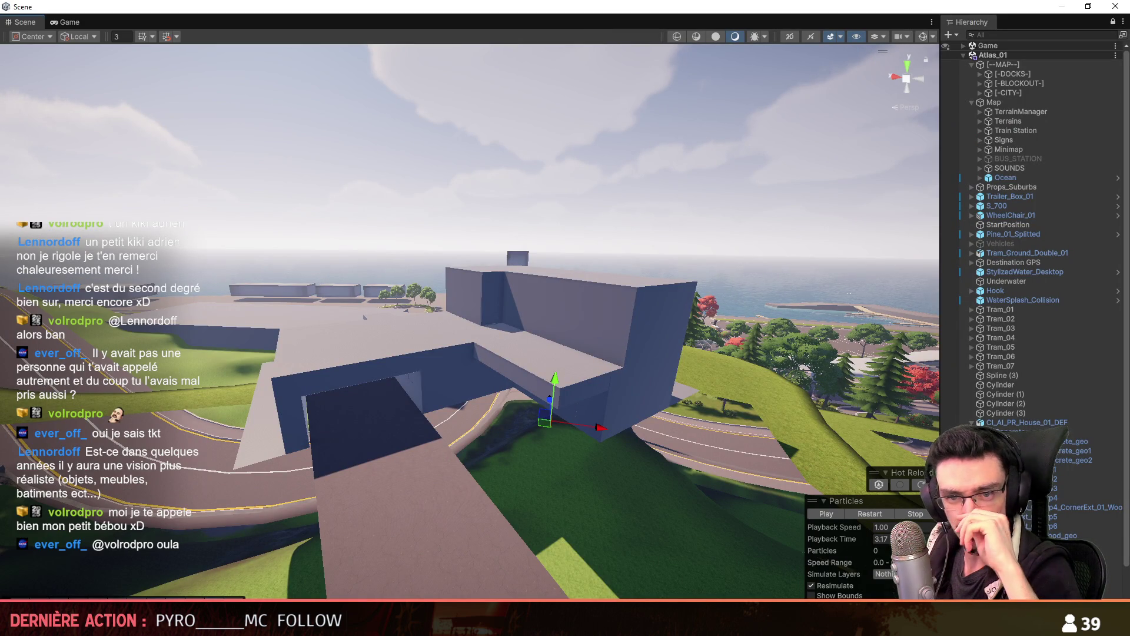
Select and delete the upper blockout block on the docks building
{"action": "left_click", "coordinate": [556, 243]}
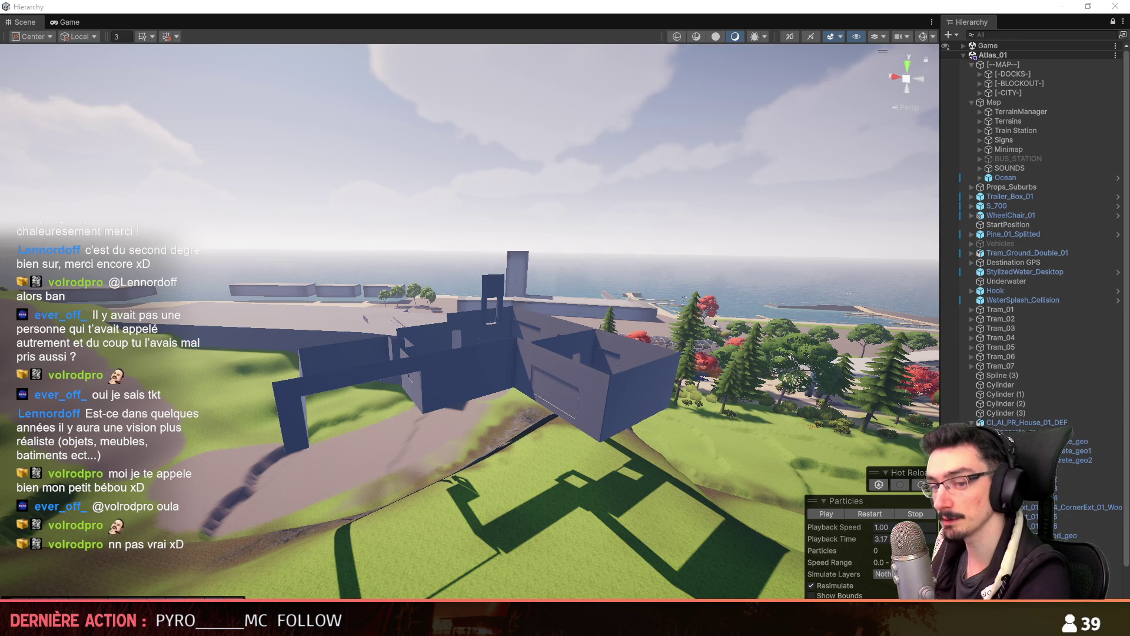
{"action": "scroll", "coordinate": [469, 321], "scroll_direction": "up", "scroll_amount": 5}
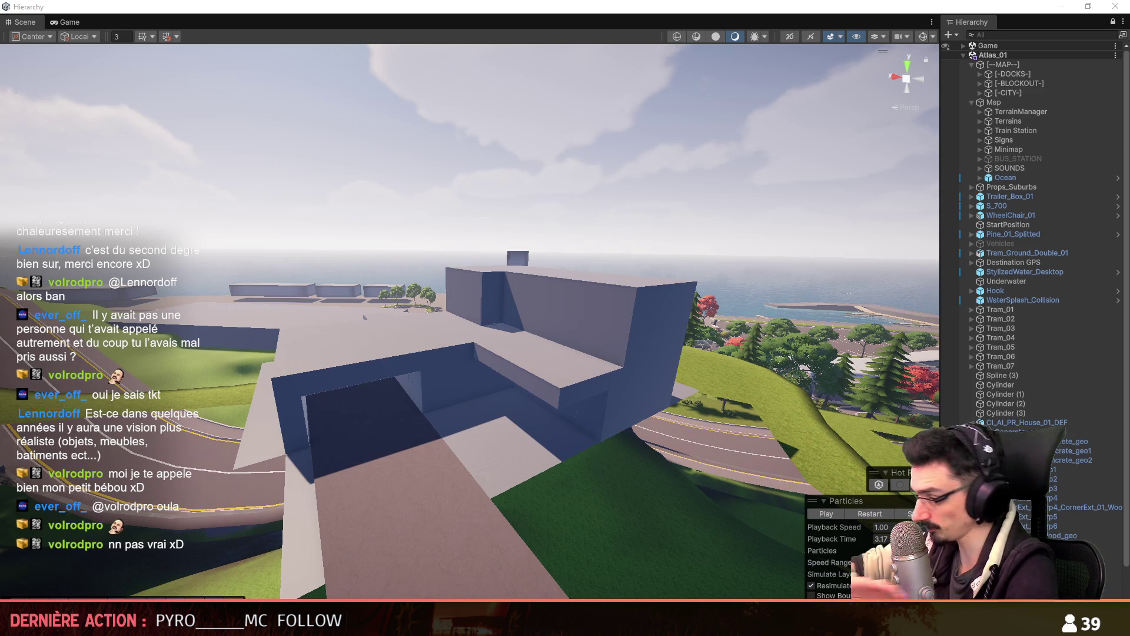
{"action": "mouse_move", "coordinate": [364, 316]}
{"action": "right_mouse_down"}
{"action": "mouse_move", "coordinate": [381, 291]}
{"action": "mouse_move", "coordinate": [305, 267]}
{"action": "mouse_move", "coordinate": [396, 290]}
{"action": "mouse_move", "coordinate": [661, 299]}
{"action": "mouse_move", "coordinate": [583, 281]}
{"action": "mouse_move", "coordinate": [602, 386]}
{"action": "mouse_move", "coordinate": [519, 281]}
{"action": "right_mouse_up"}
{"action": "left_click", "coordinate": [519, 281]}
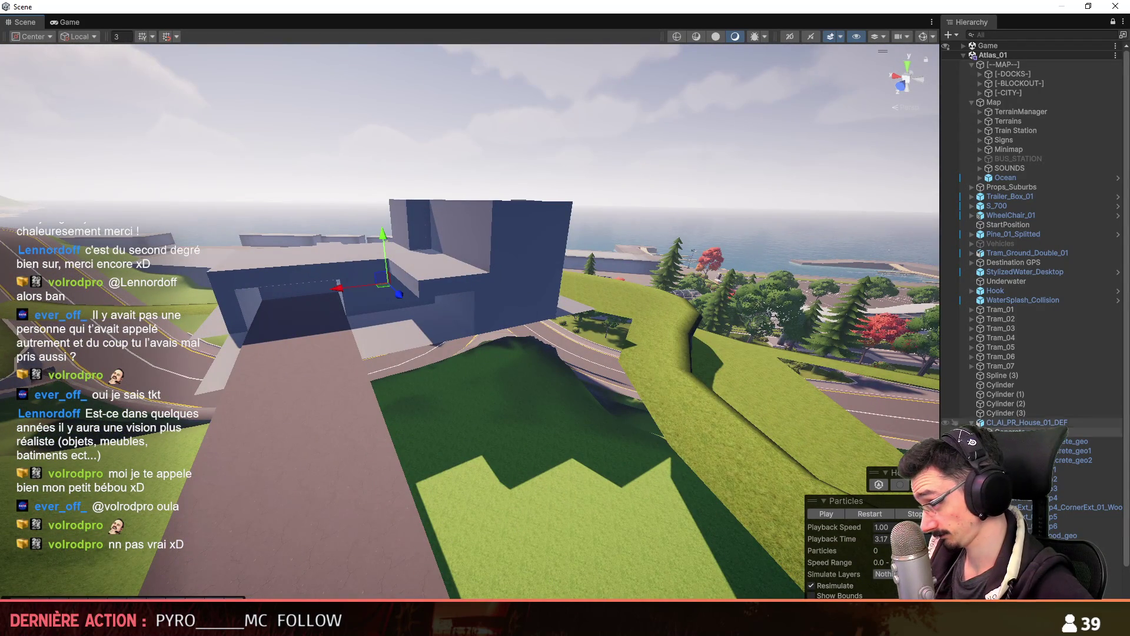
{"action": "mouse_move", "coordinate": [500, 223]}
{"action": "right_mouse_down"}
{"action": "mouse_move", "coordinate": [503, 118]}
{"action": "mouse_move", "coordinate": [559, 320]}
{"action": "mouse_move", "coordinate": [662, 401]}
{"action": "mouse_move", "coordinate": [734, 425]}
{"action": "mouse_move", "coordinate": [245, 400]}
{"action": "mouse_move", "coordinate": [206, 354]}
{"action": "mouse_move", "coordinate": [422, 385]}
{"action": "right_mouse_up"}
{"action": "key", "text": "Delete"}
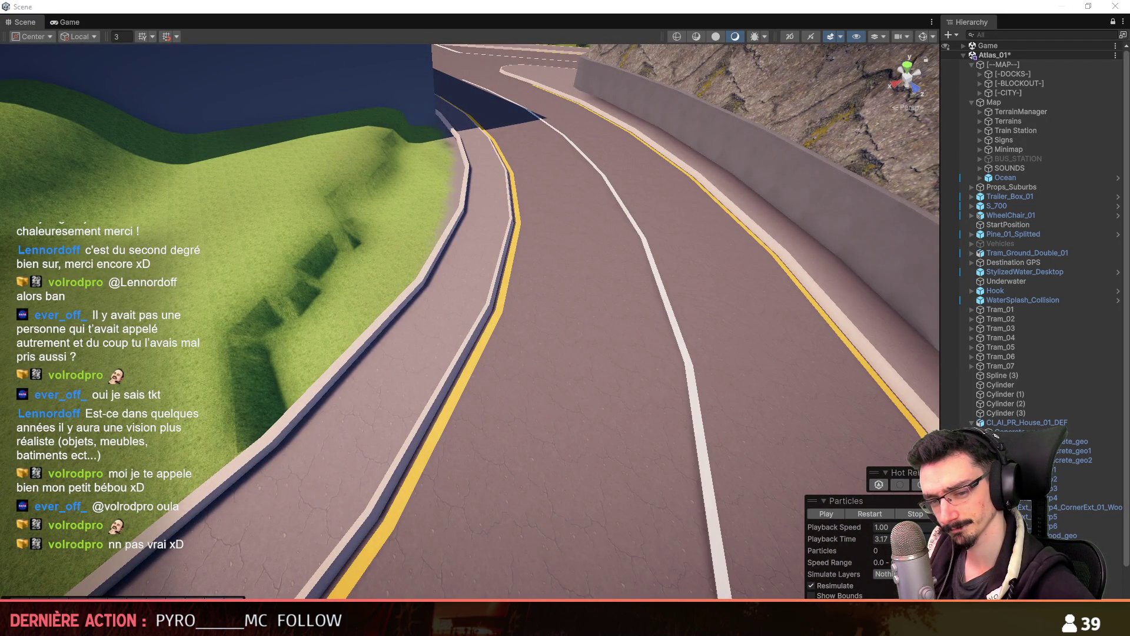
Fly over the hillside to inspect the house walls and stairs, then switch to Maya
{"action": "mouse_move", "coordinate": [422, 385]}
{"action": "right_mouse_down"}
{"action": "mouse_move", "coordinate": [704, 270]}
{"action": "mouse_move", "coordinate": [559, 241]}
{"action": "mouse_move", "coordinate": [441, 182]}
{"action": "mouse_move", "coordinate": [340, 242]}
{"action": "mouse_move", "coordinate": [595, 318]}
{"action": "right_mouse_up"}
{"action": "scroll", "coordinate": [412, 265], "scroll_direction": "down", "scroll_amount": 5}
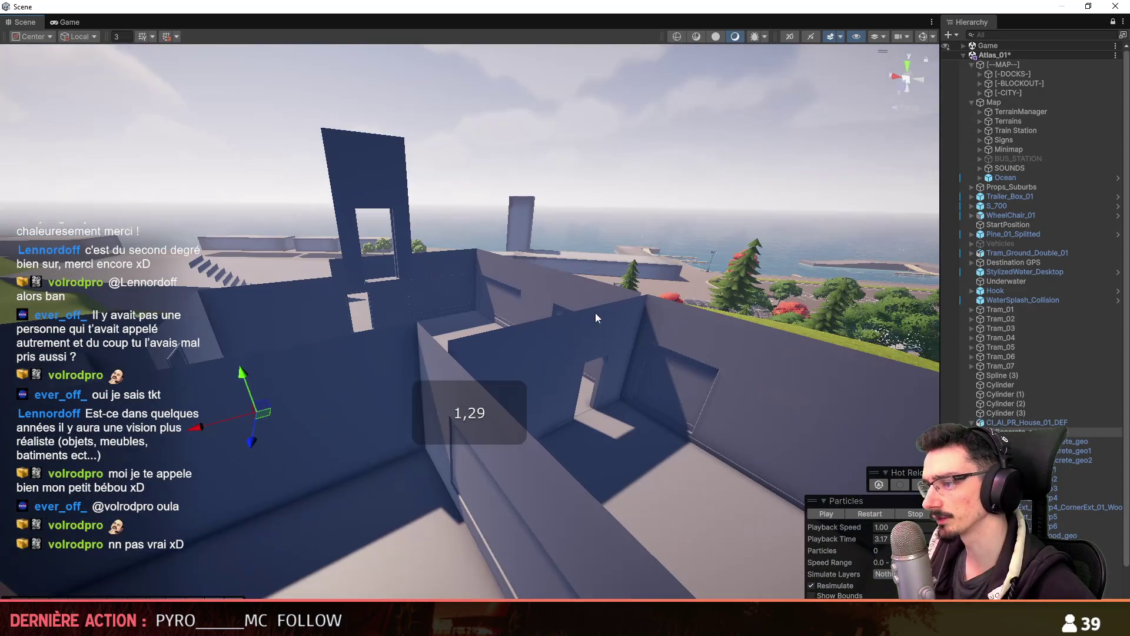
{"action": "right_click_drag", "start_coordinate": [516, 362], "coordinate": [575, 360]}
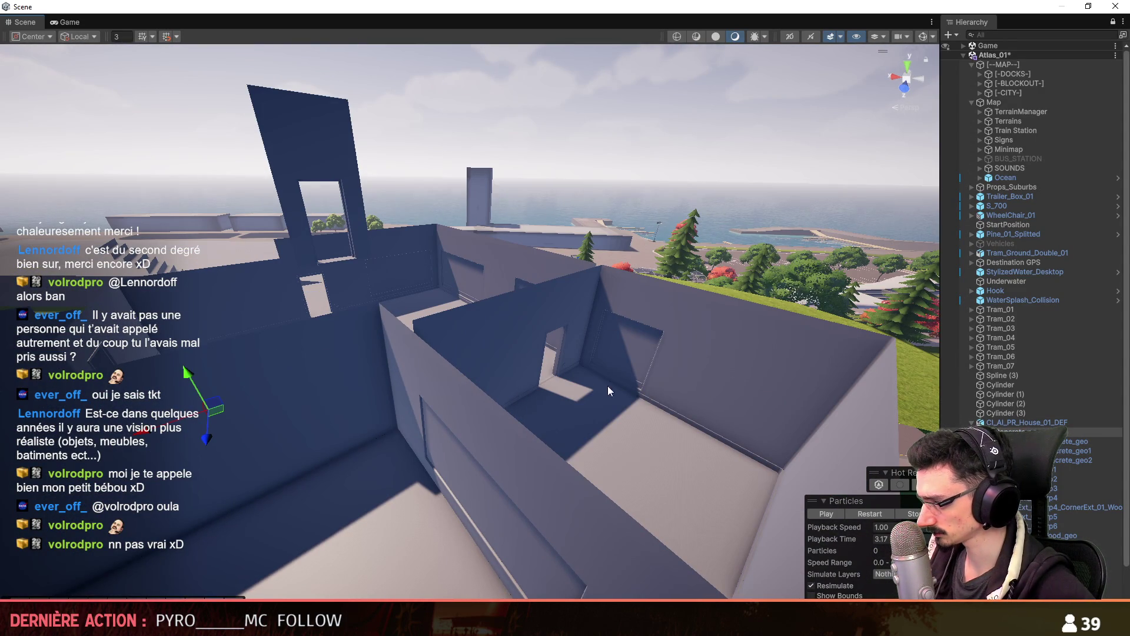
{"action": "right_click_drag", "start_coordinate": [574, 361], "coordinate": [553, 361]}
{"action": "scroll", "coordinate": [553, 361], "scroll_direction": "down", "scroll_amount": 3}
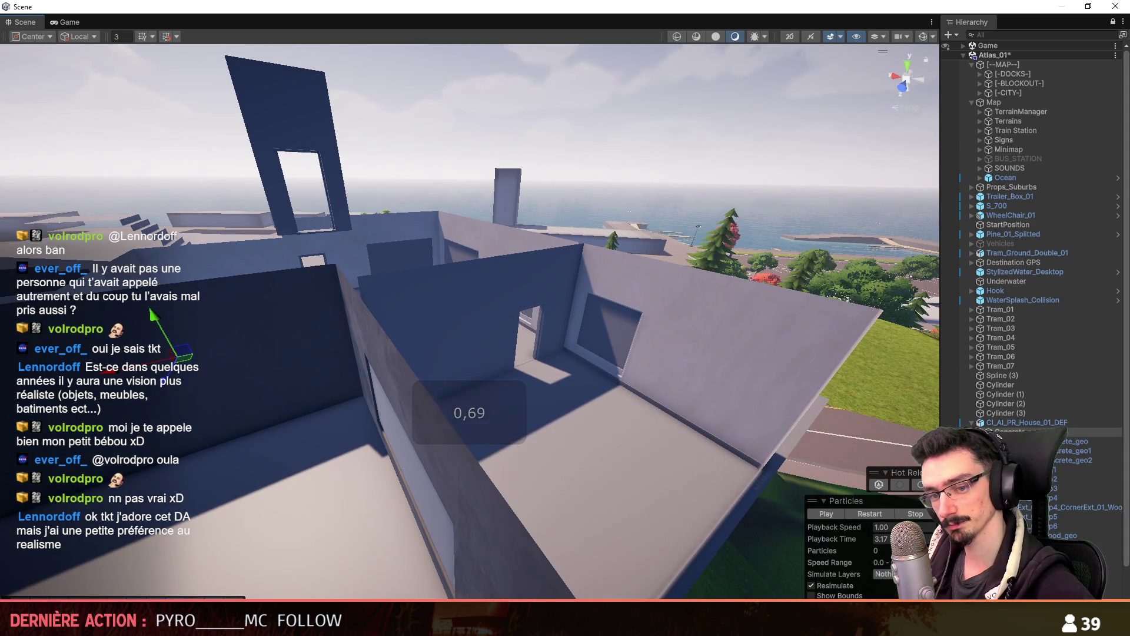
{"action": "scroll", "coordinate": [653, 287], "scroll_direction": "up", "scroll_amount": 5}
{"action": "mouse_move", "coordinate": [668, 282]}
{"action": "right_mouse_down"}
{"action": "mouse_move", "coordinate": [606, 303]}
{"action": "mouse_move", "coordinate": [303, 296]}
{"action": "mouse_move", "coordinate": [312, 296]}
{"action": "right_mouse_up"}
{"action": "scroll", "coordinate": [530, 302], "scroll_direction": "down", "scroll_amount": 3}
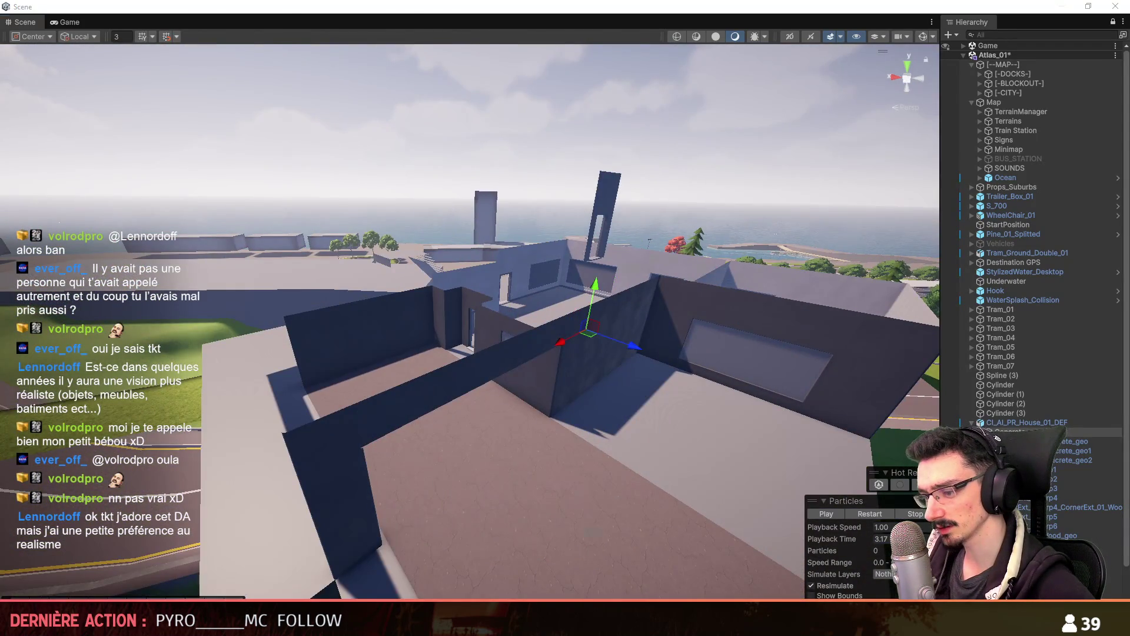
{"action": "key", "text": "alt+Tab"}
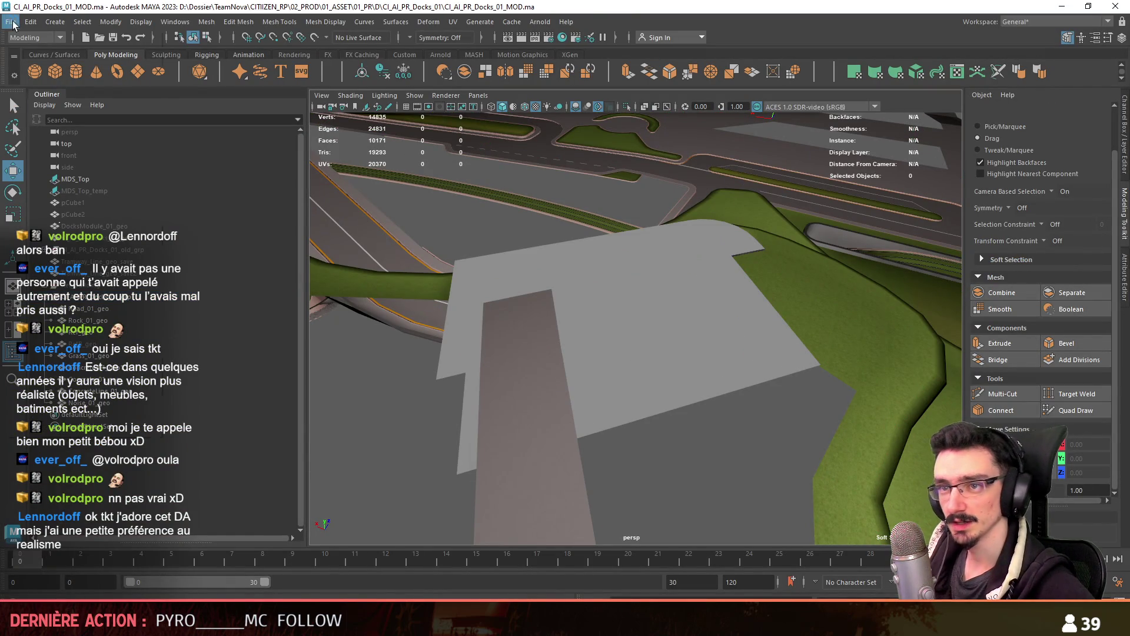
Save the docks scene and frame the house group in the view
{"action": "left_click", "coordinate": [11, 22]}
{"action": "left_click", "coordinate": [41, 52]}
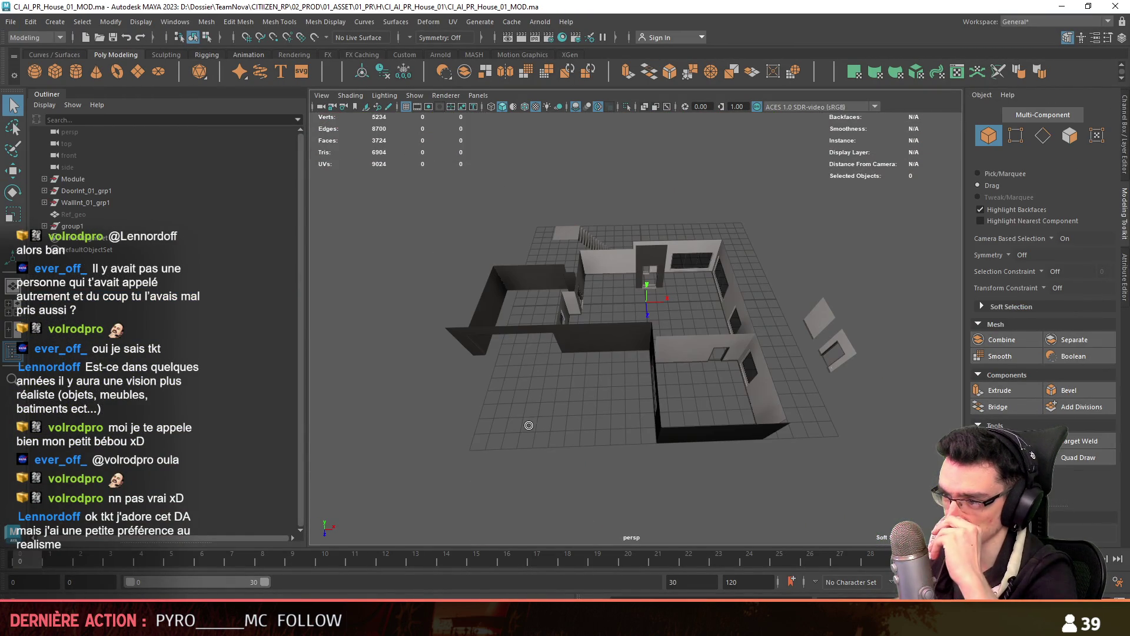
{"action": "left_click", "coordinate": [625, 332]}
{"action": "key", "text": "f"}
{"action": "key", "text": "w"}
Check the UV Set Editor, then assign the Glass favorite material to the window faces
{"action": "left_click", "coordinate": [452, 22]}
{"action": "left_click", "coordinate": [488, 47]}
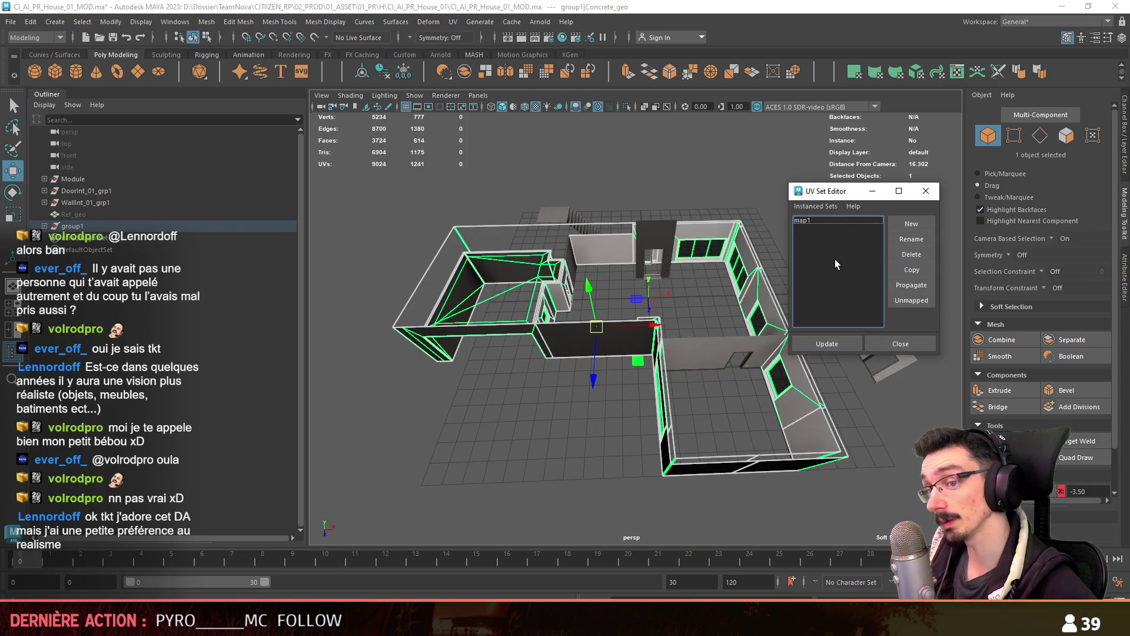
{"action": "left_click", "coordinate": [897, 346]}
{"action": "left_click_drag", "start_coordinate": [707, 412], "coordinate": [607, 443], "text": "alt"}
{"action": "mouse_move", "coordinate": [474, 400]}
{"action": "left_mouse_down", "text": "alt"}
{"action": "mouse_move", "coordinate": [752, 405]}
{"action": "mouse_move", "coordinate": [606, 426]}
{"action": "mouse_move", "coordinate": [797, 397]}
{"action": "mouse_move", "coordinate": [598, 366]}
{"action": "mouse_move", "coordinate": [656, 373]}
{"action": "mouse_move", "coordinate": [624, 373]}
{"action": "mouse_move", "coordinate": [636, 389]}
{"action": "mouse_move", "coordinate": [795, 395]}
{"action": "mouse_move", "coordinate": [729, 431]}
{"action": "mouse_move", "coordinate": [730, 464]}
{"action": "mouse_move", "coordinate": [464, 341]}
{"action": "mouse_move", "coordinate": [436, 380]}
{"action": "mouse_move", "coordinate": [588, 369]}
{"action": "mouse_move", "coordinate": [739, 404]}
{"action": "mouse_move", "coordinate": [644, 450]}
{"action": "mouse_move", "coordinate": [897, 377]}
{"action": "mouse_move", "coordinate": [627, 276]}
{"action": "left_mouse_up", "text": "alt"}
{"action": "right_click", "coordinate": [627, 275]}
{"action": "mouse_move", "coordinate": [626, 596]}
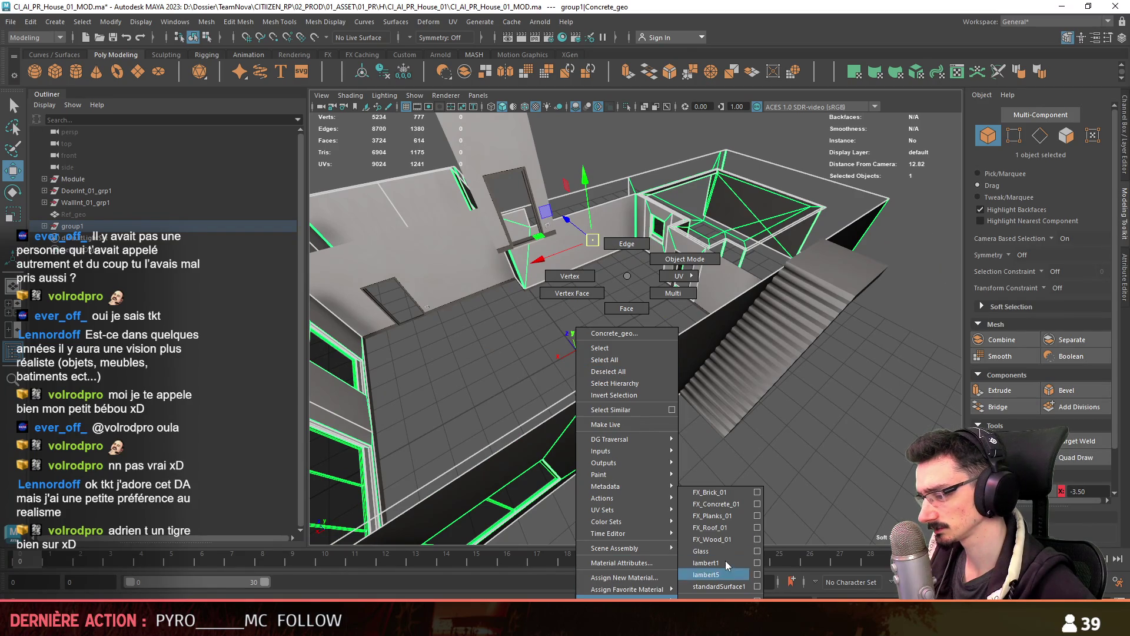
{"action": "left_click", "coordinate": [714, 553]}
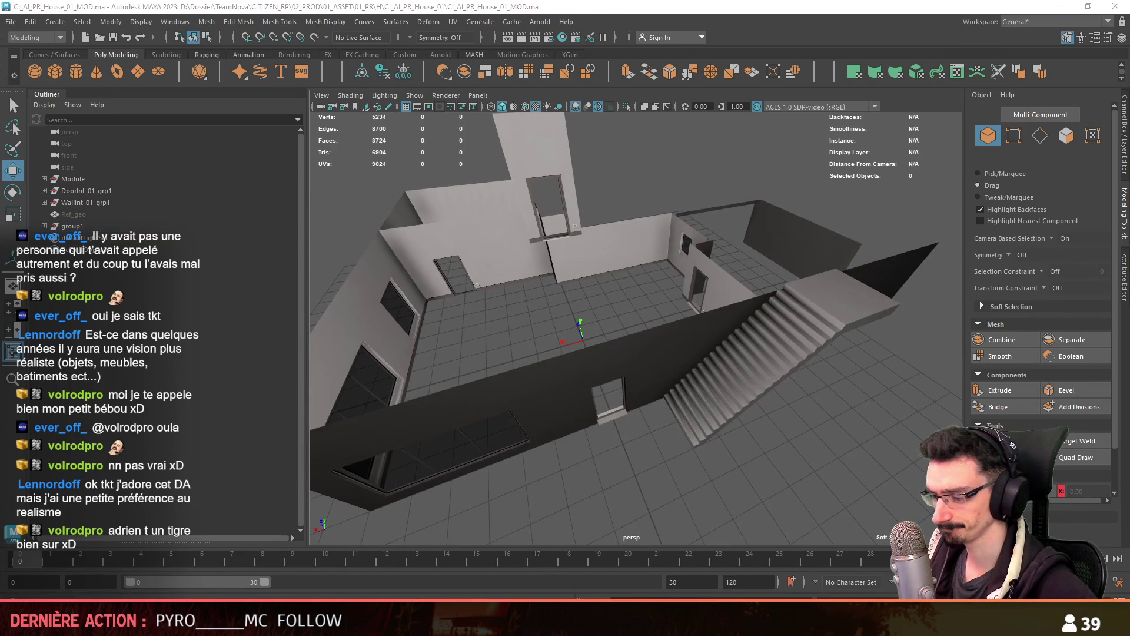
In Unity, fly into the house to review its interior
{"action": "key", "text": "alt+Tab"}
{"action": "left_click_drag", "start_coordinate": [719, 369], "coordinate": [459, 384], "text": "alt"}
{"action": "right_click_drag", "start_coordinate": [361, 361], "coordinate": [338, 360]}
{"action": "key", "text": "w"}
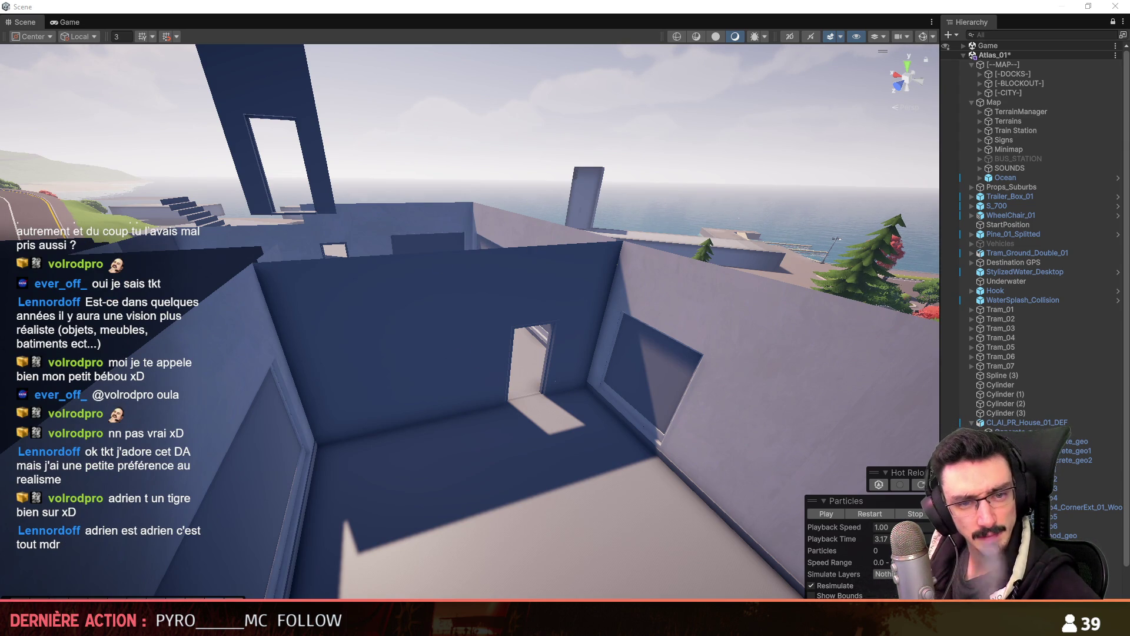
{"action": "key", "text": "w"}
{"action": "scroll", "coordinate": [494, 377], "scroll_direction": "up", "scroll_amount": 2}
{"action": "mouse_move", "coordinate": [498, 352]}
{"action": "right_mouse_down"}
{"action": "mouse_move", "coordinate": [495, 376]}
{"action": "mouse_move", "coordinate": [515, 411]}
{"action": "mouse_move", "coordinate": [617, 312]}
{"action": "mouse_move", "coordinate": [380, 327]}
{"action": "mouse_move", "coordinate": [433, 388]}
{"action": "mouse_move", "coordinate": [440, 424]}
{"action": "mouse_move", "coordinate": [330, 406]}
{"action": "mouse_move", "coordinate": [397, 316]}
{"action": "right_mouse_up"}
{"action": "scroll", "coordinate": [406, 353], "scroll_direction": "up", "scroll_amount": 3}
{"action": "scroll", "coordinate": [377, 353], "scroll_direction": "up", "scroll_amount": 3}
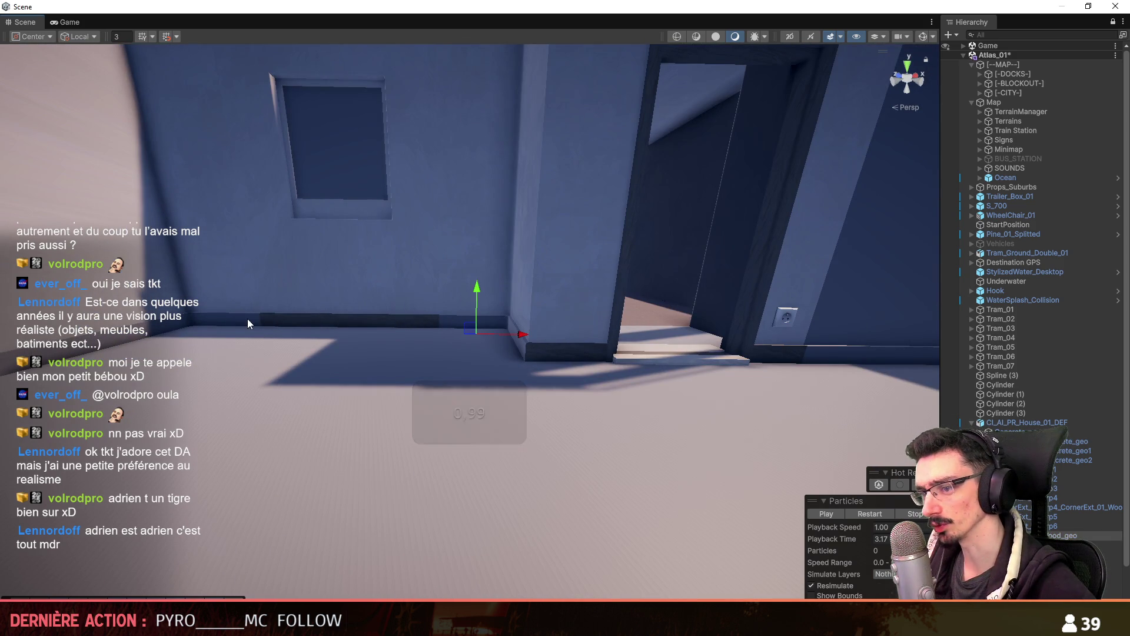
{"action": "left_click", "coordinate": [931, 36]}
{"action": "mouse_move", "coordinate": [668, 224]}
{"action": "right_mouse_down"}
{"action": "mouse_move", "coordinate": [553, 321]}
{"action": "mouse_move", "coordinate": [588, 331]}
{"action": "mouse_move", "coordinate": [606, 299]}
{"action": "mouse_move", "coordinate": [606, 311]}
{"action": "right_mouse_up"}
{"action": "scroll", "coordinate": [553, 322], "scroll_direction": "up", "scroll_amount": 3}
{"action": "mouse_move", "coordinate": [596, 381]}
{"action": "right_mouse_down"}
{"action": "mouse_move", "coordinate": [383, 396]}
{"action": "mouse_move", "coordinate": [724, 388]}
{"action": "mouse_move", "coordinate": [758, 363]}
{"action": "mouse_move", "coordinate": [558, 324]}
{"action": "mouse_move", "coordinate": [714, 396]}
{"action": "mouse_move", "coordinate": [623, 345]}
{"action": "mouse_move", "coordinate": [565, 350]}
{"action": "right_mouse_up"}
{"action": "scroll", "coordinate": [383, 396], "scroll_direction": "down", "scroll_amount": 3}
{"action": "scroll", "coordinate": [724, 388], "scroll_direction": "up", "scroll_amount": 3}
{"action": "key", "text": "w"}
{"action": "left_click", "coordinate": [323, 368]}
{"action": "mouse_move", "coordinate": [553, 426]}
{"action": "right_mouse_down"}
{"action": "mouse_move", "coordinate": [706, 264]}
{"action": "mouse_move", "coordinate": [494, 230]}
{"action": "mouse_move", "coordinate": [787, 265]}
{"action": "mouse_move", "coordinate": [689, 217]}
{"action": "right_mouse_up"}
{"action": "left_click", "coordinate": [651, 281]}
{"action": "right_click_drag", "start_coordinate": [403, 255], "coordinate": [467, 281]}
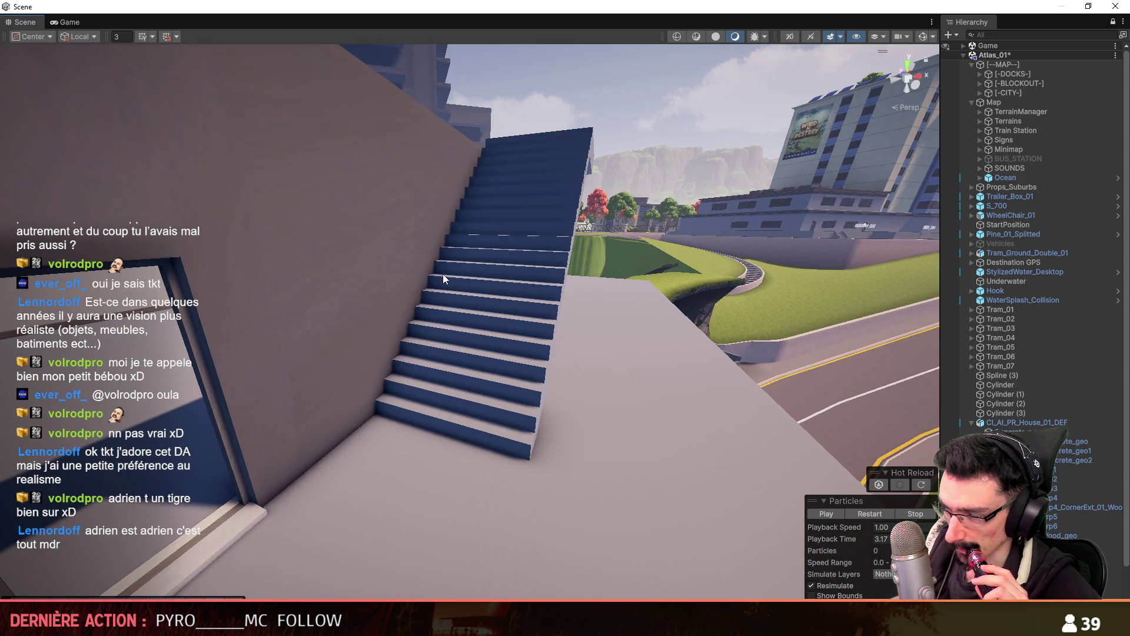
{"action": "mouse_move", "coordinate": [460, 319]}
{"action": "right_mouse_down"}
{"action": "mouse_move", "coordinate": [456, 346]}
{"action": "mouse_move", "coordinate": [362, 213]}
{"action": "right_mouse_up"}
{"action": "scroll", "coordinate": [457, 346], "scroll_direction": "up", "scroll_amount": 2}
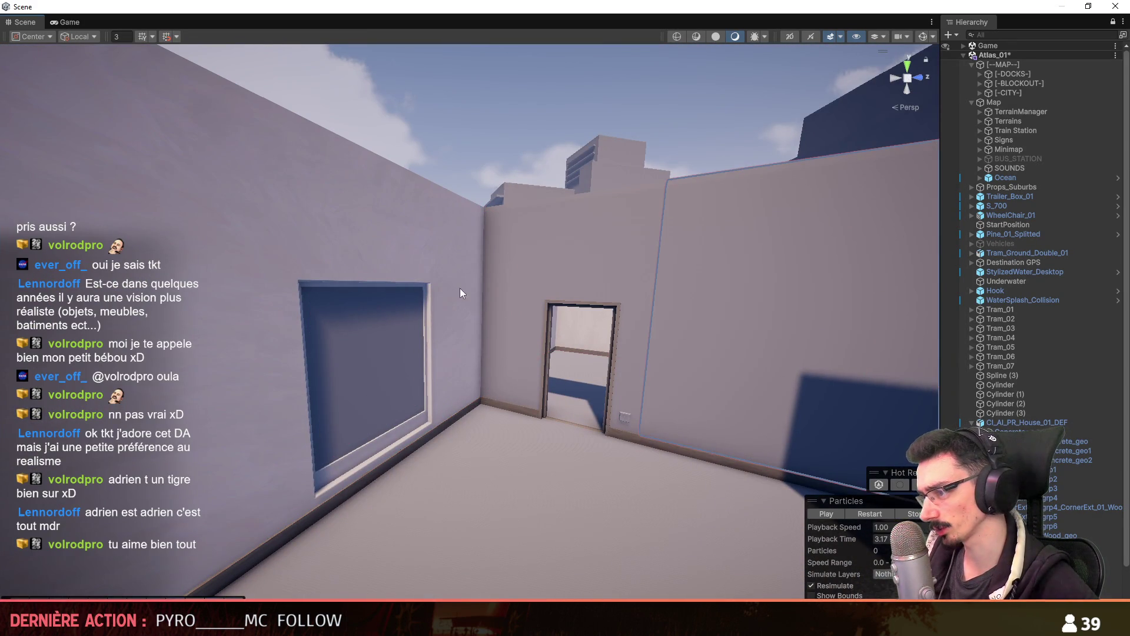
{"action": "left_click_drag", "start_coordinate": [458, 288], "coordinate": [420, 258], "text": "alt"}
{"action": "scroll", "coordinate": [383, 294], "scroll_direction": "down", "scroll_amount": 3}
{"action": "mouse_move", "coordinate": [322, 284]}
{"action": "right_mouse_down"}
{"action": "mouse_move", "coordinate": [453, 304]}
{"action": "mouse_move", "coordinate": [739, 311]}
{"action": "mouse_move", "coordinate": [610, 310]}
{"action": "right_mouse_up"}
{"action": "scroll", "coordinate": [739, 310], "scroll_direction": "up", "scroll_amount": 3}
{"action": "right_click_drag", "start_coordinate": [706, 391], "coordinate": [518, 373]}
{"action": "mouse_move", "coordinate": [432, 302]}
{"action": "right_mouse_down"}
{"action": "mouse_move", "coordinate": [592, 290]}
{"action": "mouse_move", "coordinate": [928, 373]}
{"action": "mouse_move", "coordinate": [510, 396]}
{"action": "mouse_move", "coordinate": [519, 401]}
{"action": "mouse_move", "coordinate": [414, 327]}
{"action": "mouse_move", "coordinate": [583, 321]}
{"action": "mouse_move", "coordinate": [502, 295]}
{"action": "mouse_move", "coordinate": [465, 309]}
{"action": "right_mouse_up"}
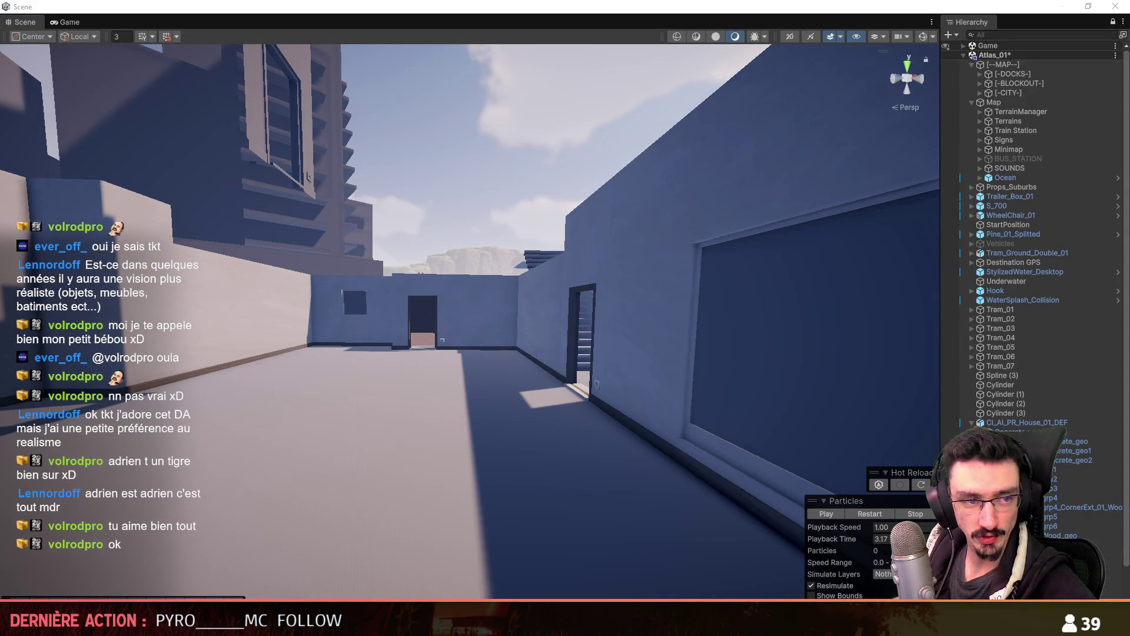
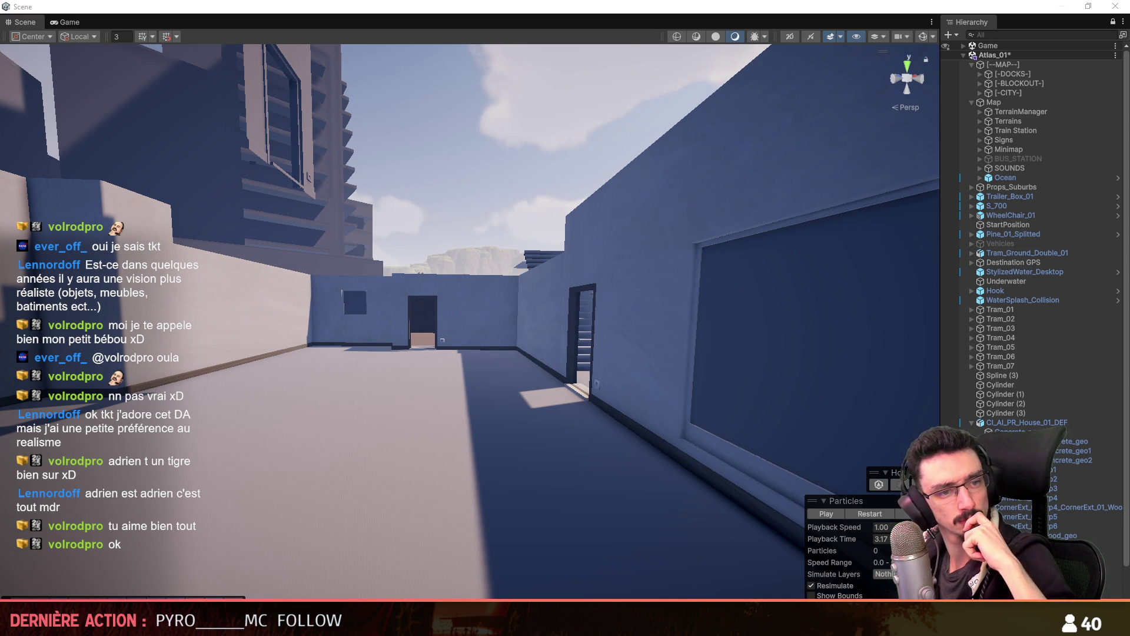
Fly the Scene view camera around the new house on the cliff from several angles
{"action": "mouse_move", "coordinate": [859, 365]}
{"action": "right_mouse_down"}
{"action": "mouse_move", "coordinate": [499, 318]}
{"action": "mouse_move", "coordinate": [829, 329]}
{"action": "mouse_move", "coordinate": [653, 329]}
{"action": "mouse_move", "coordinate": [627, 360]}
{"action": "right_mouse_up"}
{"action": "mouse_move", "coordinate": [520, 355]}
{"action": "right_mouse_down"}
{"action": "mouse_move", "coordinate": [669, 341]}
{"action": "mouse_move", "coordinate": [577, 353]}
{"action": "mouse_move", "coordinate": [530, 412]}
{"action": "mouse_move", "coordinate": [484, 440]}
{"action": "mouse_move", "coordinate": [518, 438]}
{"action": "right_mouse_up"}
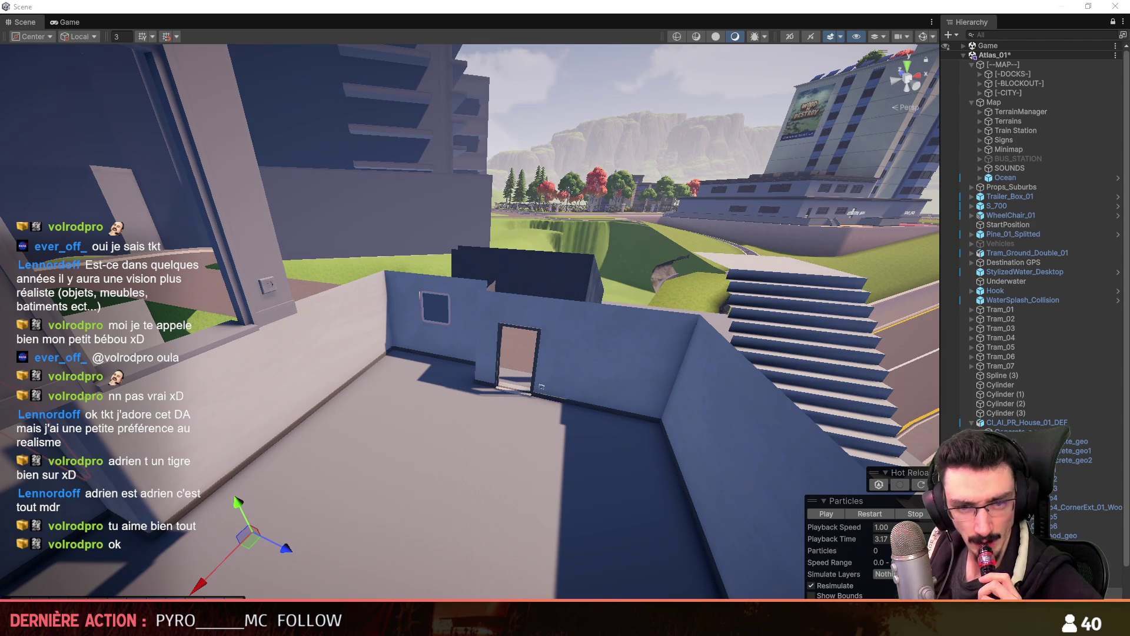
{"action": "mouse_move", "coordinate": [518, 438]}
{"action": "right_mouse_down"}
{"action": "mouse_move", "coordinate": [616, 189]}
{"action": "mouse_move", "coordinate": [585, 355]}
{"action": "mouse_move", "coordinate": [740, 331]}
{"action": "mouse_move", "coordinate": [518, 327]}
{"action": "mouse_move", "coordinate": [537, 333]}
{"action": "mouse_move", "coordinate": [431, 430]}
{"action": "mouse_move", "coordinate": [682, 348]}
{"action": "mouse_move", "coordinate": [458, 256]}
{"action": "mouse_move", "coordinate": [794, 353]}
{"action": "right_mouse_up"}
{"action": "scroll", "coordinate": [585, 355], "scroll_direction": "down", "scroll_amount": 2}
{"action": "scroll", "coordinate": [648, 330], "scroll_direction": "up", "scroll_amount": 5}
{"action": "key", "text": "w"}
{"action": "scroll", "coordinate": [570, 303], "scroll_direction": "up", "scroll_amount": 3}
{"action": "scroll", "coordinate": [681, 314], "scroll_direction": "up", "scroll_amount": 3}
{"action": "scroll", "coordinate": [795, 353], "scroll_direction": "up", "scroll_amount": 1}
Save the Atlas_01 scene and select the house on the cliff to inspect it
{"action": "key", "text": "ctrl+s"}
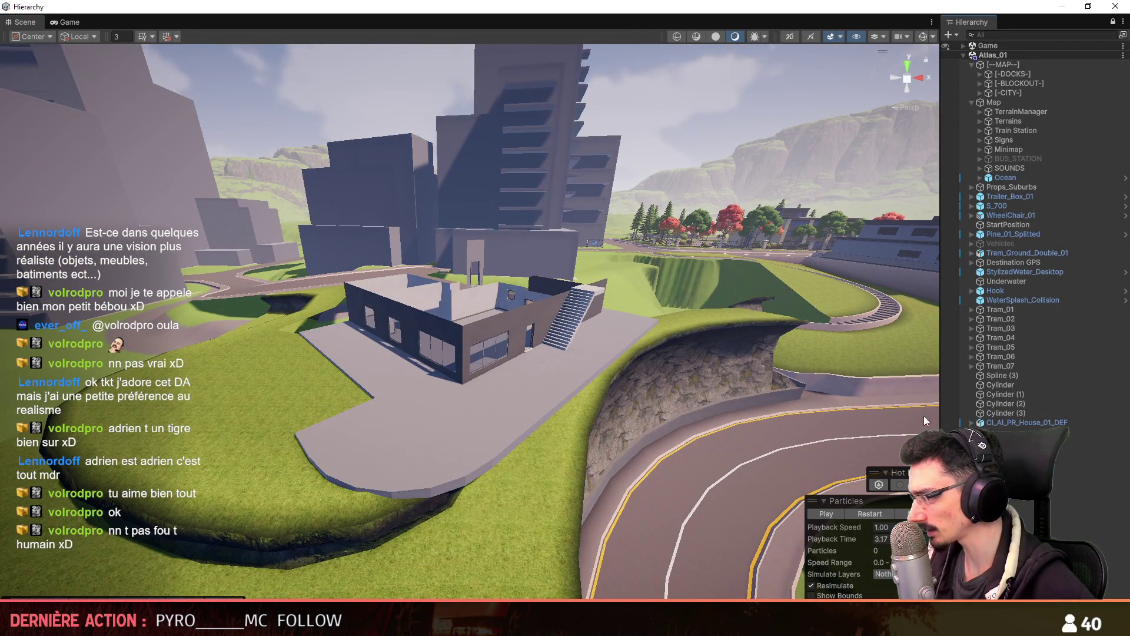
{"action": "left_click", "coordinate": [328, 442]}
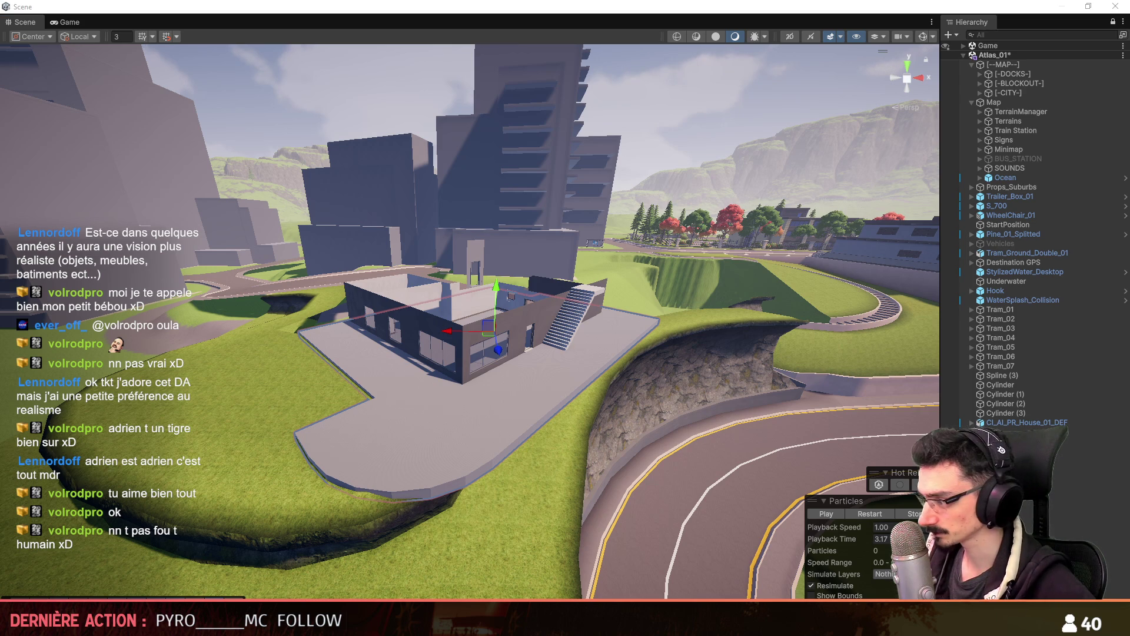
{"action": "right_click_drag", "start_coordinate": [688, 365], "coordinate": [688, 365]}
{"action": "scroll", "coordinate": [689, 365], "scroll_direction": "up", "scroll_amount": 2}
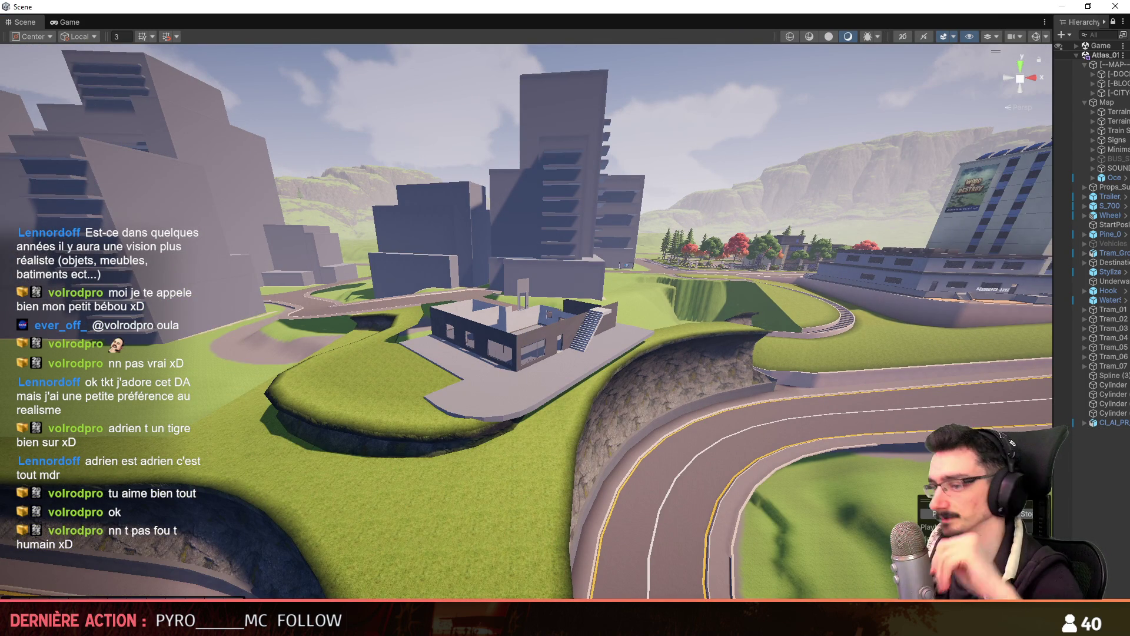
Run the game and start the Citizen RP server from Multijoueur > Mes Serveurs
{"action": "key", "text": "ctrl+p"}
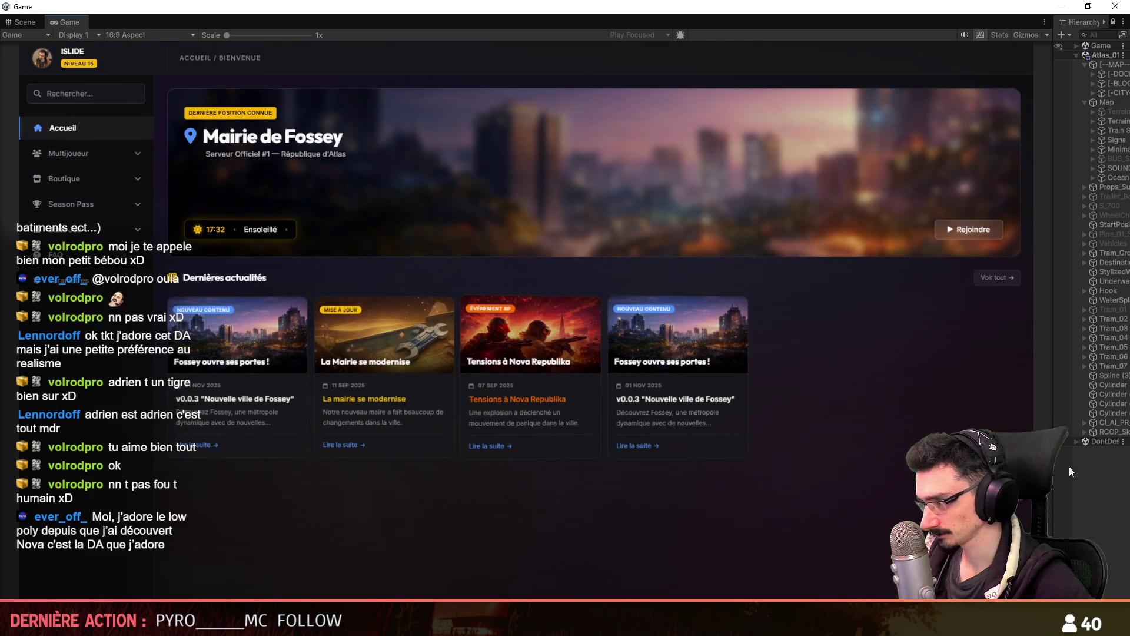
{"action": "left_click", "coordinate": [59, 153]}
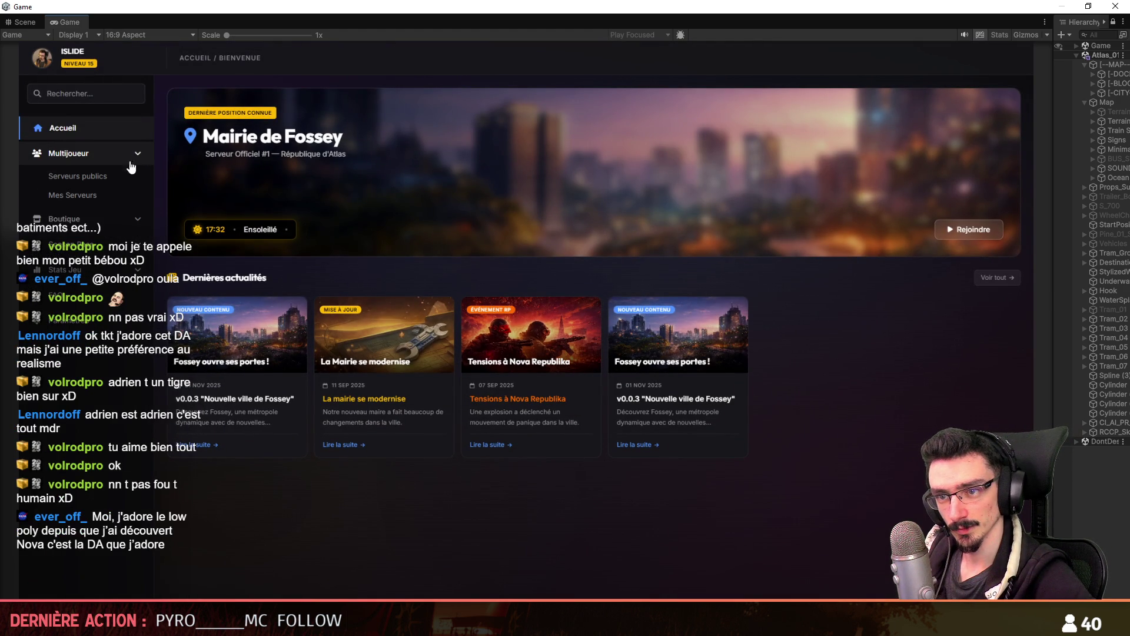
{"action": "left_click", "coordinate": [72, 196]}
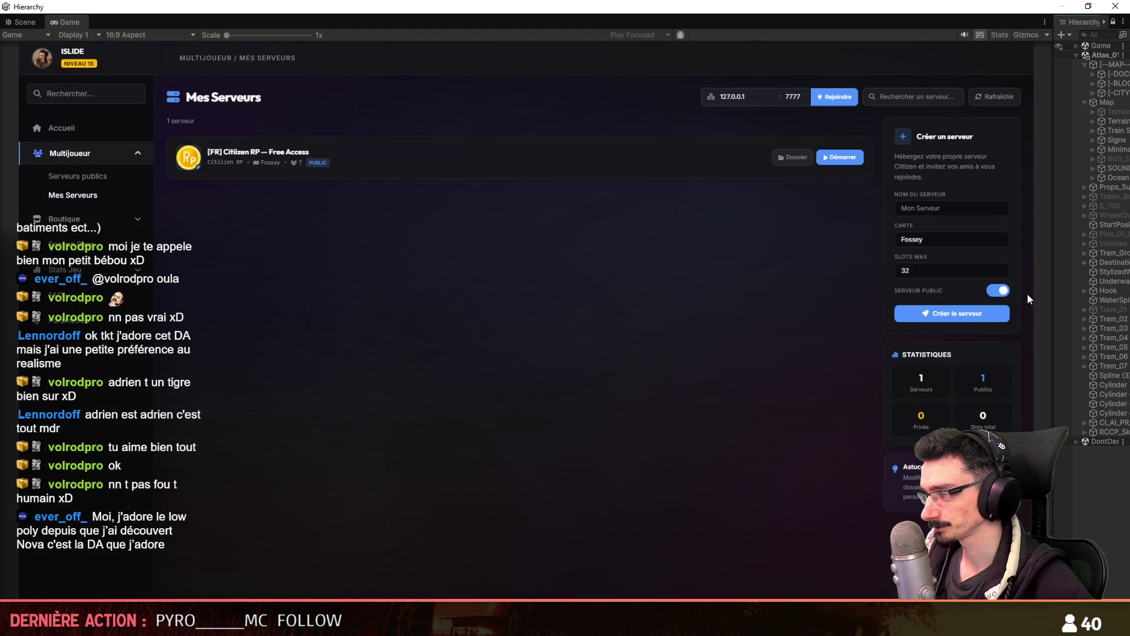
{"action": "left_click", "coordinate": [842, 158]}
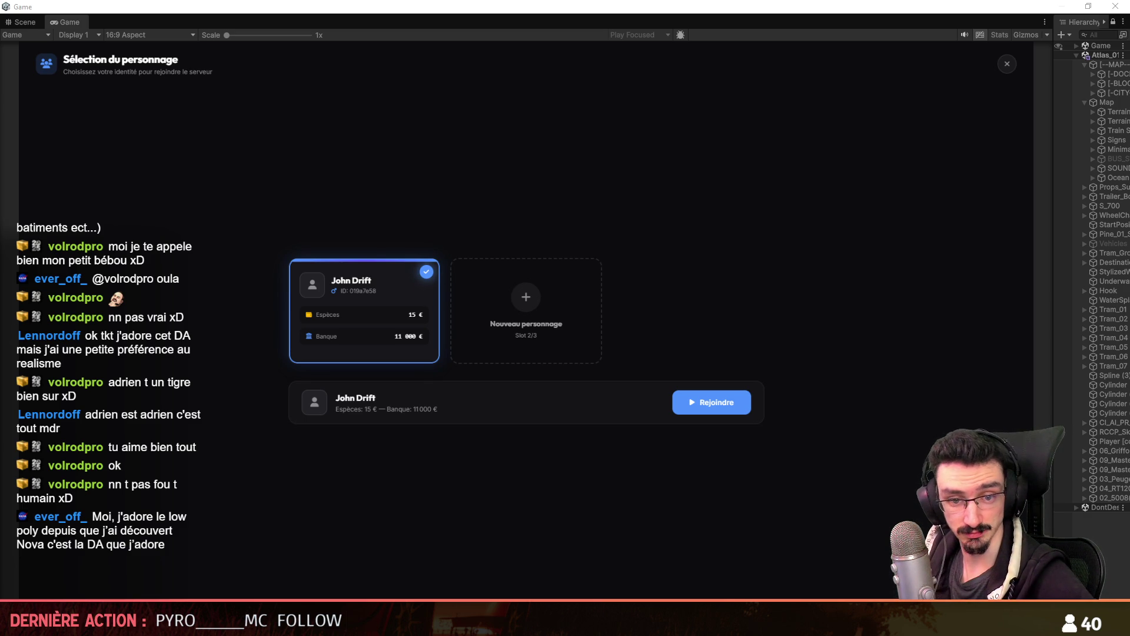
{"action": "key", "text": "alt+Tab"}
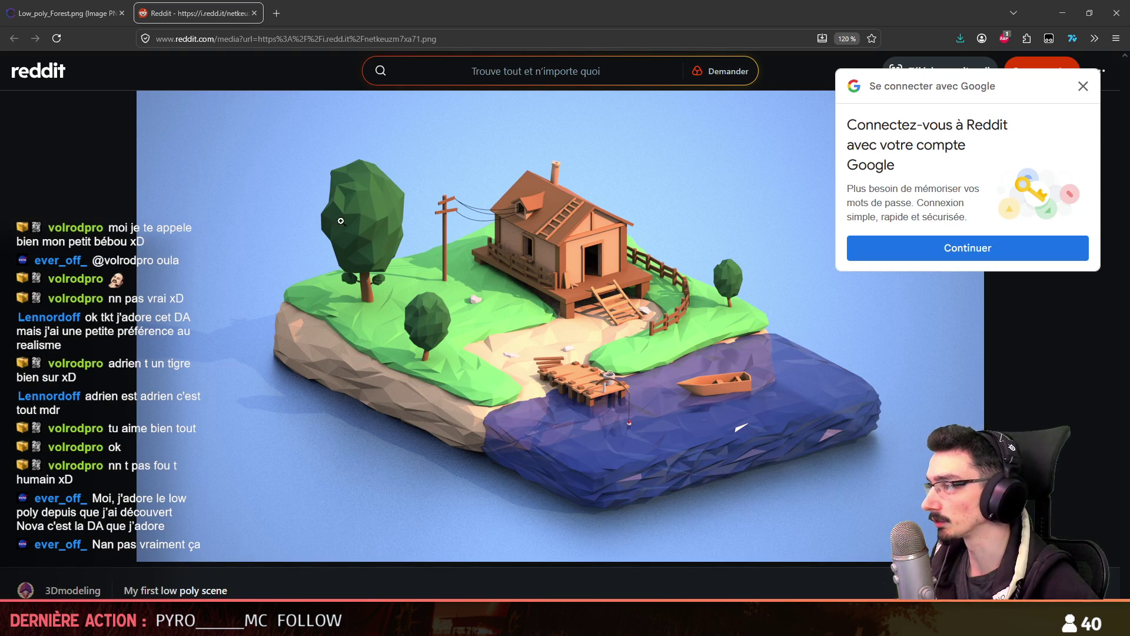
Dismiss the Google sign-in prompt over the Reddit low-poly island post, then close the browser
{"action": "left_click", "coordinate": [1083, 96]}
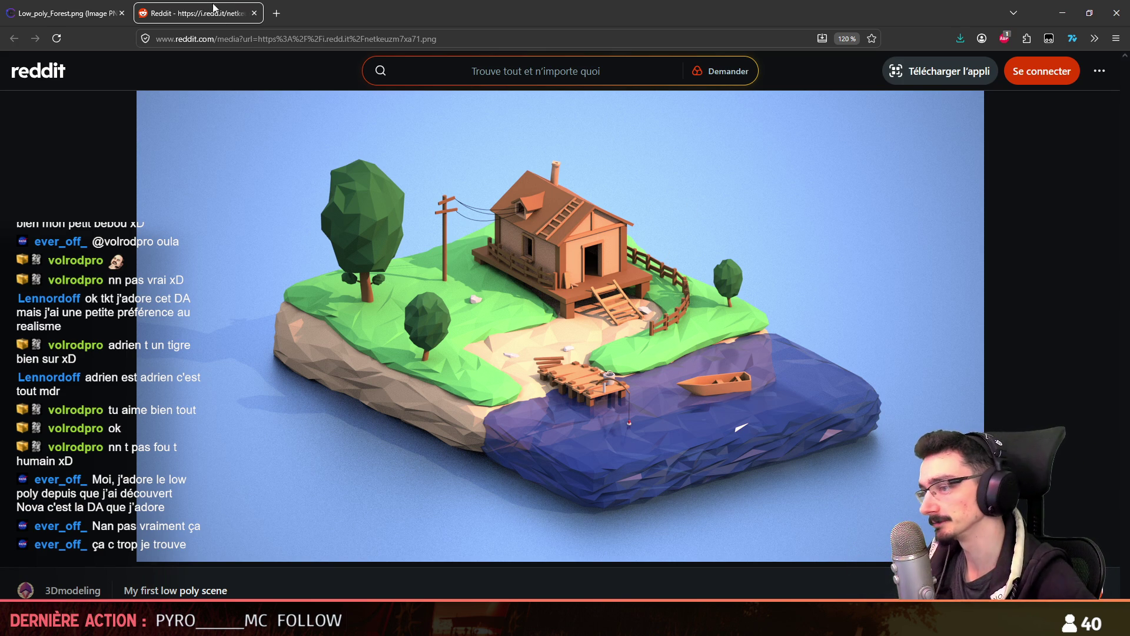
{"action": "key", "text": "ctrl+w"}
{"action": "key", "text": "ctrl+w"}
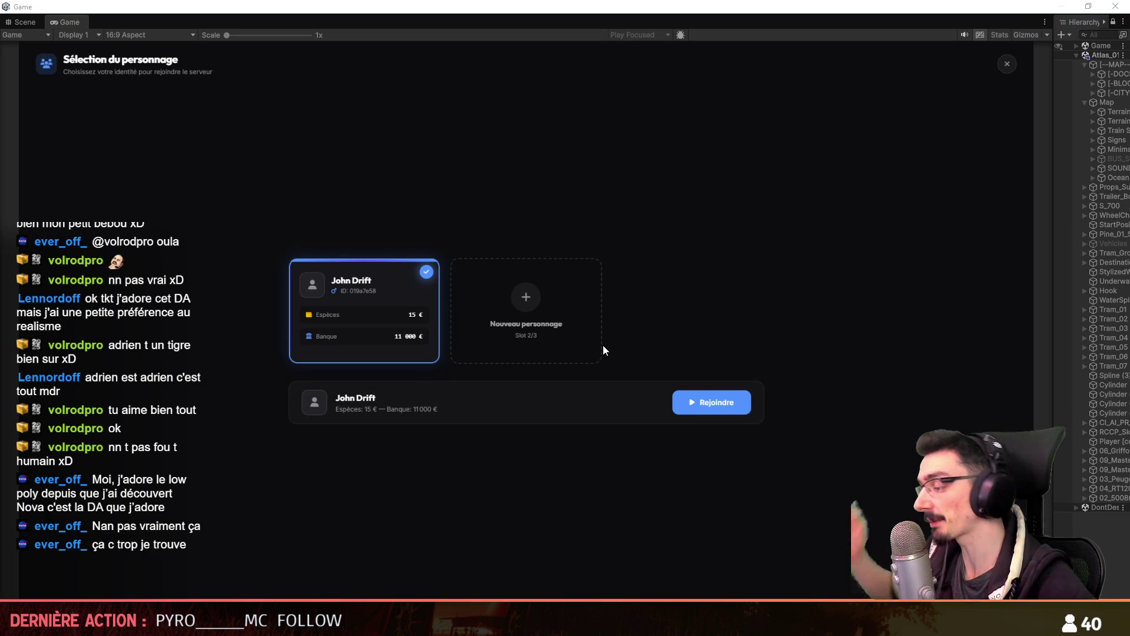
Join the server with the existing character and get into the gendarmerie car
{"action": "left_click", "coordinate": [711, 404]}
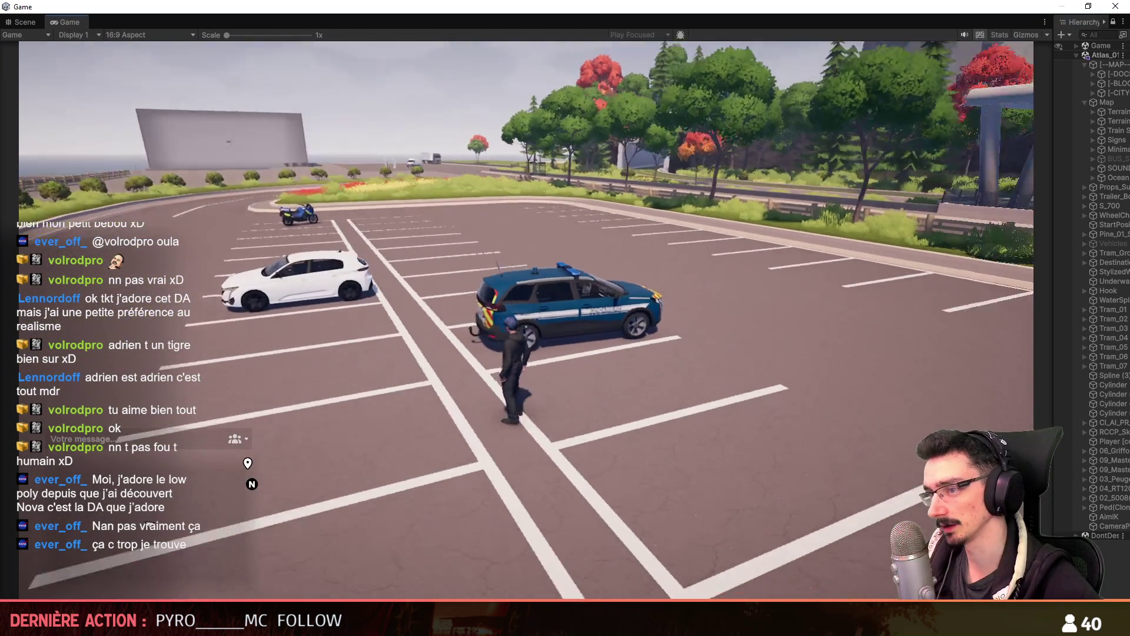
{"action": "key", "text": "w"}
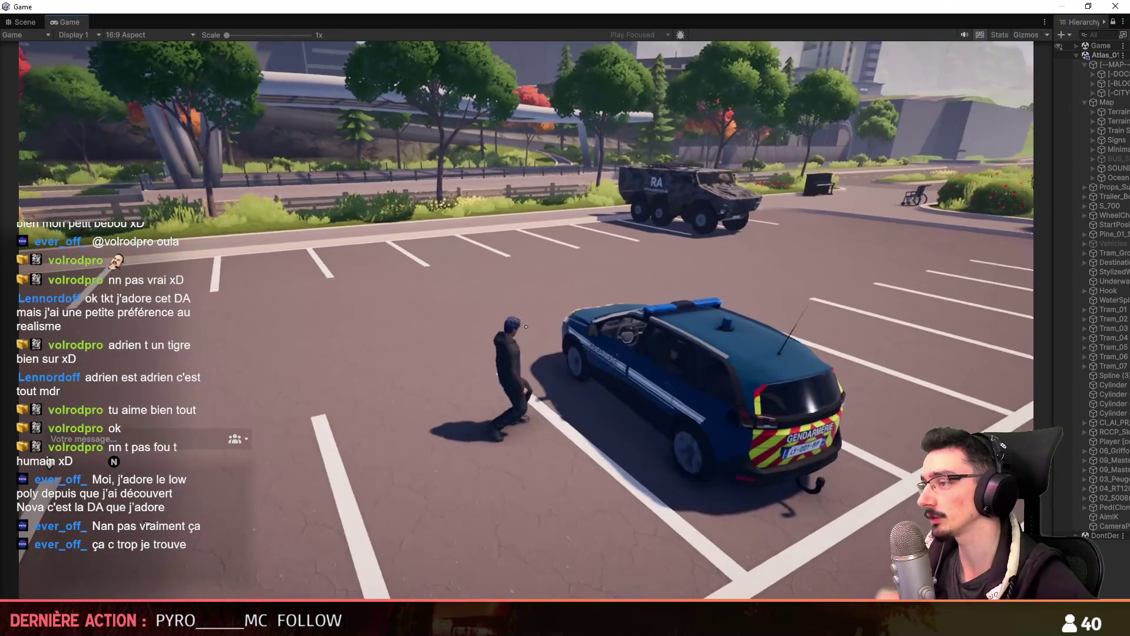
{"action": "key", "text": "f"}
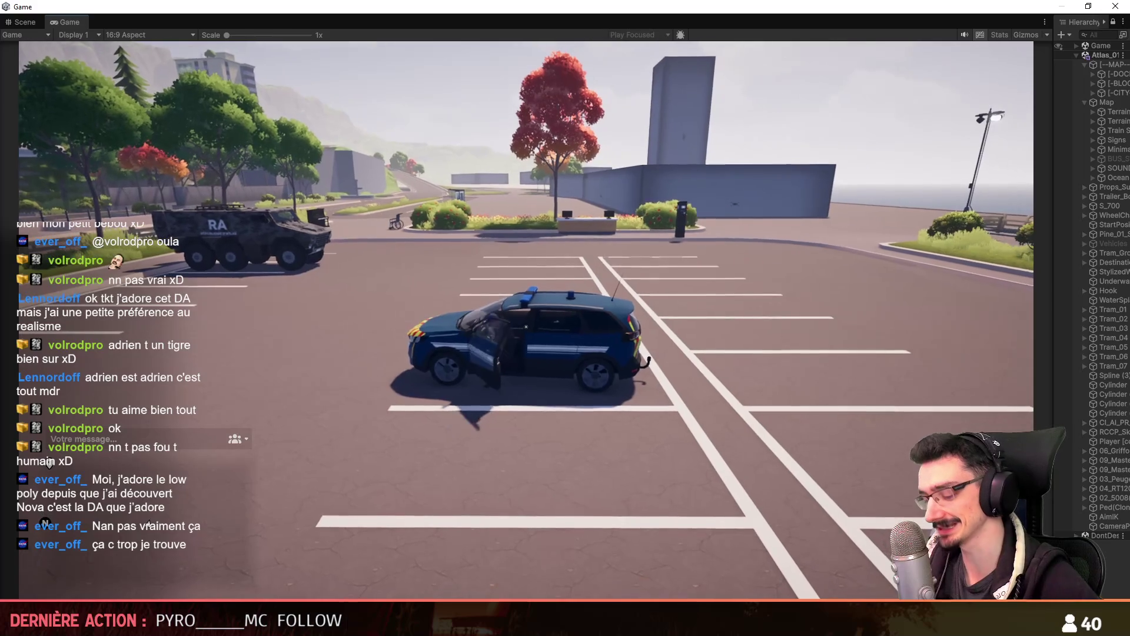
Drive the gendarmerie car around the roundabout, down the straight road and uphill through town
{"action": "key", "text": "w"}
{"action": "key", "text": "d"}
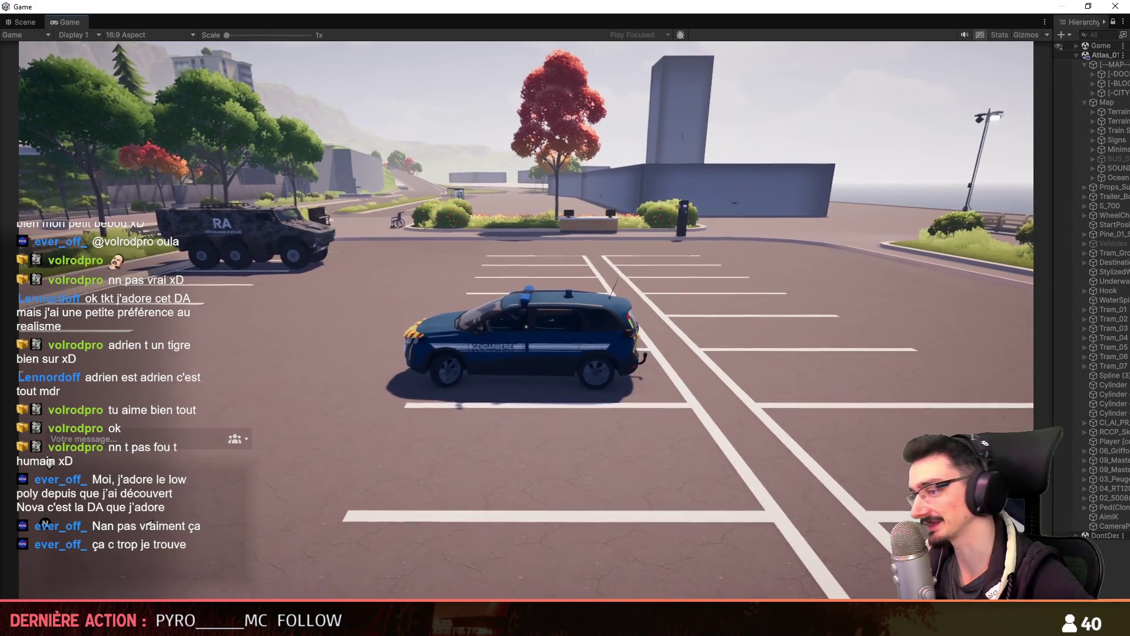
{"action": "key", "text": "d"}
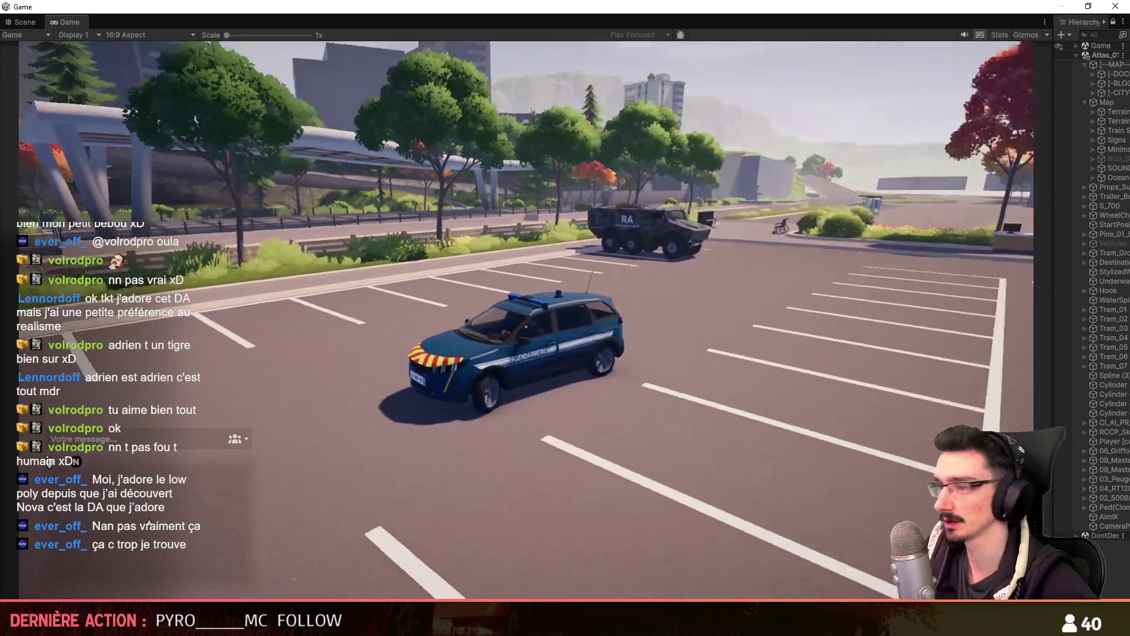
{"action": "key", "text": "w"}
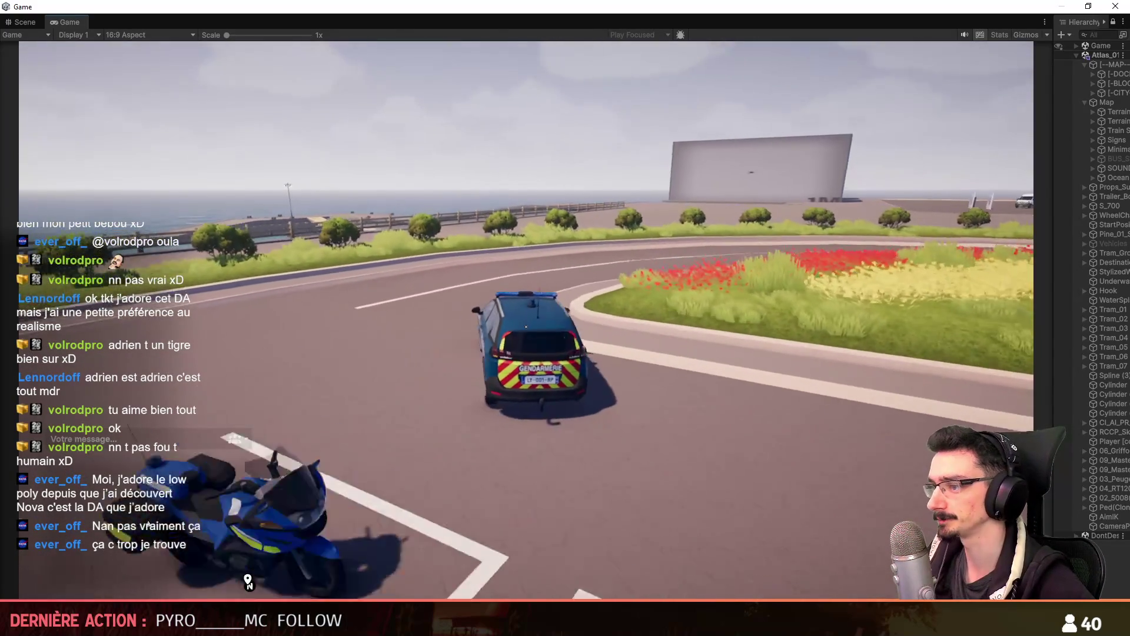
{"action": "key", "text": "d"}
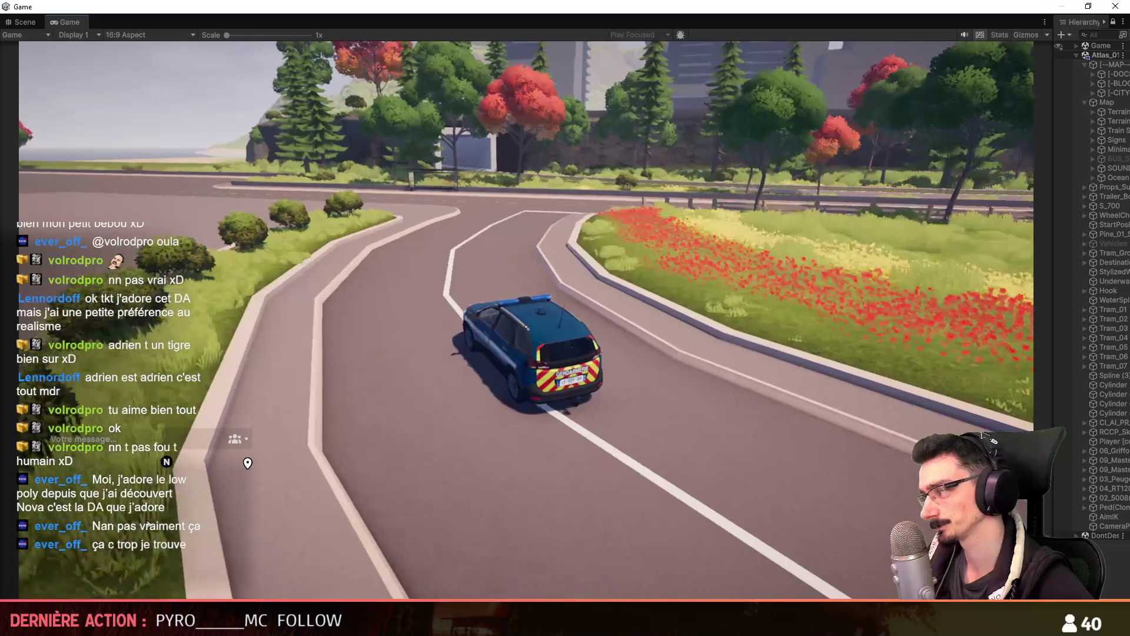
{"action": "key", "text": "w"}
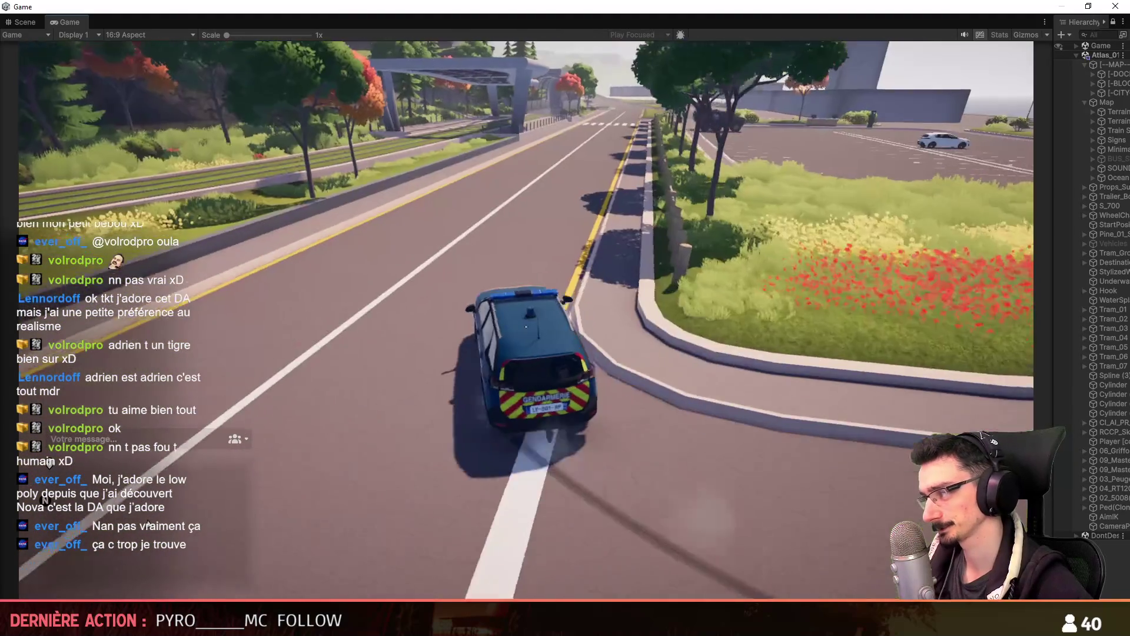
{"action": "key", "text": "w"}
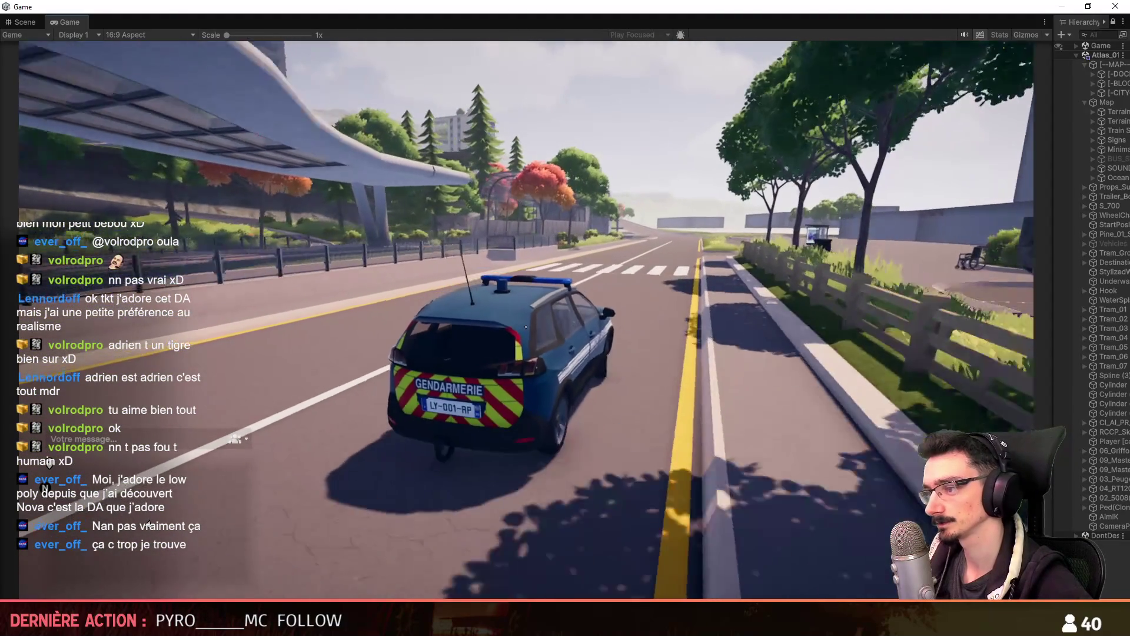
{"action": "key", "text": "d"}
{"action": "key", "text": "d"}
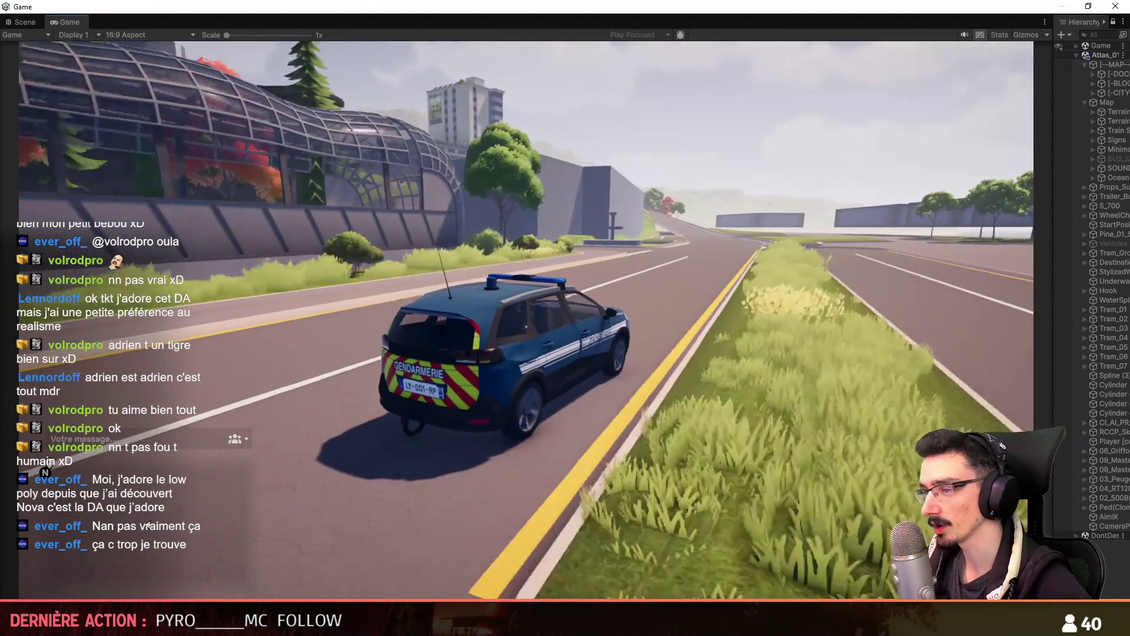
{"action": "key", "text": "s"}
{"action": "key", "text": "w"}
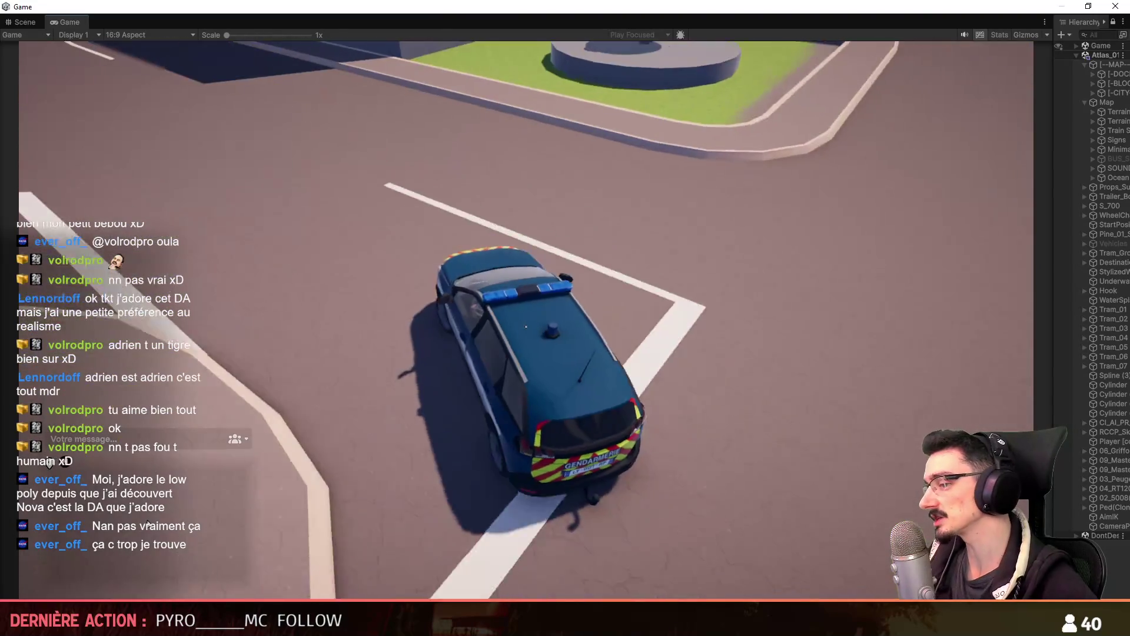
{"action": "key", "text": "w"}
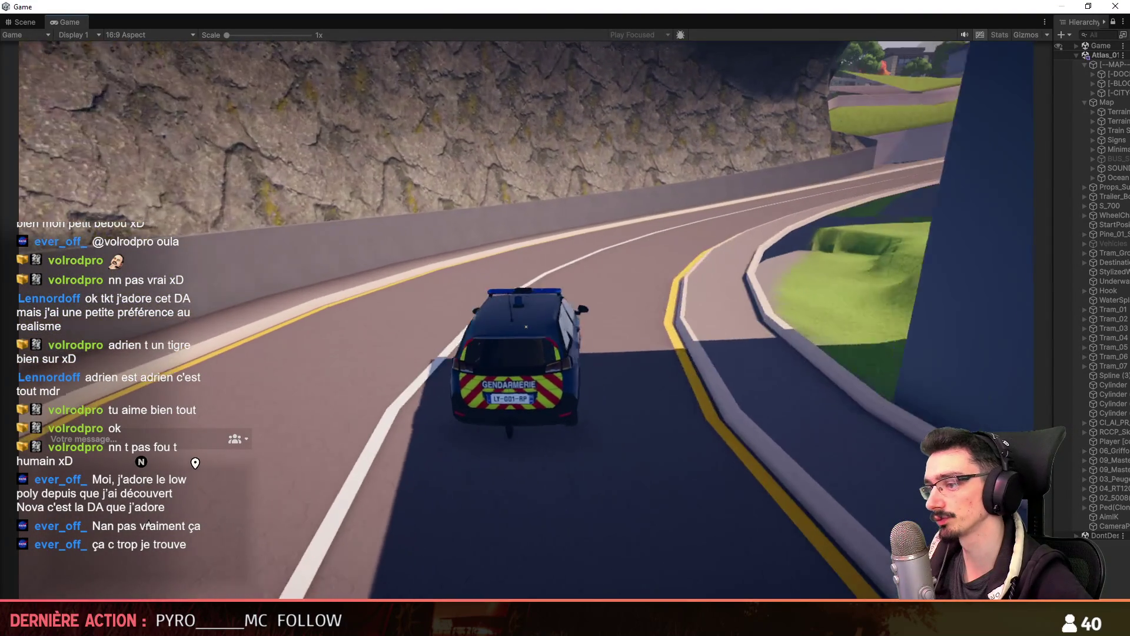
{"action": "key", "text": "a"}
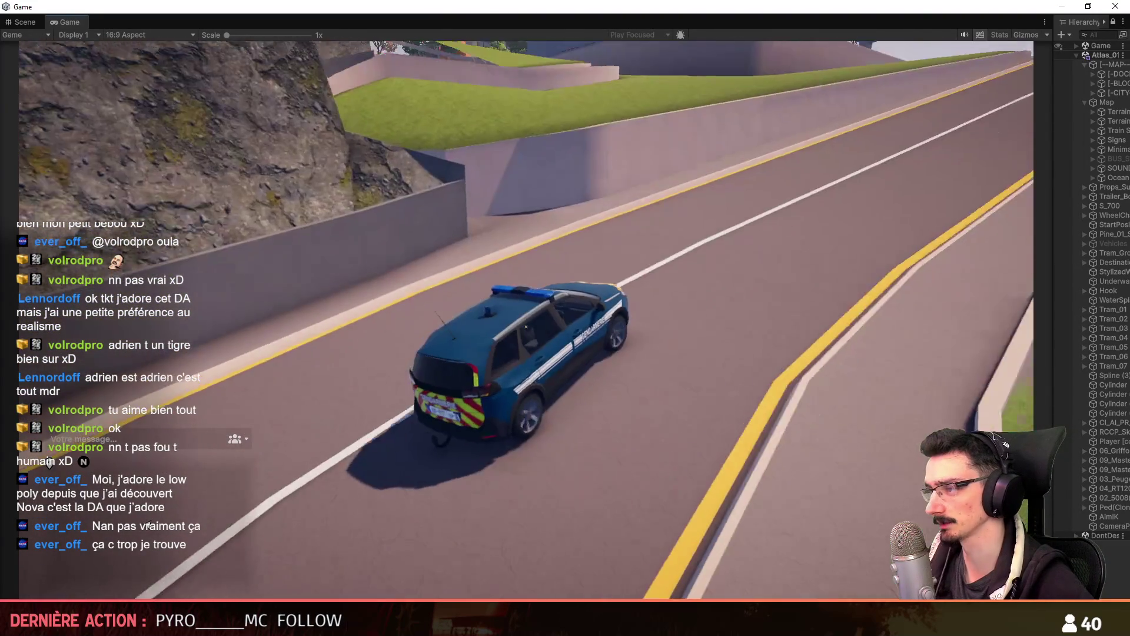
{"action": "key", "text": "d"}
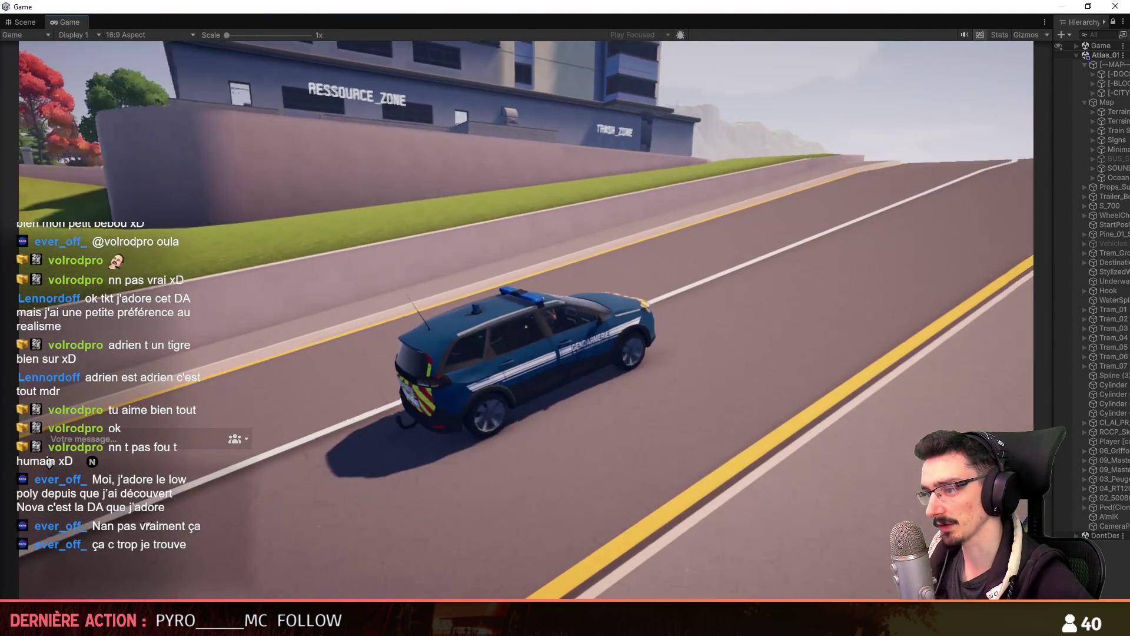
{"action": "key", "text": "a"}
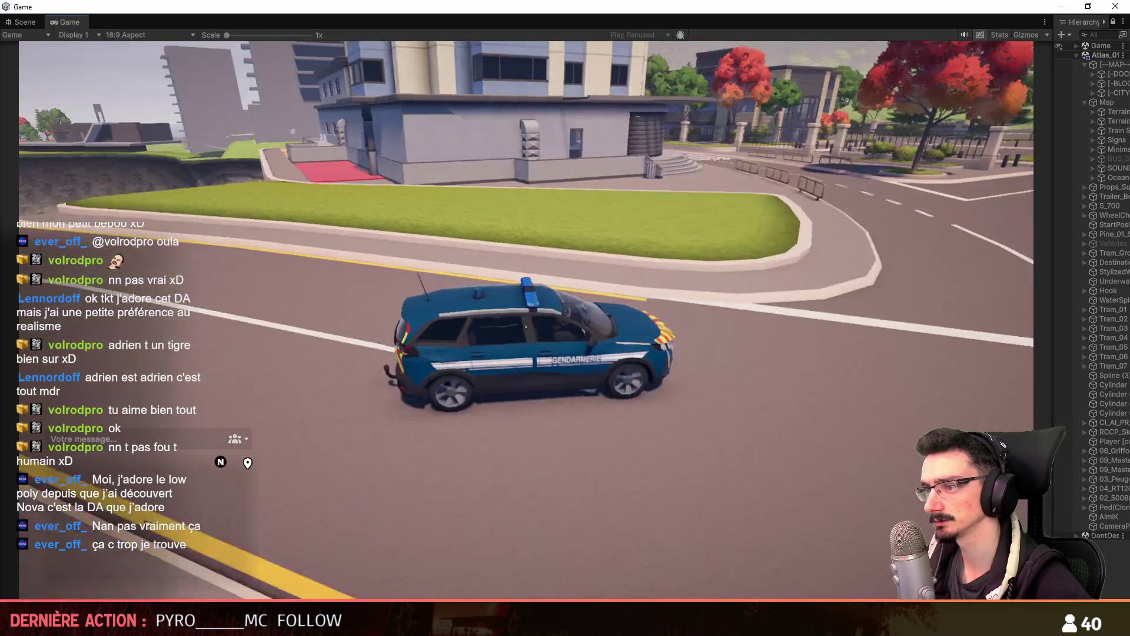
{"action": "key", "text": "a"}
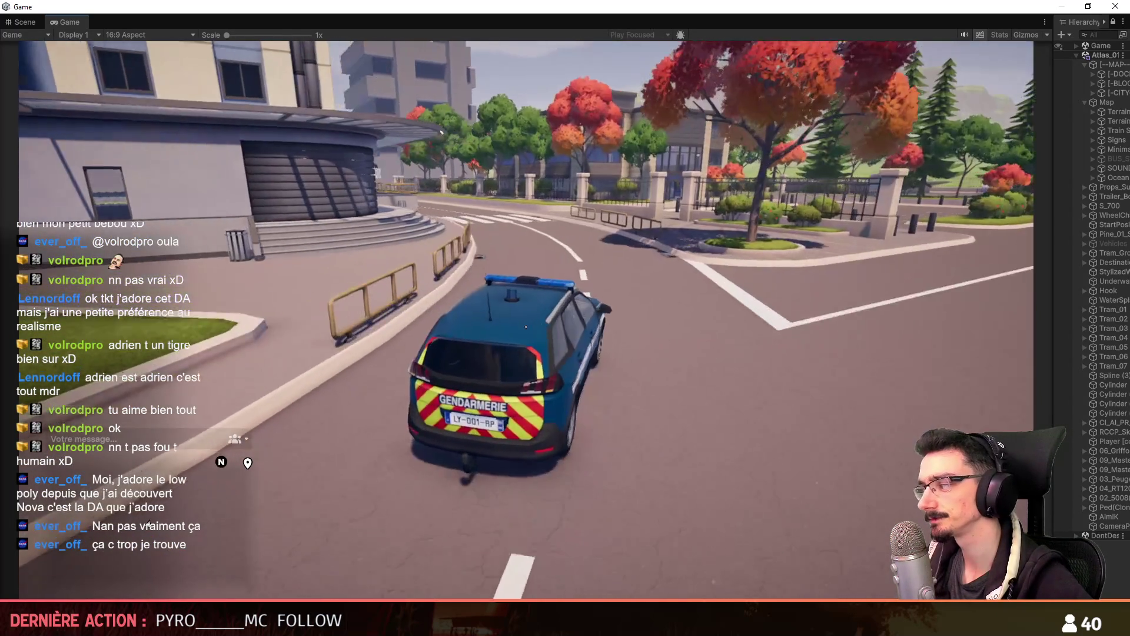
{"action": "key", "text": "w"}
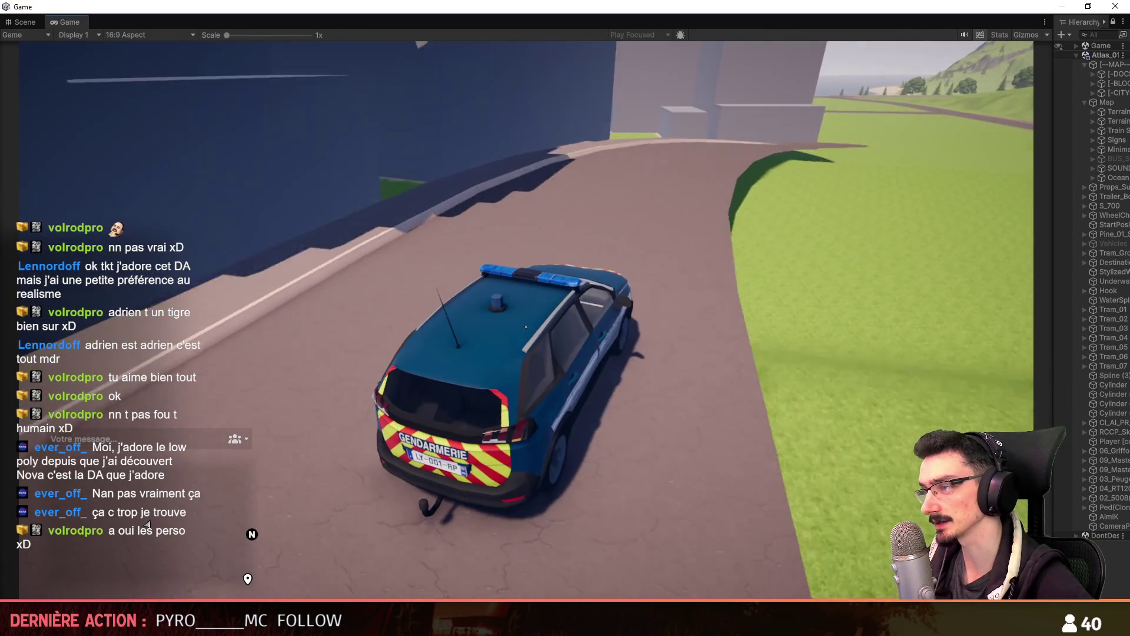
Drive the gendarmerie car up the winding road and ramp into the rooftop garage
{"action": "key", "text": "d"}
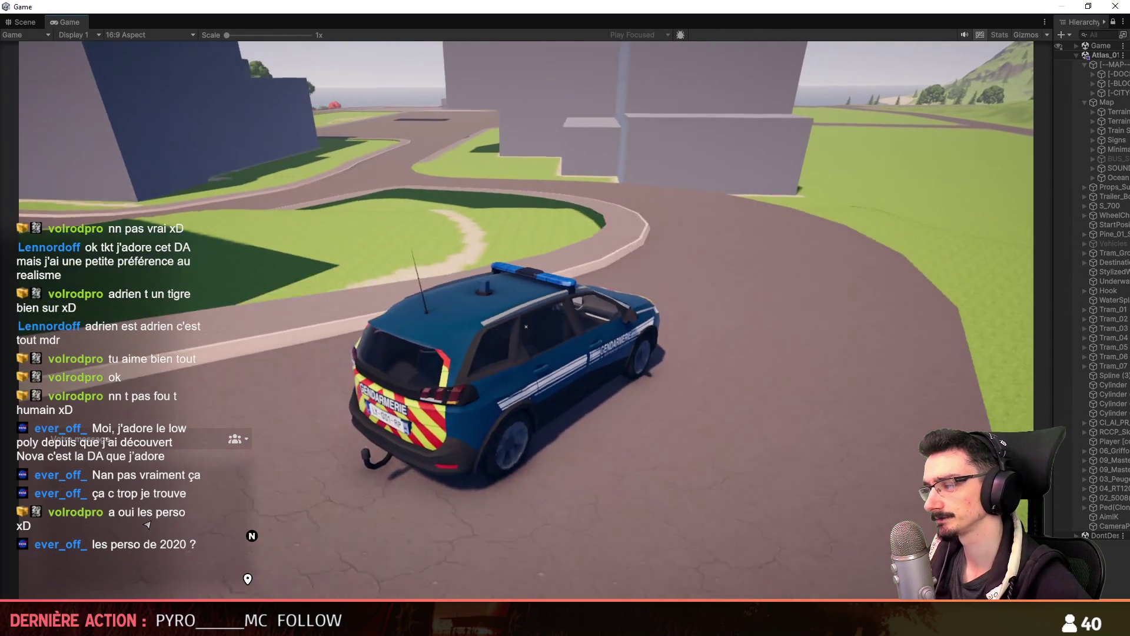
{"action": "key", "text": "a"}
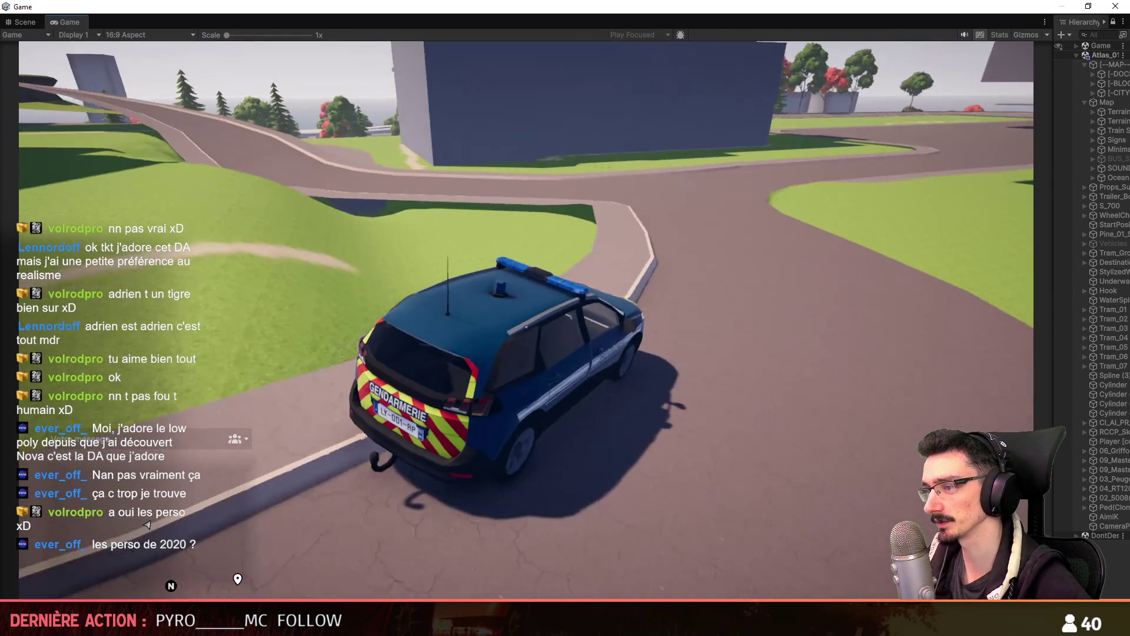
{"action": "key", "text": "d"}
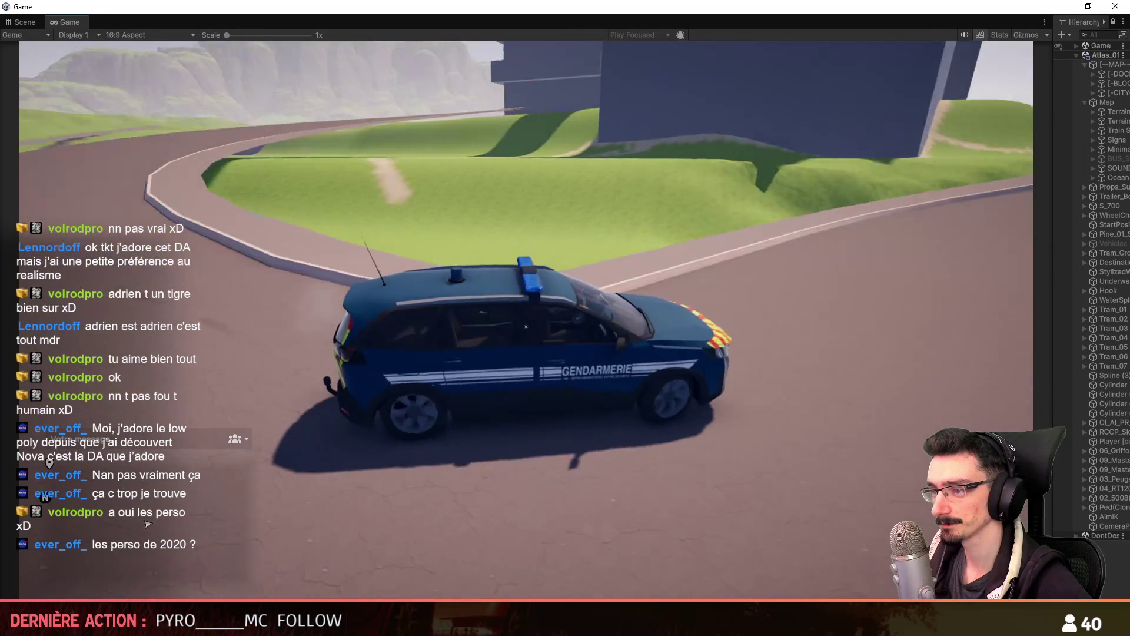
{"action": "key", "text": "d"}
{"action": "key", "text": "w"}
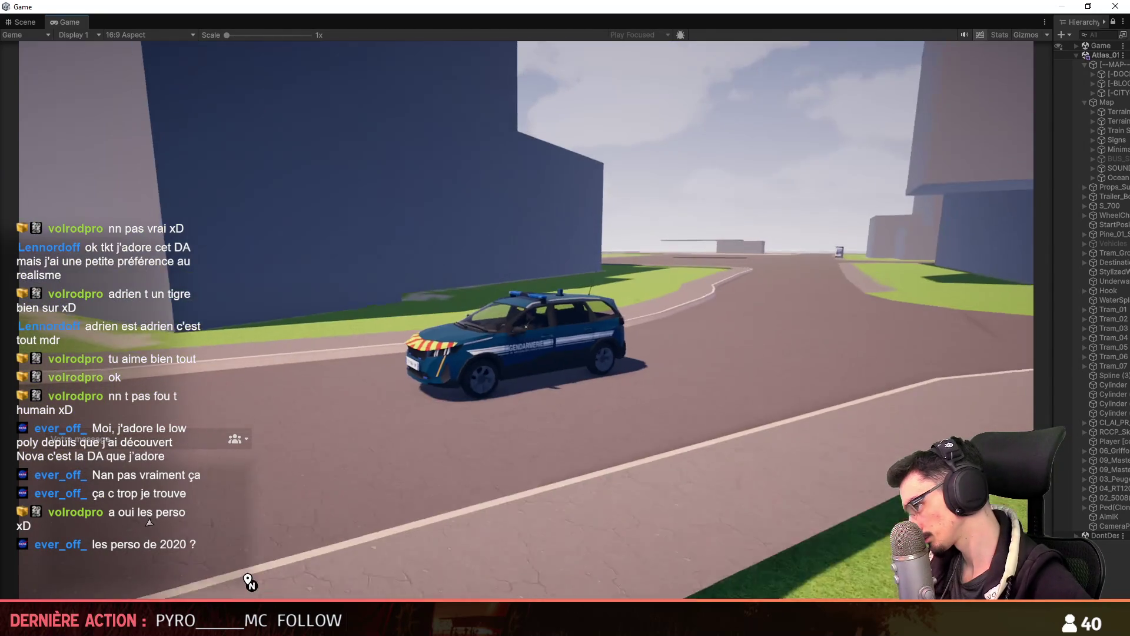
{"action": "key", "text": "w"}
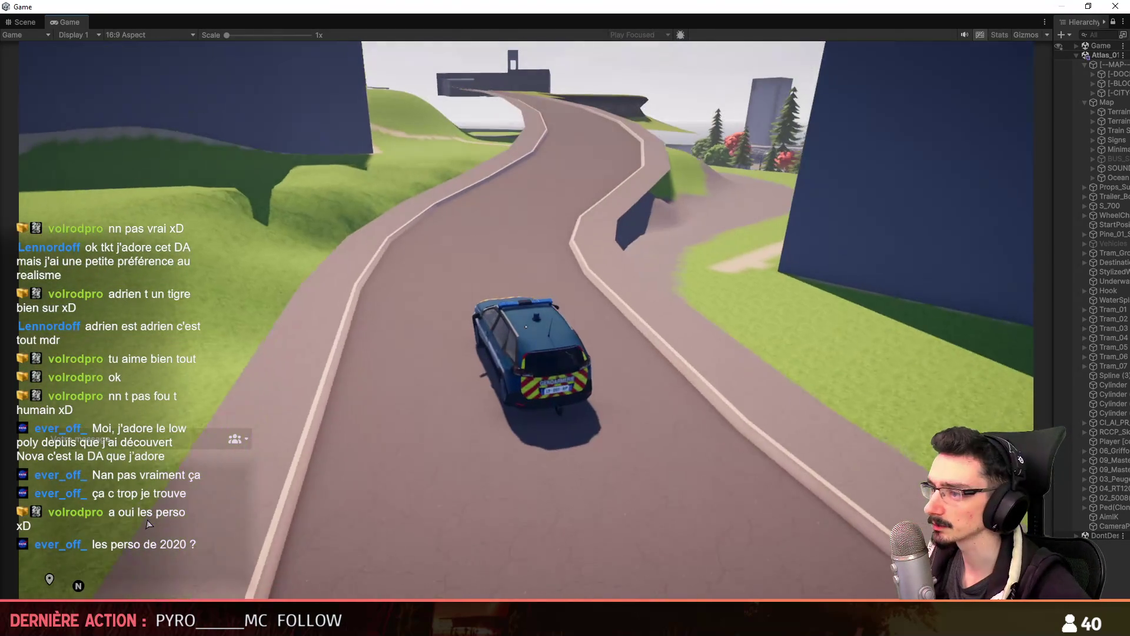
{"action": "key", "text": "d"}
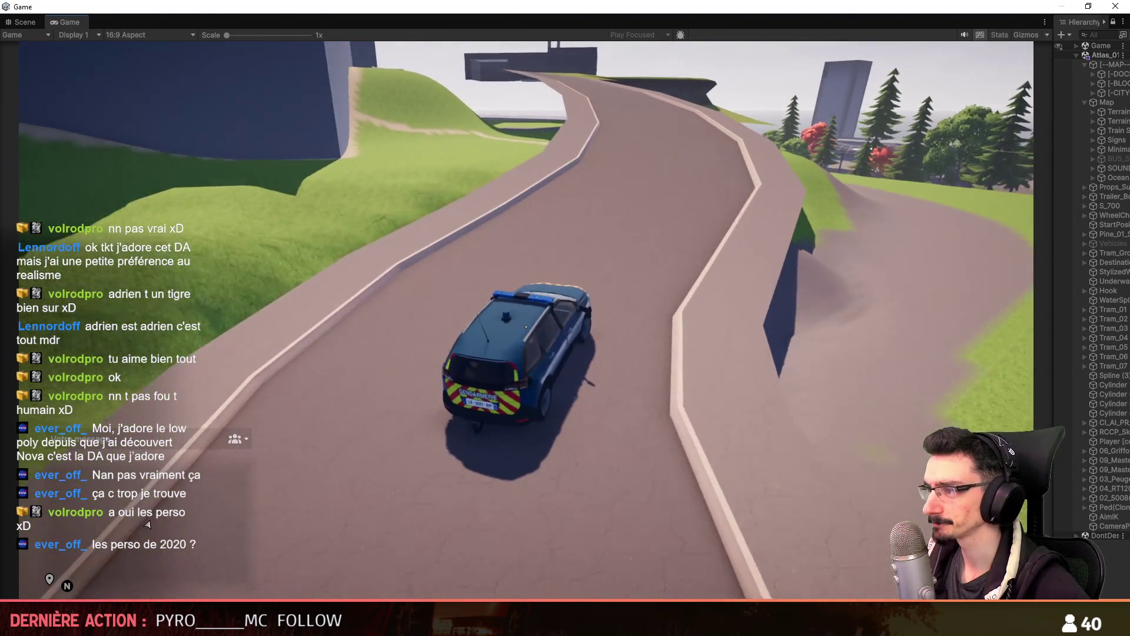
{"action": "key", "text": "w"}
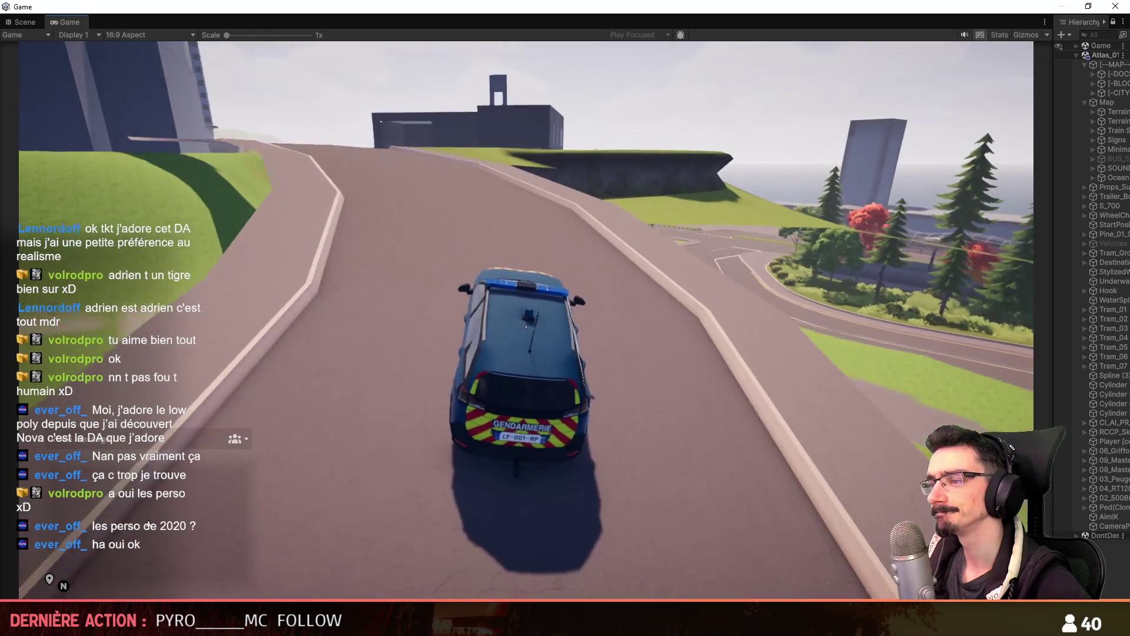
{"action": "key", "text": "a"}
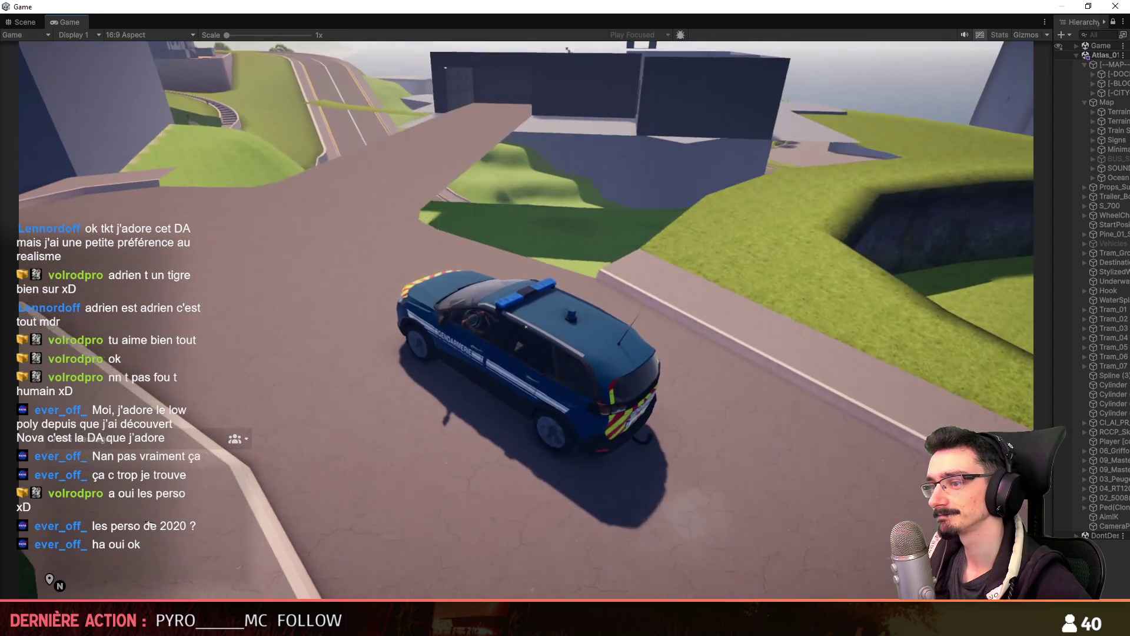
{"action": "key", "text": "d"}
{"action": "key", "text": "a"}
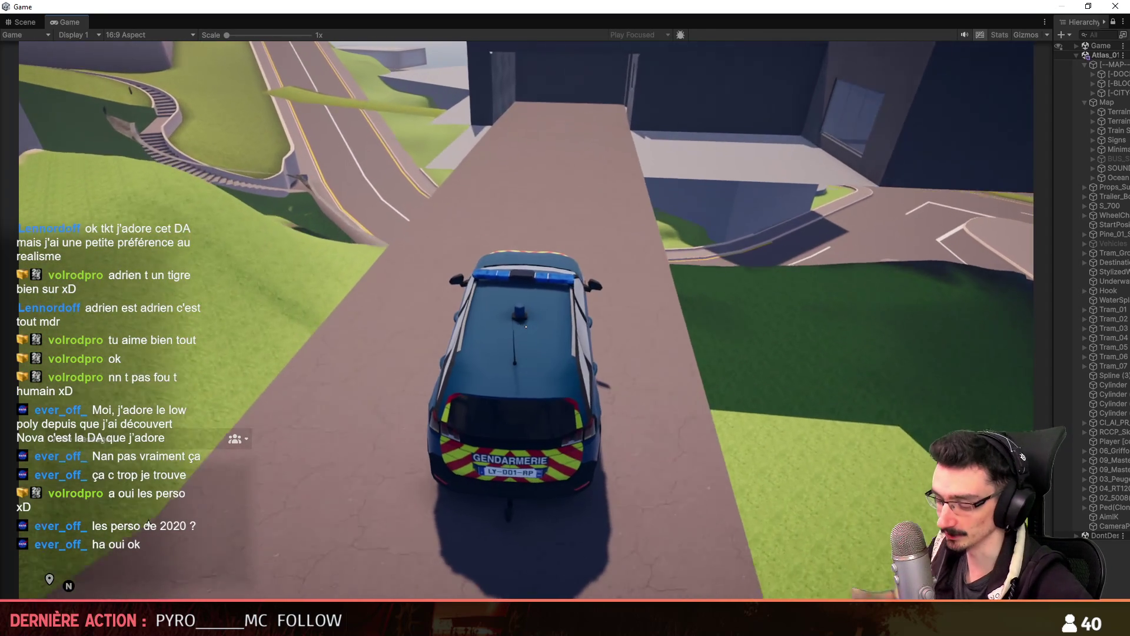
{"action": "key", "text": "w"}
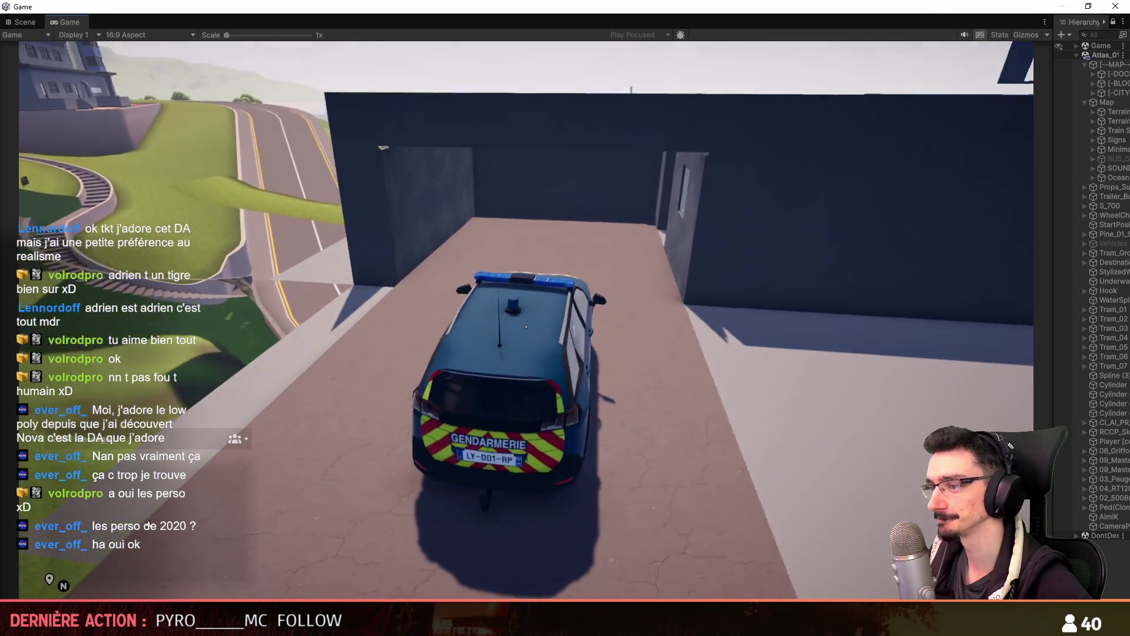
{"action": "key", "text": "a"}
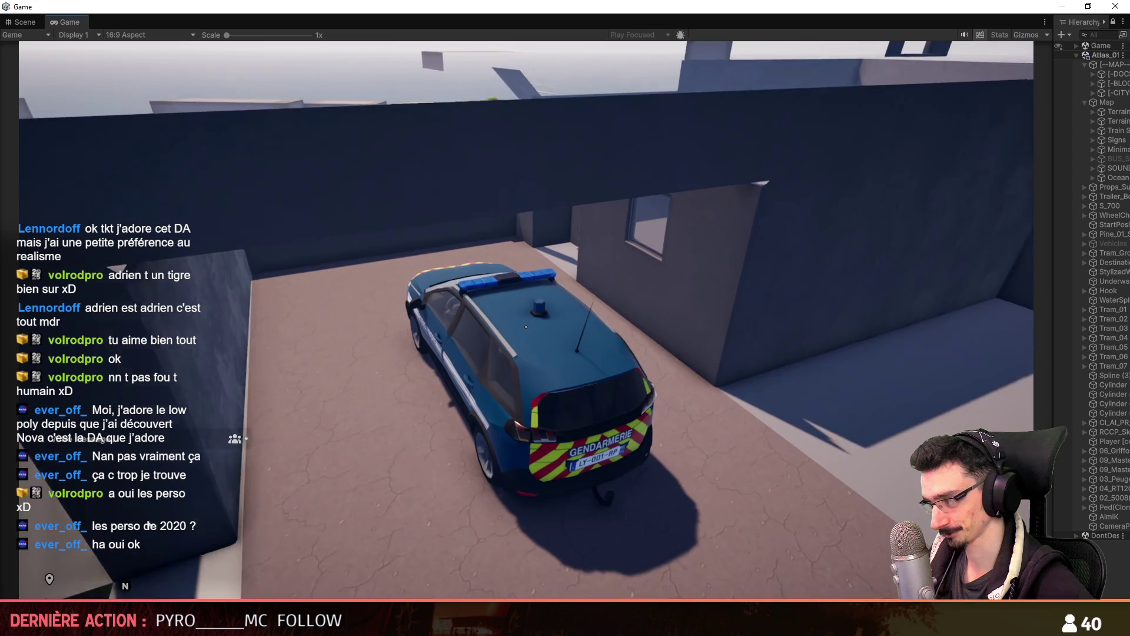
Get out of the car, walk around it, and return to the house model in Maya
{"action": "key", "text": "f"}
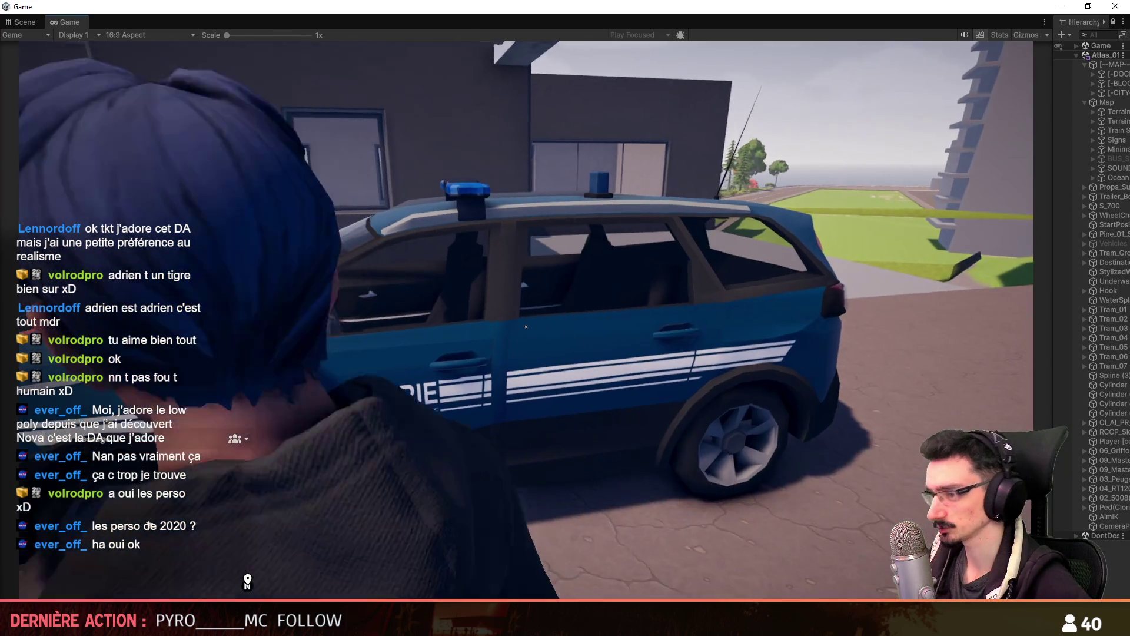
{"action": "key", "text": "w"}
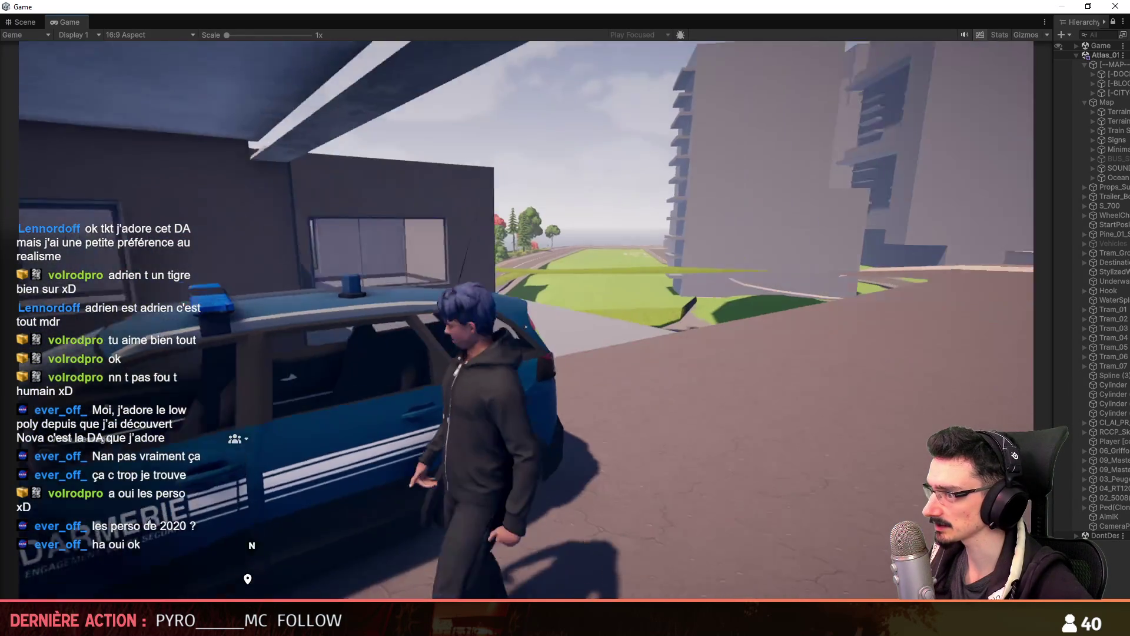
{"action": "key", "text": "alt+Tab"}
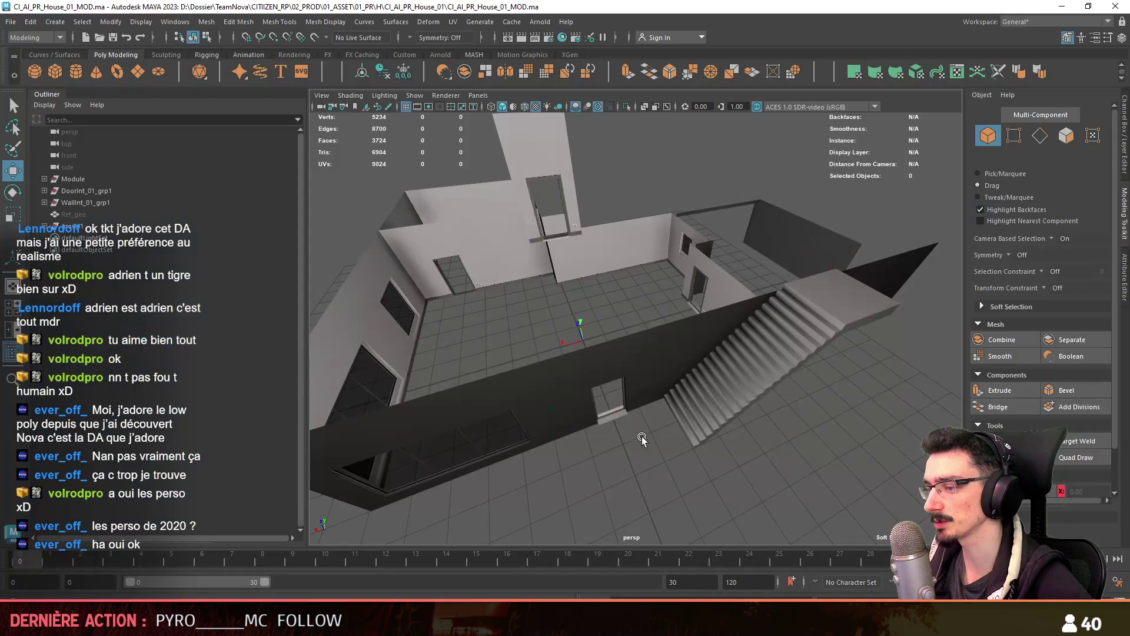
Orbit to eye level inside the house and select the Concrete_geo walls
{"action": "mouse_move", "coordinate": [652, 380]}
{"action": "left_mouse_down", "text": "alt"}
{"action": "mouse_move", "coordinate": [434, 361]}
{"action": "mouse_move", "coordinate": [496, 378]}
{"action": "left_mouse_up", "text": "alt"}
{"action": "left_click", "coordinate": [570, 289]}
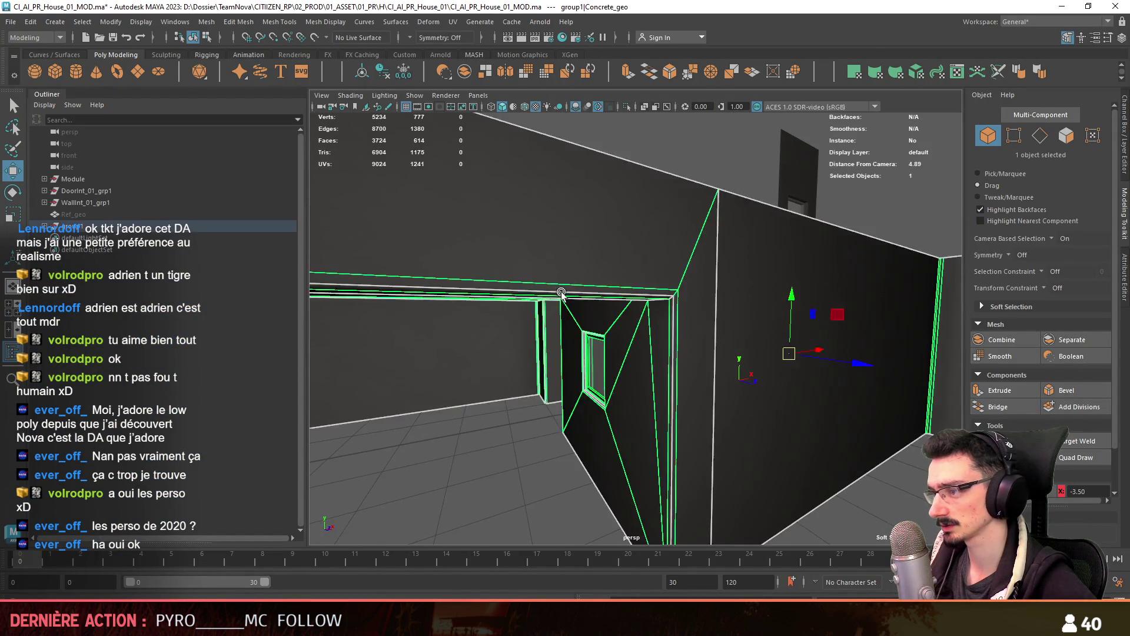
{"action": "scroll", "coordinate": [569, 290], "scroll_direction": "up", "scroll_amount": 2}
{"action": "scroll", "coordinate": [570, 290], "scroll_direction": "up", "scroll_amount": 2}
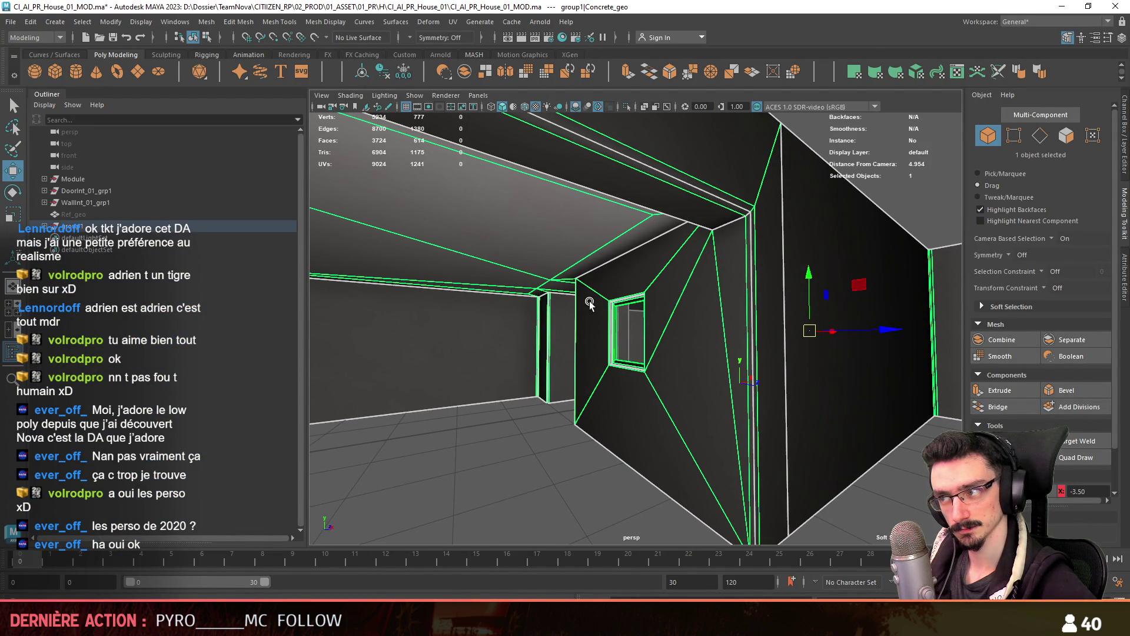
{"action": "mouse_move", "coordinate": [590, 303]}
{"action": "left_mouse_down", "text": "alt"}
{"action": "mouse_move", "coordinate": [585, 318]}
{"action": "mouse_move", "coordinate": [651, 255]}
{"action": "mouse_move", "coordinate": [606, 344]}
{"action": "left_mouse_up", "text": "alt"}
Switch to face selection and pick a concrete wall face by the window, zooming in
{"action": "key", "text": "F11"}
{"action": "left_click", "coordinate": [696, 242]}
{"action": "scroll", "coordinate": [606, 344], "scroll_direction": "up", "scroll_amount": 6}
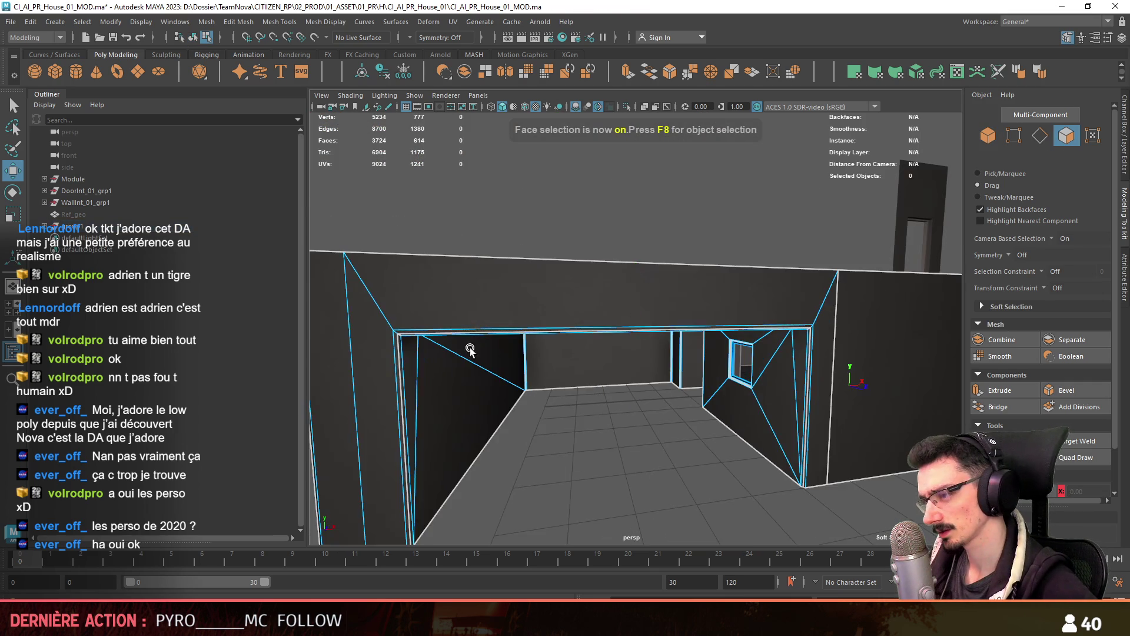
{"action": "scroll", "coordinate": [683, 366], "scroll_direction": "up", "scroll_amount": 5}
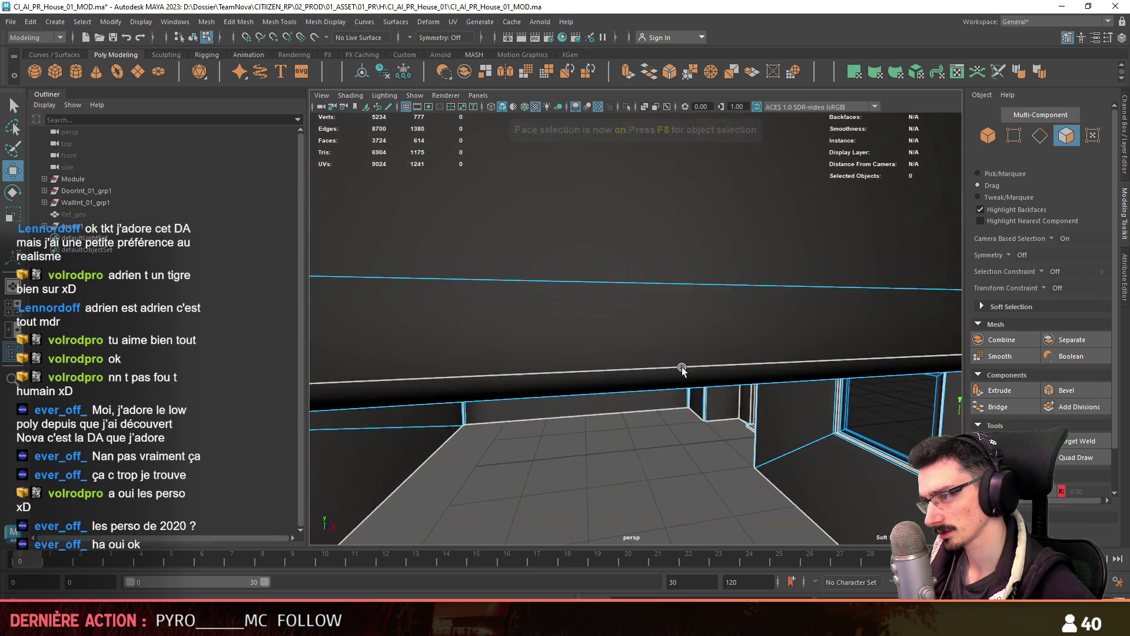
{"action": "scroll", "coordinate": [586, 365], "scroll_direction": "up", "scroll_amount": 5}
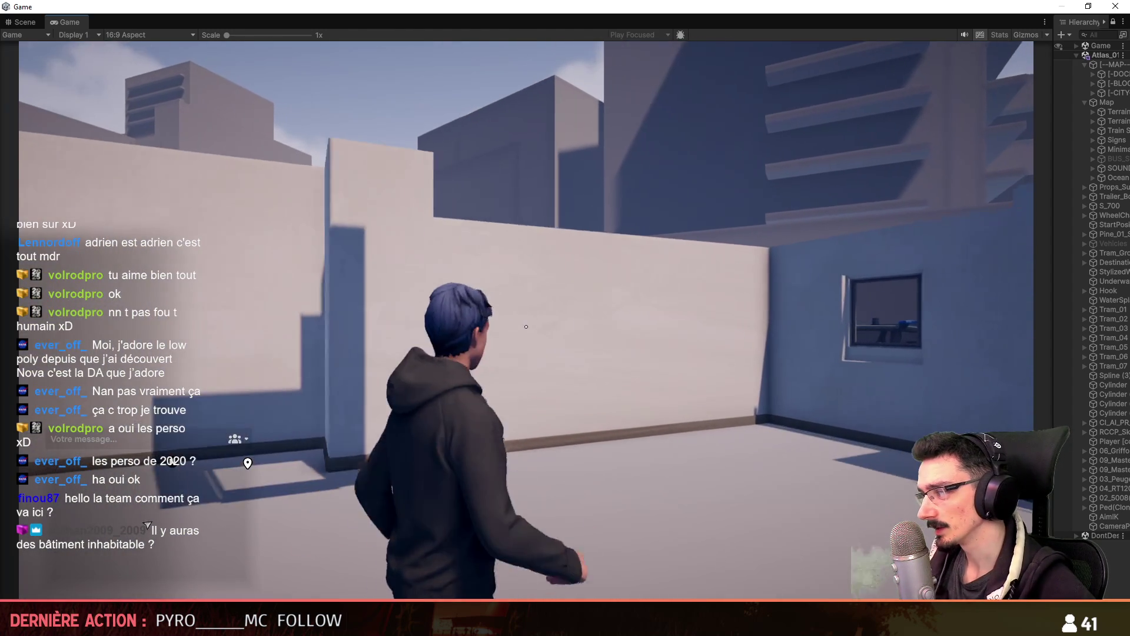
Walk to the gendarmerie car, get in, reverse out of the garage and drive off
{"action": "key", "text": "w"}
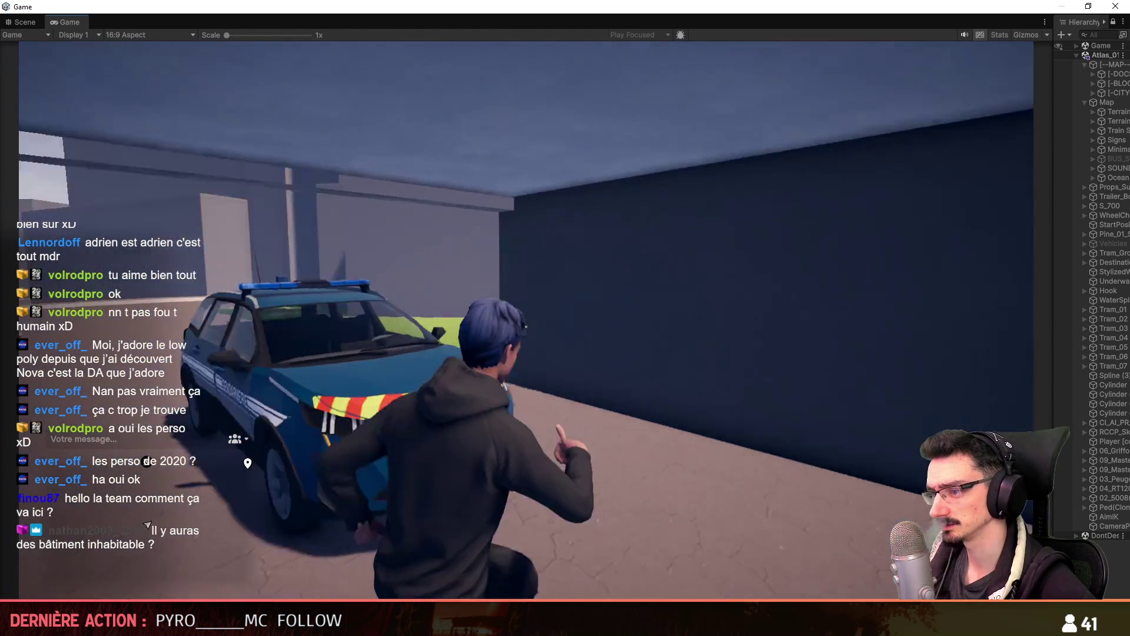
{"action": "key", "text": "w"}
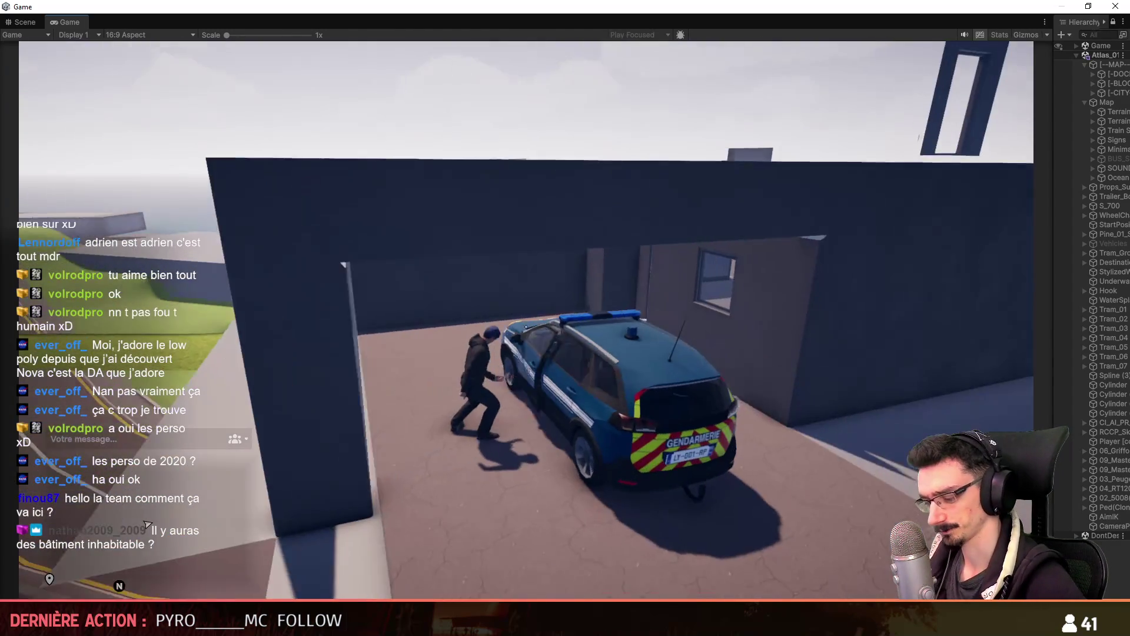
{"action": "key", "text": "f"}
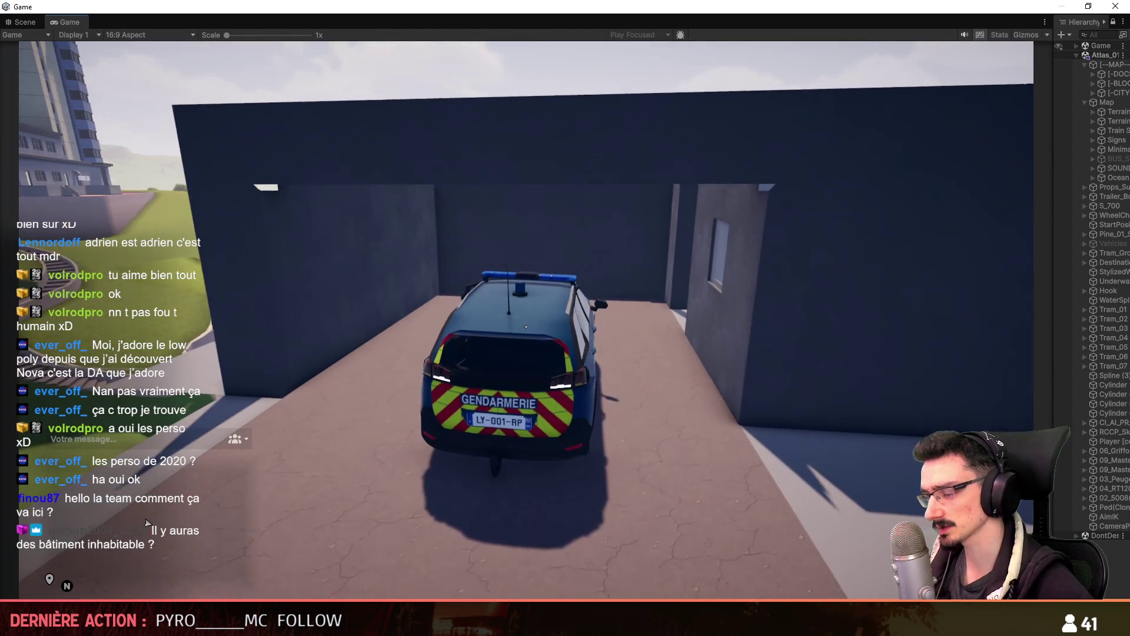
{"action": "key", "text": "s"}
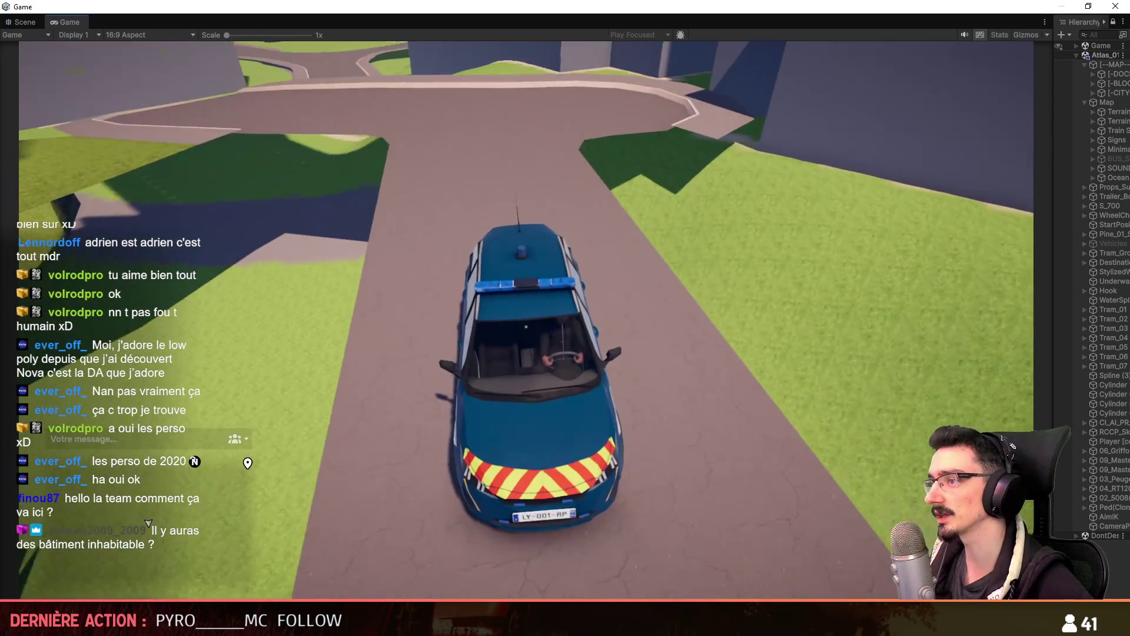
{"action": "key", "text": "w"}
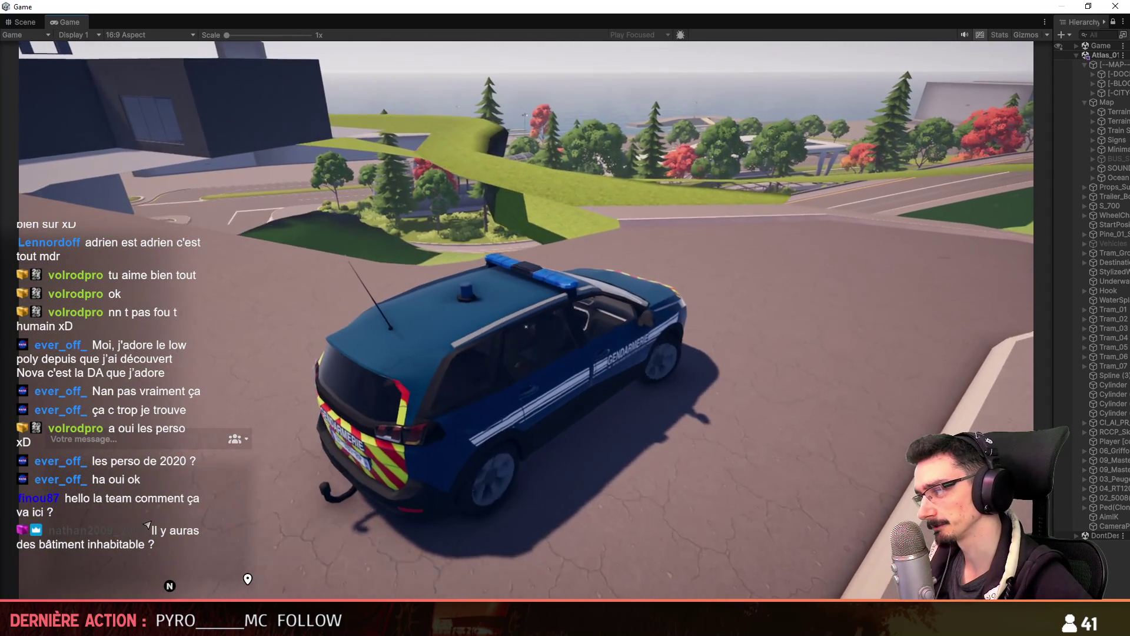
{"action": "key", "text": "a"}
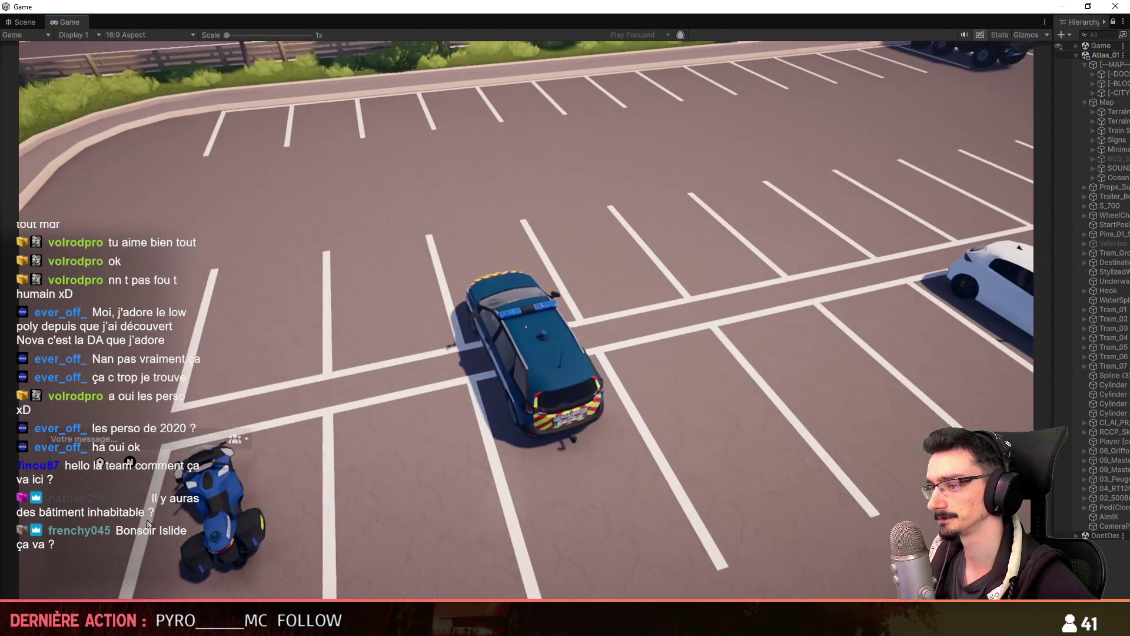
Get out of the car, walk to the bus stop and equip the Beretta 9mm pistol
{"action": "key", "text": "f"}
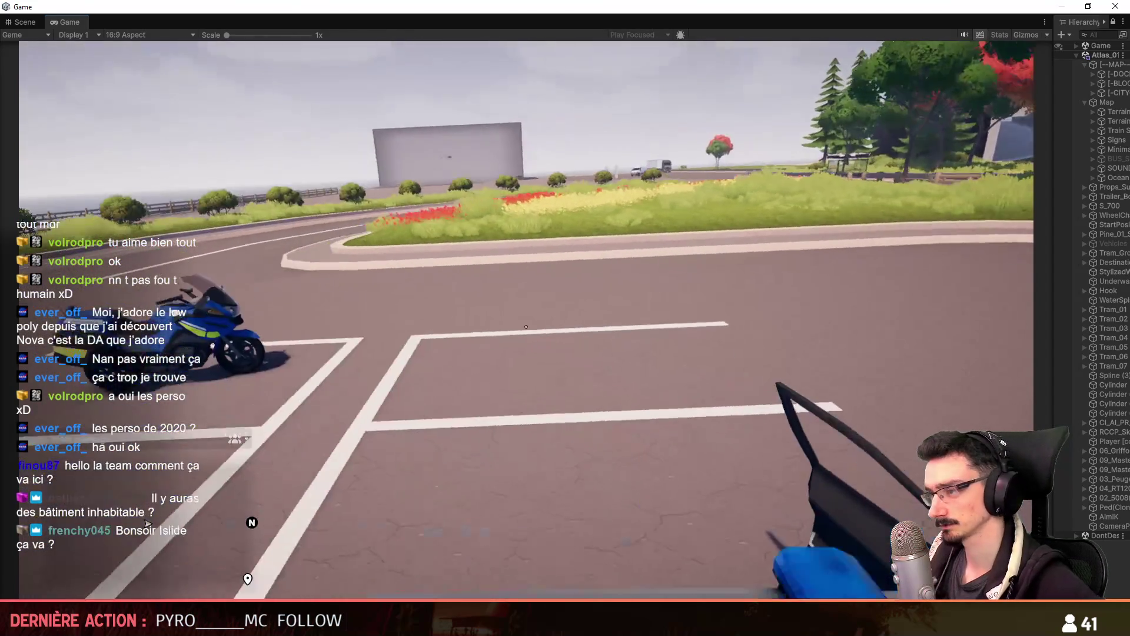
{"action": "key", "text": "f"}
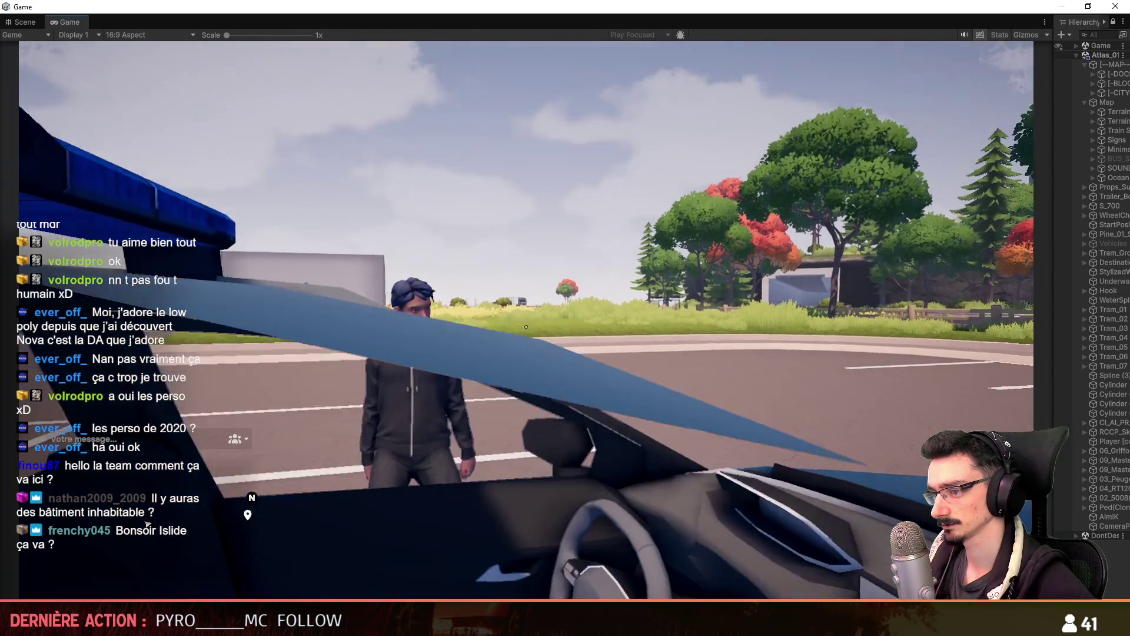
{"action": "key", "text": "w"}
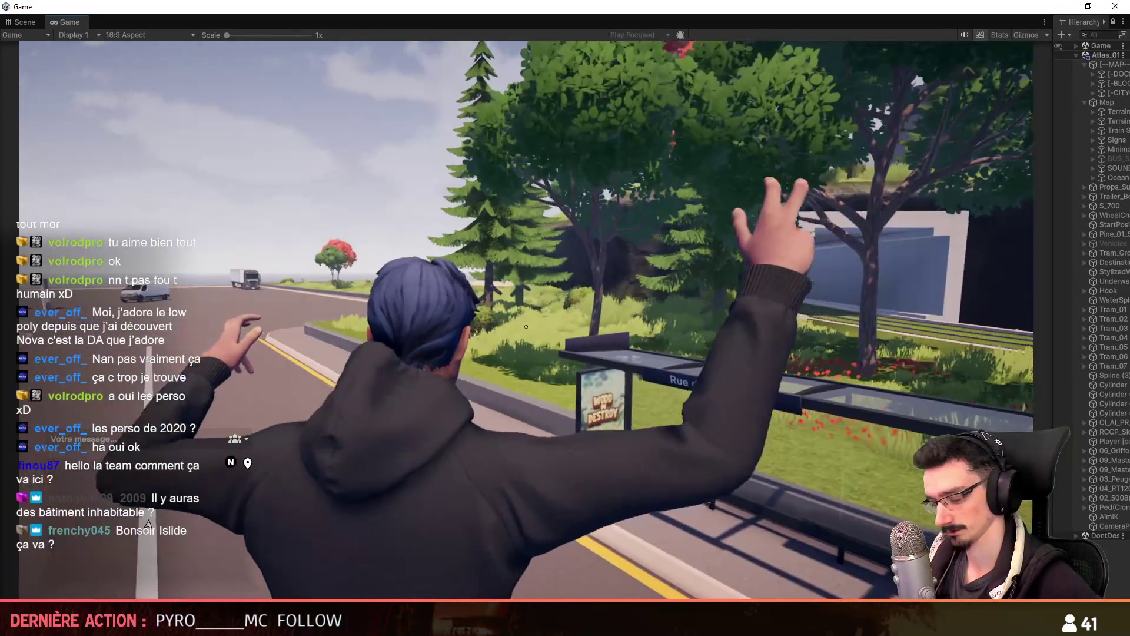
{"action": "key", "text": "w"}
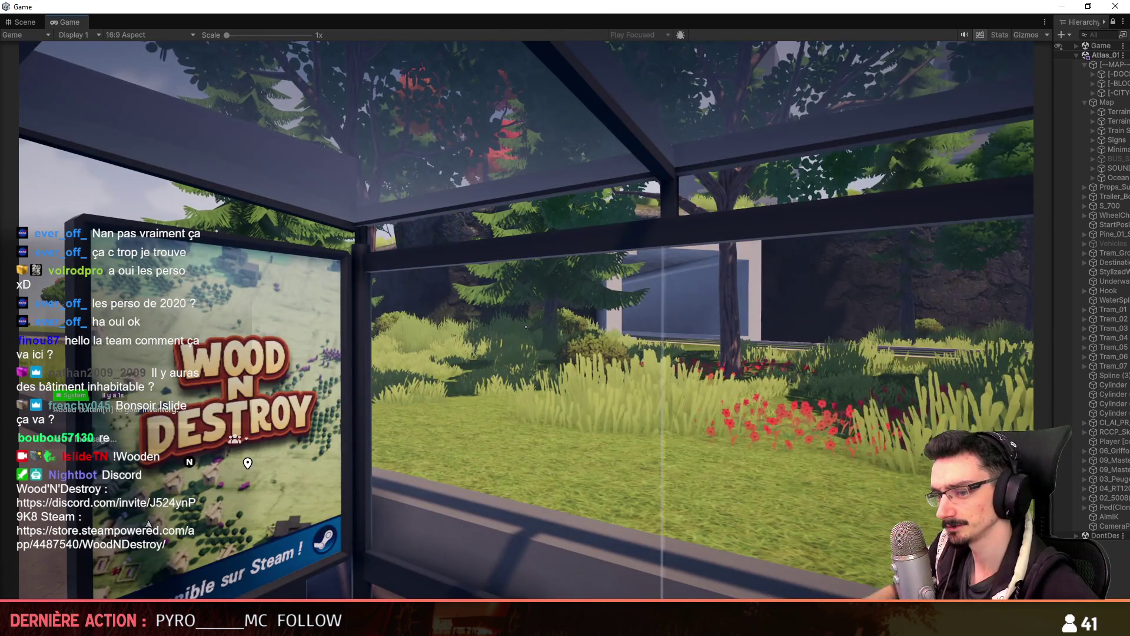
{"action": "key", "text": "Tab"}
{"action": "left_click", "coordinate": [597, 170]}
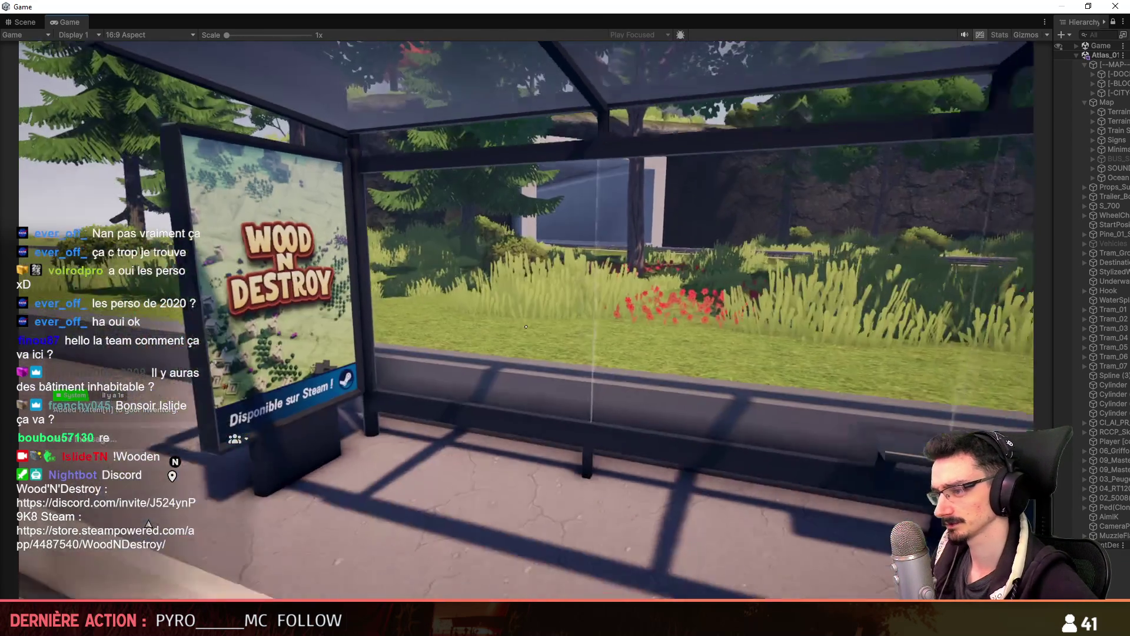
Move around the bus shelter and shoot its glass pane until it shatters
{"action": "key", "text": "w"}
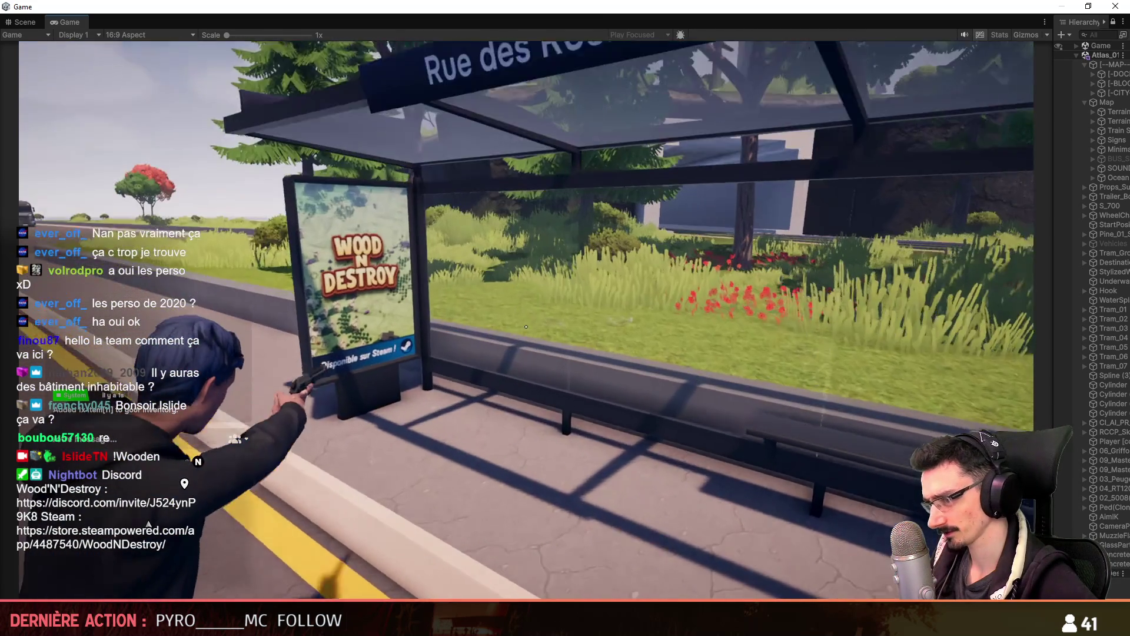
{"action": "key", "text": "a"}
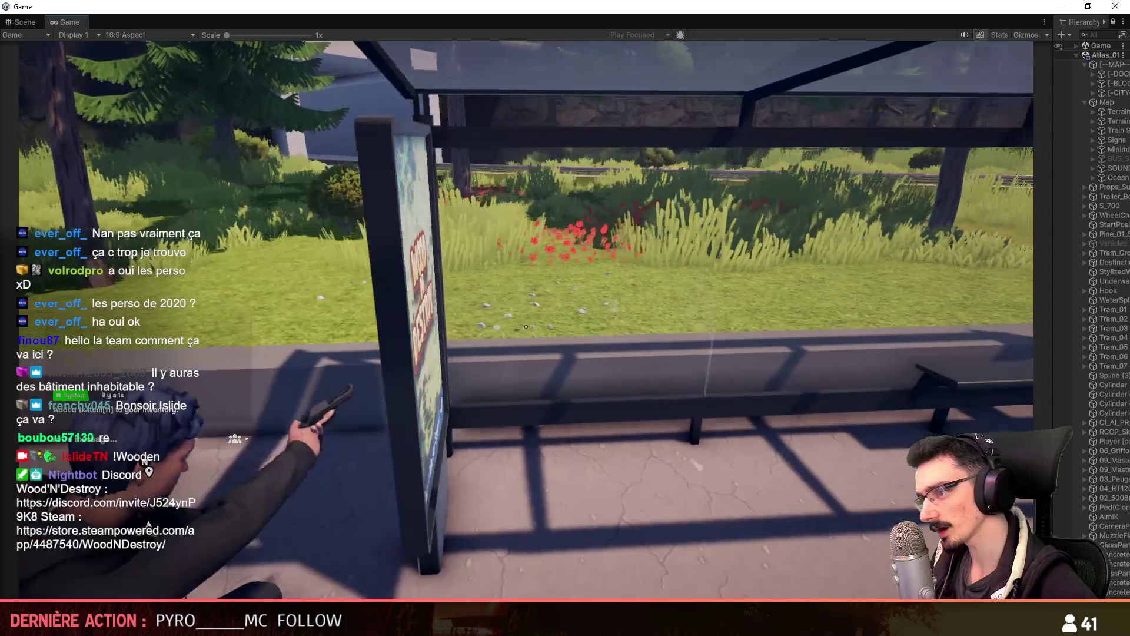
{"action": "key", "text": "d"}
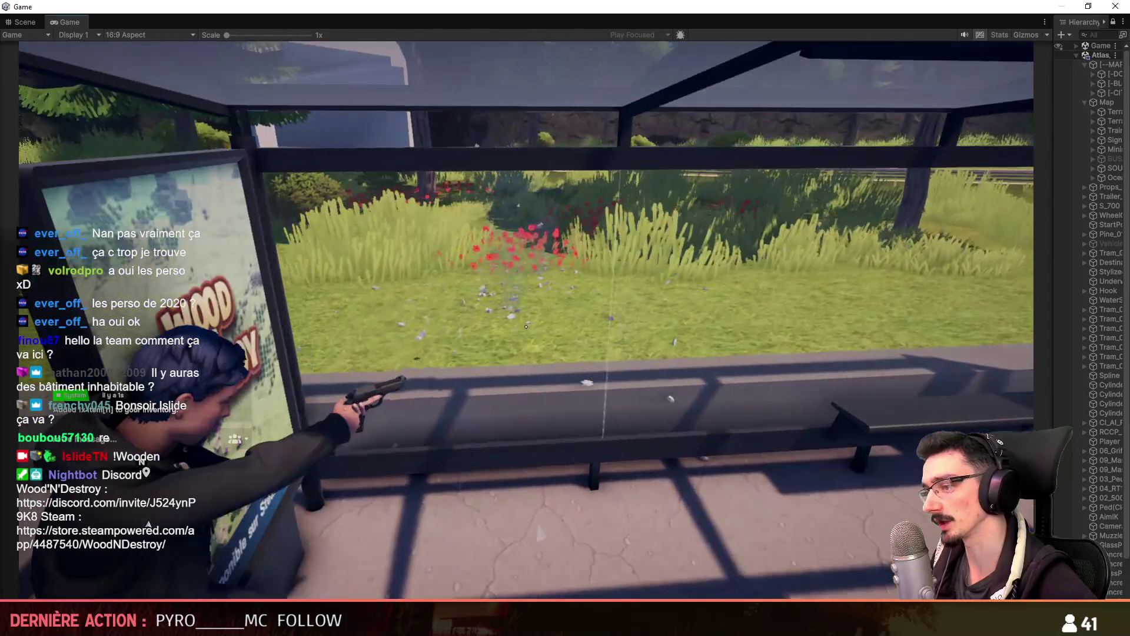
{"action": "key", "text": "s"}
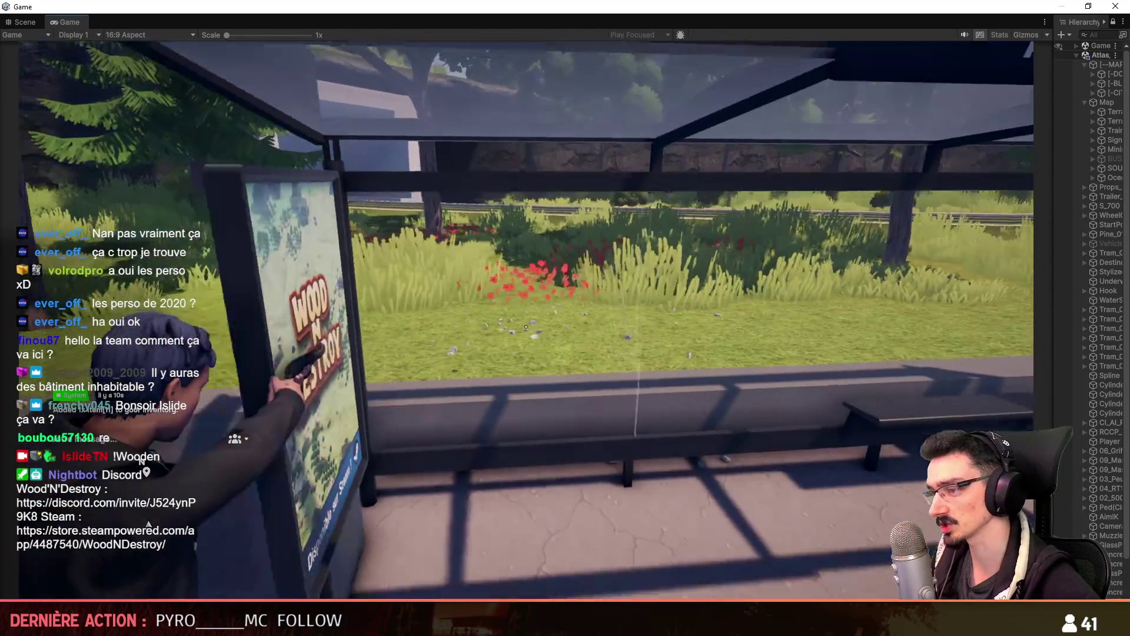
{"action": "key", "text": "w"}
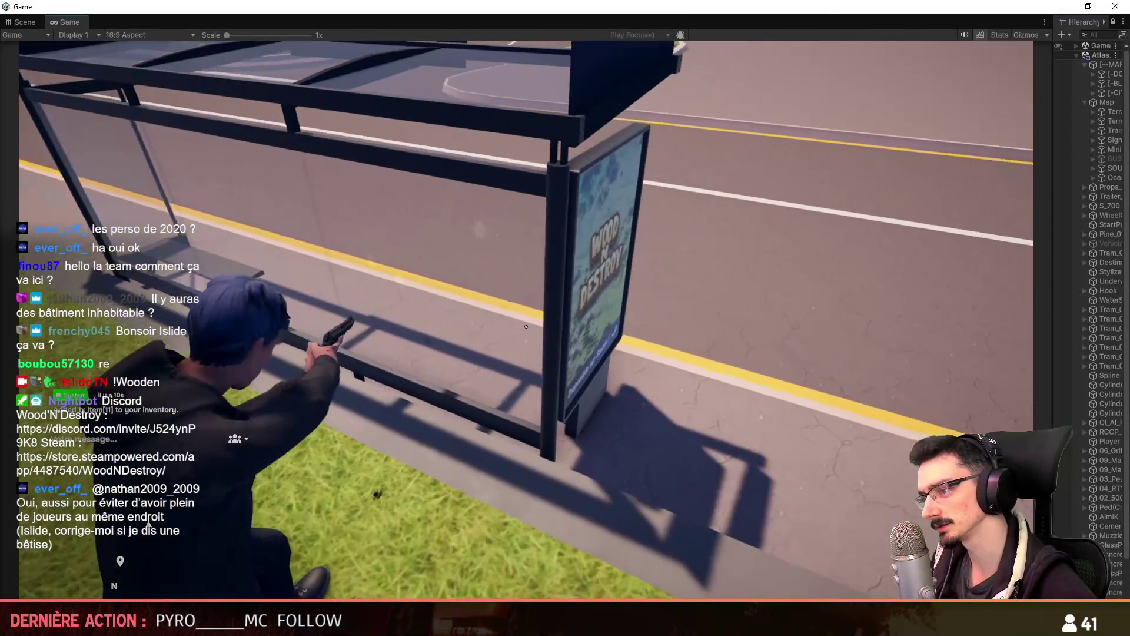
{"action": "left_click", "coordinate": [526, 327]}
{"action": "key", "text": "w"}
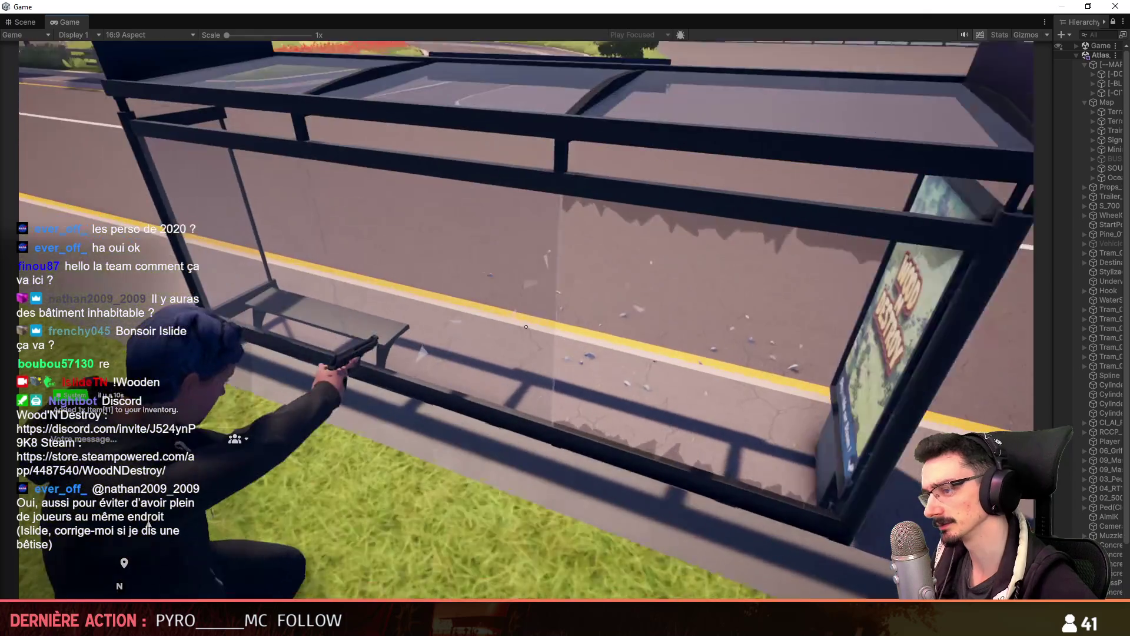
{"action": "left_click", "coordinate": [527, 327]}
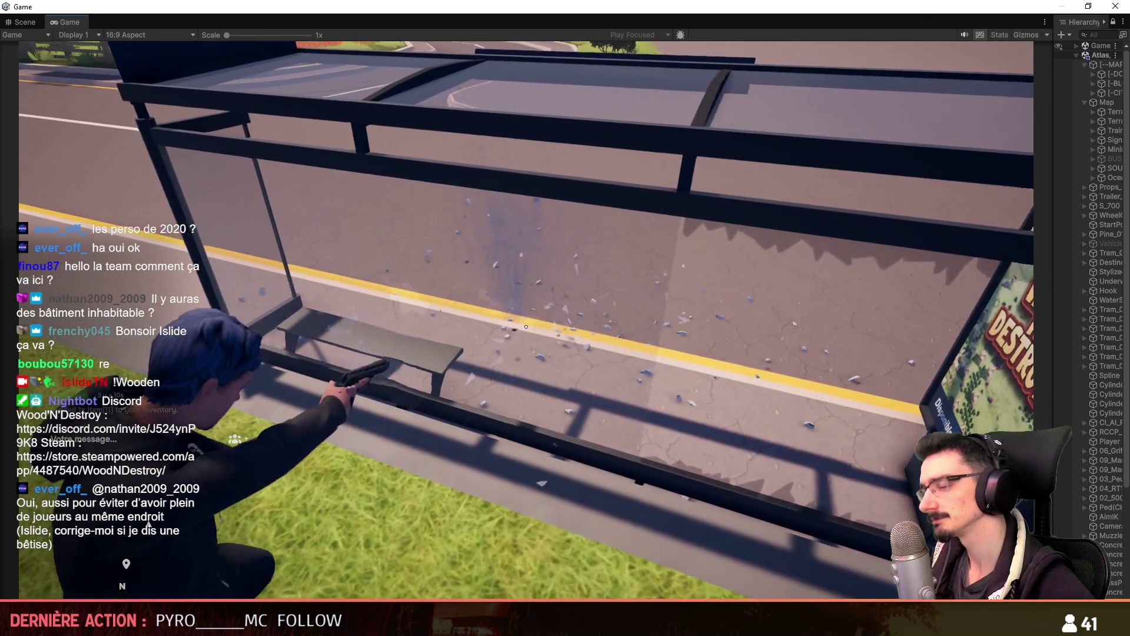
{"action": "key", "text": "c"}
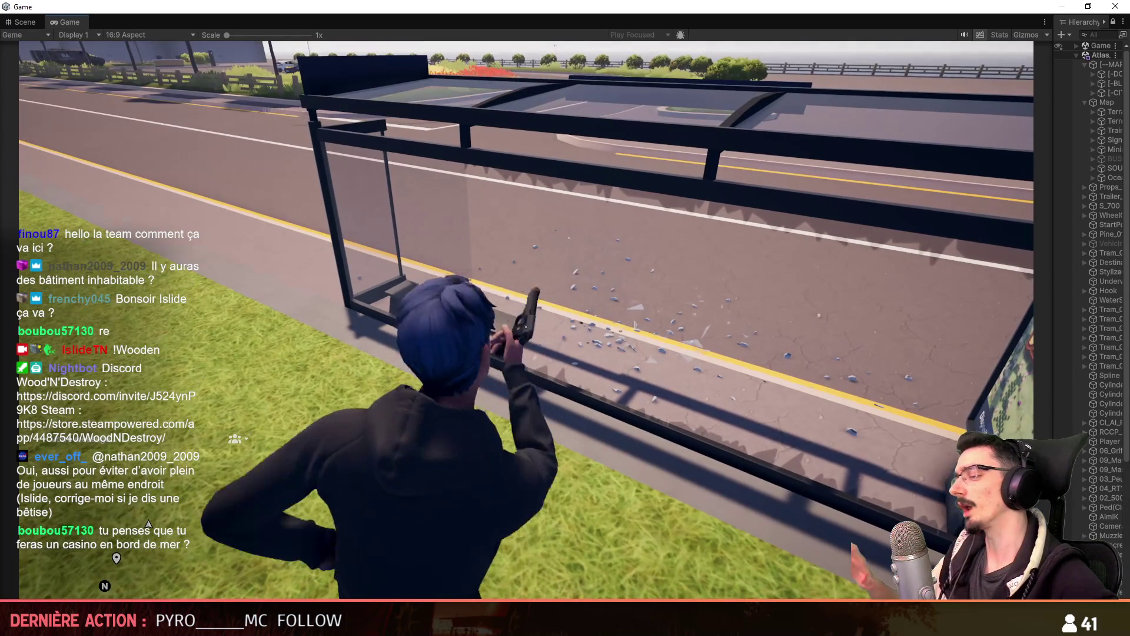
{"action": "key", "text": "w"}
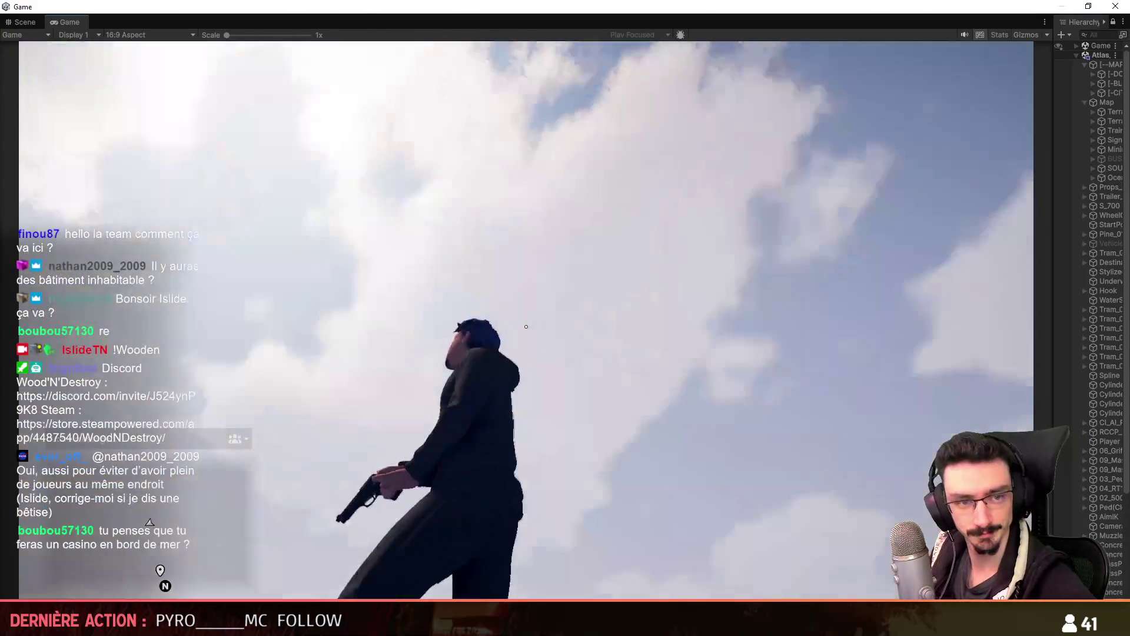
{"action": "key", "text": "alt+Tab"}
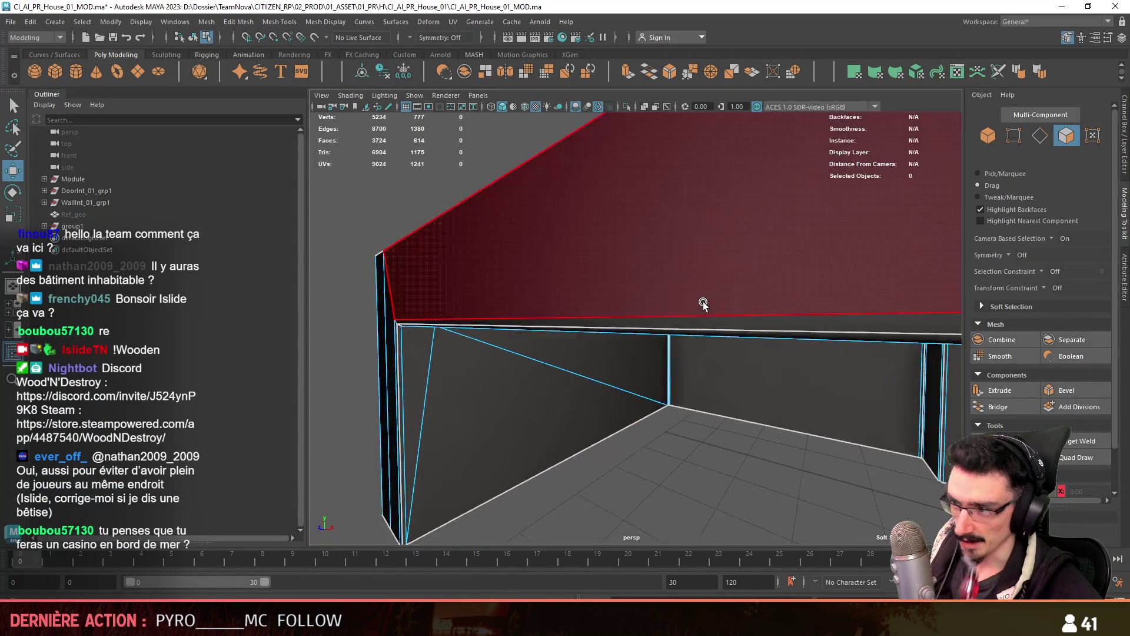
{"action": "mouse_move", "coordinate": [703, 303]}
{"action": "left_mouse_down", "text": "alt"}
{"action": "mouse_move", "coordinate": [670, 377]}
{"action": "mouse_move", "coordinate": [664, 471]}
{"action": "mouse_move", "coordinate": [594, 444]}
{"action": "mouse_move", "coordinate": [626, 336]}
{"action": "mouse_move", "coordinate": [610, 442]}
{"action": "mouse_move", "coordinate": [687, 365]}
{"action": "left_mouse_up", "text": "alt"}
{"action": "key", "text": "F11"}
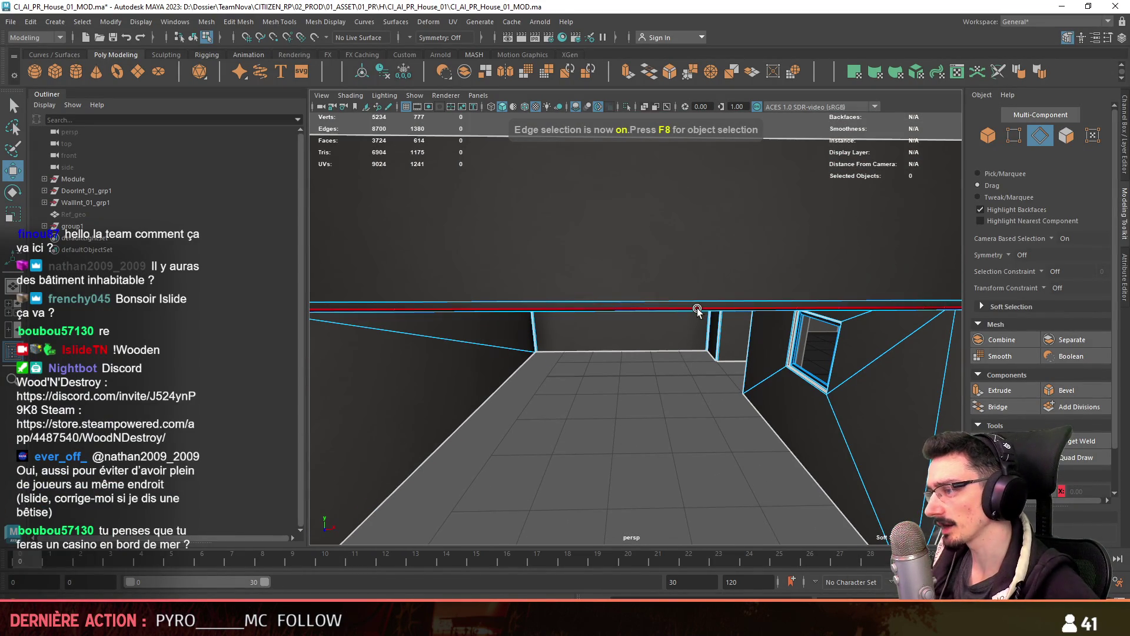
{"action": "double_click", "coordinate": [697, 309]}
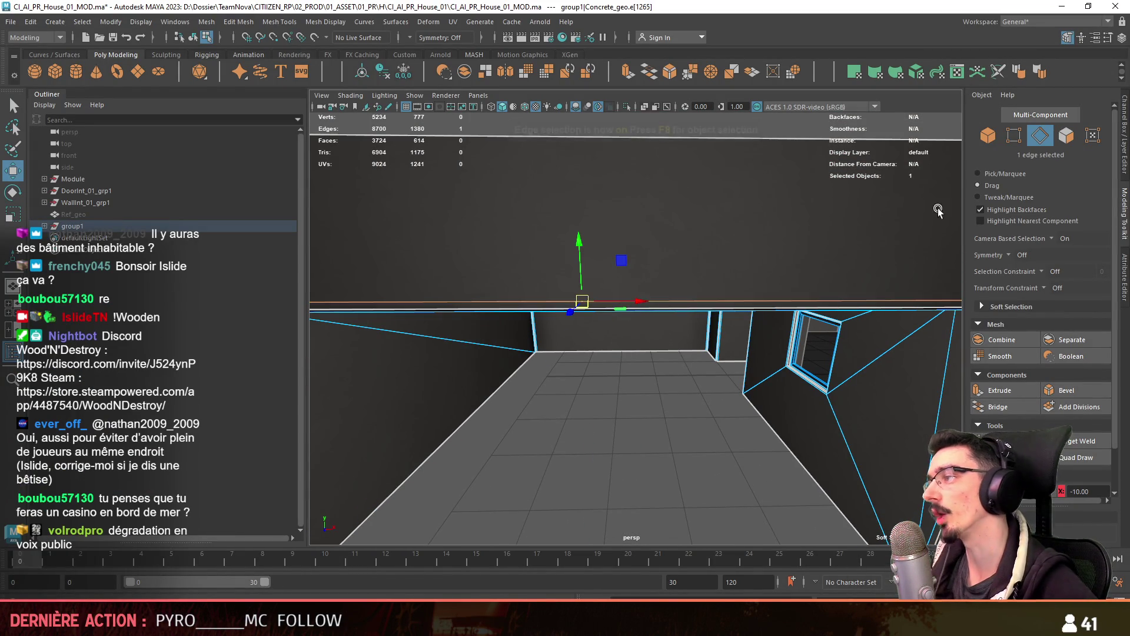
{"action": "mouse_move", "coordinate": [871, 300]}
{"action": "left_mouse_down", "text": "alt"}
{"action": "mouse_move", "coordinate": [580, 307]}
{"action": "mouse_move", "coordinate": [618, 416]}
{"action": "mouse_move", "coordinate": [723, 328]}
{"action": "left_mouse_up", "text": "alt"}
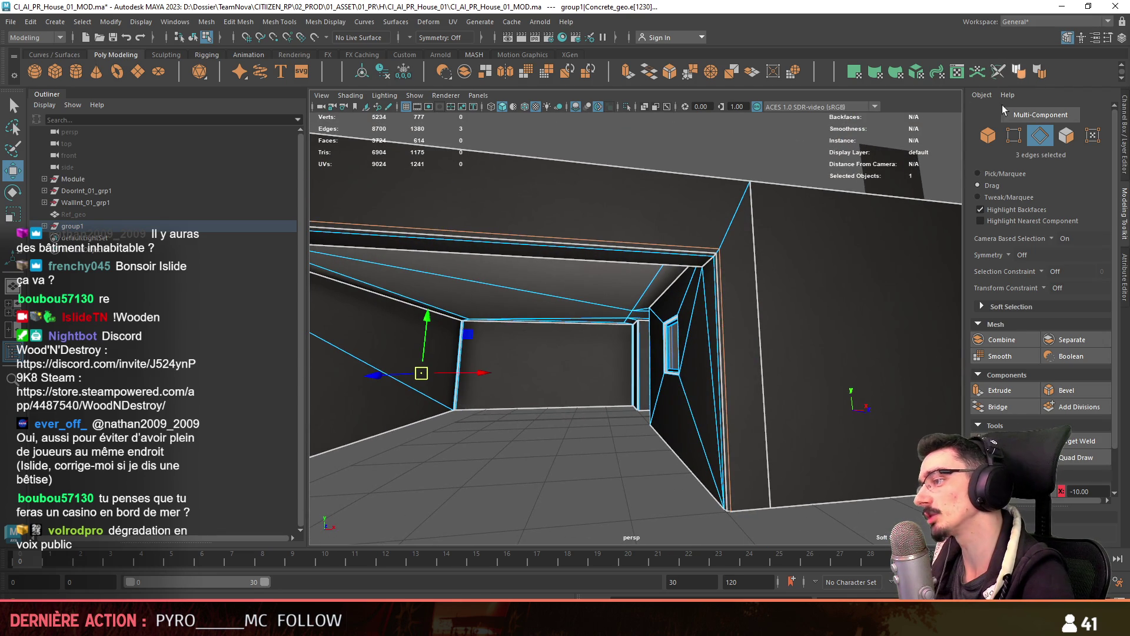
{"action": "left_click", "coordinate": [583, 474]}
{"action": "mouse_move", "coordinate": [582, 473]}
{"action": "left_mouse_down", "text": "alt"}
{"action": "mouse_move", "coordinate": [630, 442]}
{"action": "mouse_move", "coordinate": [613, 449]}
{"action": "mouse_move", "coordinate": [716, 410]}
{"action": "left_mouse_up", "text": "alt"}
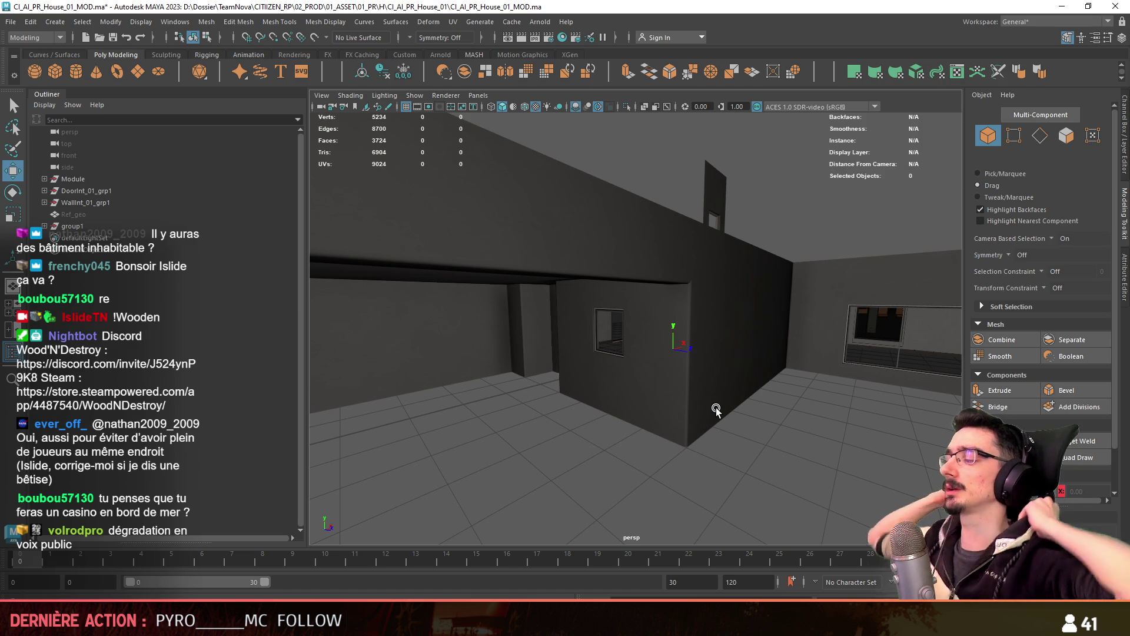
{"action": "mouse_move", "coordinate": [680, 370]}
{"action": "left_mouse_down", "text": "alt"}
{"action": "mouse_move", "coordinate": [616, 418]}
{"action": "mouse_move", "coordinate": [505, 414]}
{"action": "mouse_move", "coordinate": [567, 400]}
{"action": "mouse_move", "coordinate": [539, 399]}
{"action": "left_mouse_up", "text": "alt"}
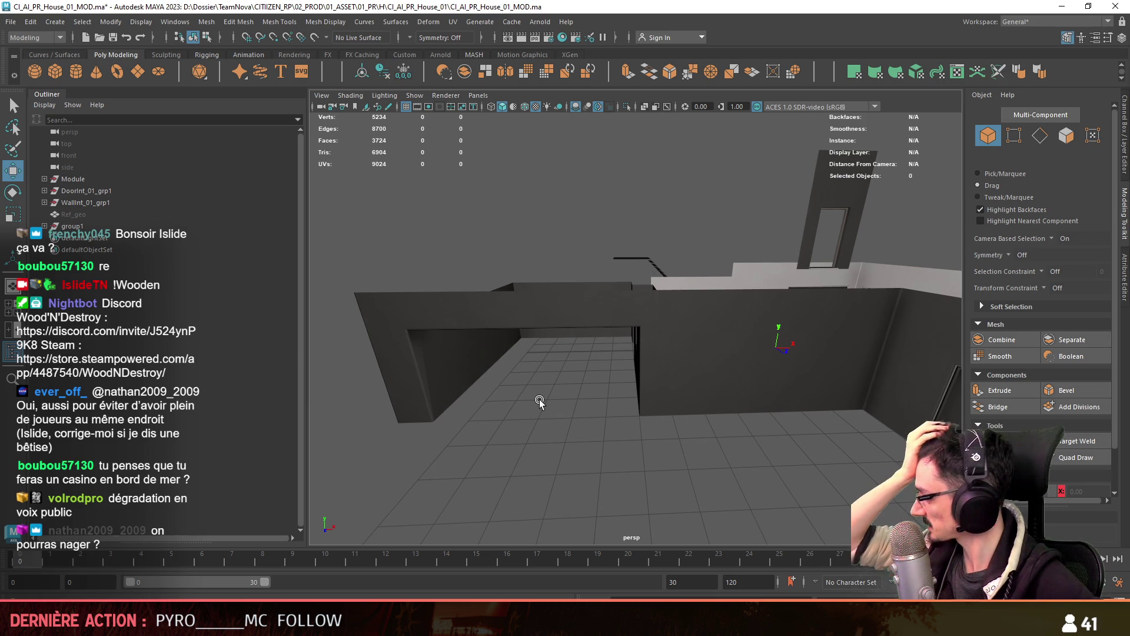
{"action": "key", "text": "F10"}
{"action": "mouse_move", "coordinate": [574, 443]}
{"action": "left_mouse_down", "text": "alt"}
{"action": "mouse_move", "coordinate": [569, 429]}
{"action": "mouse_move", "coordinate": [708, 395]}
{"action": "mouse_move", "coordinate": [683, 388]}
{"action": "mouse_move", "coordinate": [721, 377]}
{"action": "mouse_move", "coordinate": [782, 433]}
{"action": "mouse_move", "coordinate": [717, 419]}
{"action": "mouse_move", "coordinate": [659, 464]}
{"action": "mouse_move", "coordinate": [693, 440]}
{"action": "mouse_move", "coordinate": [724, 442]}
{"action": "mouse_move", "coordinate": [729, 411]}
{"action": "left_mouse_up", "text": "alt"}
{"action": "left_click", "coordinate": [721, 377]}
{"action": "key", "text": "F8"}
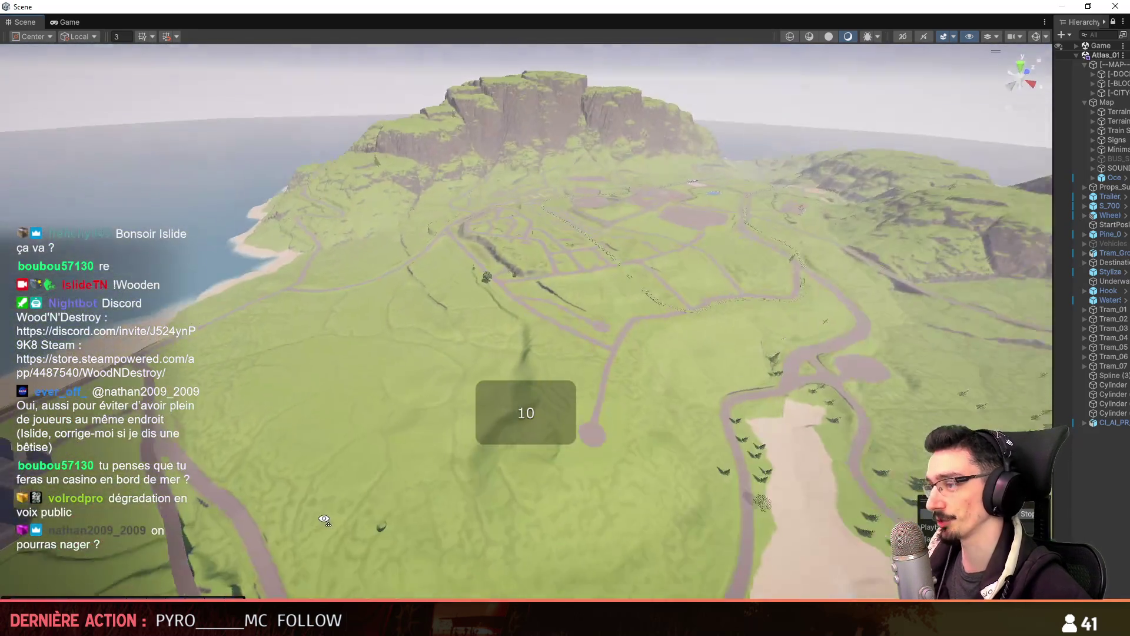
Fly the Scene camera over the valley and lake to view the hillside house, then orbit it in Maya
{"action": "key", "text": "w"}
{"action": "mouse_move", "coordinate": [324, 519]}
{"action": "right_mouse_down"}
{"action": "mouse_move", "coordinate": [412, 489]}
{"action": "mouse_move", "coordinate": [468, 412]}
{"action": "mouse_move", "coordinate": [596, 422]}
{"action": "right_mouse_up"}
{"action": "mouse_move", "coordinate": [700, 382]}
{"action": "right_mouse_down"}
{"action": "mouse_move", "coordinate": [501, 447]}
{"action": "mouse_move", "coordinate": [675, 404]}
{"action": "mouse_move", "coordinate": [366, 390]}
{"action": "mouse_move", "coordinate": [379, 275]}
{"action": "mouse_move", "coordinate": [378, 351]}
{"action": "mouse_move", "coordinate": [455, 353]}
{"action": "mouse_move", "coordinate": [884, 254]}
{"action": "mouse_move", "coordinate": [524, 409]}
{"action": "mouse_move", "coordinate": [574, 429]}
{"action": "mouse_move", "coordinate": [563, 435]}
{"action": "right_mouse_up"}
{"action": "scroll", "coordinate": [647, 409], "scroll_direction": "down", "scroll_amount": 2}
{"action": "scroll", "coordinate": [380, 275], "scroll_direction": "up", "scroll_amount": 2}
{"action": "scroll", "coordinate": [379, 294], "scroll_direction": "up", "scroll_amount": 3}
{"action": "scroll", "coordinate": [538, 409], "scroll_direction": "down", "scroll_amount": 3}
{"action": "scroll", "coordinate": [562, 435], "scroll_direction": "down", "scroll_amount": 2}
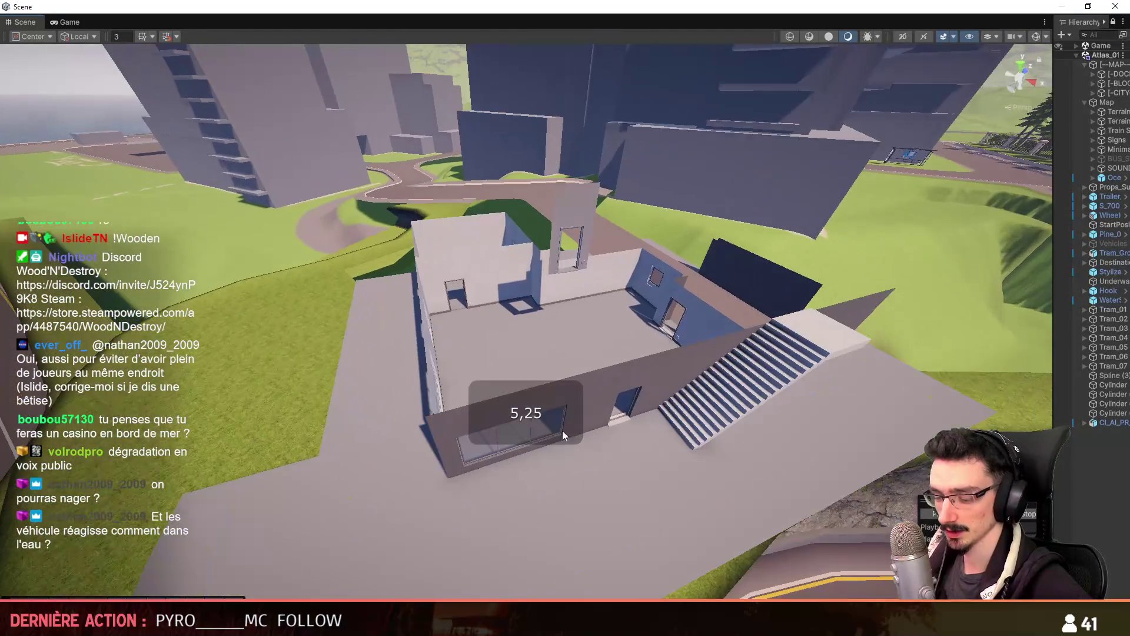
{"action": "key", "text": "alt+Tab"}
{"action": "mouse_move", "coordinate": [588, 460]}
{"action": "left_mouse_down", "text": "alt"}
{"action": "mouse_move", "coordinate": [789, 387]}
{"action": "mouse_move", "coordinate": [549, 379]}
{"action": "left_mouse_up", "text": "alt"}
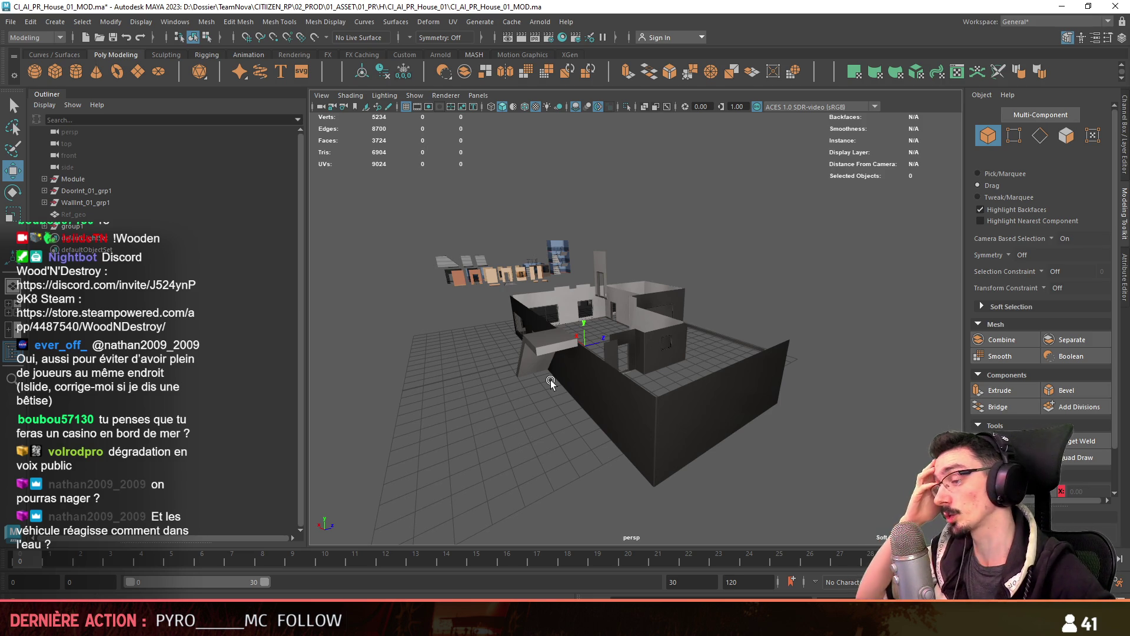
Return to object selection and select and frame the house group group1
{"action": "mouse_move", "coordinate": [550, 380]}
{"action": "left_mouse_down", "text": "alt"}
{"action": "mouse_move", "coordinate": [656, 256]}
{"action": "mouse_move", "coordinate": [764, 370]}
{"action": "mouse_move", "coordinate": [480, 295]}
{"action": "left_mouse_up", "text": "alt"}
{"action": "left_click", "coordinate": [480, 295]}
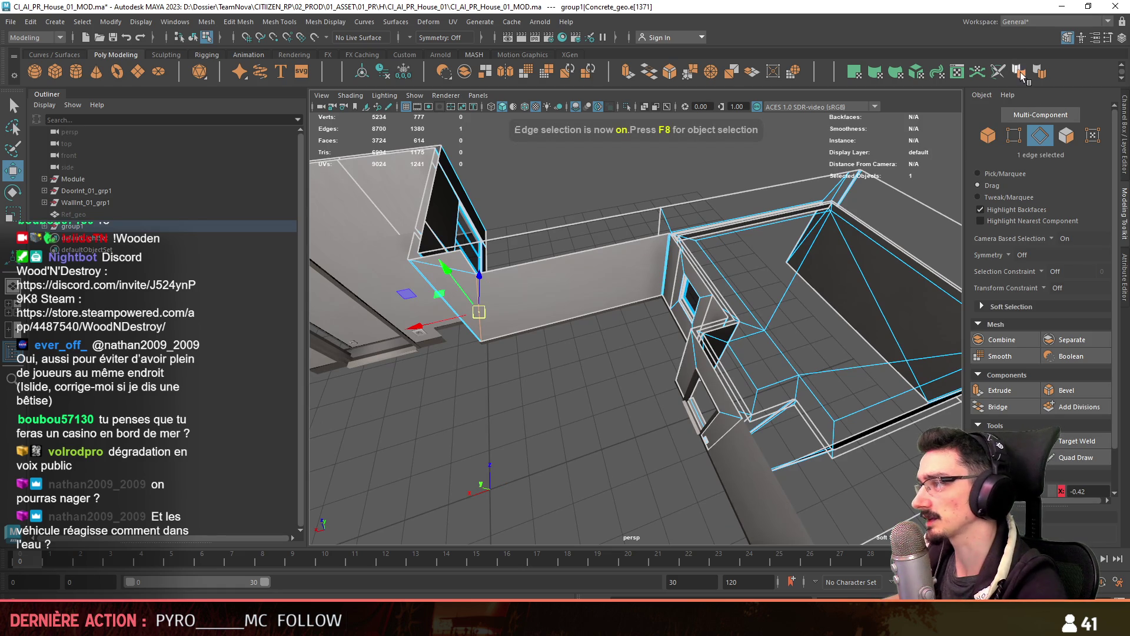
{"action": "key", "text": "F8"}
{"action": "key", "text": "f"}
{"action": "left_click", "coordinate": [589, 403]}
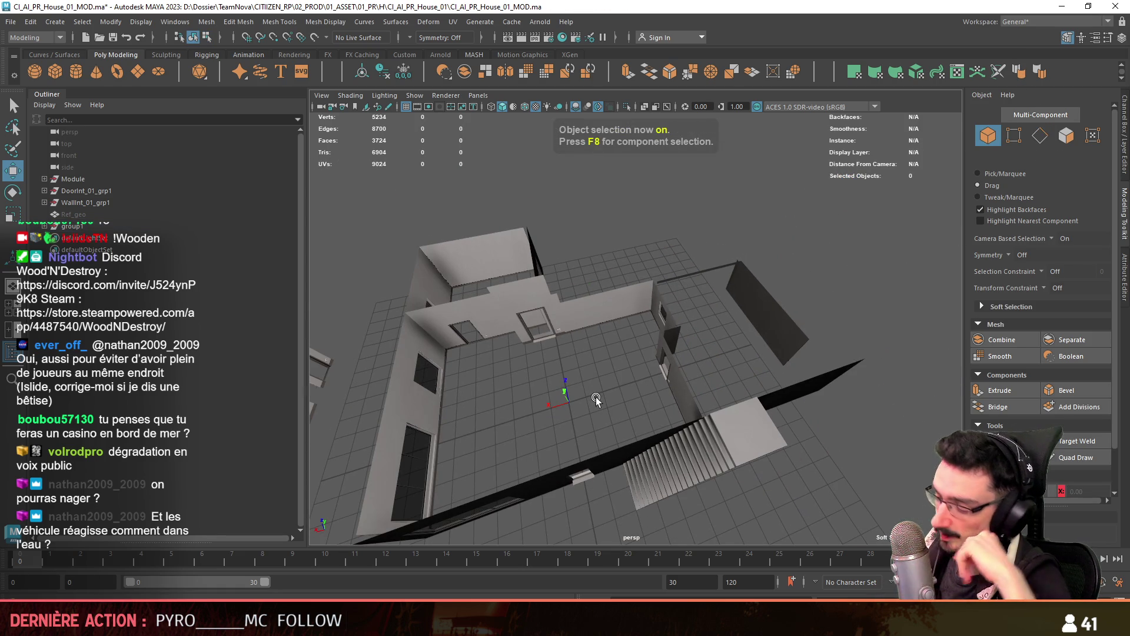
{"action": "mouse_move", "coordinate": [581, 391]}
{"action": "left_mouse_down", "text": "alt"}
{"action": "mouse_move", "coordinate": [612, 393]}
{"action": "mouse_move", "coordinate": [745, 293]}
{"action": "mouse_move", "coordinate": [749, 313]}
{"action": "mouse_move", "coordinate": [677, 303]}
{"action": "mouse_move", "coordinate": [525, 321]}
{"action": "mouse_move", "coordinate": [759, 331]}
{"action": "mouse_move", "coordinate": [877, 316]}
{"action": "mouse_move", "coordinate": [735, 321]}
{"action": "mouse_move", "coordinate": [906, 327]}
{"action": "mouse_move", "coordinate": [569, 344]}
{"action": "mouse_move", "coordinate": [570, 328]}
{"action": "left_mouse_up", "text": "alt"}
{"action": "left_click", "coordinate": [45, 226]}
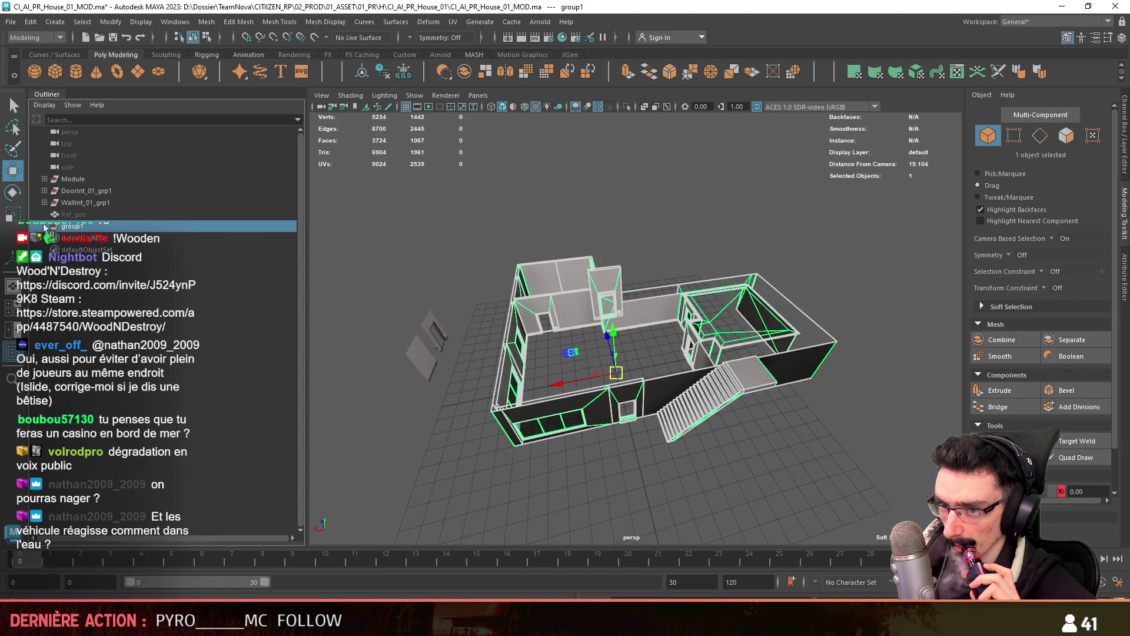
{"action": "key", "text": "f"}
Select the Concrete_geo, WallExt_01_grp2 and WallInt_01_Concrete_geo concrete pieces together
{"action": "mouse_move", "coordinate": [824, 353]}
{"action": "left_mouse_down", "text": "alt"}
{"action": "mouse_move", "coordinate": [712, 386]}
{"action": "mouse_move", "coordinate": [579, 300]}
{"action": "left_mouse_up", "text": "alt"}
{"action": "left_click", "coordinate": [580, 299]}
{"action": "scroll", "coordinate": [606, 338], "scroll_direction": "down", "scroll_amount": 5}
{"action": "mouse_move", "coordinate": [606, 338]}
{"action": "left_mouse_down", "text": "alt"}
{"action": "mouse_move", "coordinate": [705, 403]}
{"action": "mouse_move", "coordinate": [623, 353]}
{"action": "left_mouse_up", "text": "alt"}
{"action": "scroll", "coordinate": [705, 402], "scroll_direction": "up", "scroll_amount": 3}
{"action": "scroll", "coordinate": [110, 496], "scroll_direction": "down", "scroll_amount": 1}
{"action": "left_click", "coordinate": [624, 353], "text": "shift"}
{"action": "scroll", "coordinate": [593, 289], "scroll_direction": "up", "scroll_amount": 5}
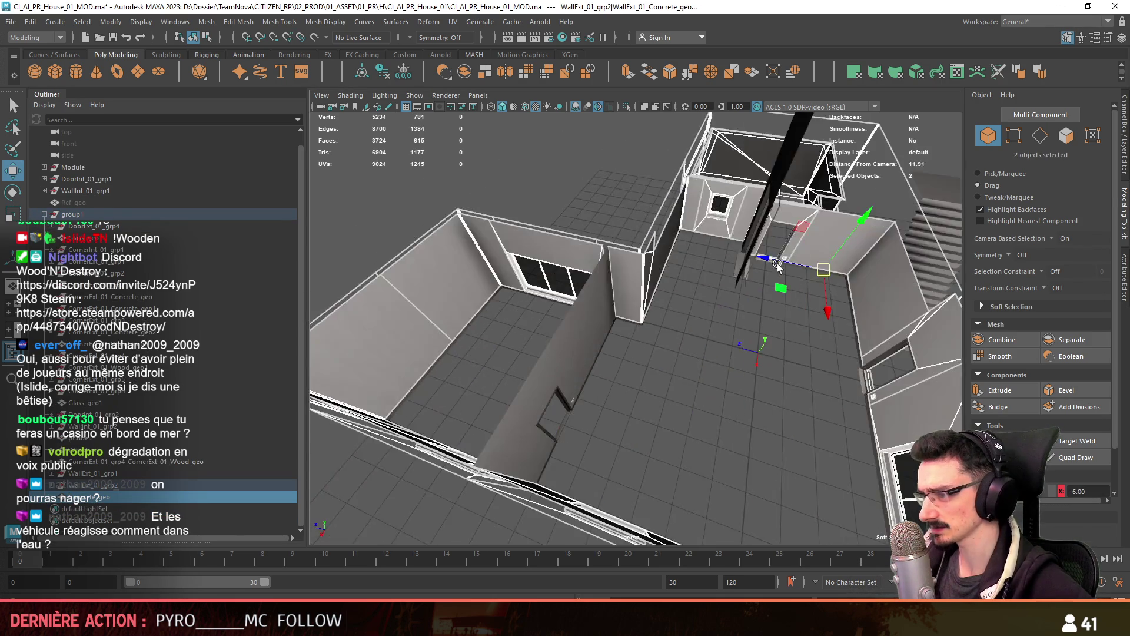
{"action": "scroll", "coordinate": [593, 290], "scroll_direction": "down", "scroll_amount": 4}
{"action": "left_click_drag", "start_coordinate": [594, 289], "coordinate": [544, 281], "text": "alt"}
{"action": "left_click", "coordinate": [544, 281], "text": "shift"}
{"action": "mouse_move", "coordinate": [501, 336]}
{"action": "left_mouse_down", "text": "alt"}
{"action": "mouse_move", "coordinate": [628, 400]}
{"action": "mouse_move", "coordinate": [545, 327]}
{"action": "mouse_move", "coordinate": [545, 414]}
{"action": "mouse_move", "coordinate": [595, 245]}
{"action": "mouse_move", "coordinate": [577, 283]}
{"action": "left_mouse_up", "text": "alt"}
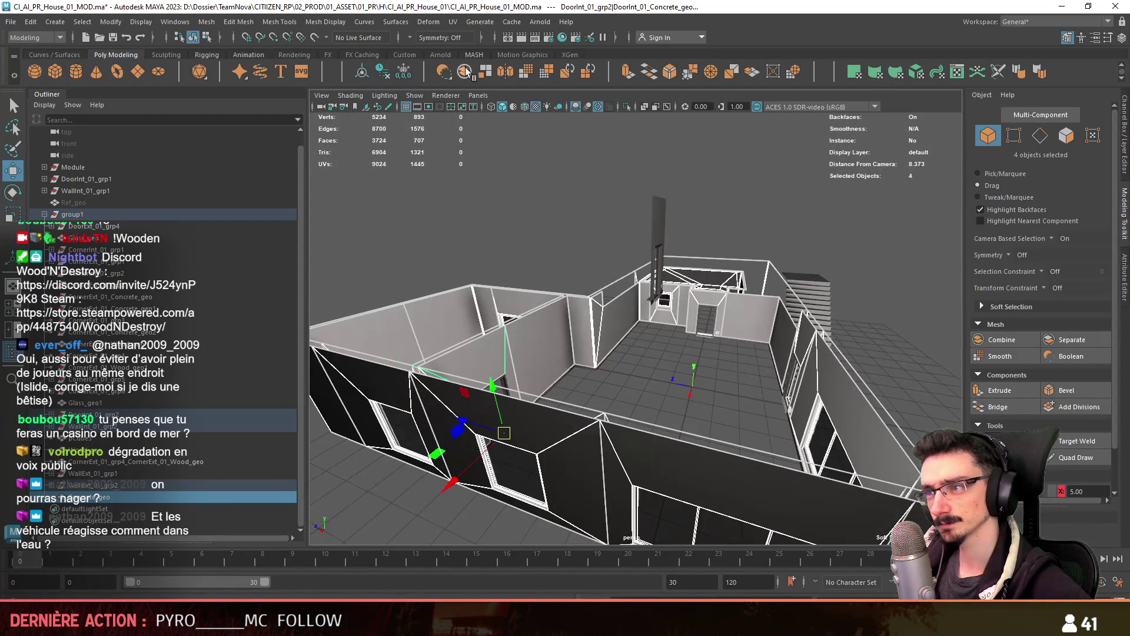
Combine the selected concrete pieces into one mesh and frame it in view
{"action": "left_click", "coordinate": [97, 496]}
{"action": "key", "text": "f"}
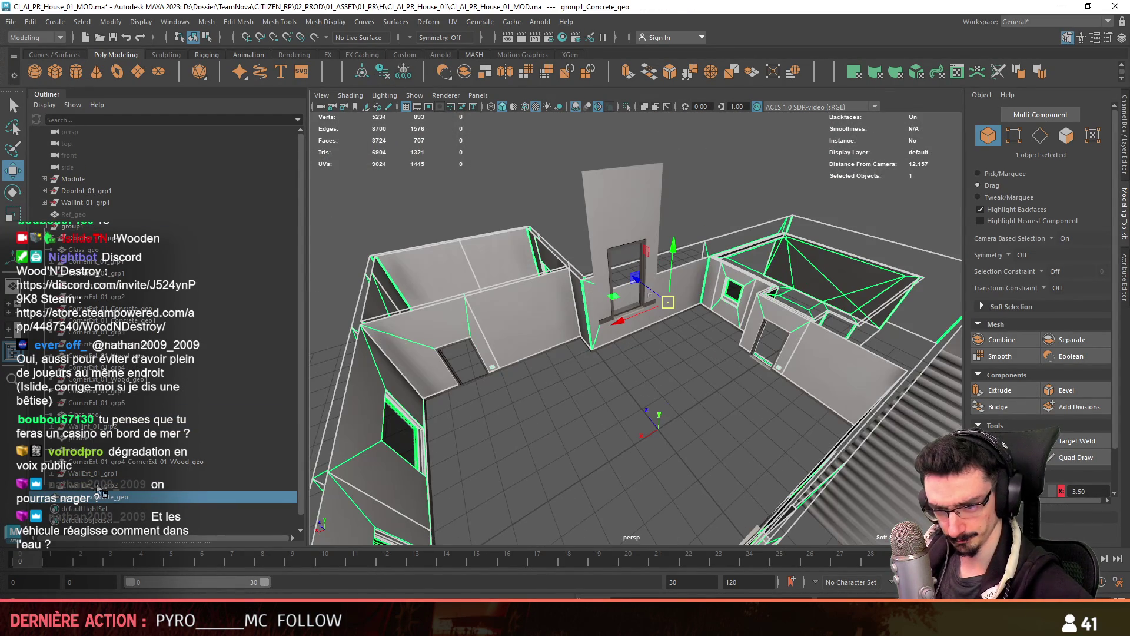
{"action": "mouse_move", "coordinate": [450, 435]}
{"action": "left_mouse_down", "text": "alt"}
{"action": "mouse_move", "coordinate": [618, 379]}
{"action": "mouse_move", "coordinate": [672, 285]}
{"action": "left_mouse_up", "text": "alt"}
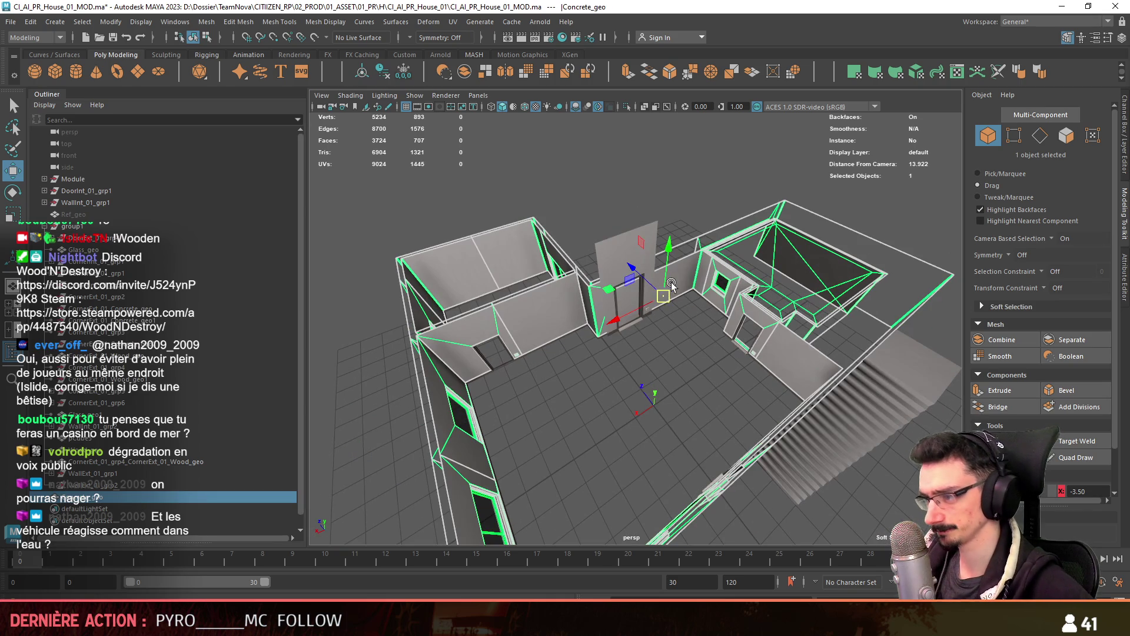
Hide the concrete walls and the Stairs_geo mesh with Ctrl+H
{"action": "left_click_drag", "start_coordinate": [647, 402], "coordinate": [712, 426], "text": "alt"}
{"action": "key", "text": "ctrl+h"}
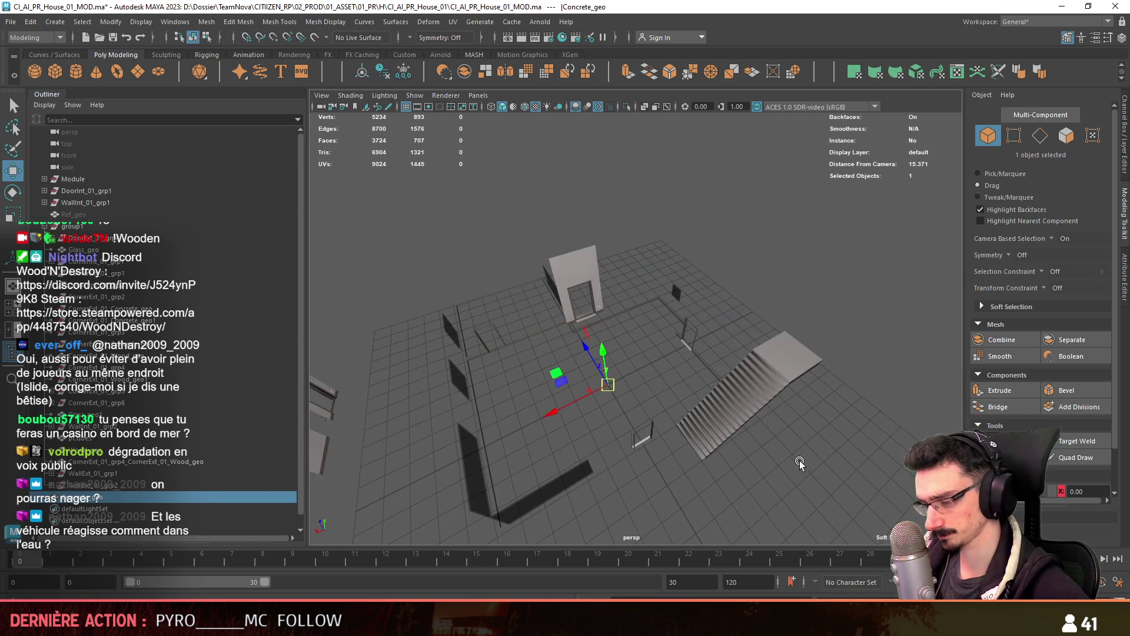
{"action": "left_click", "coordinate": [276, 438]}
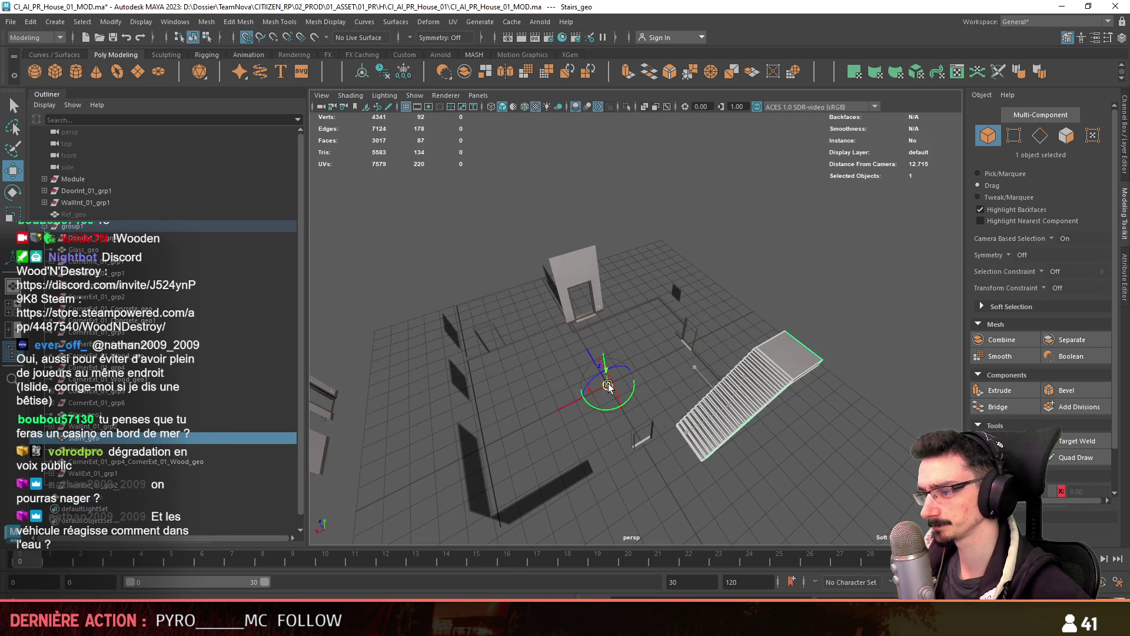
{"action": "key", "text": "q"}
{"action": "mouse_move", "coordinate": [568, 394]}
{"action": "left_mouse_down", "text": "alt"}
{"action": "mouse_move", "coordinate": [544, 382]}
{"action": "mouse_move", "coordinate": [565, 383]}
{"action": "left_mouse_up", "text": "alt"}
{"action": "left_click", "coordinate": [76, 438]}
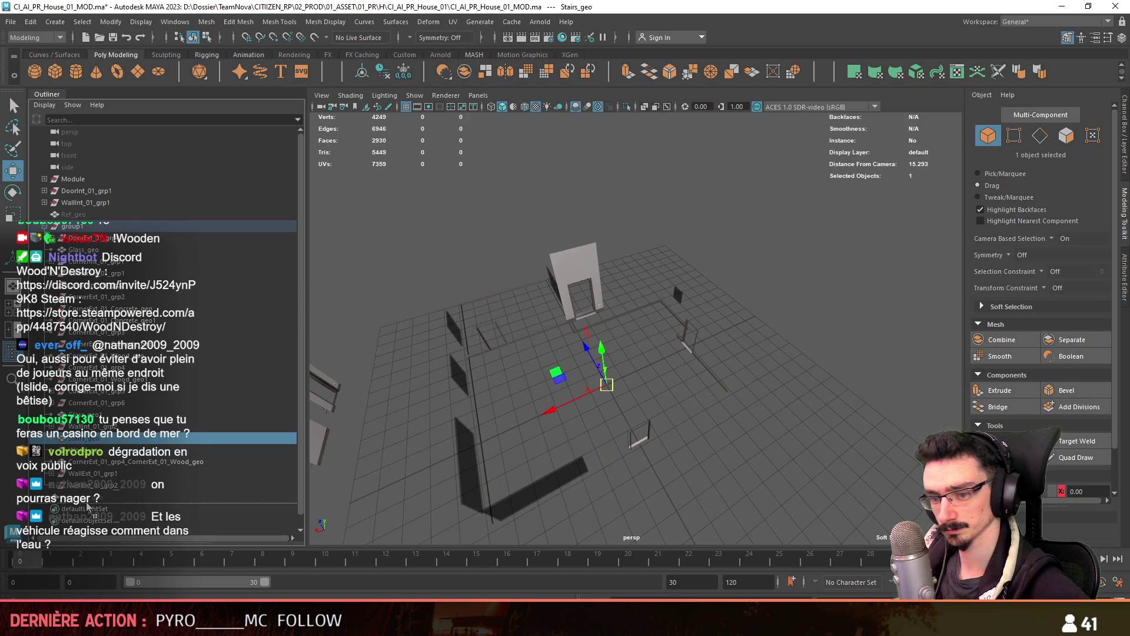
{"action": "left_click_drag", "start_coordinate": [548, 412], "coordinate": [494, 395], "text": "alt"}
Select the six wooden wall and corner trim pieces and combine them into one mesh
{"action": "left_click", "coordinate": [178, 429]}
{"action": "left_click", "coordinate": [180, 438]}
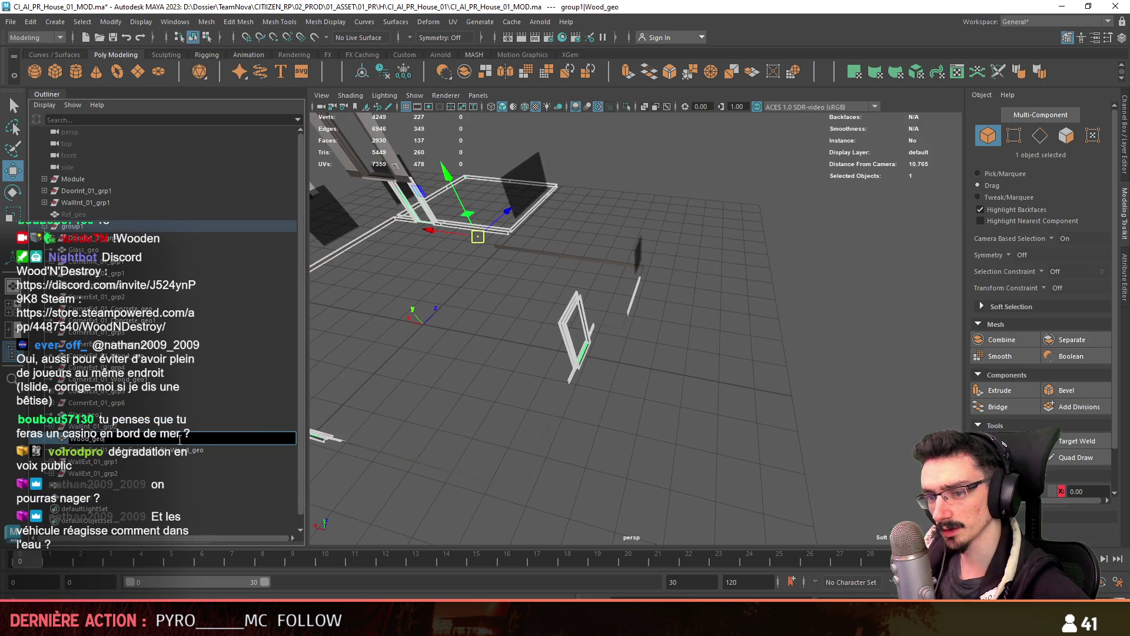
{"action": "key", "text": "f"}
{"action": "mouse_move", "coordinate": [622, 431]}
{"action": "left_mouse_down", "text": "alt"}
{"action": "mouse_move", "coordinate": [810, 378]}
{"action": "mouse_move", "coordinate": [581, 353]}
{"action": "mouse_move", "coordinate": [634, 360]}
{"action": "left_mouse_up", "text": "alt"}
{"action": "left_click", "coordinate": [705, 348], "text": "shift"}
{"action": "left_click", "coordinate": [623, 353], "text": "shift"}
{"action": "mouse_move", "coordinate": [683, 327]}
{"action": "left_mouse_down", "text": "alt"}
{"action": "mouse_move", "coordinate": [629, 329]}
{"action": "mouse_move", "coordinate": [577, 353]}
{"action": "mouse_move", "coordinate": [867, 358]}
{"action": "mouse_move", "coordinate": [732, 320]}
{"action": "mouse_move", "coordinate": [697, 350]}
{"action": "mouse_move", "coordinate": [535, 362]}
{"action": "mouse_move", "coordinate": [448, 412]}
{"action": "mouse_move", "coordinate": [682, 364]}
{"action": "mouse_move", "coordinate": [624, 408]}
{"action": "left_mouse_up", "text": "alt"}
{"action": "left_click", "coordinate": [630, 329], "text": "shift"}
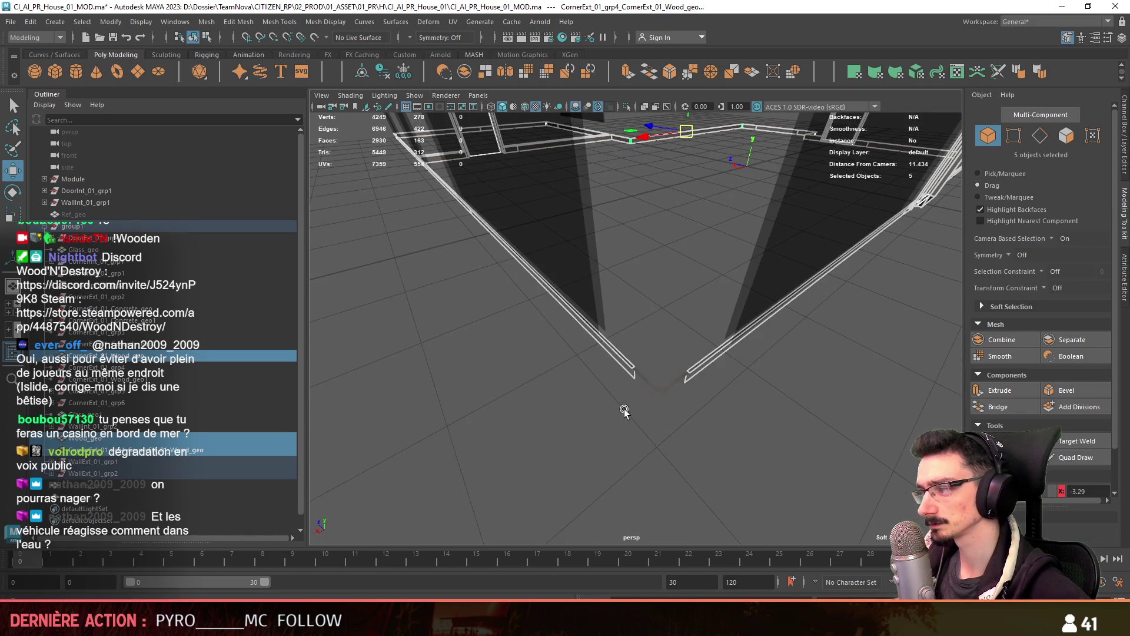
{"action": "left_click_drag", "start_coordinate": [670, 352], "coordinate": [647, 382], "text": "alt"}
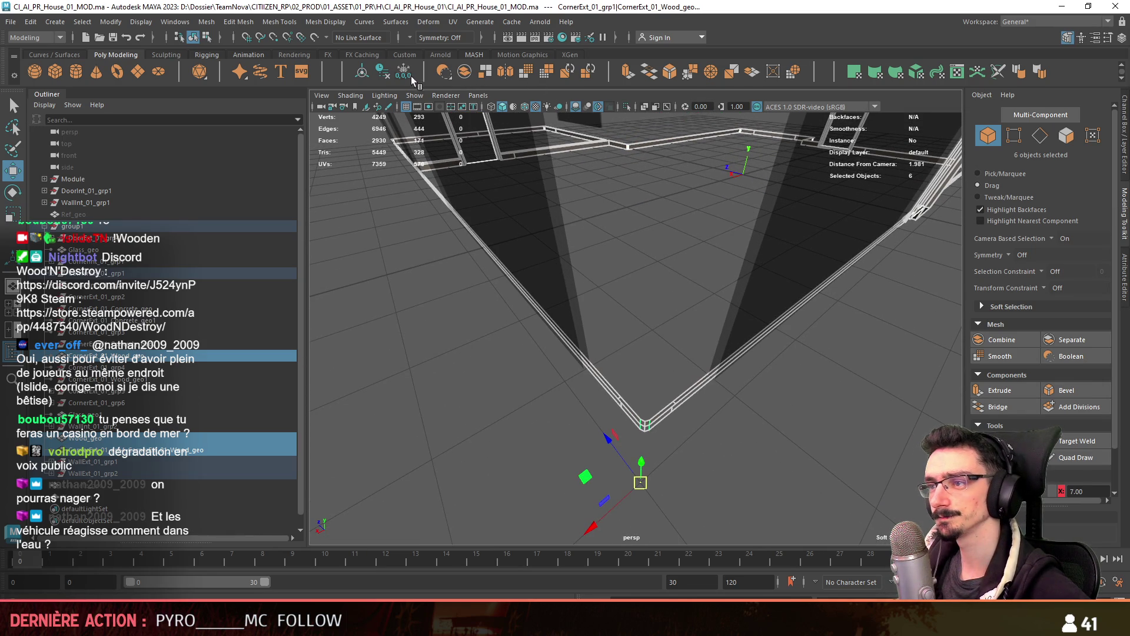
{"action": "left_click", "coordinate": [386, 72]}
Rename the combined wood mesh to Wood_geo
{"action": "double_click", "coordinate": [112, 480]}
{"action": "type", "text": "Wood_geo"}
{"action": "key", "text": "Return"}
{"action": "mouse_move", "coordinate": [412, 329]}
{"action": "left_mouse_down", "text": "alt"}
{"action": "mouse_move", "coordinate": [457, 362]}
{"action": "mouse_move", "coordinate": [679, 283]}
{"action": "left_mouse_up", "text": "alt"}
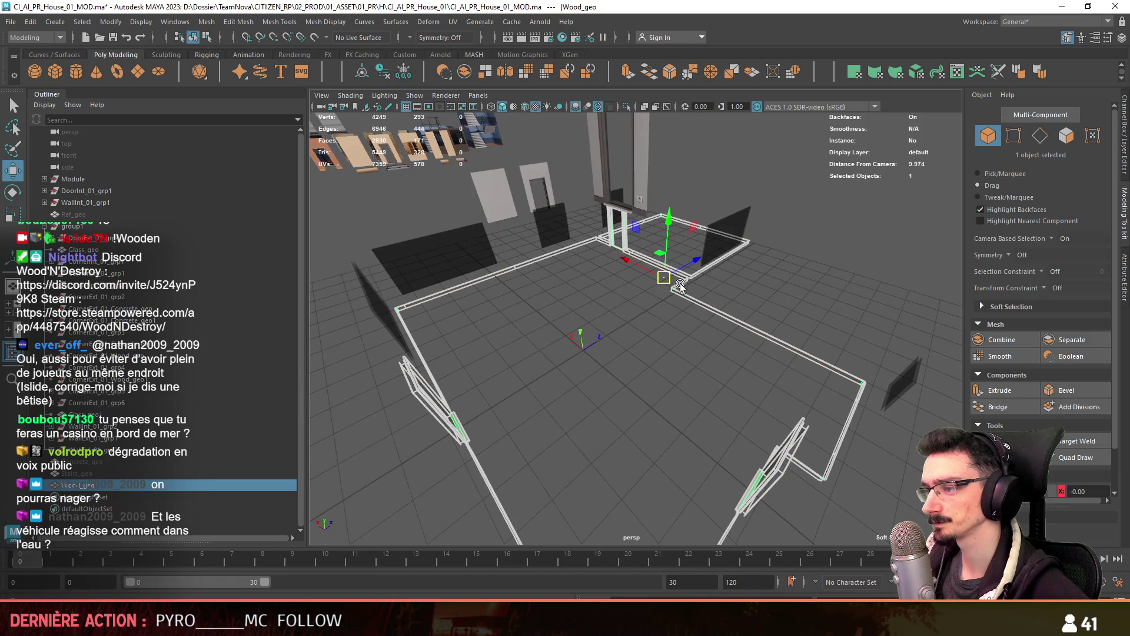
Select all the Glass_geo panes in the Outliner and combine them into a single glass mesh
{"action": "left_click", "coordinate": [637, 383]}
{"action": "mouse_move", "coordinate": [637, 383]}
{"action": "left_mouse_down", "text": "alt"}
{"action": "mouse_move", "coordinate": [590, 371]}
{"action": "mouse_move", "coordinate": [696, 401]}
{"action": "mouse_move", "coordinate": [570, 402]}
{"action": "left_mouse_up", "text": "alt"}
{"action": "left_click", "coordinate": [695, 424]}
{"action": "left_click_drag", "start_coordinate": [801, 384], "coordinate": [729, 377], "text": "alt"}
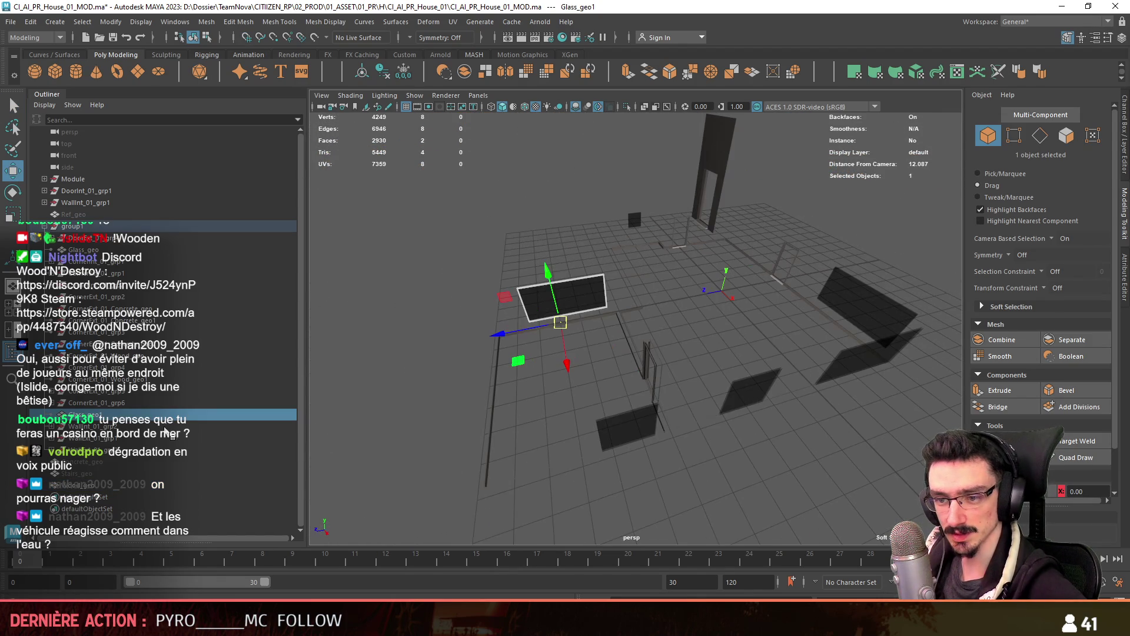
{"action": "left_click_drag", "start_coordinate": [582, 371], "coordinate": [611, 369], "text": "alt"}
{"action": "left_click", "coordinate": [88, 250]}
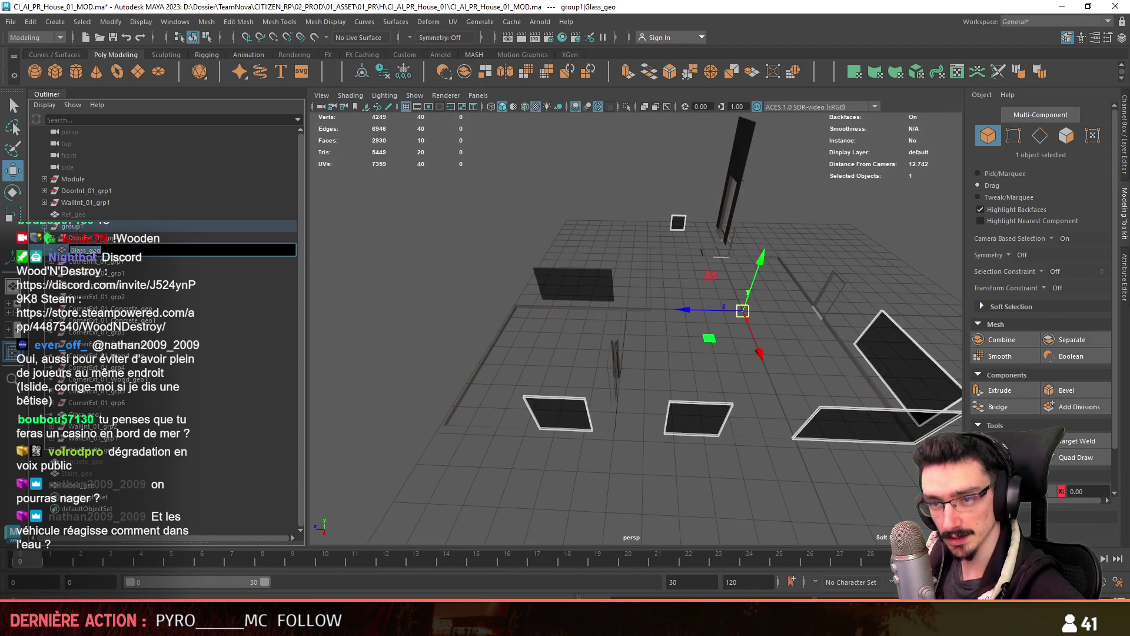
{"action": "mouse_move", "coordinate": [665, 372]}
{"action": "left_mouse_down", "text": "alt"}
{"action": "mouse_move", "coordinate": [588, 277]}
{"action": "mouse_move", "coordinate": [636, 292]}
{"action": "mouse_move", "coordinate": [537, 97]}
{"action": "left_mouse_up", "text": "alt"}
{"action": "left_click", "coordinate": [410, 77]}
{"action": "left_click_drag", "start_coordinate": [588, 317], "coordinate": [629, 342], "text": "alt"}
{"action": "mouse_move", "coordinate": [557, 414]}
{"action": "left_mouse_down", "text": "alt"}
{"action": "mouse_move", "coordinate": [694, 379]}
{"action": "mouse_move", "coordinate": [765, 431]}
{"action": "mouse_move", "coordinate": [702, 468]}
{"action": "mouse_move", "coordinate": [807, 387]}
{"action": "mouse_move", "coordinate": [743, 400]}
{"action": "left_mouse_up", "text": "alt"}
{"action": "left_click", "coordinate": [704, 465]}
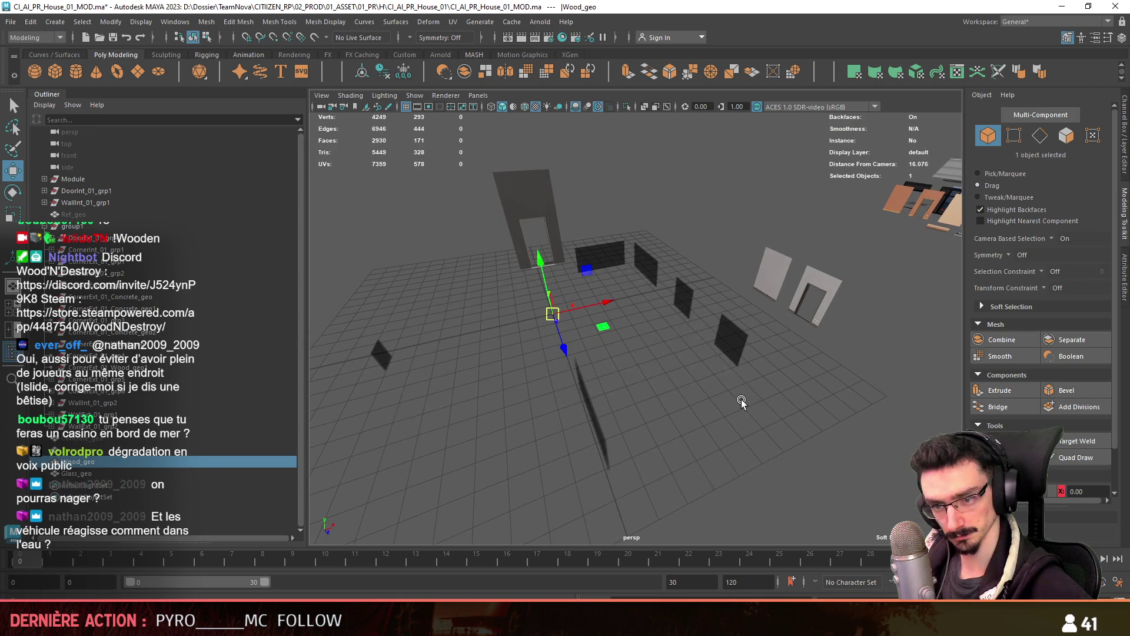
Select every Wood_geo face and merge its overlapping vertices with Edit Mesh > Merge
{"action": "scroll", "coordinate": [736, 404], "scroll_direction": "down", "scroll_amount": 5}
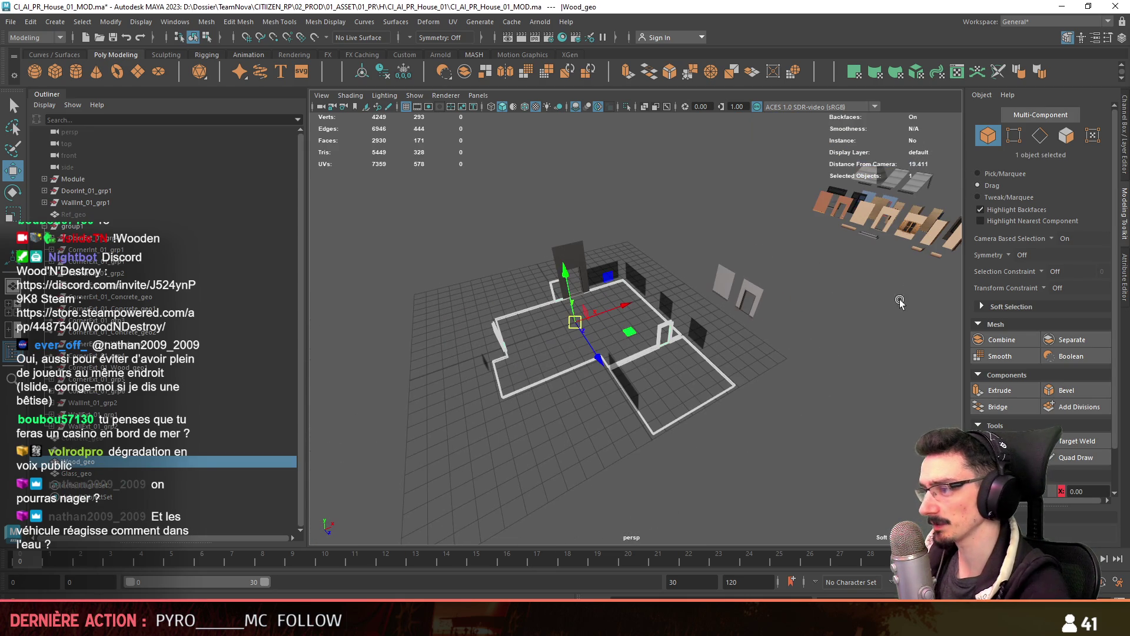
{"action": "key", "text": "F11"}
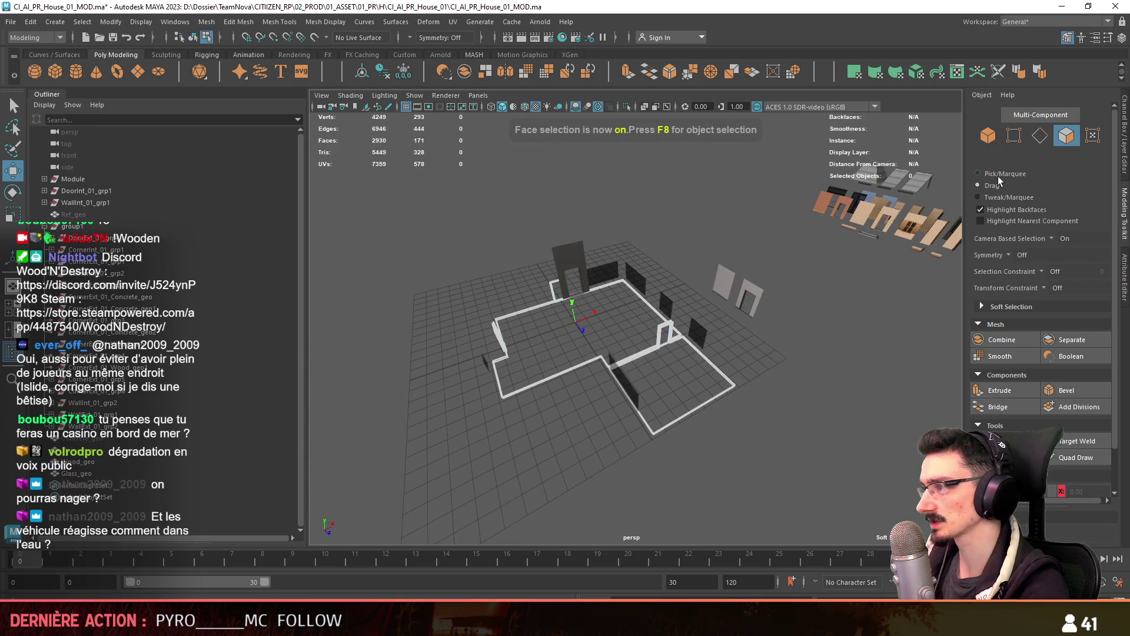
{"action": "left_click_drag", "start_coordinate": [503, 464], "coordinate": [741, 277]}
{"action": "scroll", "coordinate": [716, 351], "scroll_direction": "up", "scroll_amount": 10}
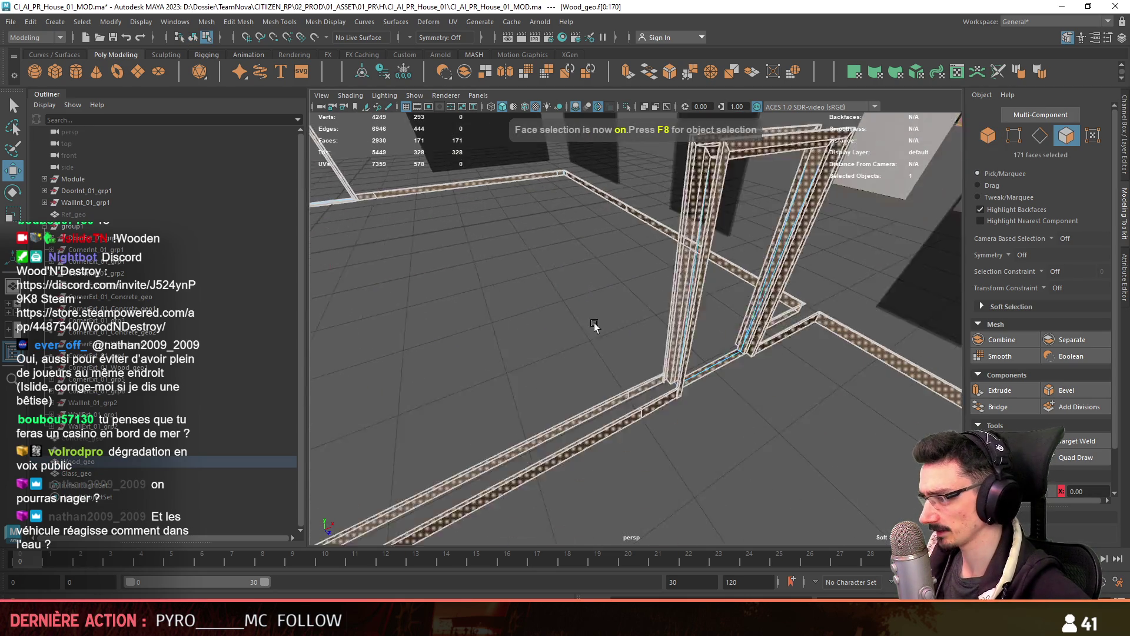
{"action": "scroll", "coordinate": [724, 412], "scroll_direction": "up", "scroll_amount": 5}
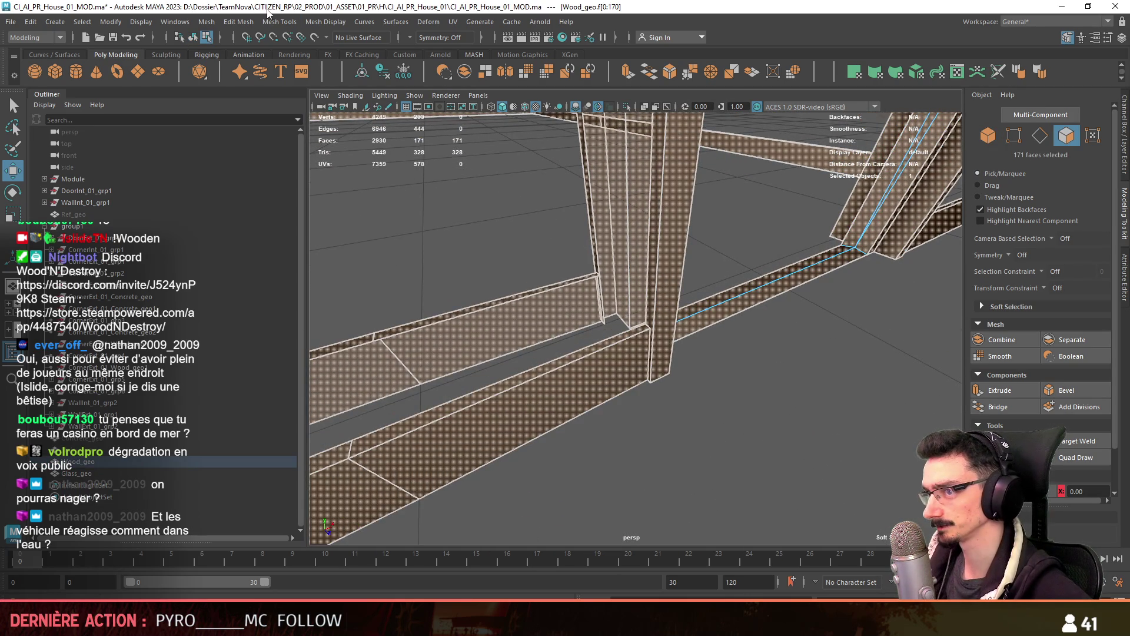
{"action": "left_click", "coordinate": [253, 23]}
{"action": "left_click", "coordinate": [253, 150]}
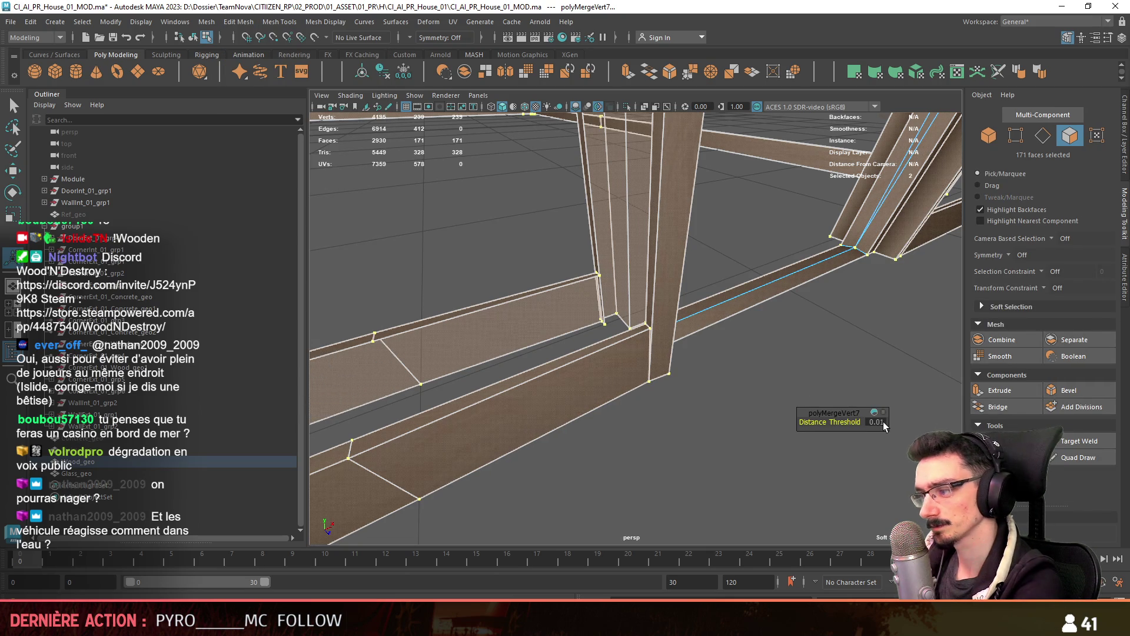
{"action": "scroll", "coordinate": [820, 411], "scroll_direction": "down", "scroll_amount": 10}
Apply an automatic UV projection to the Wood_geo object
{"action": "key", "text": "F8"}
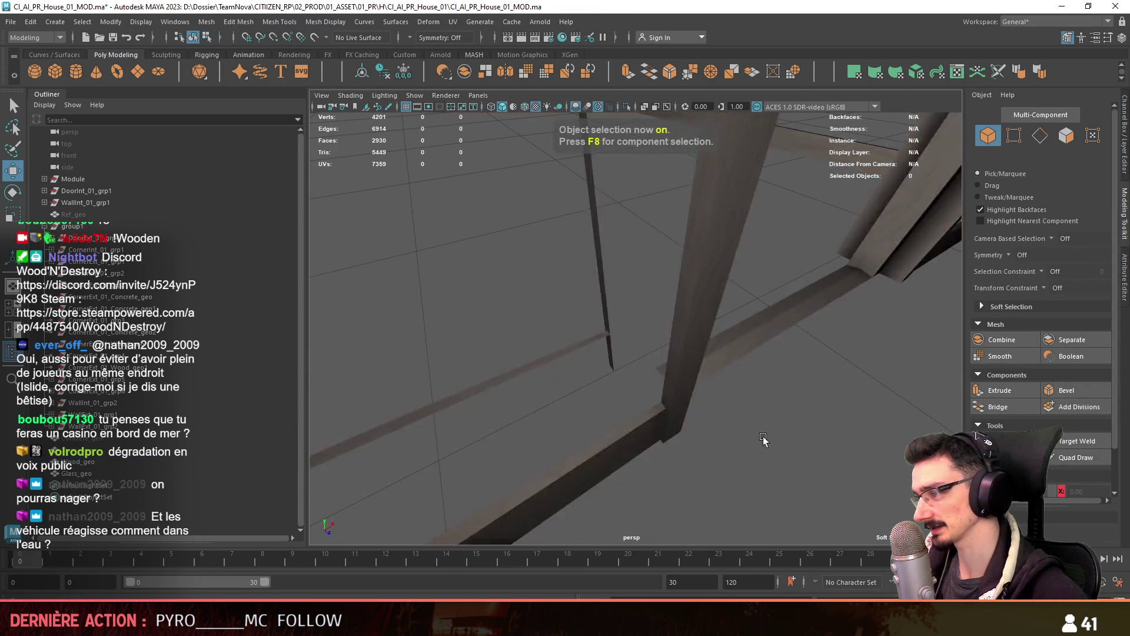
{"action": "key", "text": "w"}
{"action": "scroll", "coordinate": [598, 371], "scroll_direction": "down", "scroll_amount": 3}
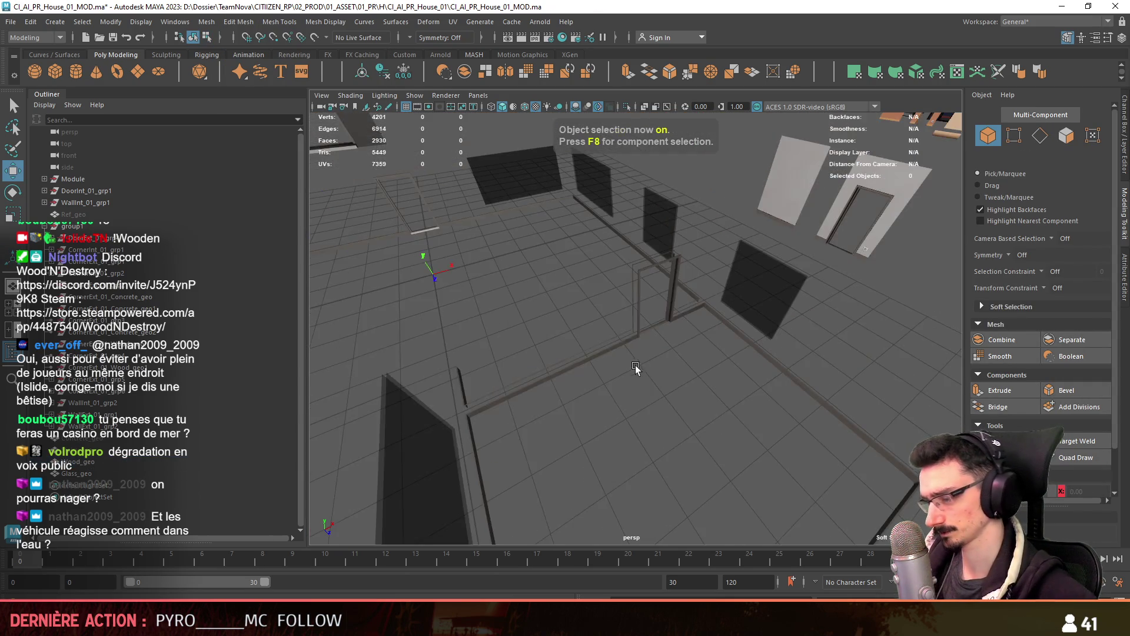
{"action": "left_click_drag", "start_coordinate": [590, 296], "coordinate": [655, 354], "text": "alt"}
{"action": "left_click", "coordinate": [656, 354]}
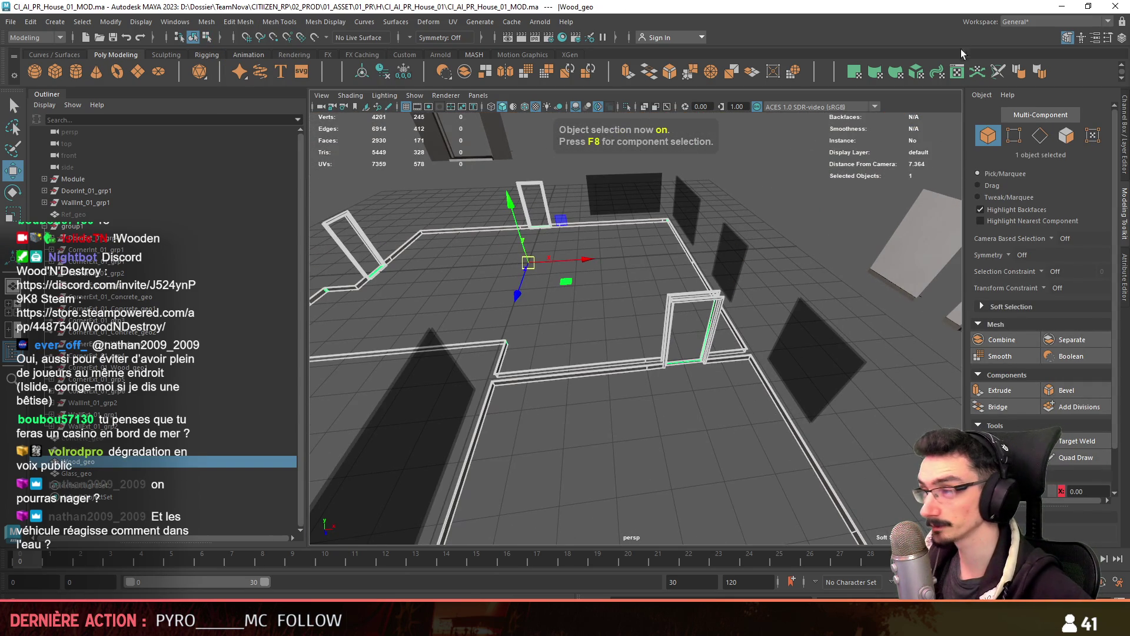
{"action": "left_click", "coordinate": [922, 72]}
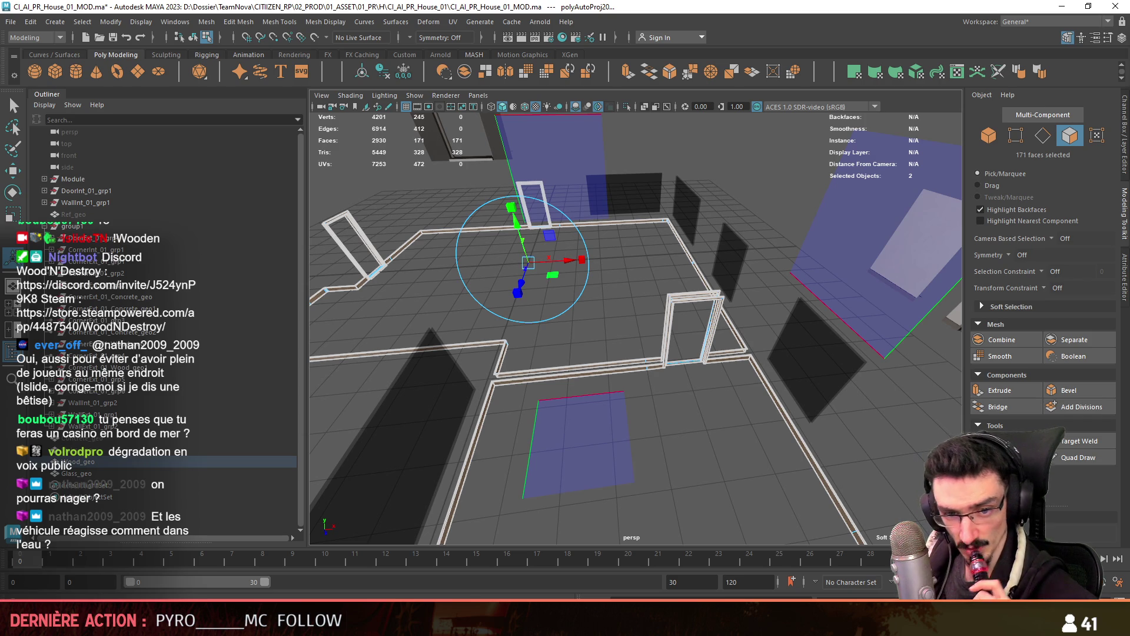
{"action": "mouse_move", "coordinate": [530, 447]}
{"action": "left_mouse_down", "text": "alt"}
{"action": "mouse_move", "coordinate": [627, 430]}
{"action": "mouse_move", "coordinate": [610, 399]}
{"action": "mouse_move", "coordinate": [832, 374]}
{"action": "left_mouse_up", "text": "alt"}
{"action": "key", "text": "F8"}
{"action": "scroll", "coordinate": [832, 373], "scroll_direction": "down", "scroll_amount": 5}
{"action": "mouse_move", "coordinate": [673, 348]}
{"action": "left_mouse_down", "text": "alt"}
{"action": "mouse_move", "coordinate": [669, 450]}
{"action": "mouse_move", "coordinate": [697, 449]}
{"action": "mouse_move", "coordinate": [828, 280]}
{"action": "left_mouse_up", "text": "alt"}
{"action": "left_click", "coordinate": [668, 451]}
Select Concrete_geo, frame it, and zoom in on the square wall socket beside the door
{"action": "key", "text": "w"}
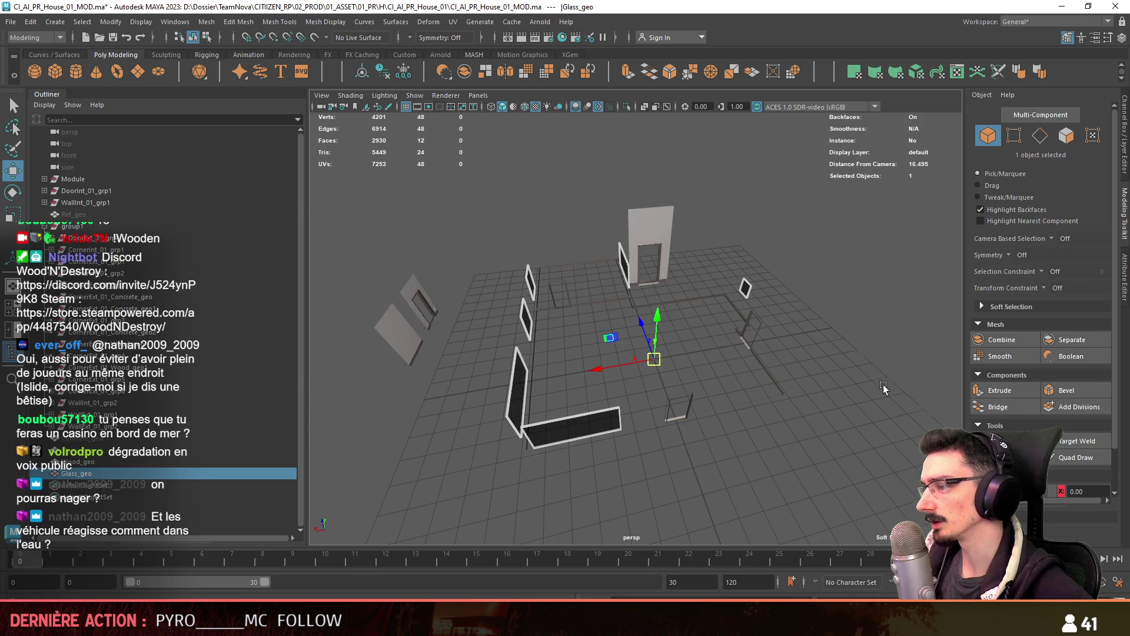
{"action": "left_click_drag", "start_coordinate": [883, 383], "coordinate": [969, 195], "text": "alt"}
{"action": "mouse_move", "coordinate": [824, 365]}
{"action": "left_mouse_down", "text": "alt"}
{"action": "mouse_move", "coordinate": [638, 428]}
{"action": "mouse_move", "coordinate": [659, 390]}
{"action": "mouse_move", "coordinate": [818, 355]}
{"action": "mouse_move", "coordinate": [973, 347]}
{"action": "mouse_move", "coordinate": [942, 459]}
{"action": "left_mouse_up", "text": "alt"}
{"action": "left_click", "coordinate": [779, 411]}
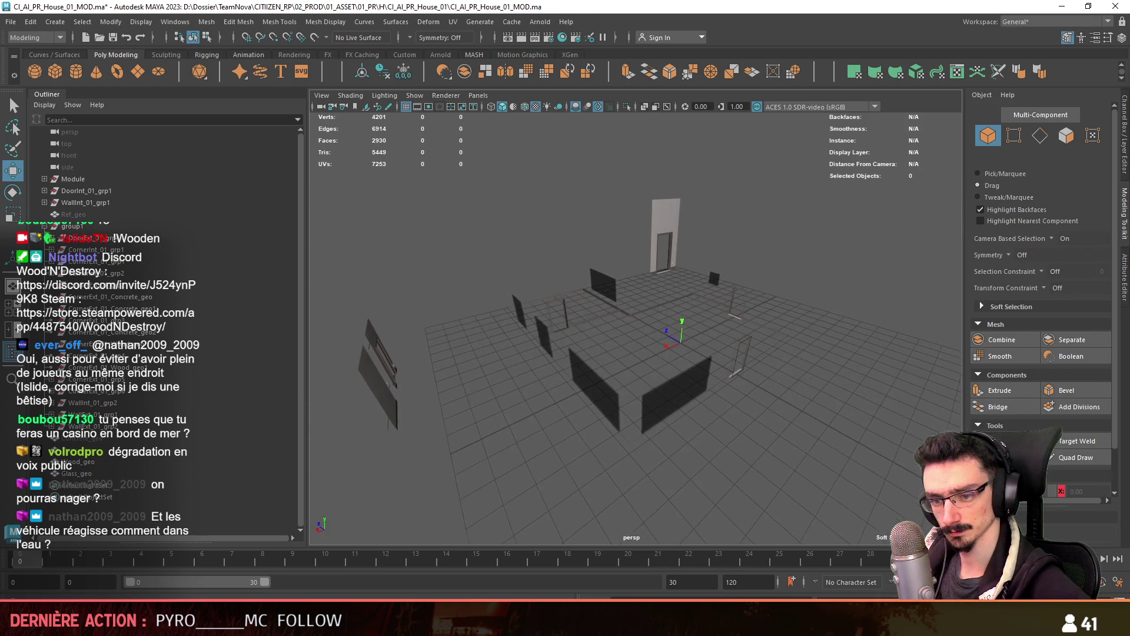
{"action": "mouse_move", "coordinate": [697, 293]}
{"action": "left_mouse_down", "text": "alt"}
{"action": "mouse_move", "coordinate": [716, 373]}
{"action": "mouse_move", "coordinate": [878, 353]}
{"action": "mouse_move", "coordinate": [633, 401]}
{"action": "mouse_move", "coordinate": [299, 405]}
{"action": "left_mouse_up", "text": "alt"}
{"action": "left_click", "coordinate": [177, 438]}
{"action": "key", "text": "f"}
{"action": "left_click_drag", "start_coordinate": [530, 353], "coordinate": [603, 360], "text": "alt"}
{"action": "scroll", "coordinate": [603, 361], "scroll_direction": "up", "scroll_amount": 6}
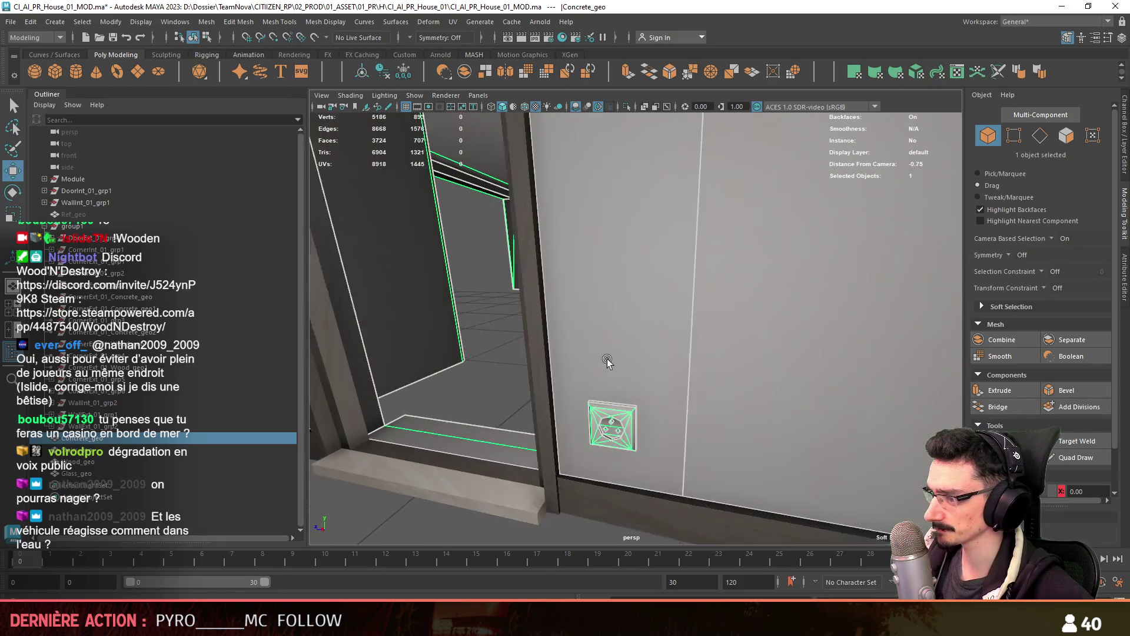
Merge the overlapping Concrete_geo vertices, then return to object mode with the Move tool
{"action": "left_click", "coordinate": [239, 22]}
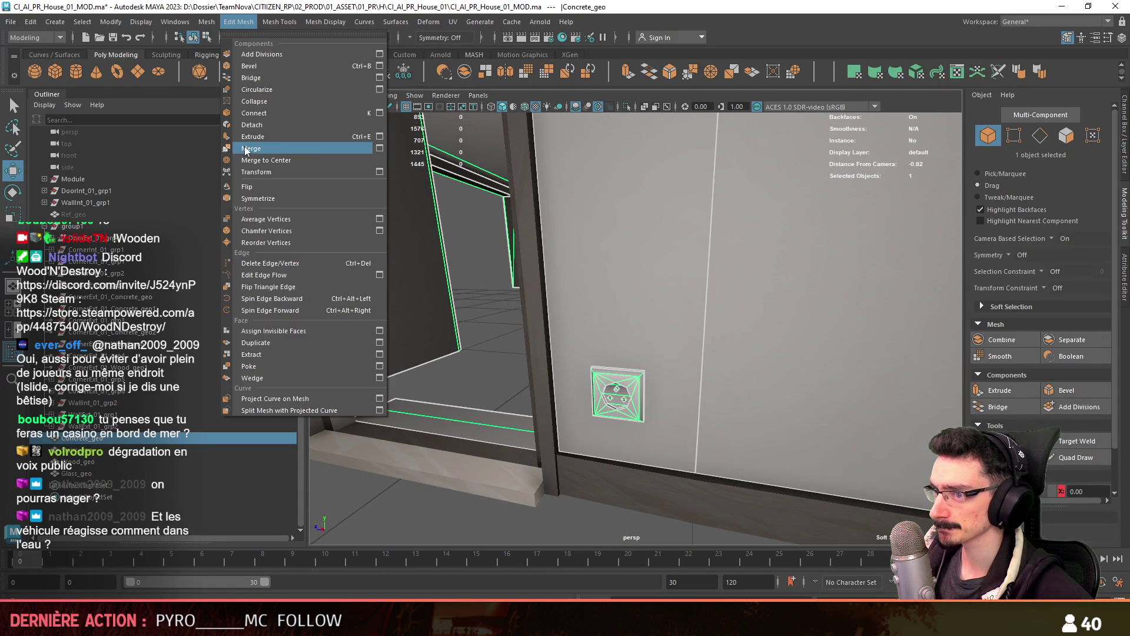
{"action": "left_click", "coordinate": [246, 150]}
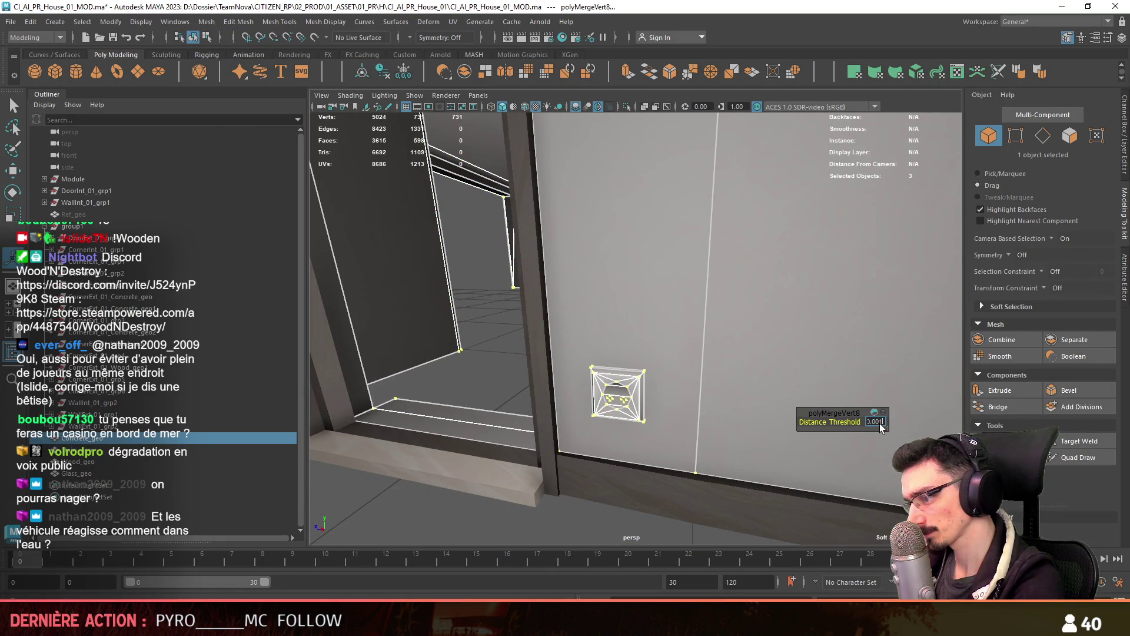
{"action": "scroll", "coordinate": [641, 412], "scroll_direction": "down", "scroll_amount": 10}
{"action": "key", "text": "F8"}
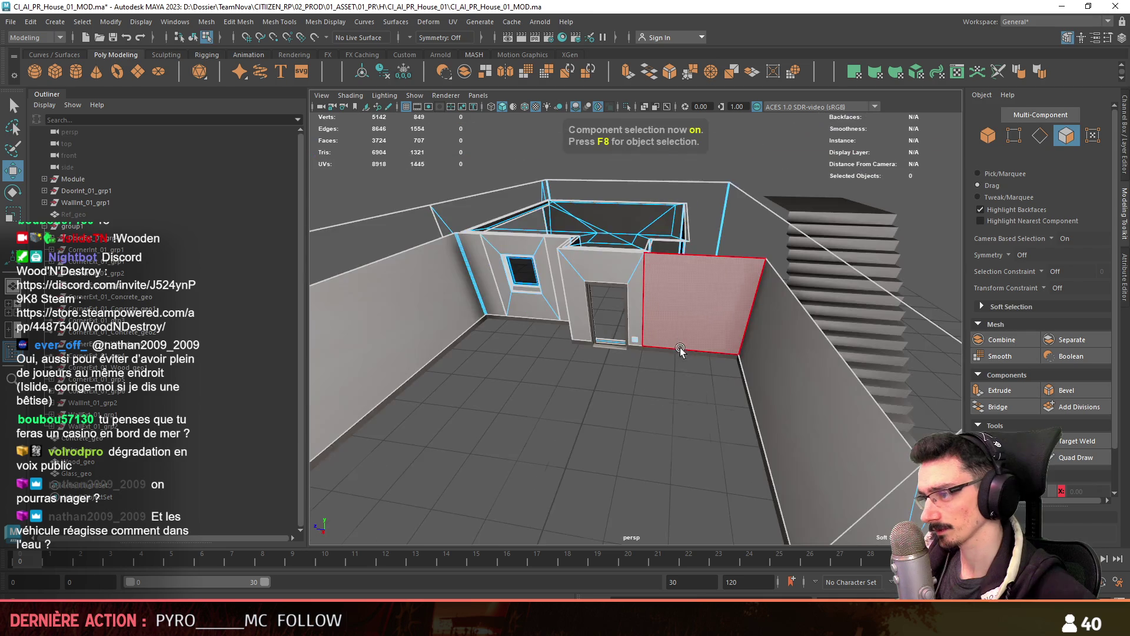
{"action": "key", "text": "w"}
{"action": "mouse_move", "coordinate": [662, 452]}
{"action": "left_mouse_down", "text": "alt"}
{"action": "mouse_move", "coordinate": [673, 369]}
{"action": "mouse_move", "coordinate": [602, 351]}
{"action": "mouse_move", "coordinate": [598, 360]}
{"action": "left_mouse_up", "text": "alt"}
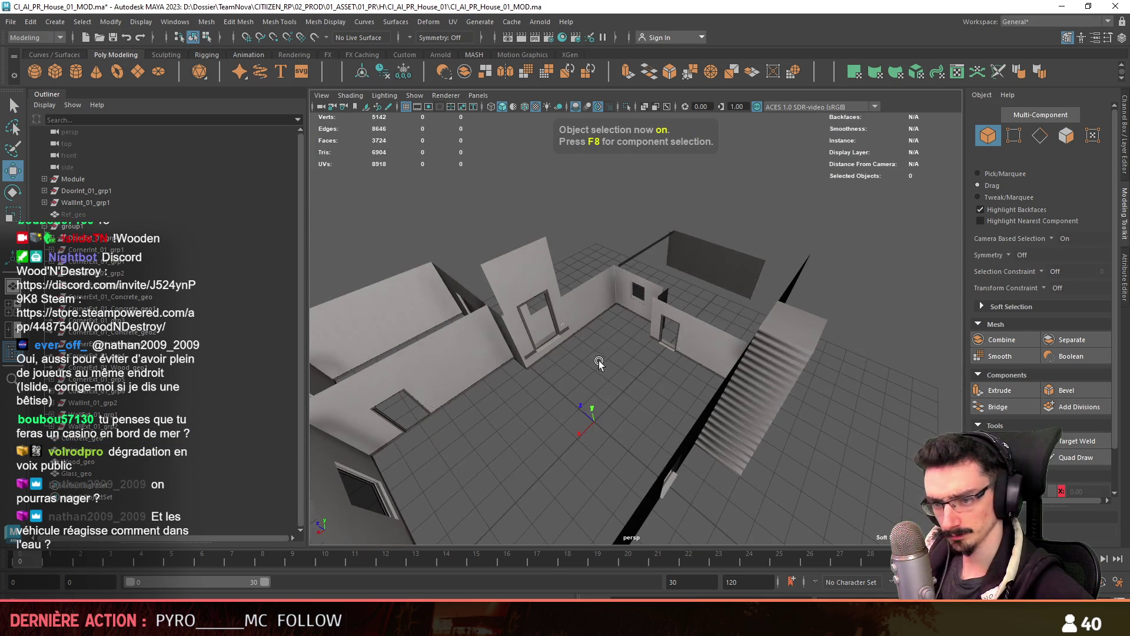
{"action": "key", "text": "ctrl+h"}
{"action": "left_click_drag", "start_coordinate": [786, 408], "coordinate": [566, 394], "text": "alt"}
{"action": "left_click", "coordinate": [683, 338]}
{"action": "left_click_drag", "start_coordinate": [682, 339], "coordinate": [575, 318], "text": "alt"}
{"action": "left_click", "coordinate": [43, 247]}
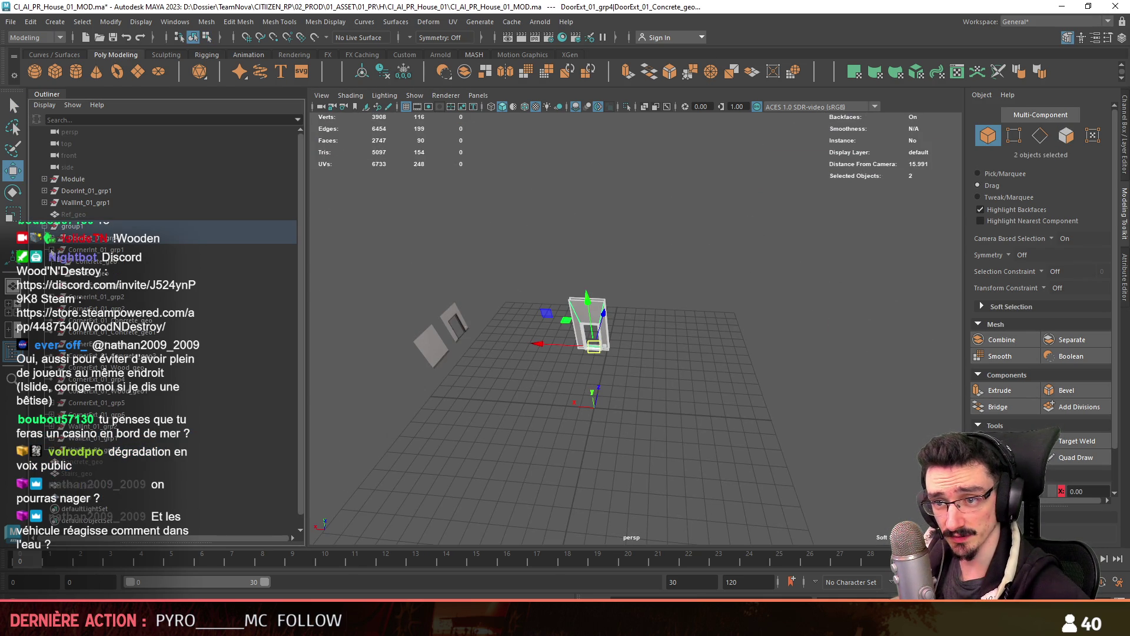
{"action": "left_click", "coordinate": [52, 249]}
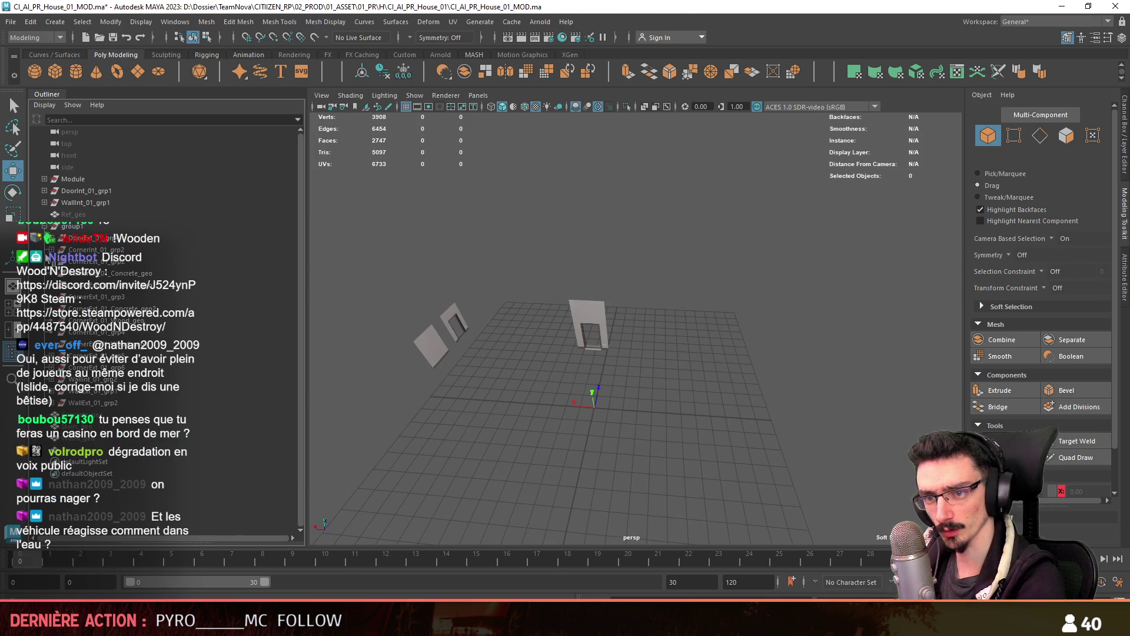
{"action": "left_click", "coordinate": [77, 259]}
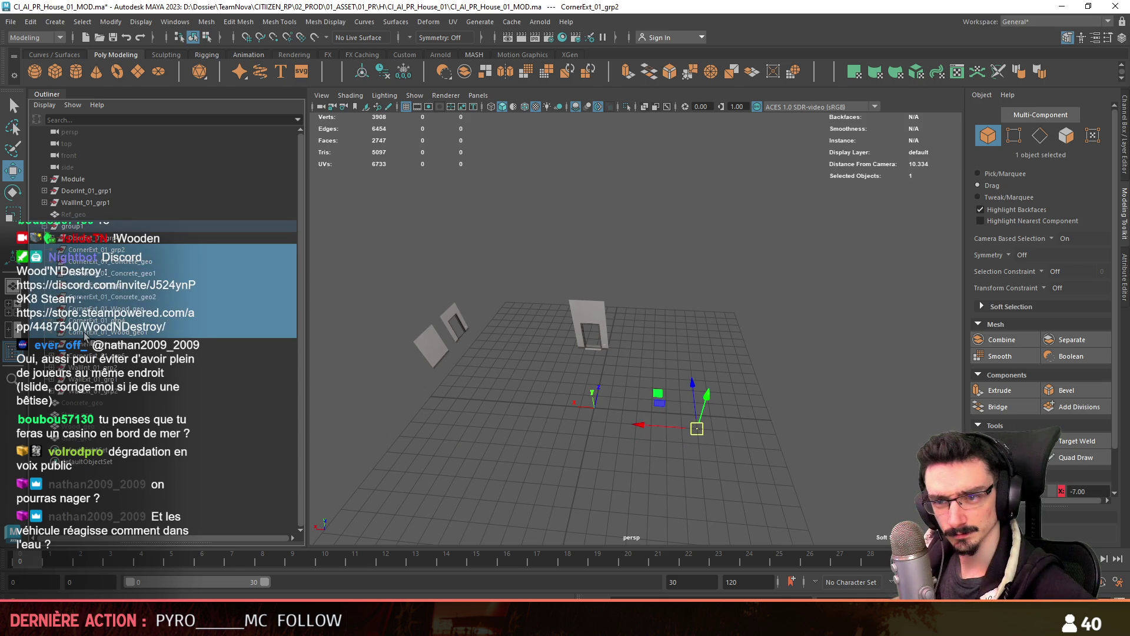
{"action": "left_click", "coordinate": [90, 250]}
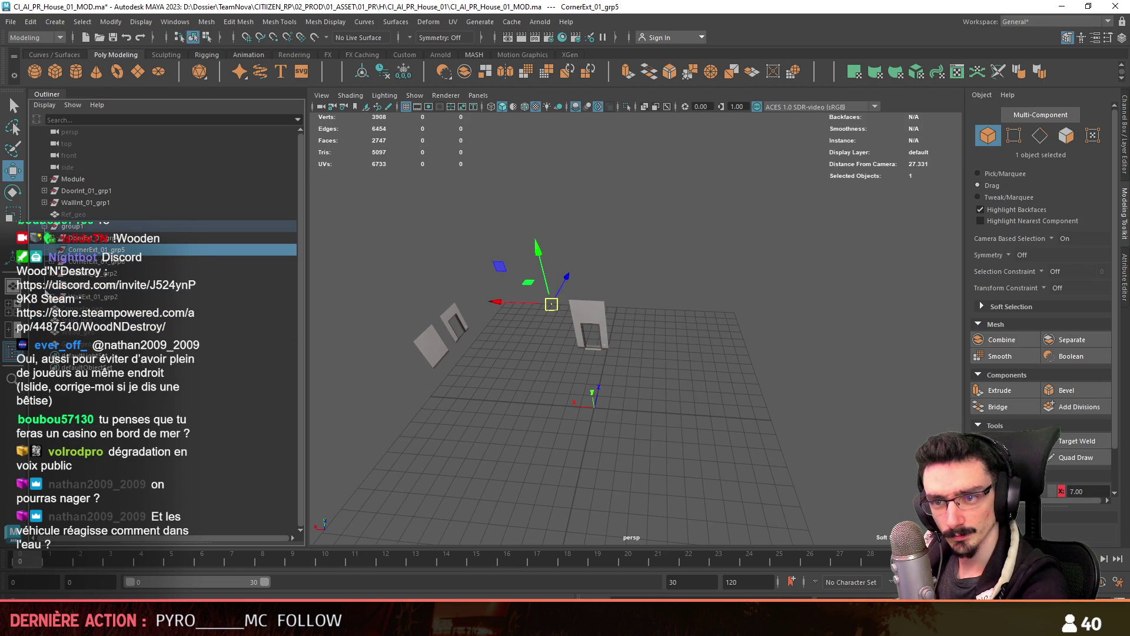
{"action": "left_click", "coordinate": [53, 250]}
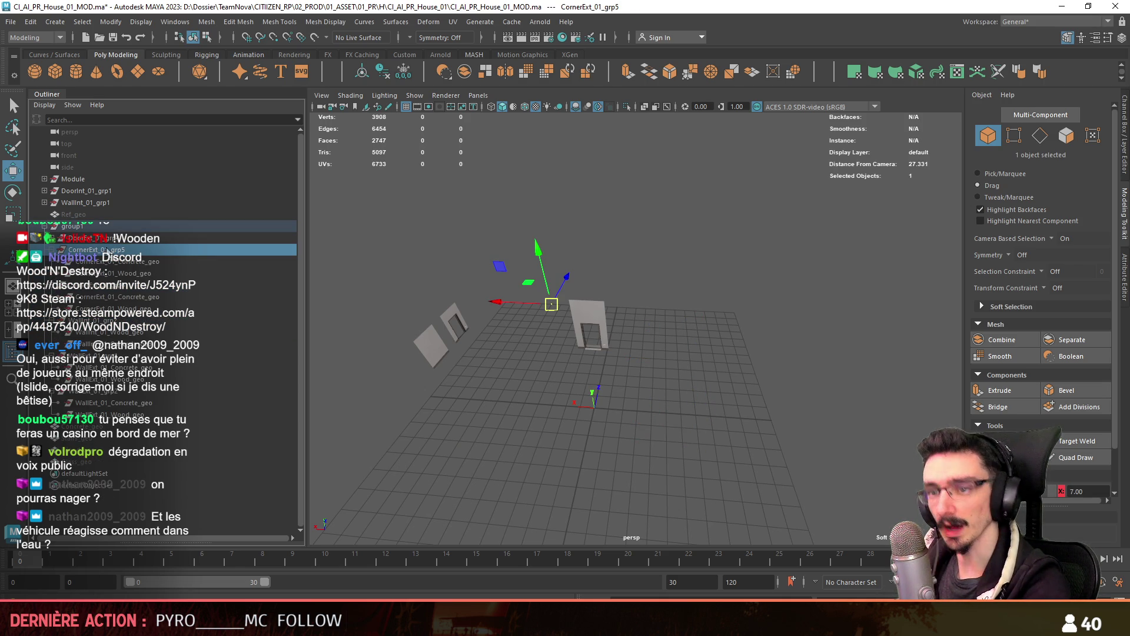
{"action": "left_click", "coordinate": [102, 402]}
{"action": "key", "text": "f"}
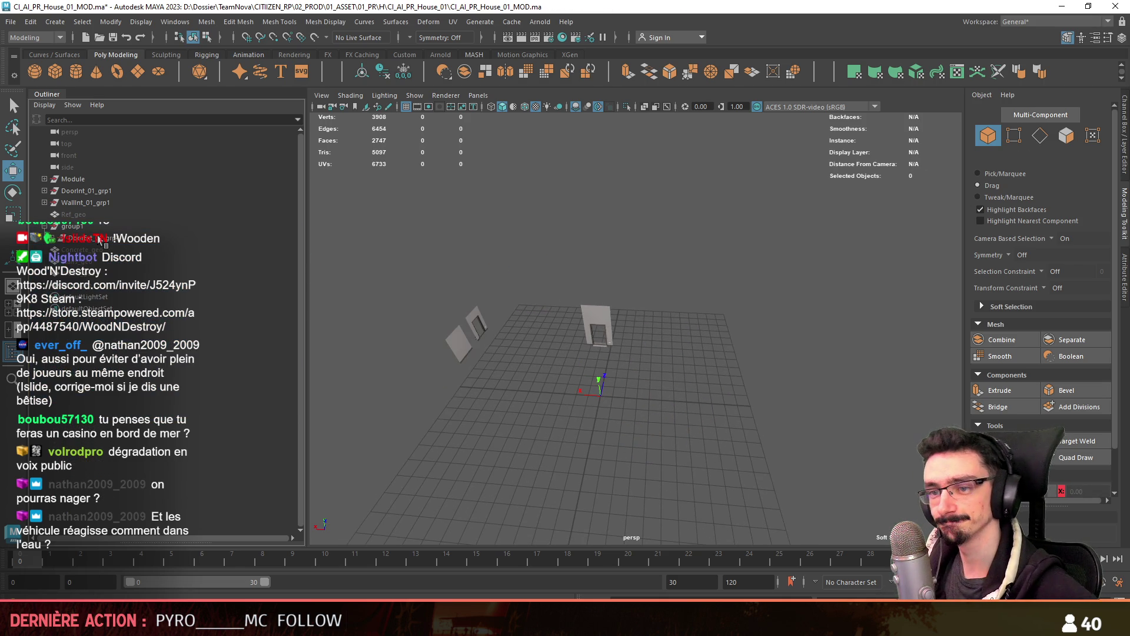
{"action": "left_click", "coordinate": [92, 285]}
{"action": "key", "text": "f"}
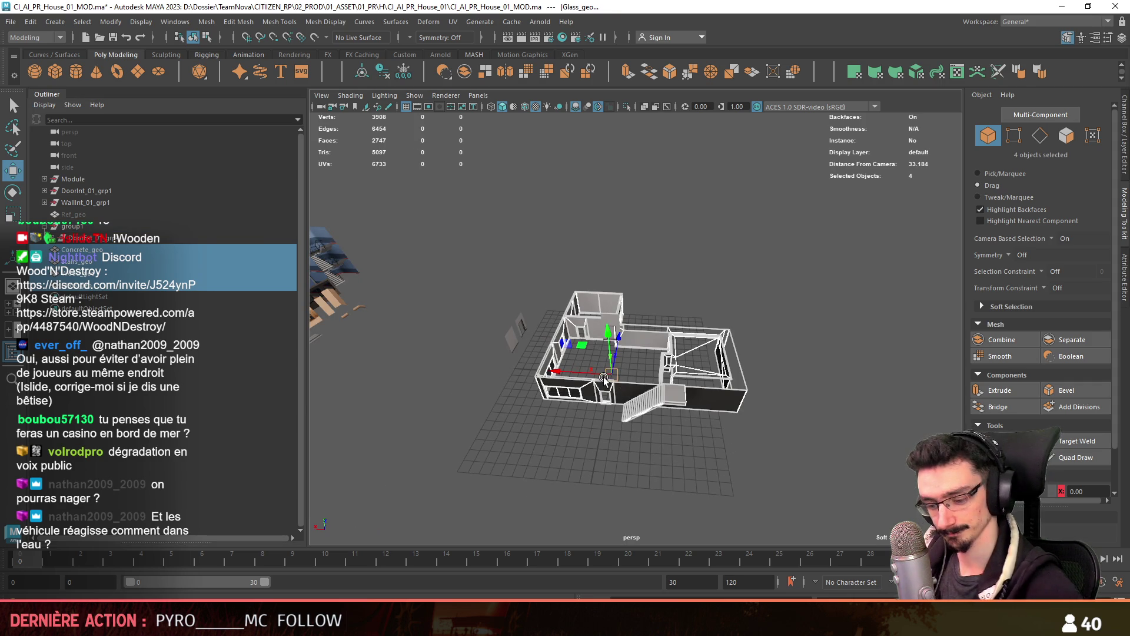
{"action": "left_click", "coordinate": [640, 432]}
{"action": "mouse_move", "coordinate": [641, 431]}
{"action": "left_mouse_down", "text": "alt"}
{"action": "mouse_move", "coordinate": [806, 438]}
{"action": "mouse_move", "coordinate": [768, 380]}
{"action": "mouse_move", "coordinate": [547, 353]}
{"action": "mouse_move", "coordinate": [521, 376]}
{"action": "mouse_move", "coordinate": [604, 377]}
{"action": "mouse_move", "coordinate": [598, 409]}
{"action": "left_mouse_up", "text": "alt"}
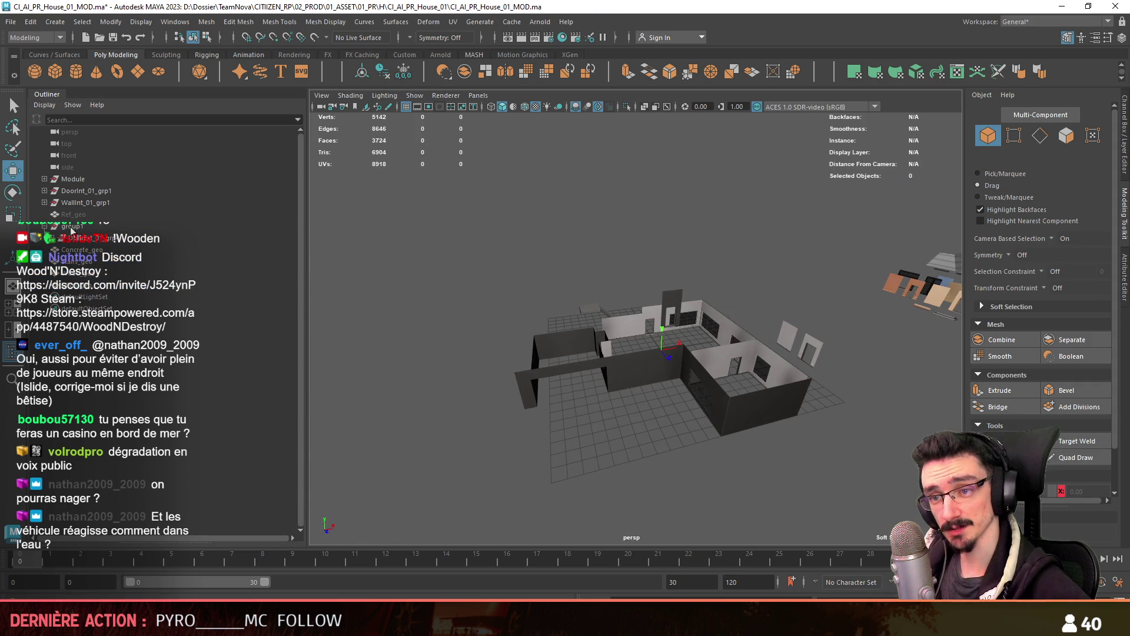
{"action": "key", "text": "ctrl+z"}
{"action": "key", "text": "ctrl+z"}
{"action": "key", "text": "ctrl+z"}
{"action": "mouse_move", "coordinate": [757, 319]}
{"action": "left_mouse_down", "text": "alt"}
{"action": "mouse_move", "coordinate": [690, 295]}
{"action": "mouse_move", "coordinate": [520, 302]}
{"action": "mouse_move", "coordinate": [643, 313]}
{"action": "left_mouse_up", "text": "alt"}
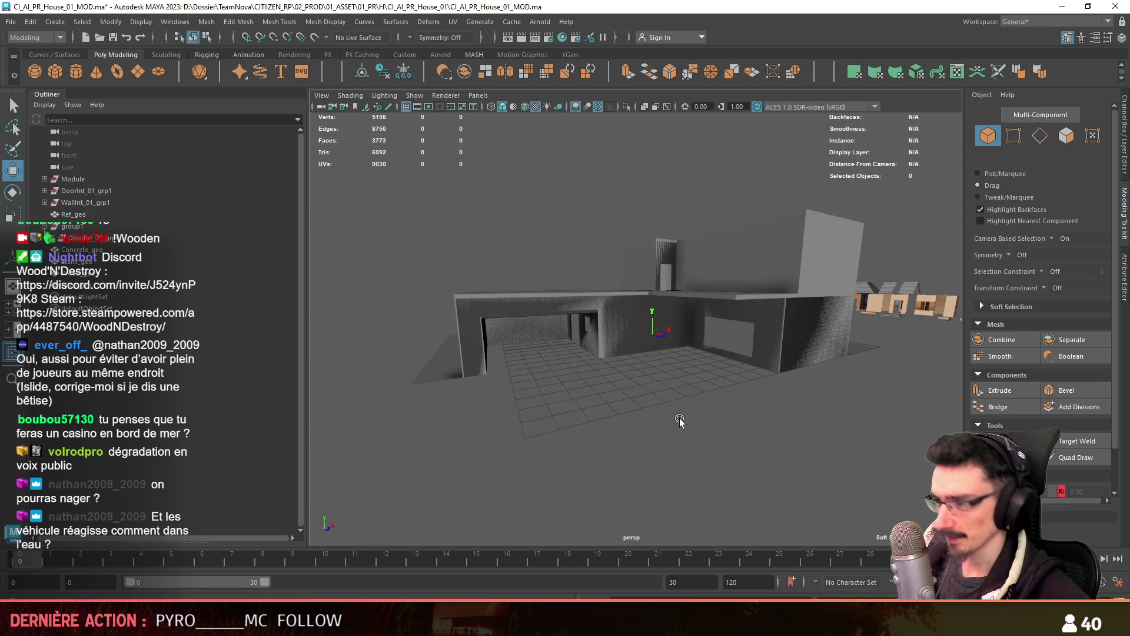
{"action": "key", "text": "ctrl+z"}
{"action": "key", "text": "ctrl+z"}
{"action": "key", "text": "ctrl+z"}
{"action": "left_click_drag", "start_coordinate": [576, 344], "coordinate": [586, 399], "text": "alt"}
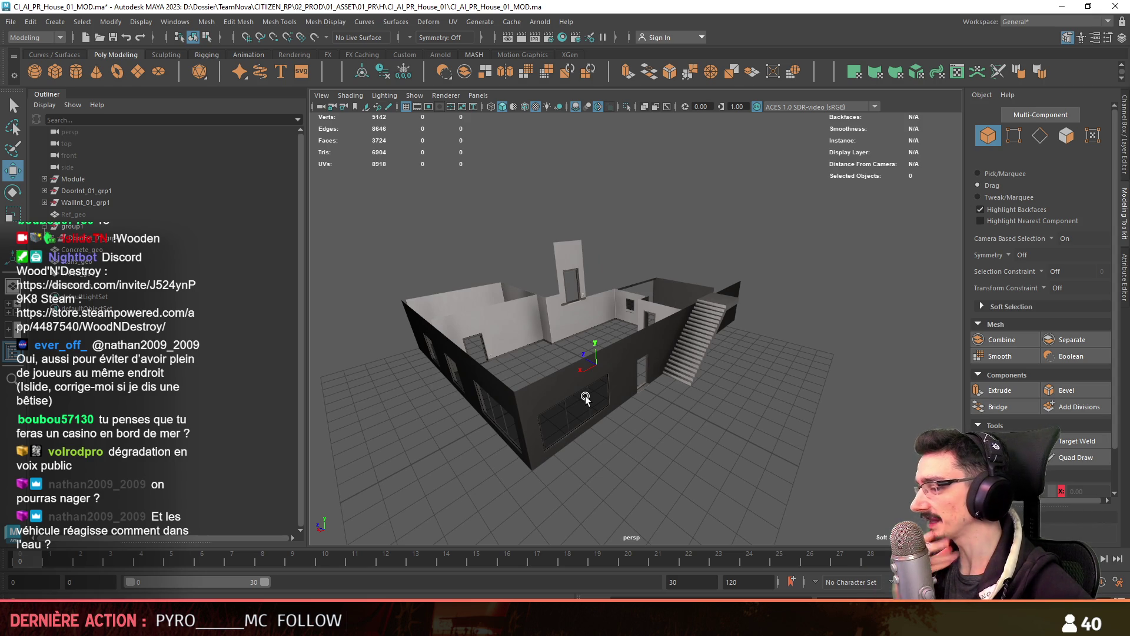
{"action": "left_click_drag", "start_coordinate": [480, 407], "coordinate": [640, 341], "text": "alt"}
{"action": "left_click", "coordinate": [529, 382]}
{"action": "right_click_drag", "start_coordinate": [641, 341], "coordinate": [390, 369], "text": "alt"}
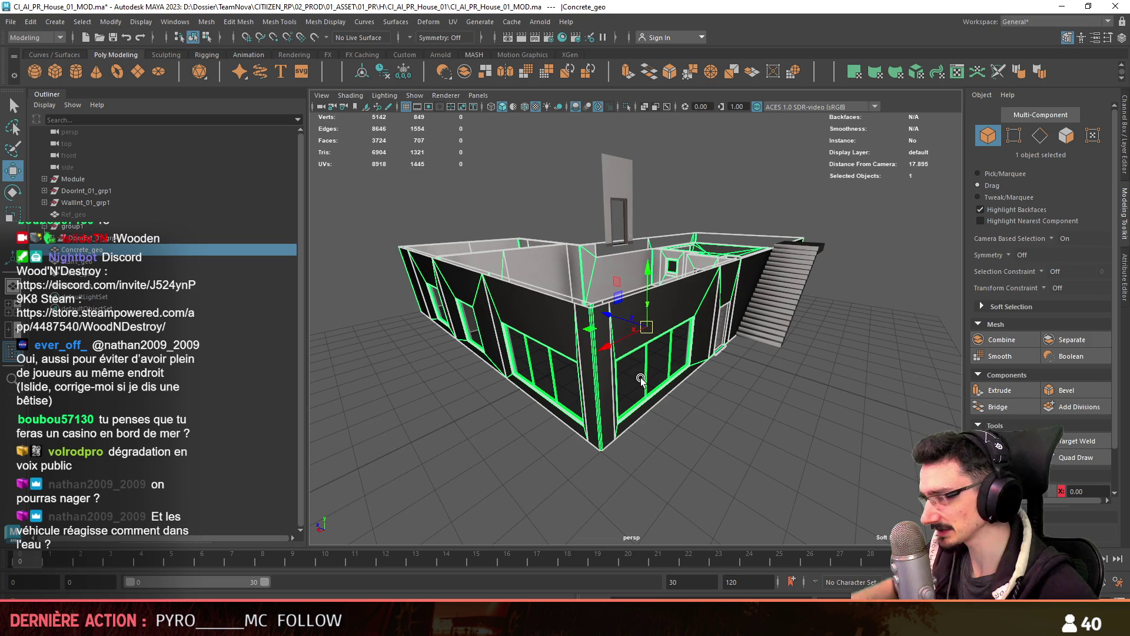
Isolate the concrete, wood and glass pieces and zoom in on the house corner
{"action": "left_click", "coordinate": [74, 261]}
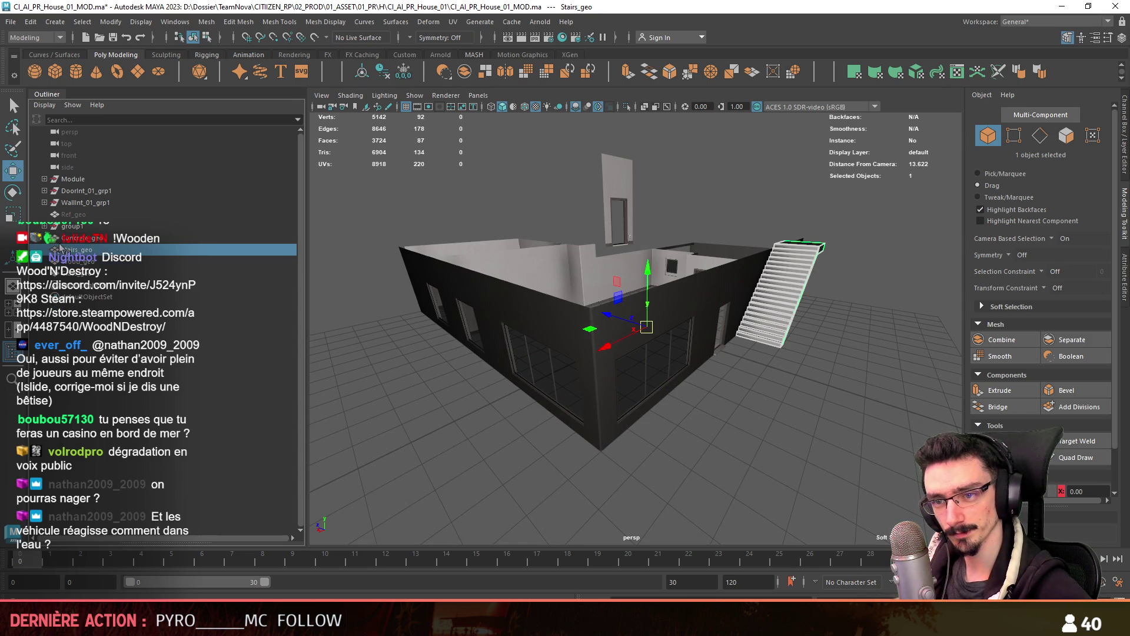
{"action": "left_click", "coordinate": [93, 239], "text": "shift"}
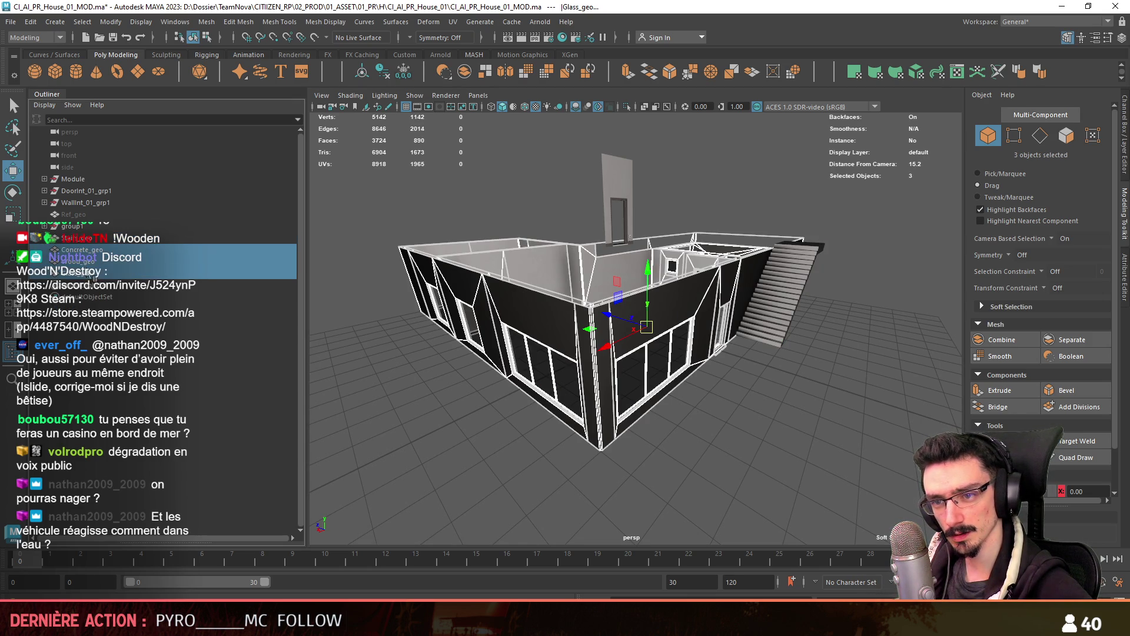
{"action": "key", "text": "ctrl+1"}
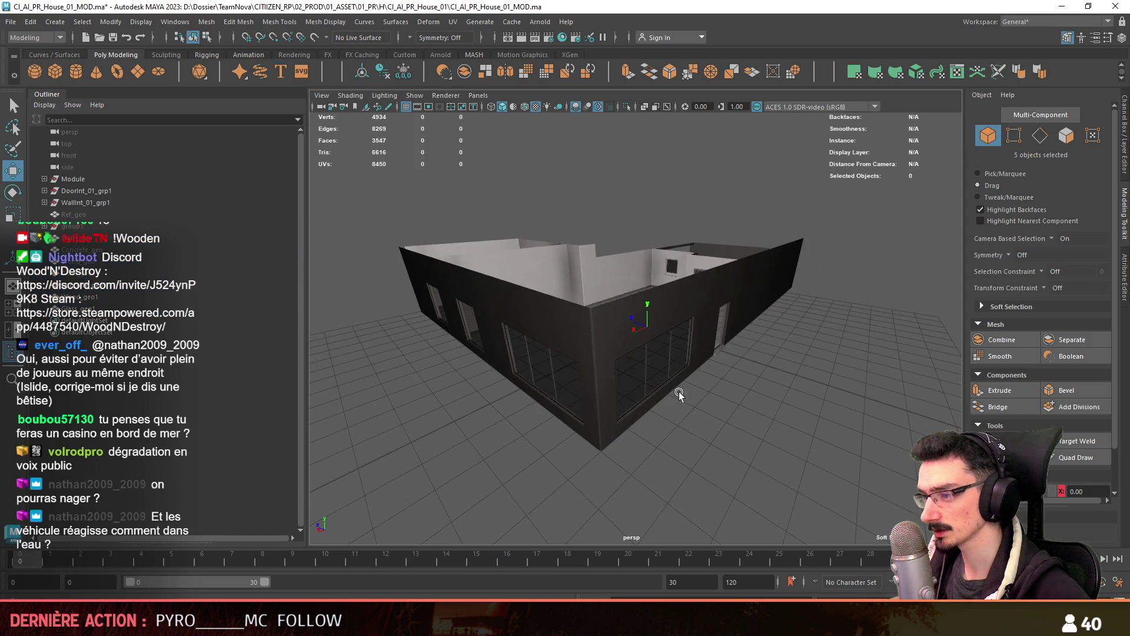
{"action": "key", "text": "F11"}
{"action": "mouse_move", "coordinate": [591, 384]}
{"action": "left_mouse_down", "text": "alt"}
{"action": "mouse_move", "coordinate": [644, 457]}
{"action": "mouse_move", "coordinate": [617, 397]}
{"action": "left_mouse_up", "text": "alt"}
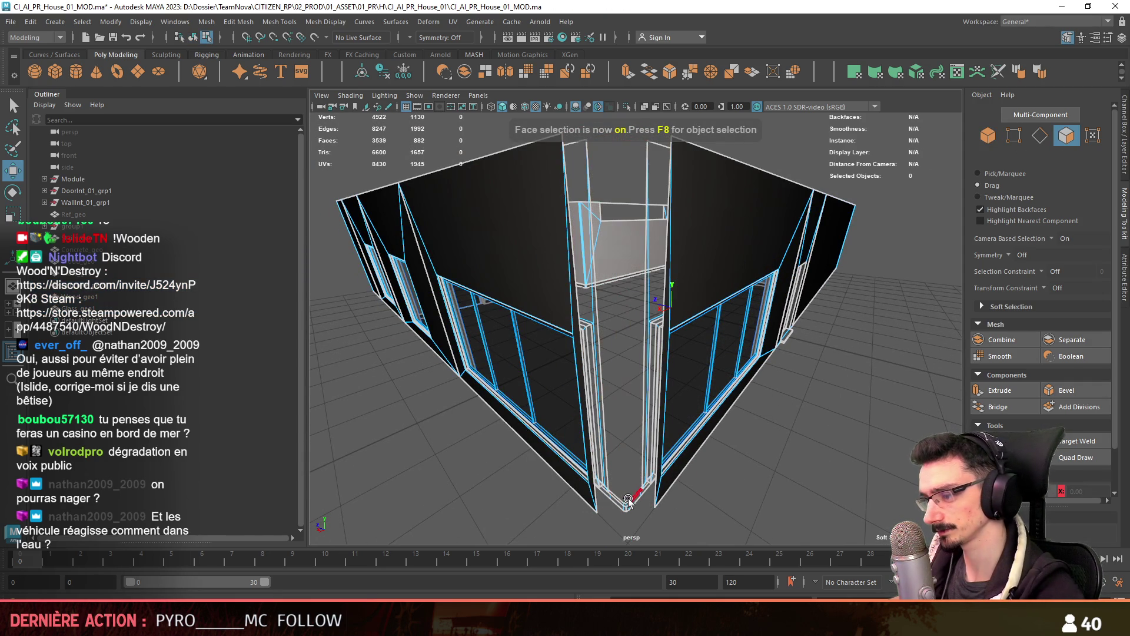
{"action": "left_click", "coordinate": [624, 494]}
{"action": "key", "text": "f"}
{"action": "left_click_drag", "start_coordinate": [599, 432], "coordinate": [567, 379], "text": "alt"}
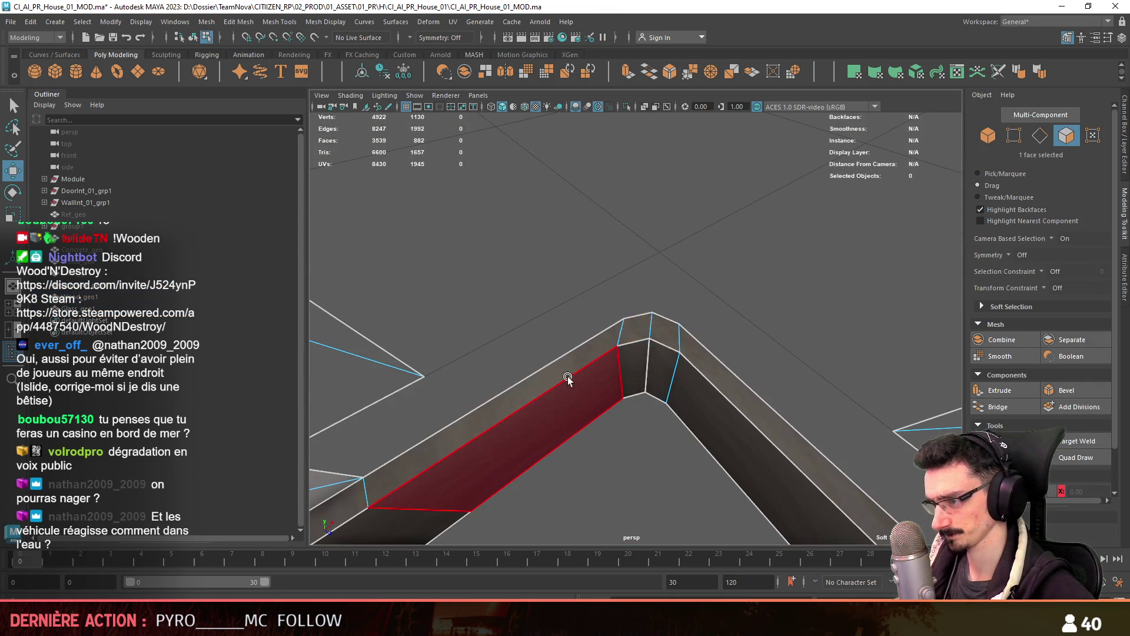
{"action": "mouse_move", "coordinate": [686, 425]}
{"action": "left_mouse_down", "text": "alt"}
{"action": "mouse_move", "coordinate": [648, 436]}
{"action": "mouse_move", "coordinate": [633, 419]}
{"action": "mouse_move", "coordinate": [656, 417]}
{"action": "left_mouse_up", "text": "alt"}
Select the concrete floor object and switch the viewport to the top view
{"action": "key", "text": "F8"}
{"action": "left_click", "coordinate": [655, 446]}
{"action": "key", "text": "F8"}
{"action": "key", "text": "space"}
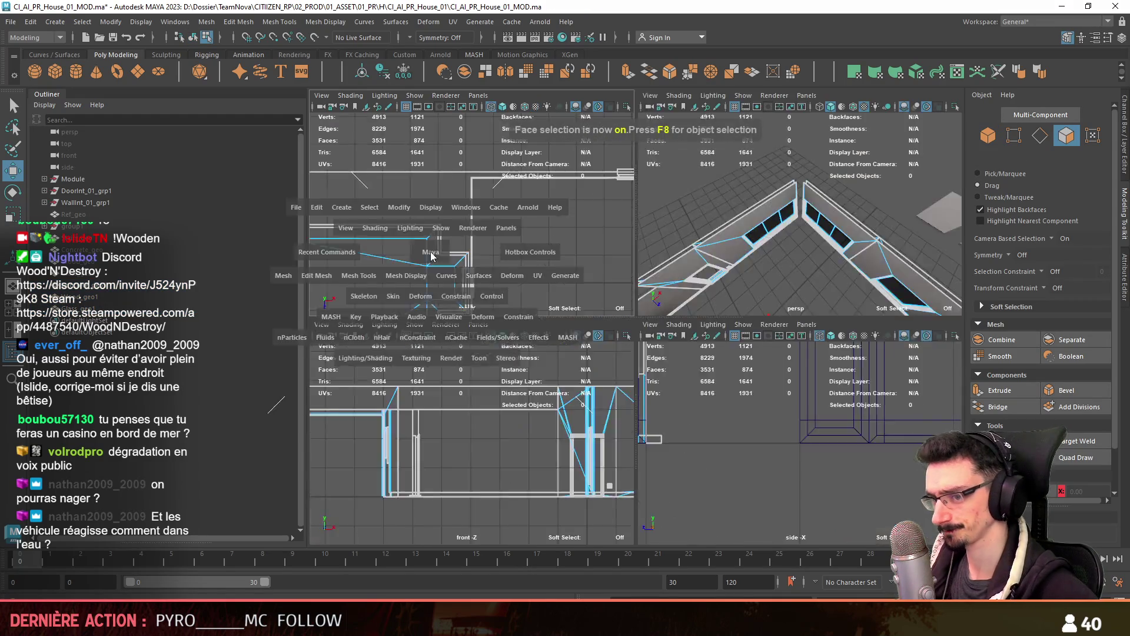
{"action": "key", "text": "space"}
{"action": "scroll", "coordinate": [652, 362], "scroll_direction": "down", "scroll_amount": 5}
{"action": "scroll", "coordinate": [651, 362], "scroll_direction": "up", "scroll_amount": 8}
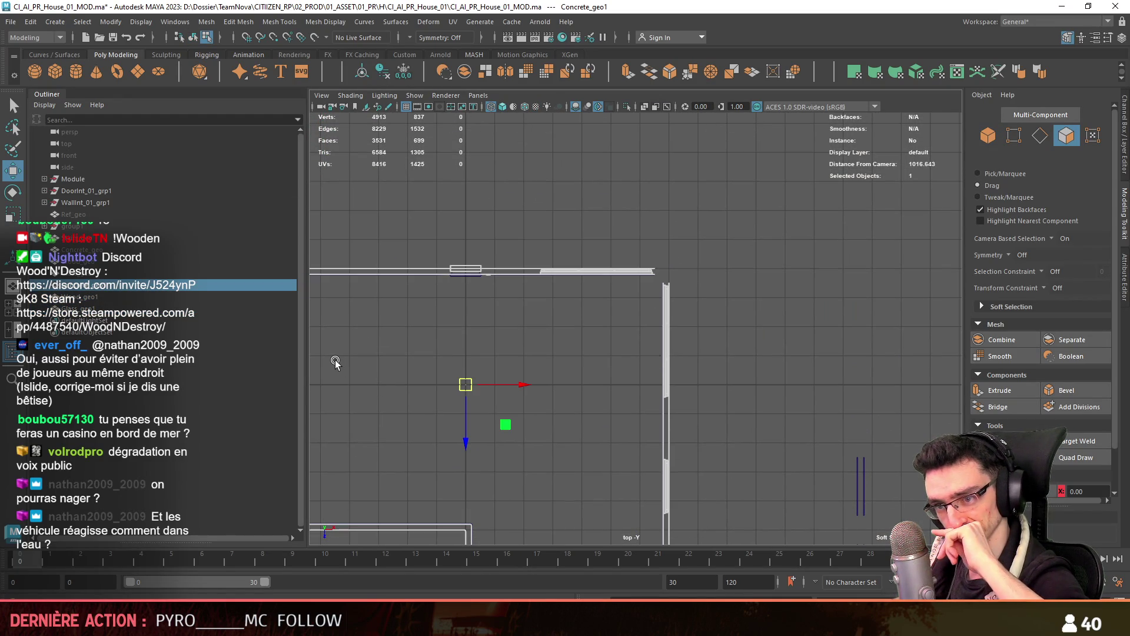
{"action": "key", "text": "space"}
{"action": "left_click_drag", "start_coordinate": [729, 262], "coordinate": [655, 334], "text": "alt"}
{"action": "key", "text": "space"}
Marquee the faces around the angled corner window in top view and isolate them
{"action": "key", "text": "F8"}
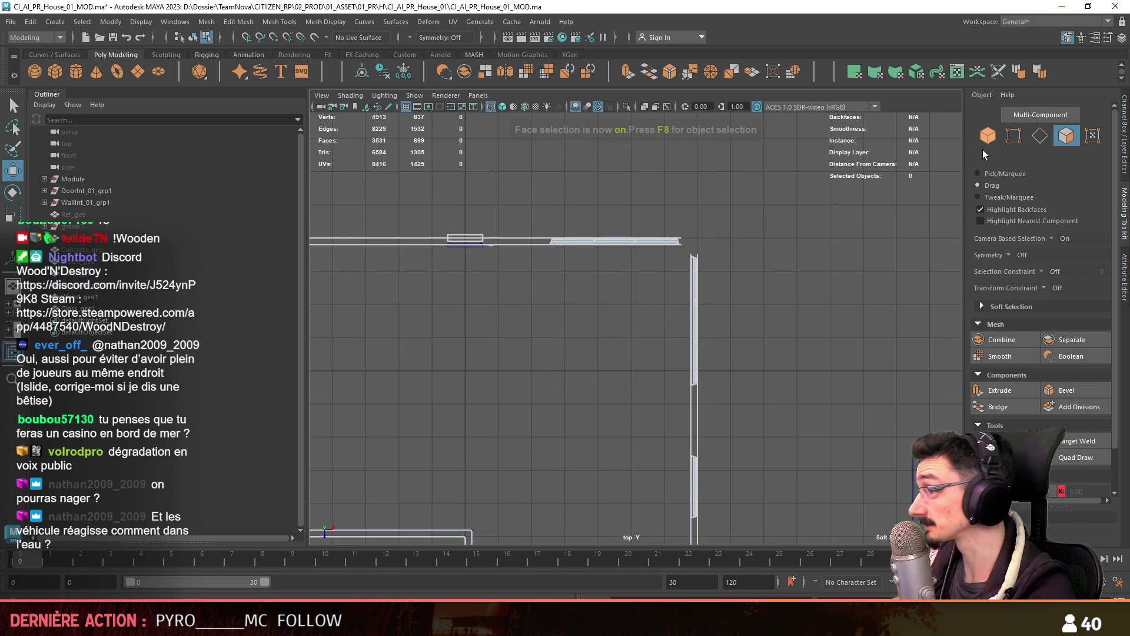
{"action": "left_click_drag", "start_coordinate": [594, 381], "coordinate": [595, 382]}
{"action": "key", "text": "space"}
{"action": "mouse_move", "coordinate": [671, 253]}
{"action": "left_mouse_down", "text": "alt"}
{"action": "mouse_move", "coordinate": [641, 265]}
{"action": "mouse_move", "coordinate": [583, 330]}
{"action": "mouse_move", "coordinate": [565, 217]}
{"action": "left_mouse_up", "text": "alt"}
{"action": "key", "text": "space"}
{"action": "left_click_drag", "start_coordinate": [804, 162], "coordinate": [525, 374]}
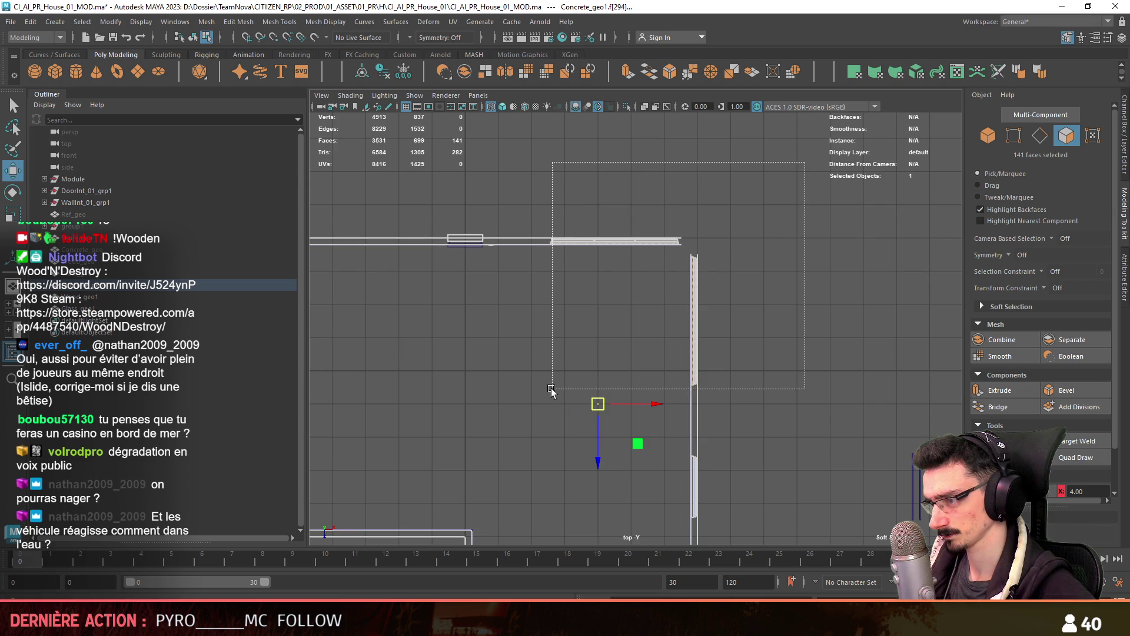
{"action": "left_click", "coordinate": [566, 367]}
{"action": "key", "text": "space"}
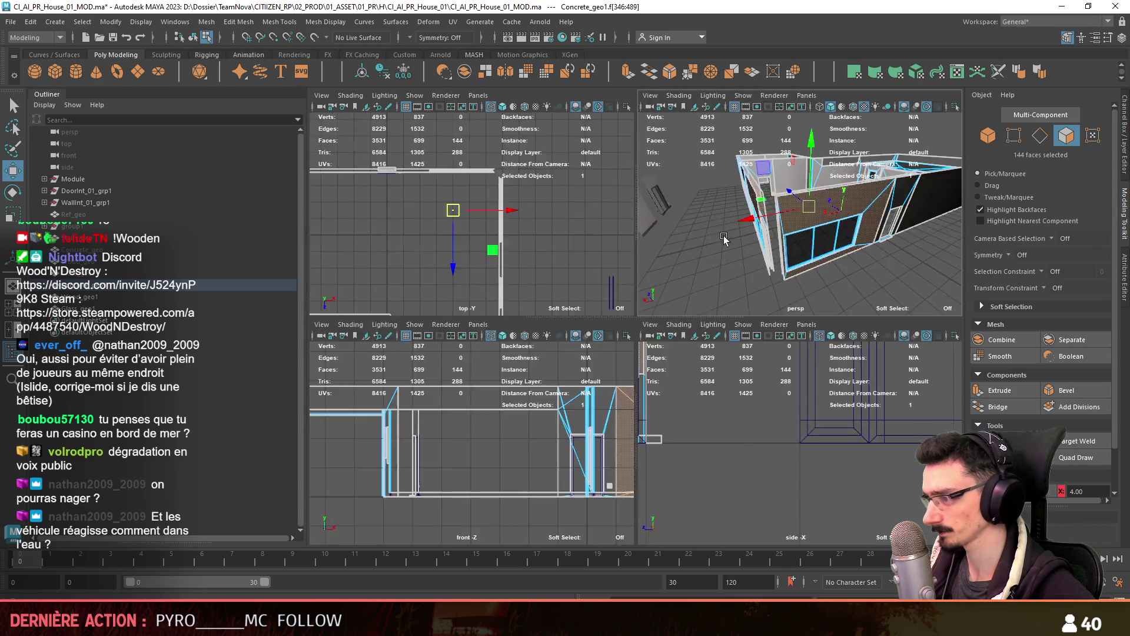
{"action": "key", "text": "space"}
{"action": "key", "text": "F8"}
{"action": "key", "text": "space"}
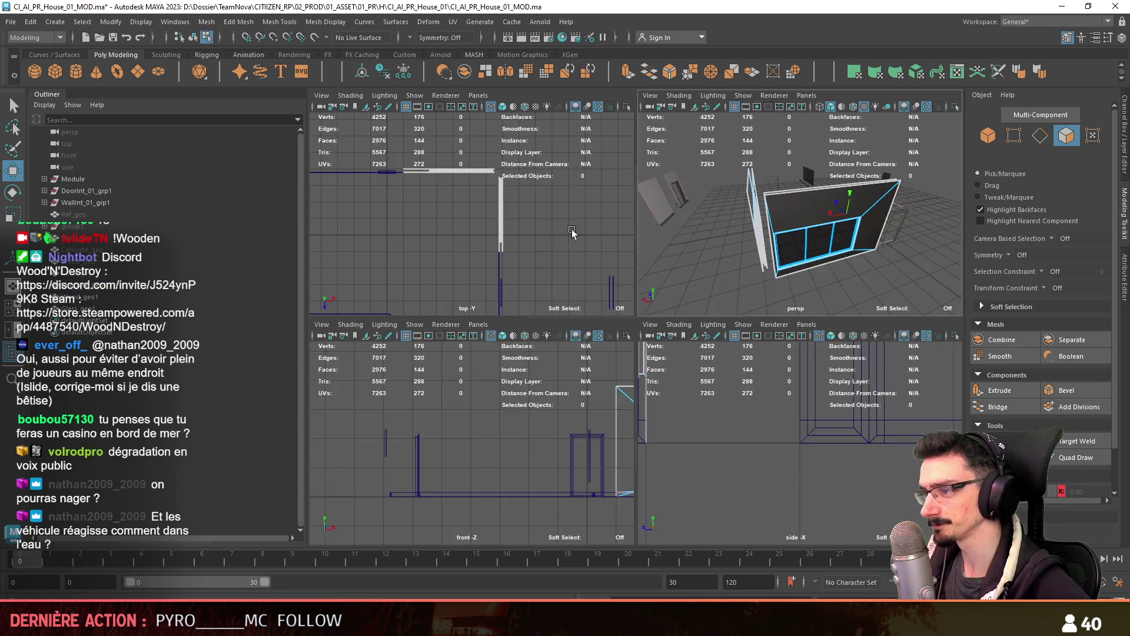
Select the faces along the two corner walls in top view and check them in perspective
{"action": "key", "text": "space"}
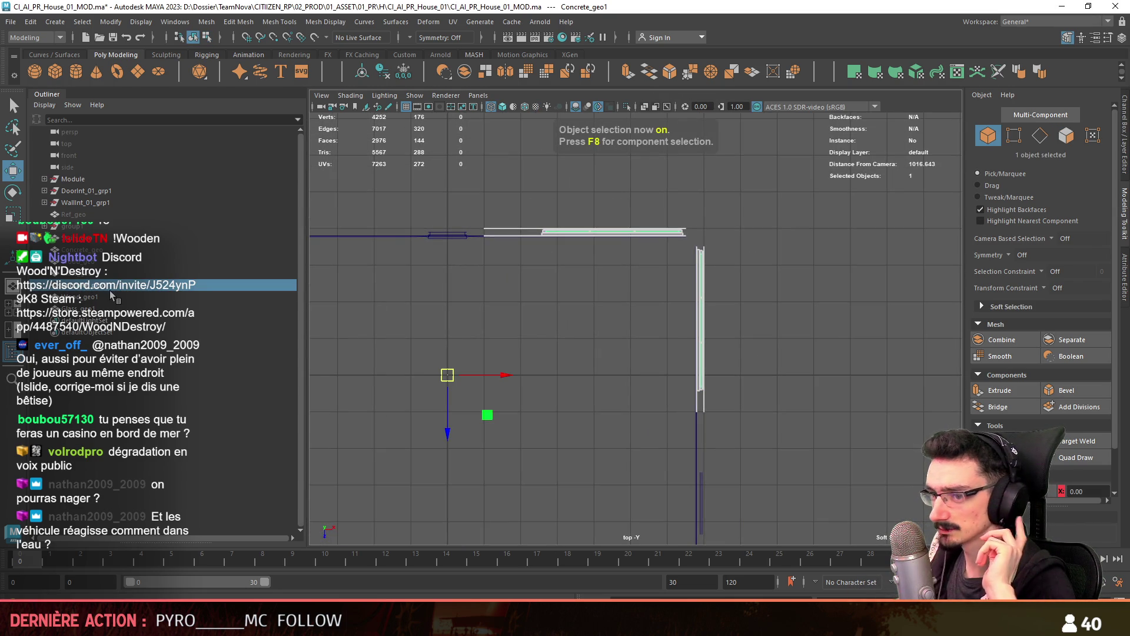
{"action": "key", "text": "F11"}
{"action": "mouse_move", "coordinate": [789, 184]}
{"action": "left_mouse_down"}
{"action": "mouse_move", "coordinate": [489, 379]}
{"action": "mouse_move", "coordinate": [510, 427]}
{"action": "mouse_move", "coordinate": [533, 396]}
{"action": "left_mouse_up"}
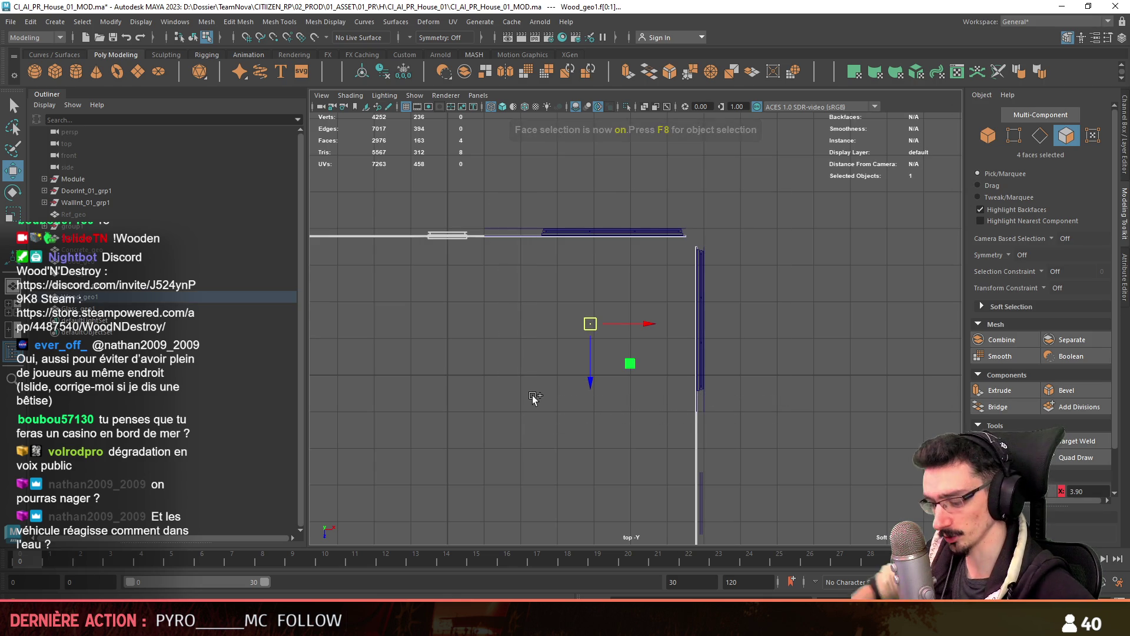
{"action": "key", "text": "space"}
{"action": "key", "text": "space"}
{"action": "mouse_move", "coordinate": [804, 381]}
{"action": "left_mouse_down", "text": "alt"}
{"action": "mouse_move", "coordinate": [932, 386]}
{"action": "mouse_move", "coordinate": [765, 390]}
{"action": "left_mouse_up", "text": "alt"}
{"action": "key", "text": "F8"}
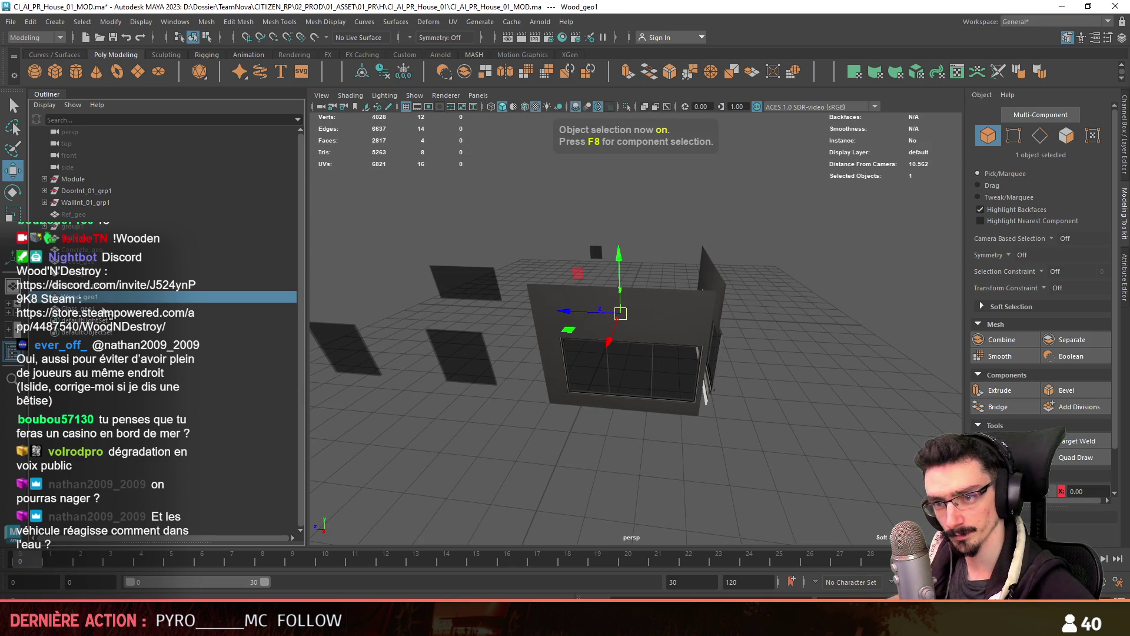
{"action": "key", "text": "F8"}
Add the matching Wood_geo1 and Glass_geo1 walls to the selection and frame them
{"action": "left_click", "coordinate": [591, 327]}
{"action": "key", "text": "F8"}
{"action": "key", "text": "space"}
{"action": "key", "text": "space"}
{"action": "key", "text": "F8"}
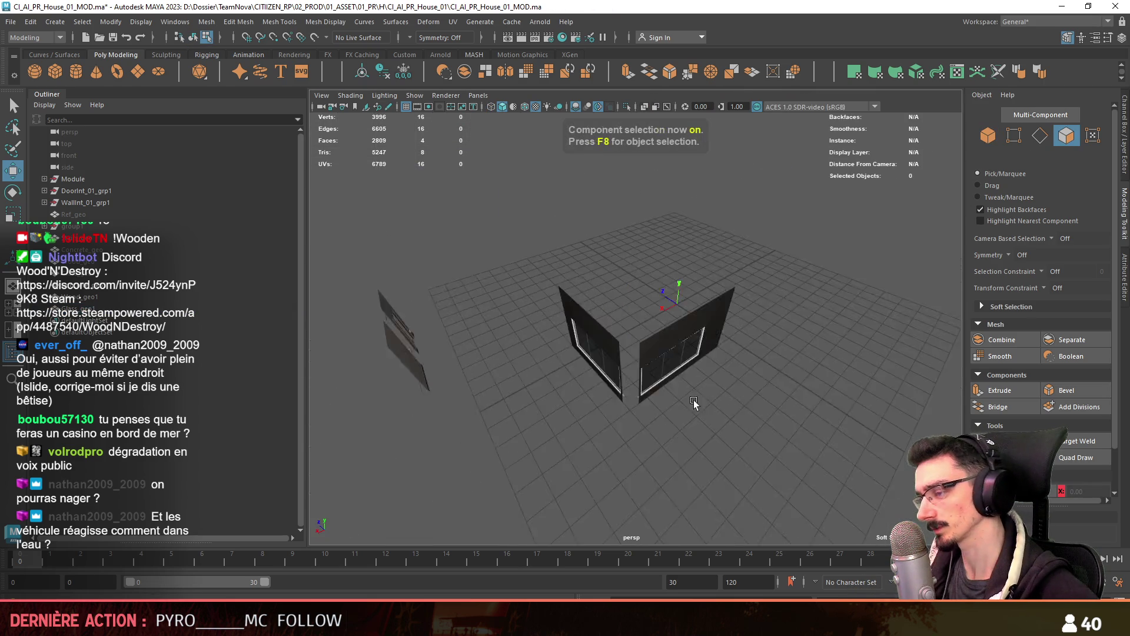
{"action": "key", "text": "F8"}
{"action": "scroll", "coordinate": [666, 405], "scroll_direction": "up", "scroll_amount": 3}
{"action": "left_click", "coordinate": [666, 404], "text": "shift"}
{"action": "left_click_drag", "start_coordinate": [666, 404], "coordinate": [747, 482], "text": "alt"}
{"action": "key", "text": "F10"}
{"action": "key", "text": "f"}
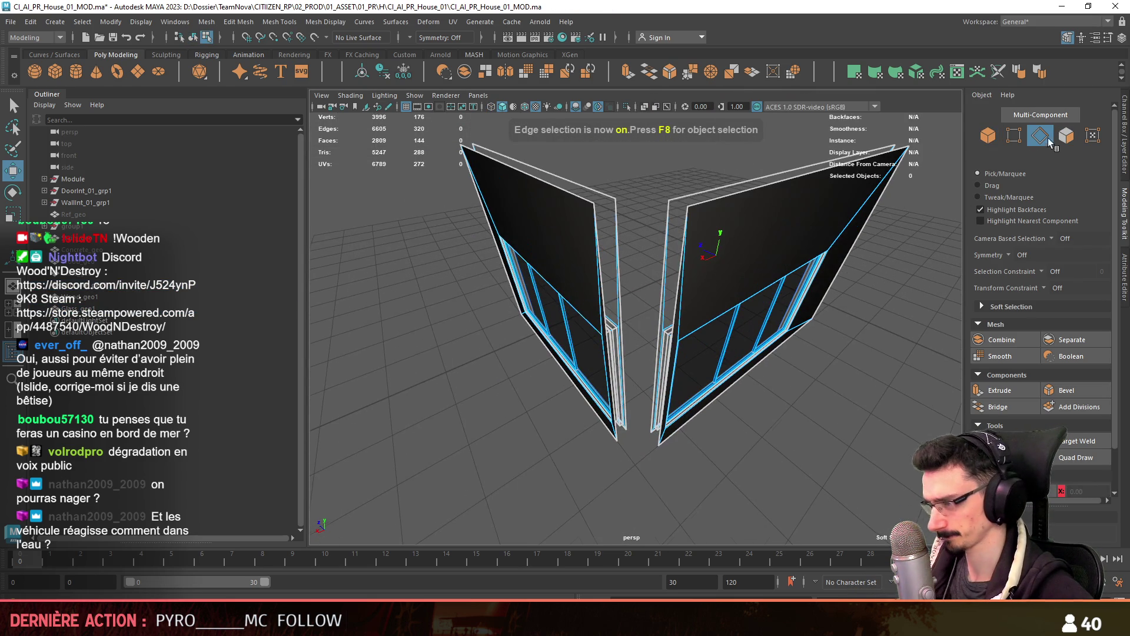
Tumble around the angled walls, then pan the top view onto them
{"action": "key", "text": "F11"}
{"action": "left_click", "coordinate": [658, 347]}
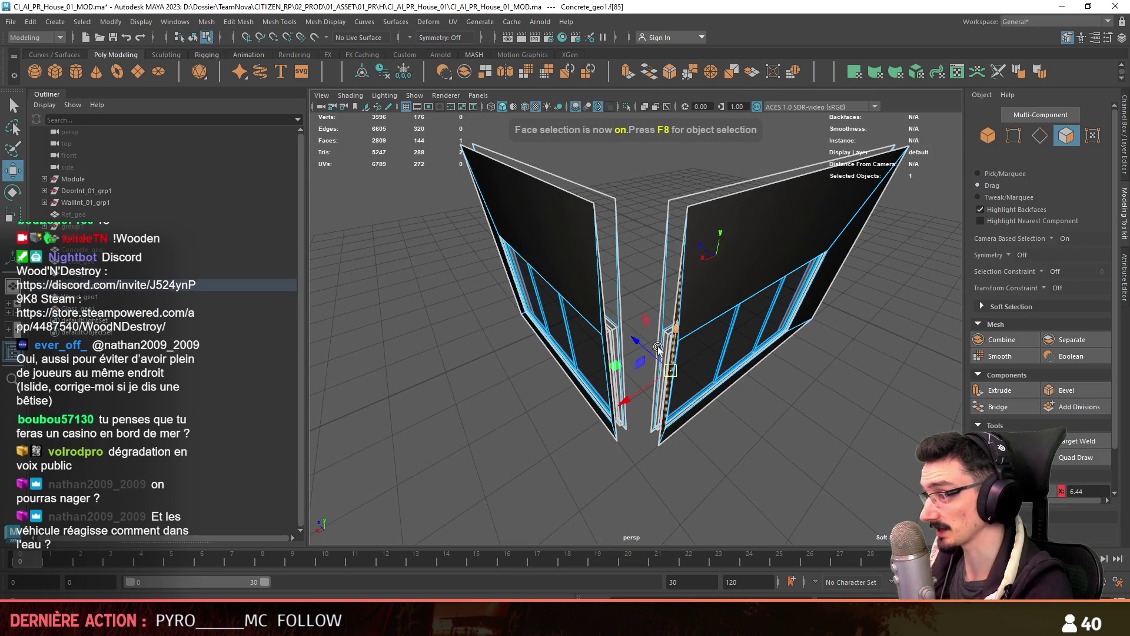
{"action": "mouse_move", "coordinate": [639, 372]}
{"action": "left_mouse_down", "text": "alt"}
{"action": "mouse_move", "coordinate": [656, 383]}
{"action": "mouse_move", "coordinate": [680, 447]}
{"action": "left_mouse_up", "text": "alt"}
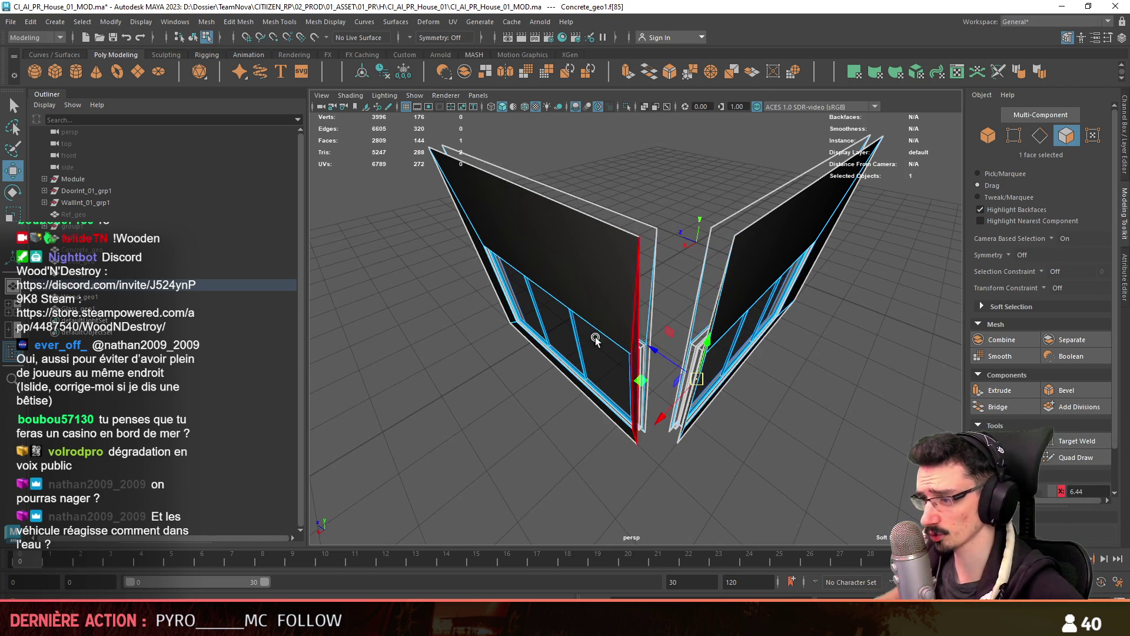
{"action": "key", "text": "space"}
{"action": "key", "text": "space"}
{"action": "key", "text": "F9"}
{"action": "middle_click_drag", "start_coordinate": [766, 264], "coordinate": [757, 404], "text": "alt"}
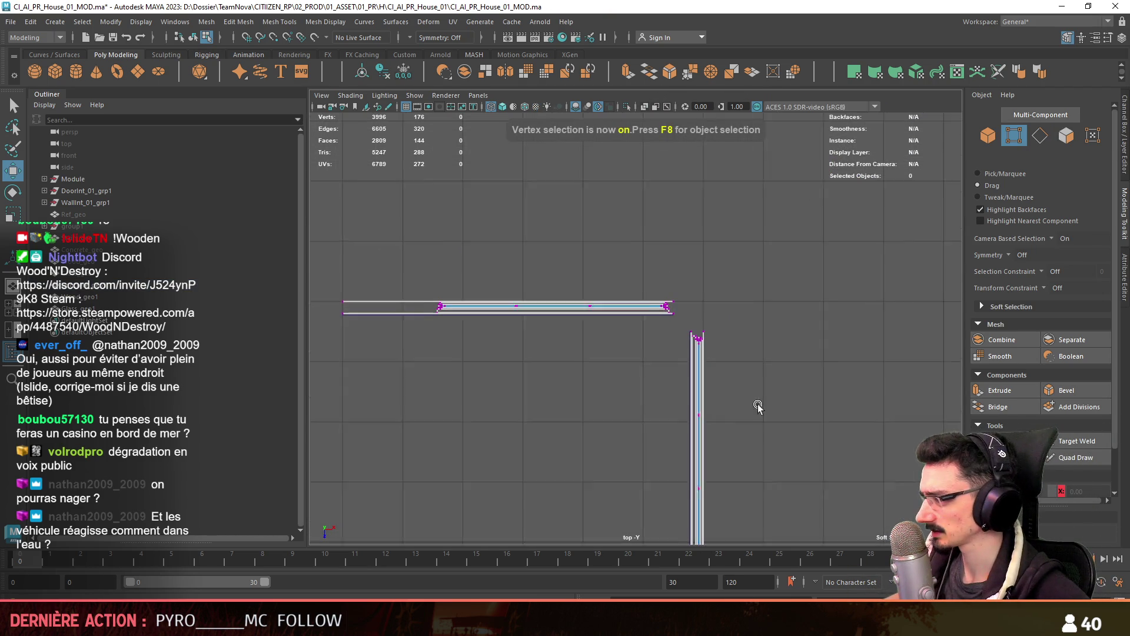
Move the marquee-selected wall-corner vertices right along X
{"action": "scroll", "coordinate": [758, 404], "scroll_direction": "up", "scroll_amount": 3}
{"action": "left_click", "coordinate": [1001, 394]}
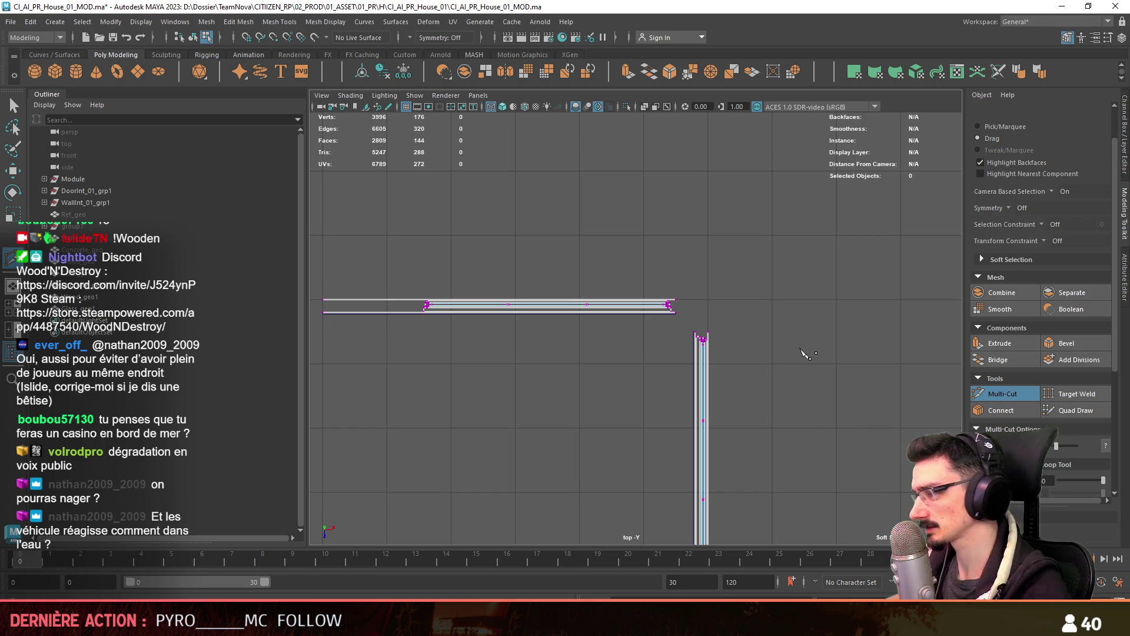
{"action": "key", "text": "w"}
{"action": "key", "text": "F8"}
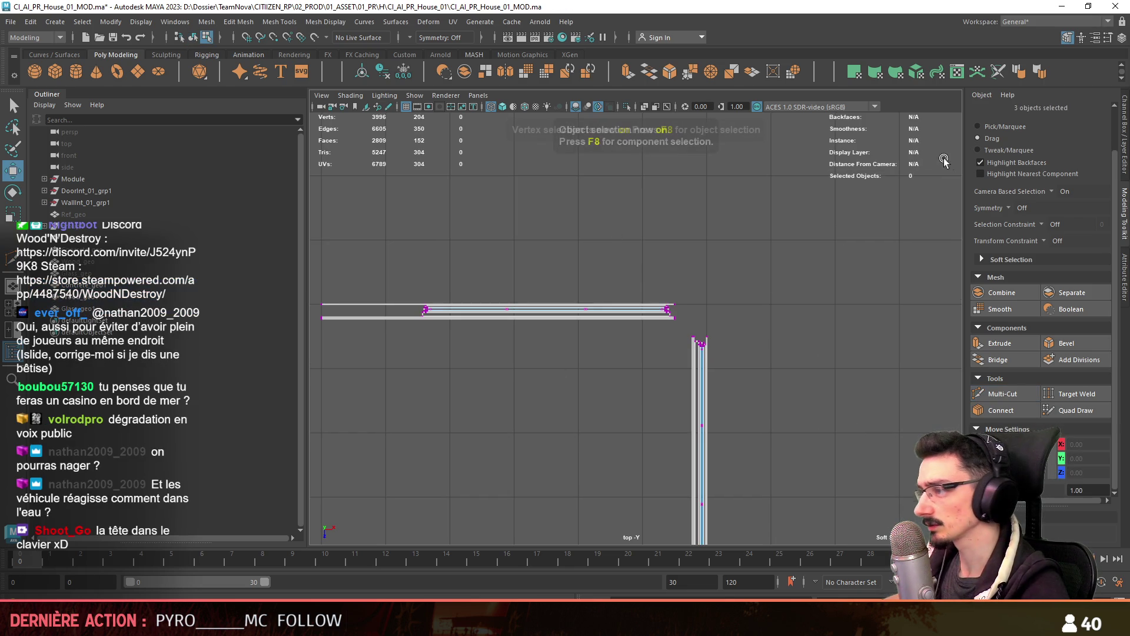
{"action": "scroll", "coordinate": [710, 284], "scroll_direction": "up", "scroll_amount": 3}
{"action": "left_click_drag", "start_coordinate": [728, 268], "coordinate": [609, 351]}
{"action": "scroll", "coordinate": [609, 351], "scroll_direction": "down", "scroll_amount": 5}
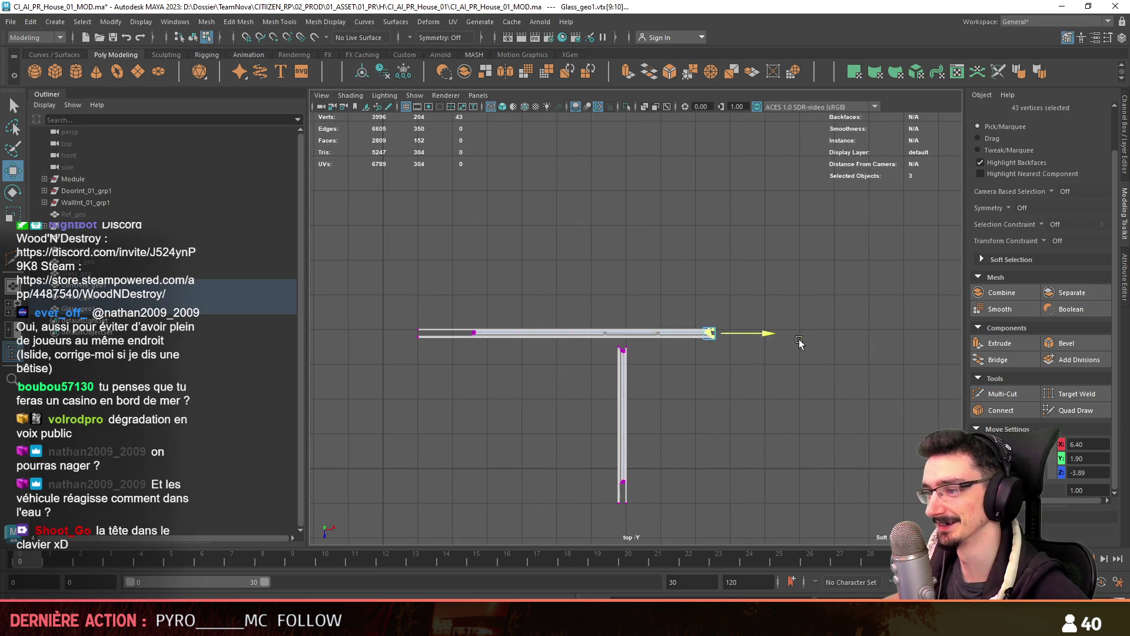
{"action": "left_click_drag", "start_coordinate": [799, 342], "coordinate": [865, 353]}
{"action": "left_click", "coordinate": [863, 409]}
{"action": "scroll", "coordinate": [864, 408], "scroll_direction": "up", "scroll_amount": 2}
Move the wall-end vertices left along X onto a snap point
{"action": "left_click", "coordinate": [977, 393]}
{"action": "scroll", "coordinate": [648, 353], "scroll_direction": "up", "scroll_amount": 2}
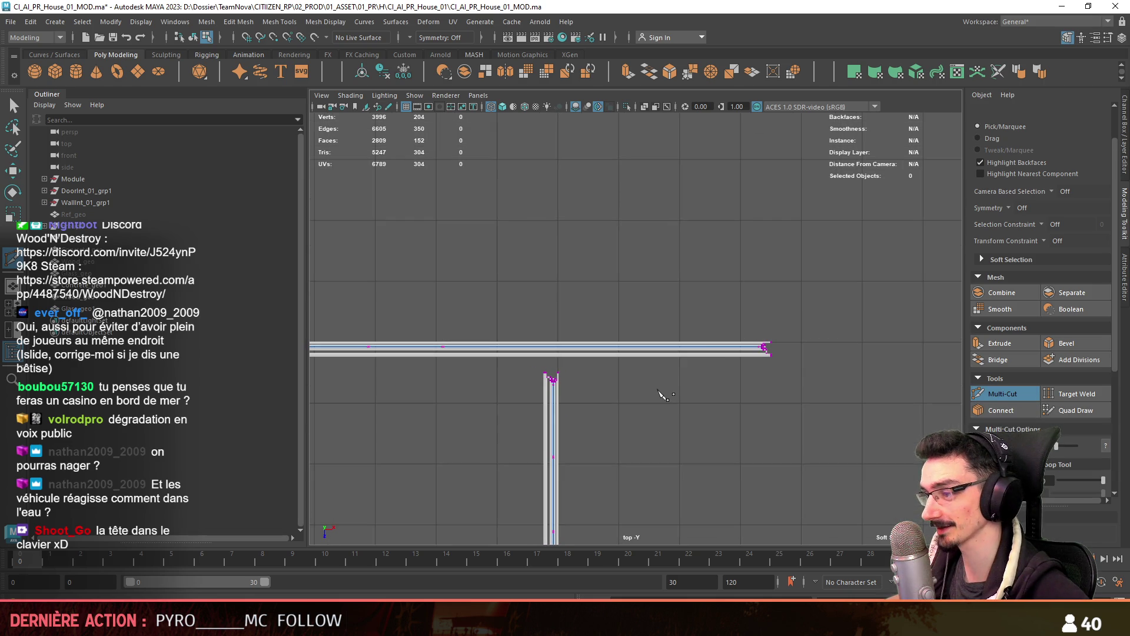
{"action": "key", "text": "w"}
{"action": "left_click", "coordinate": [721, 329]}
{"action": "scroll", "coordinate": [836, 318], "scroll_direction": "up", "scroll_amount": 2}
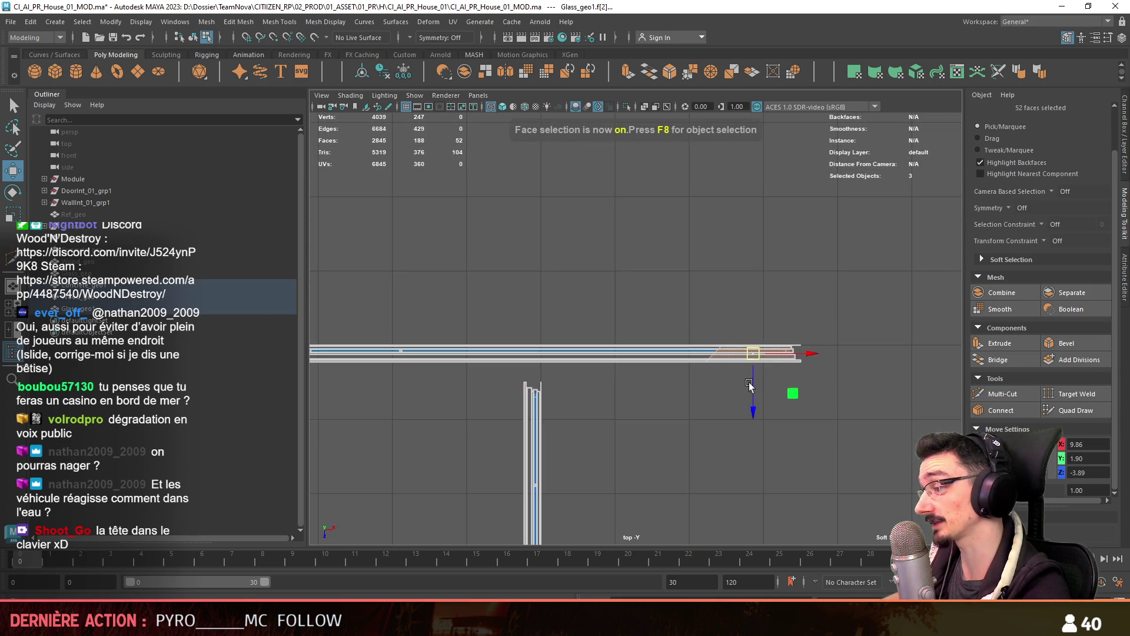
{"action": "key", "text": "F9"}
{"action": "left_click_drag", "start_coordinate": [815, 406], "coordinate": [743, 333]}
{"action": "scroll", "coordinate": [662, 341], "scroll_direction": "up", "scroll_amount": 1}
{"action": "scroll", "coordinate": [753, 356], "scroll_direction": "up", "scroll_amount": 3}
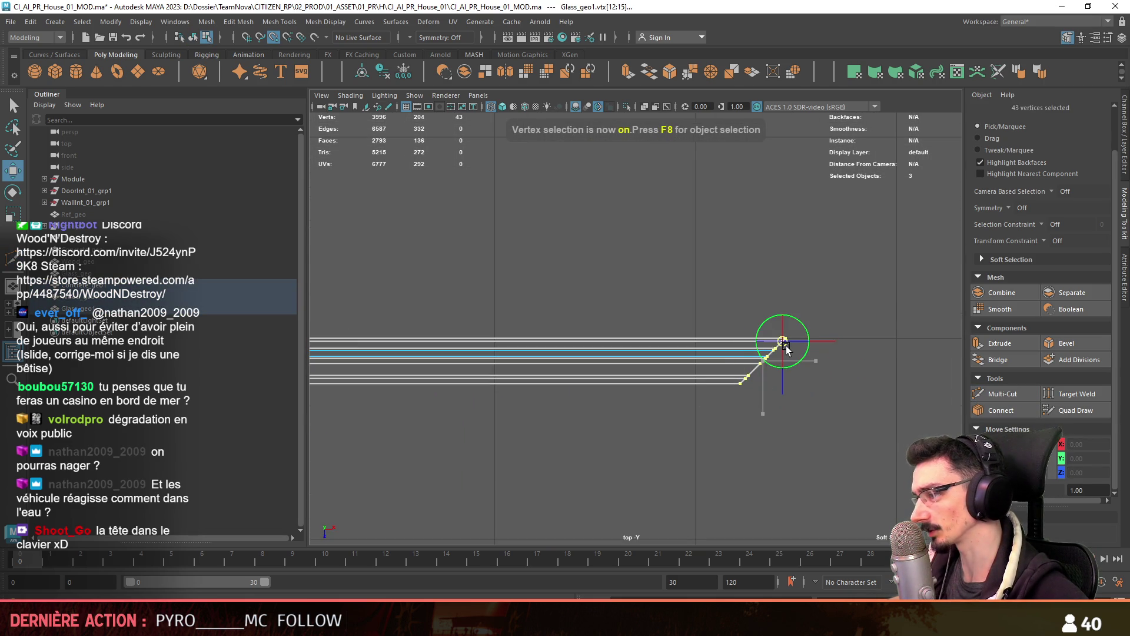
{"action": "left_click_drag", "start_coordinate": [795, 335], "coordinate": [706, 335]}
{"action": "scroll", "coordinate": [757, 336], "scroll_direction": "down", "scroll_amount": 5}
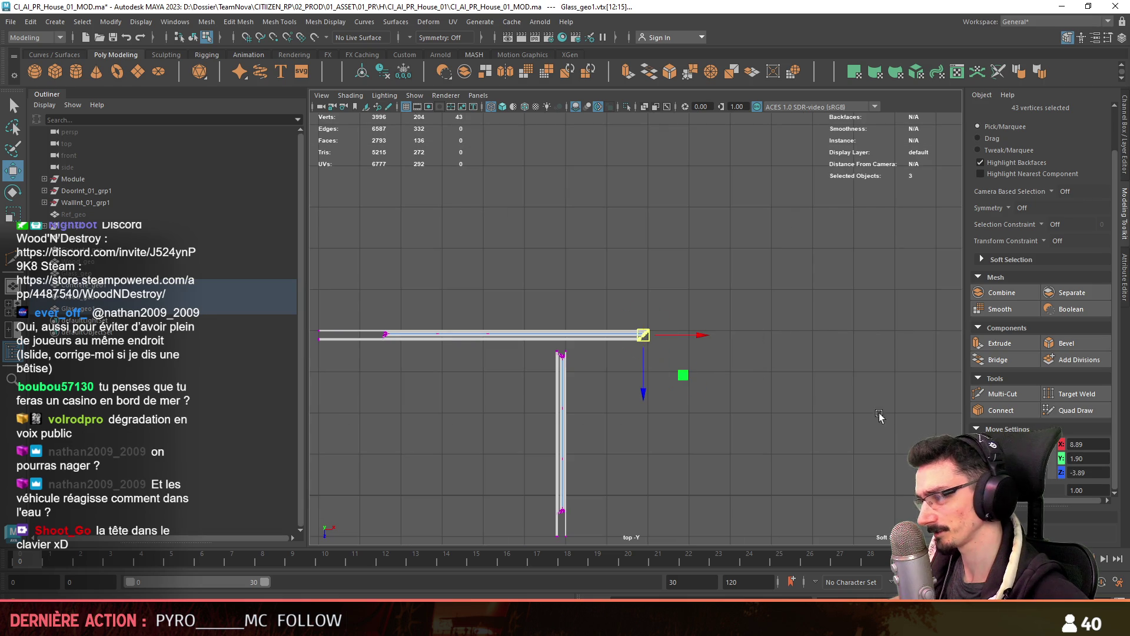
{"action": "mouse_move", "coordinate": [568, 342]}
{"action": "left_mouse_down"}
{"action": "mouse_move", "coordinate": [555, 365]}
{"action": "mouse_move", "coordinate": [589, 337]}
{"action": "left_mouse_up"}
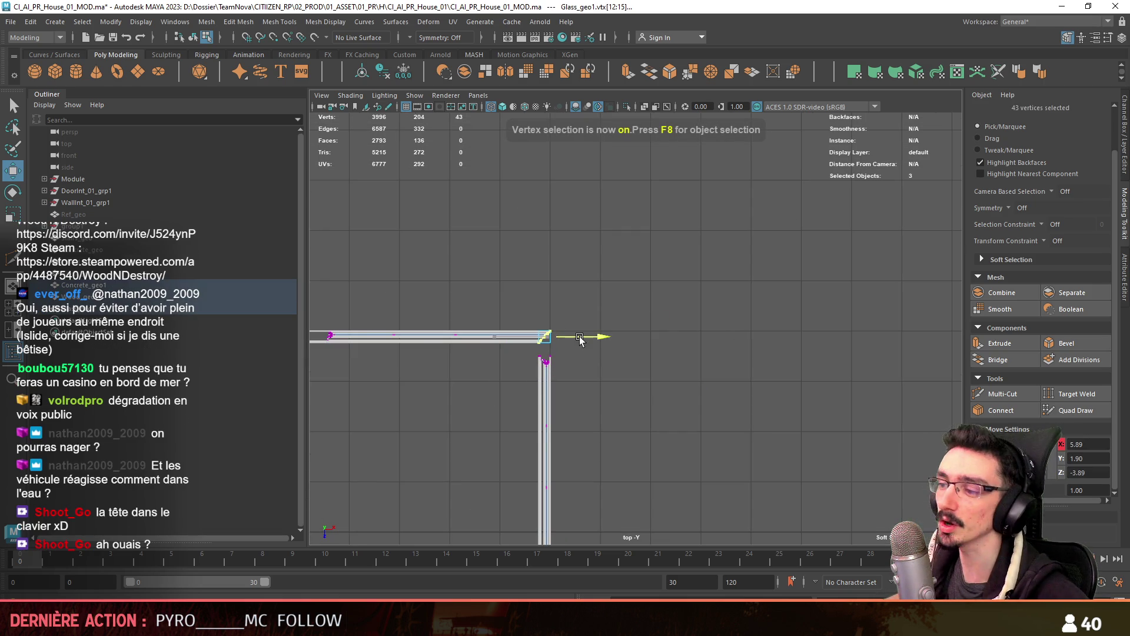
{"action": "scroll", "coordinate": [487, 373], "scroll_direction": "up", "scroll_amount": 2}
{"action": "mouse_move", "coordinate": [579, 388]}
{"action": "middle_mouse_down", "text": "alt"}
{"action": "mouse_move", "coordinate": [575, 252]}
{"action": "mouse_move", "coordinate": [721, 451]}
{"action": "middle_mouse_up", "text": "alt"}
{"action": "left_click", "coordinate": [721, 451]}
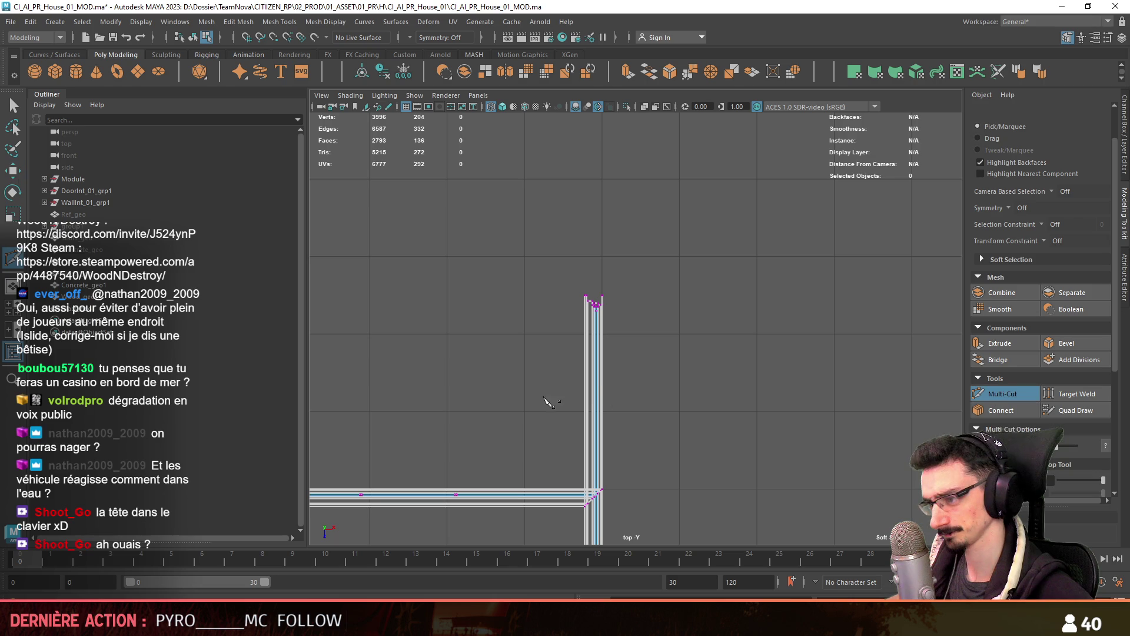
Slice a diagonal Multi-Cut across the wall corner
{"action": "left_click_drag", "start_coordinate": [626, 350], "coordinate": [626, 351]}
{"action": "key", "text": "w"}
{"action": "scroll", "coordinate": [606, 351], "scroll_direction": "up", "scroll_amount": 1}
Snap the corner vertices onto the wall corner, pivoting on the top corner vertex
{"action": "left_click_drag", "start_coordinate": [701, 335], "coordinate": [702, 334]}
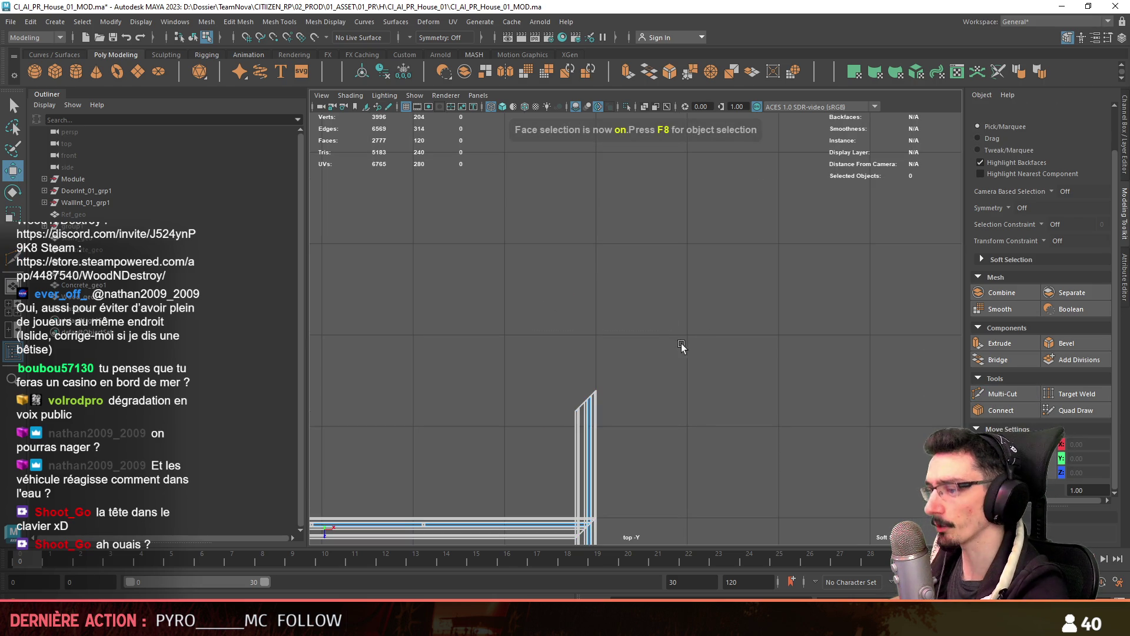
{"action": "key", "text": "F9"}
{"action": "key", "text": "r"}
{"action": "middle_click_drag", "start_coordinate": [527, 423], "coordinate": [647, 281], "text": "alt"}
{"action": "left_click_drag", "start_coordinate": [647, 281], "coordinate": [655, 270]}
{"action": "key", "text": "w"}
{"action": "left_click_drag", "start_coordinate": [657, 276], "coordinate": [642, 319]}
{"action": "scroll", "coordinate": [637, 281], "scroll_direction": "down", "scroll_amount": 3}
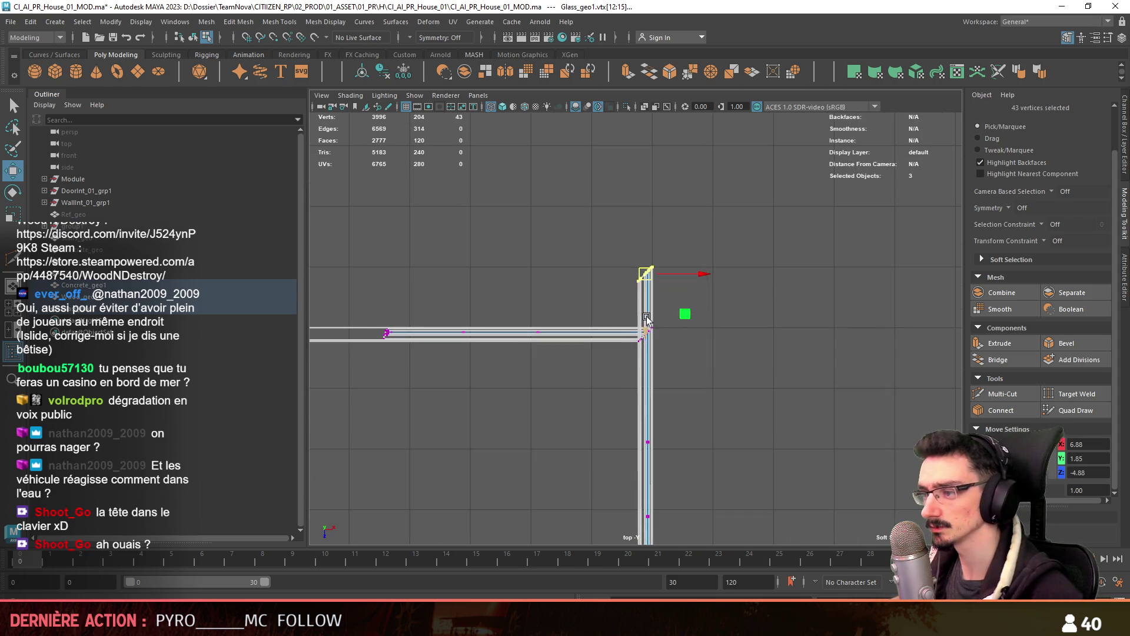
Back in object mode and perspective view, select the concrete wall object
{"action": "key", "text": "F8"}
{"action": "left_click_drag", "start_coordinate": [774, 238], "coordinate": [700, 339]}
{"action": "mouse_move", "coordinate": [682, 447]}
{"action": "left_mouse_down", "text": "alt"}
{"action": "mouse_move", "coordinate": [799, 416]}
{"action": "mouse_move", "coordinate": [700, 497]}
{"action": "mouse_move", "coordinate": [622, 397]}
{"action": "mouse_move", "coordinate": [713, 413]}
{"action": "left_mouse_up", "text": "alt"}
{"action": "left_click", "coordinate": [800, 416]}
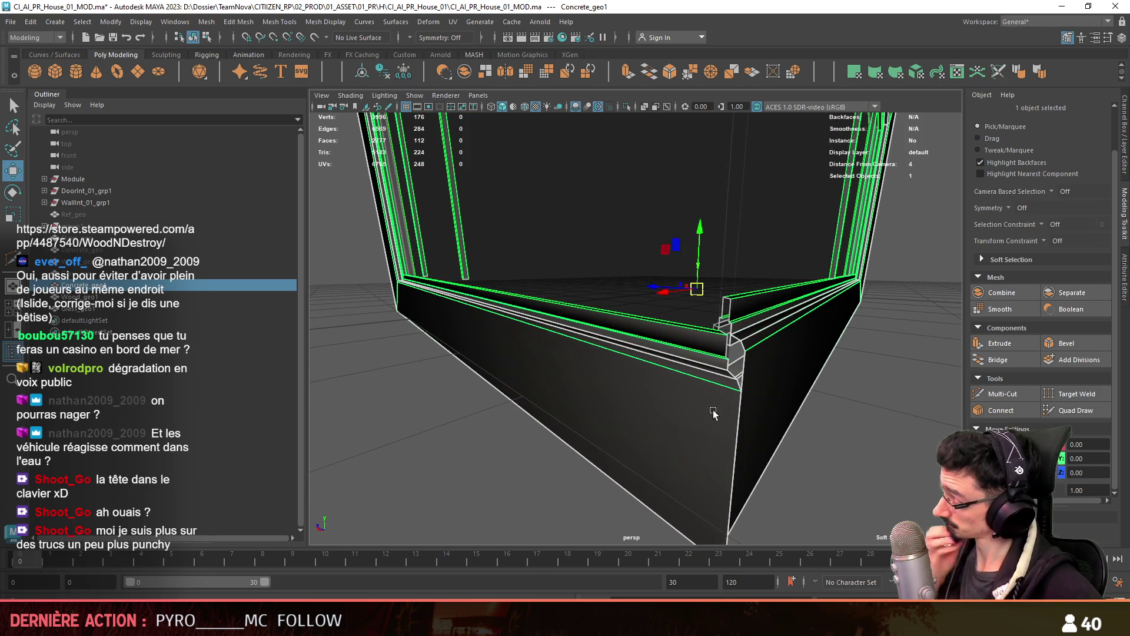
{"action": "key", "text": "ctrl+z"}
{"action": "key", "text": "ctrl+z"}
{"action": "key", "text": "ctrl+z"}
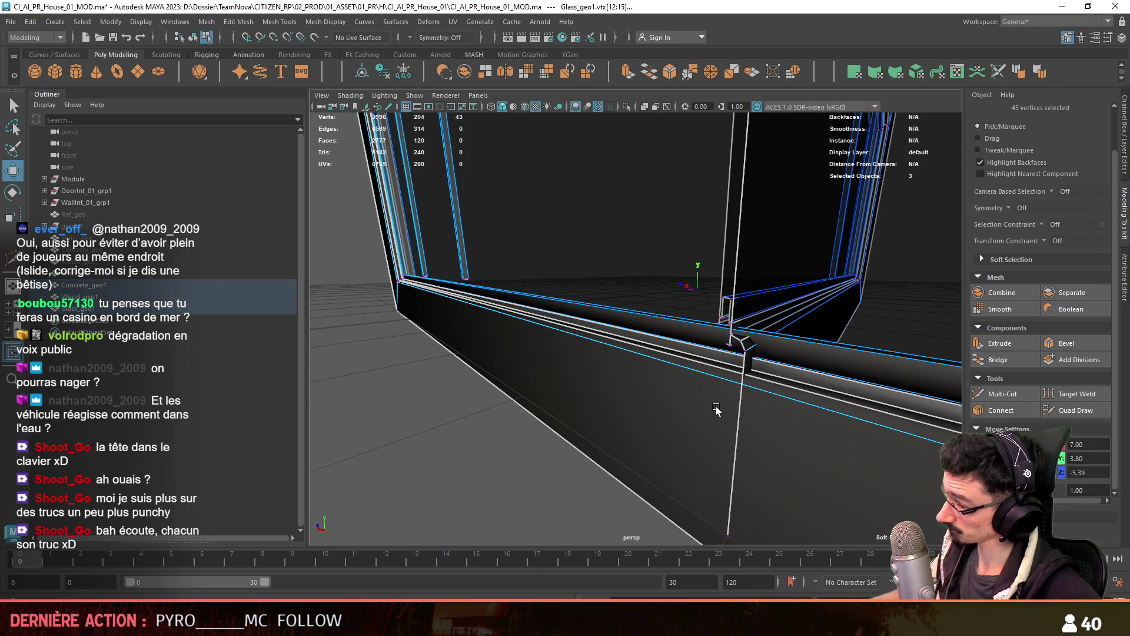
{"action": "key", "text": "ctrl+z"}
{"action": "key", "text": "ctrl+z"}
{"action": "key", "text": "ctrl+z"}
{"action": "key", "text": "ctrl+z"}
{"action": "key", "text": "ctrl+z"}
{"action": "key", "text": "ctrl+z"}
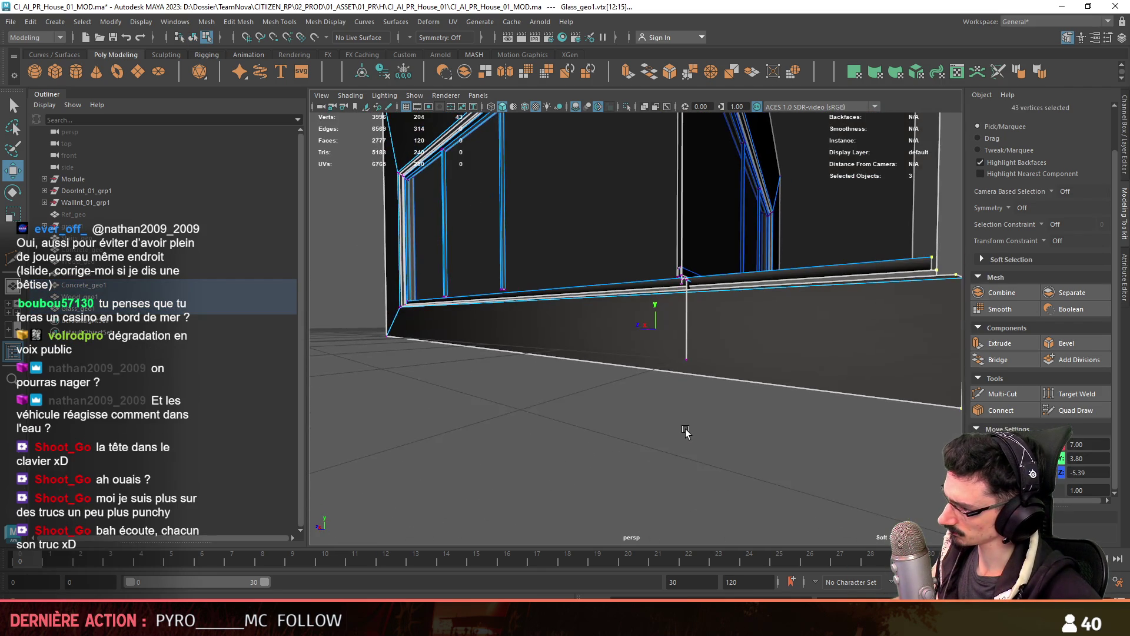
{"action": "key", "text": "ctrl+z"}
{"action": "key", "text": "ctrl+z"}
{"action": "key", "text": "ctrl+z"}
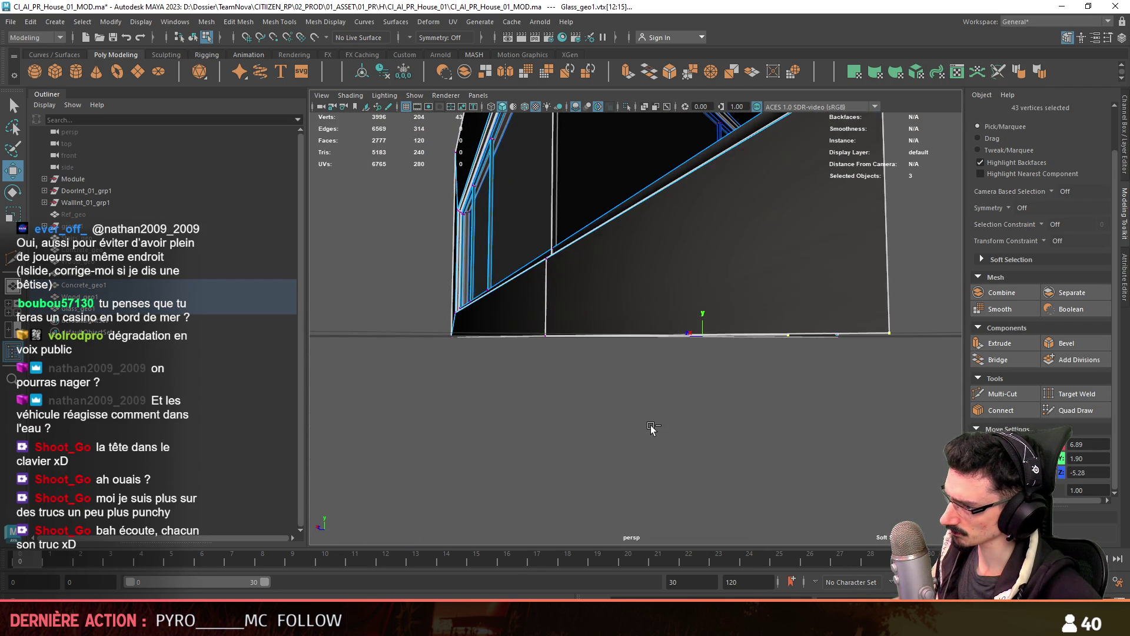
{"action": "key", "text": "space"}
{"action": "key", "text": "space"}
{"action": "key", "text": "ctrl+z"}
{"action": "key", "text": "ctrl+z"}
{"action": "key", "text": "ctrl+z"}
{"action": "key", "text": "ctrl+z"}
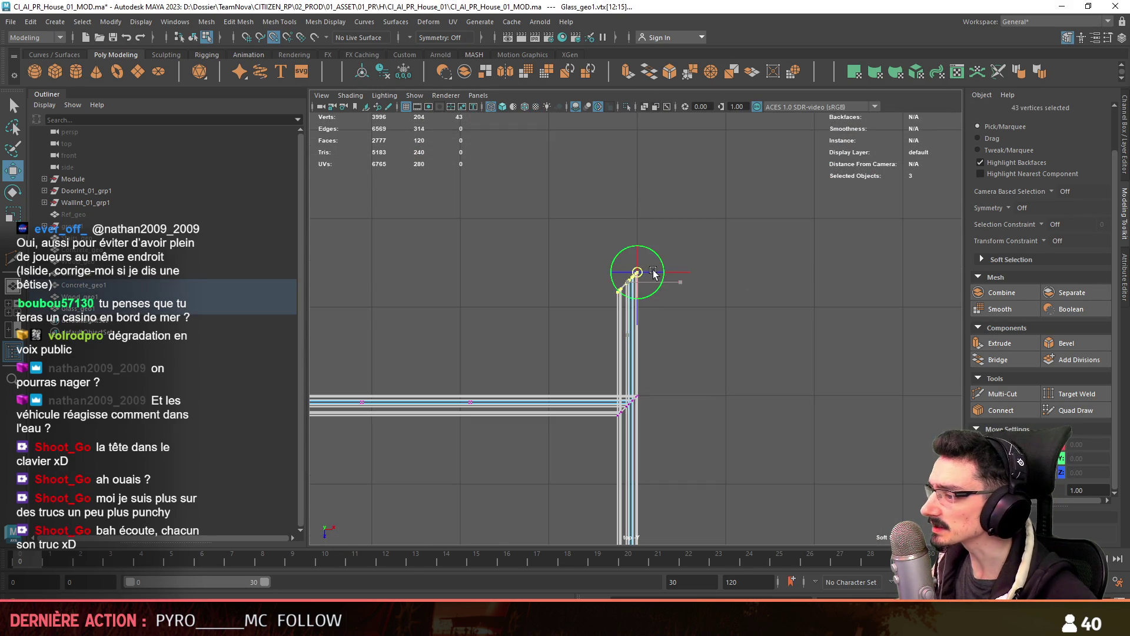
{"action": "key", "text": "space"}
{"action": "key", "text": "space"}
{"action": "key", "text": "ctrl+z"}
{"action": "key", "text": "ctrl+z"}
{"action": "key", "text": "ctrl+z"}
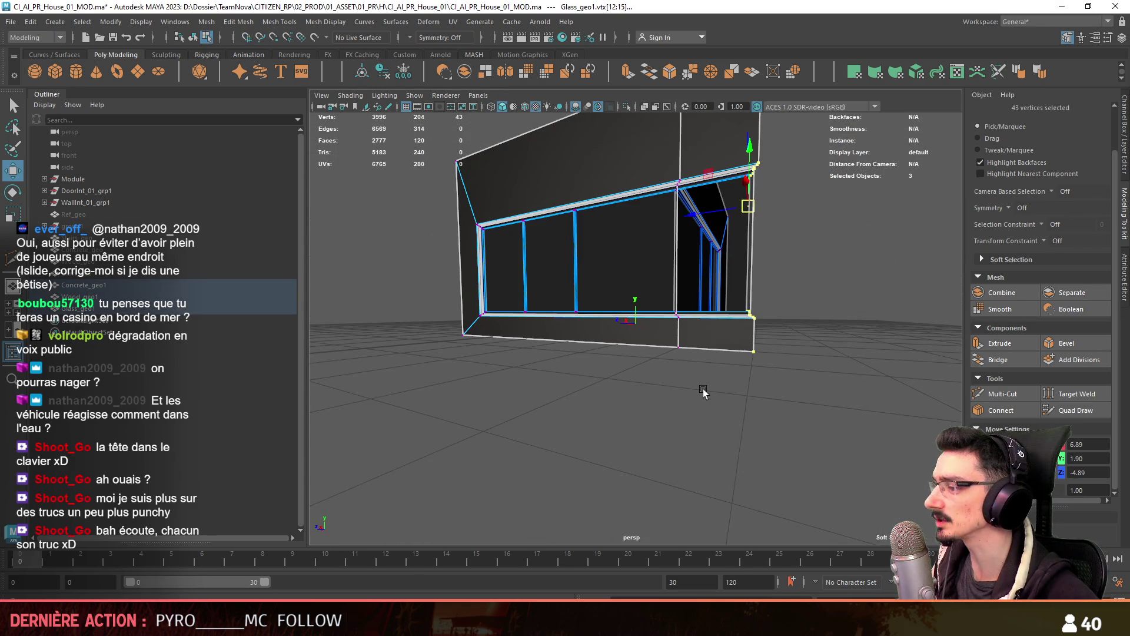
{"action": "key", "text": "ctrl+z"}
{"action": "key", "text": "ctrl+z"}
{"action": "key", "text": "ctrl+z"}
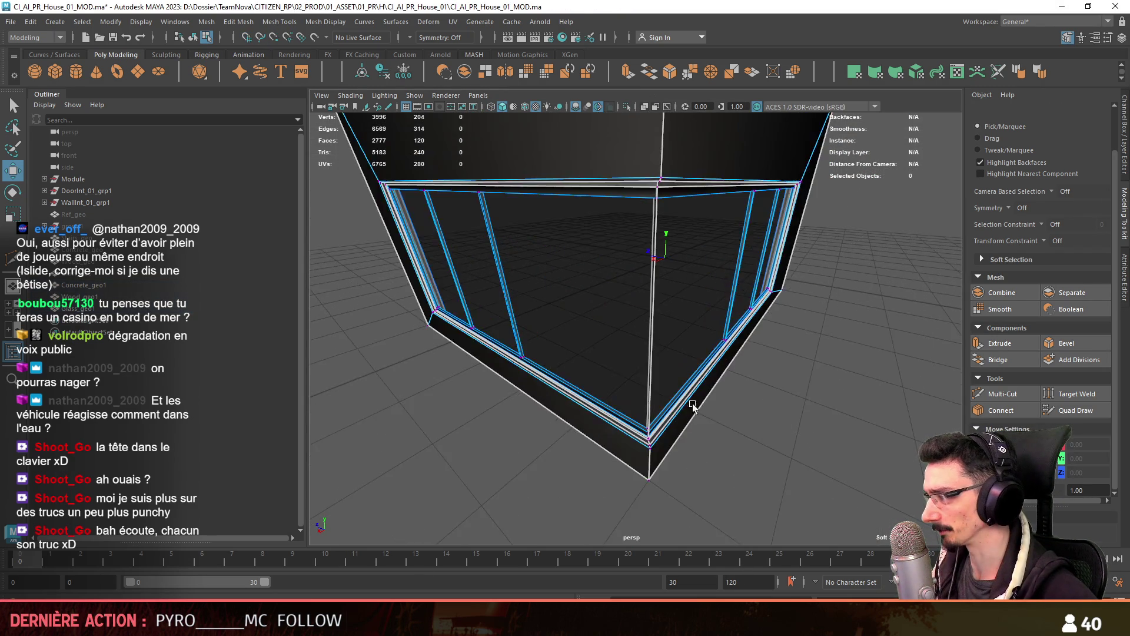
{"action": "key", "text": "ctrl+z"}
{"action": "key", "text": "ctrl+z"}
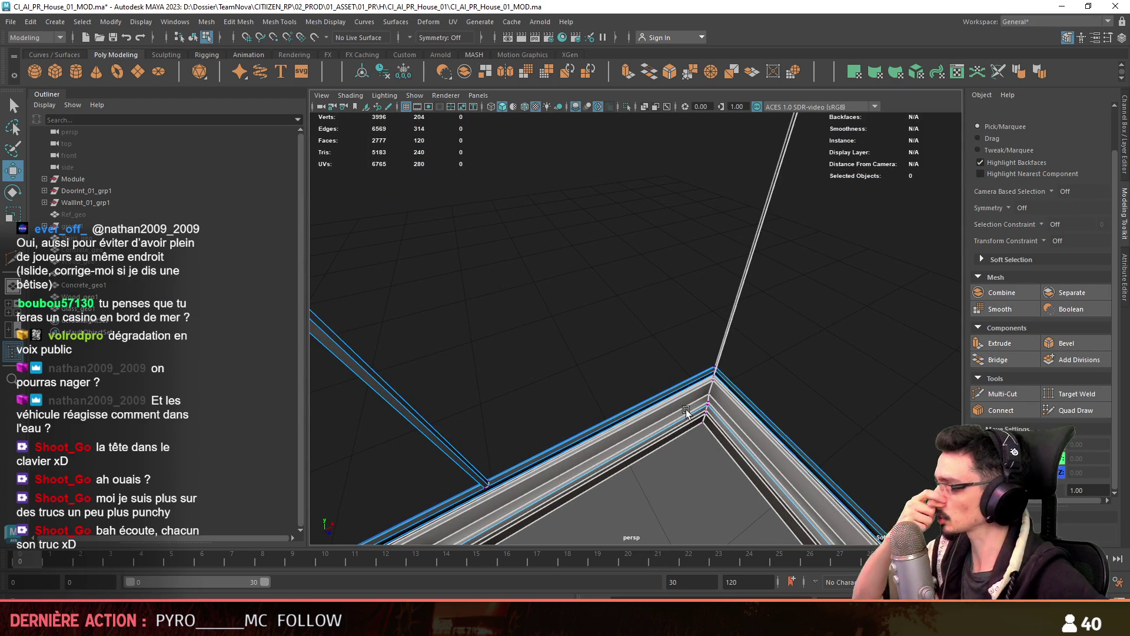
{"action": "scroll", "coordinate": [667, 387], "scroll_direction": "down", "scroll_amount": 10}
{"action": "mouse_move", "coordinate": [687, 380]}
{"action": "left_mouse_down", "text": "alt"}
{"action": "mouse_move", "coordinate": [458, 390]}
{"action": "mouse_move", "coordinate": [775, 419]}
{"action": "left_mouse_up", "text": "alt"}
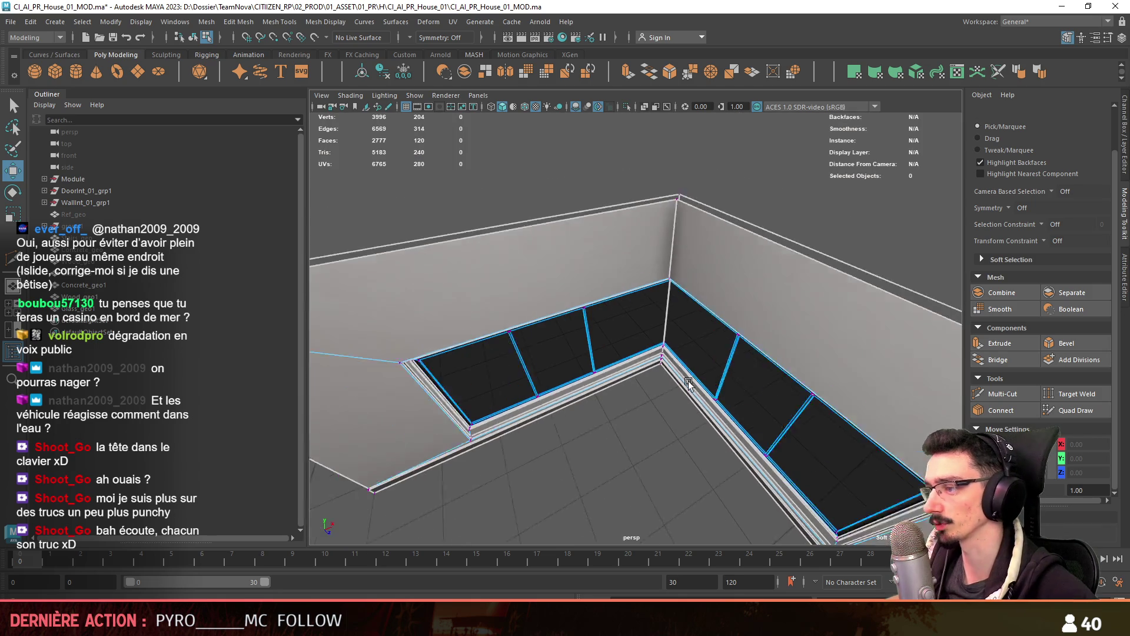
{"action": "key", "text": "F8"}
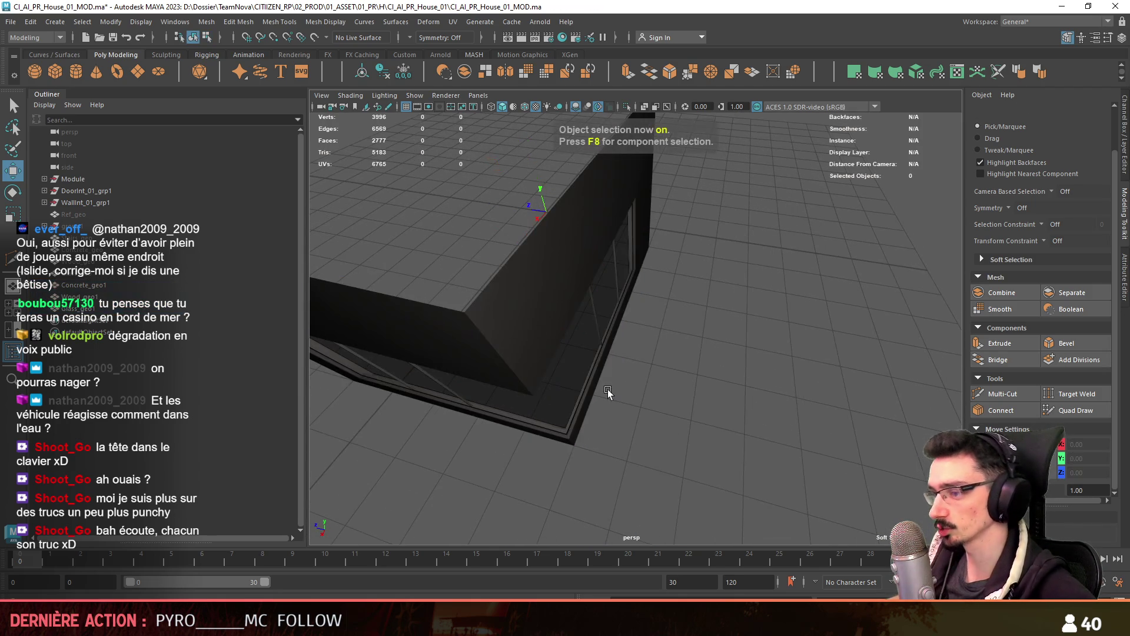
{"action": "left_click_drag", "start_coordinate": [607, 390], "coordinate": [1018, 165], "text": "alt"}
{"action": "scroll", "coordinate": [495, 360], "scroll_direction": "up", "scroll_amount": 10}
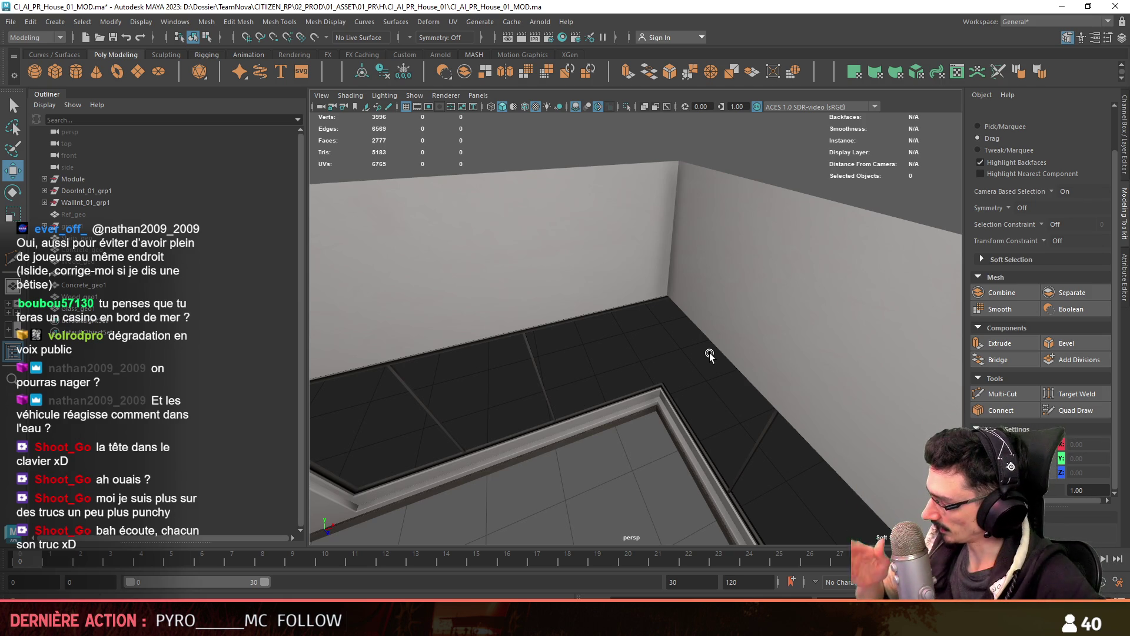
{"action": "mouse_move", "coordinate": [680, 453]}
{"action": "left_mouse_down", "text": "alt"}
{"action": "mouse_move", "coordinate": [761, 402]}
{"action": "mouse_move", "coordinate": [722, 366]}
{"action": "mouse_move", "coordinate": [621, 380]}
{"action": "mouse_move", "coordinate": [671, 313]}
{"action": "mouse_move", "coordinate": [683, 315]}
{"action": "mouse_move", "coordinate": [627, 284]}
{"action": "mouse_move", "coordinate": [622, 239]}
{"action": "mouse_move", "coordinate": [669, 214]}
{"action": "mouse_move", "coordinate": [588, 255]}
{"action": "mouse_move", "coordinate": [596, 384]}
{"action": "mouse_move", "coordinate": [565, 338]}
{"action": "mouse_move", "coordinate": [776, 323]}
{"action": "mouse_move", "coordinate": [709, 355]}
{"action": "mouse_move", "coordinate": [746, 381]}
{"action": "left_mouse_up", "text": "alt"}
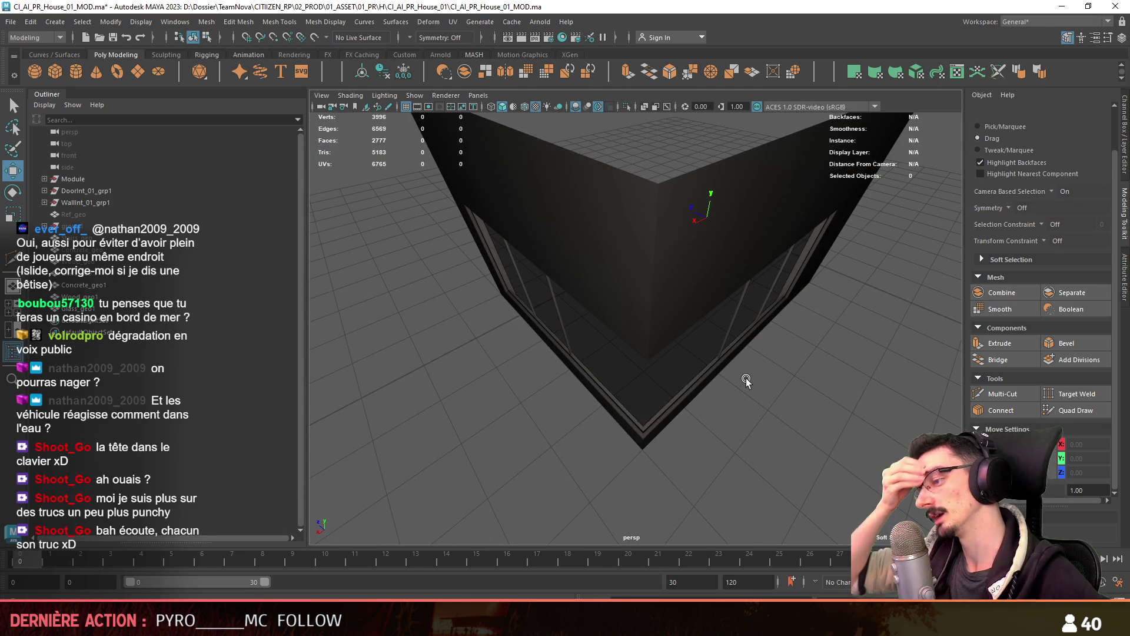
{"action": "mouse_move", "coordinate": [745, 381]}
{"action": "left_mouse_down", "text": "alt"}
{"action": "mouse_move", "coordinate": [643, 290]}
{"action": "mouse_move", "coordinate": [680, 309]}
{"action": "mouse_move", "coordinate": [561, 365]}
{"action": "left_mouse_up", "text": "alt"}
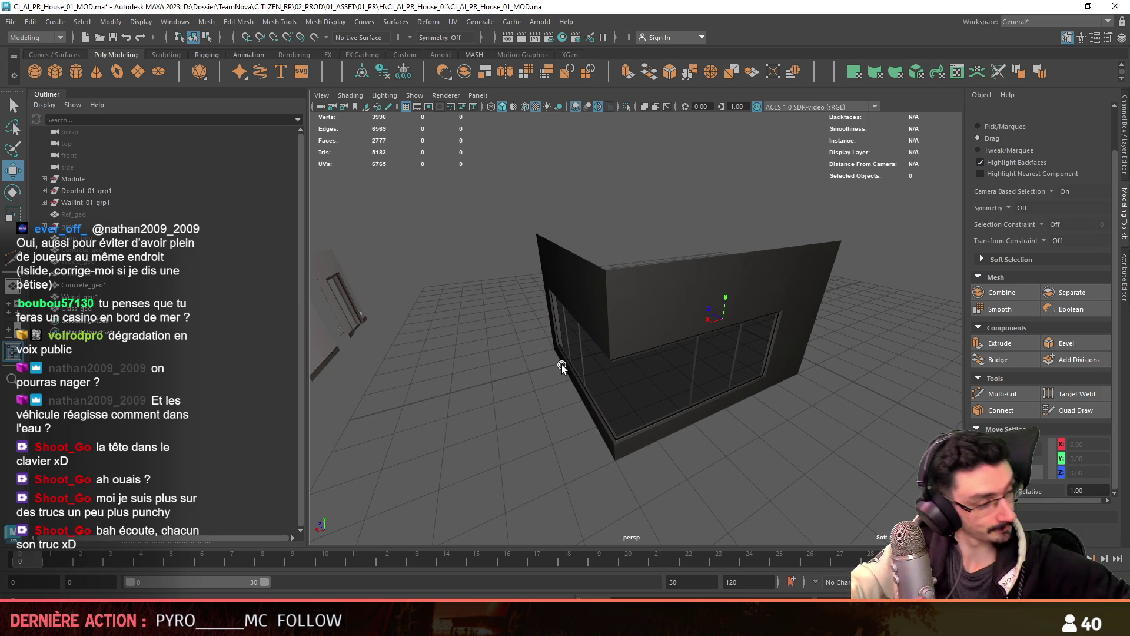
{"action": "mouse_move", "coordinate": [561, 365]}
{"action": "left_mouse_down", "text": "alt"}
{"action": "mouse_move", "coordinate": [643, 353]}
{"action": "mouse_move", "coordinate": [714, 320]}
{"action": "mouse_move", "coordinate": [695, 340]}
{"action": "mouse_move", "coordinate": [718, 294]}
{"action": "mouse_move", "coordinate": [676, 222]}
{"action": "mouse_move", "coordinate": [618, 337]}
{"action": "left_mouse_up", "text": "alt"}
{"action": "left_click", "coordinate": [618, 338]}
{"action": "mouse_move", "coordinate": [500, 372]}
{"action": "left_mouse_down", "text": "alt"}
{"action": "mouse_move", "coordinate": [613, 241]}
{"action": "mouse_move", "coordinate": [606, 337]}
{"action": "mouse_move", "coordinate": [577, 384]}
{"action": "left_mouse_up", "text": "alt"}
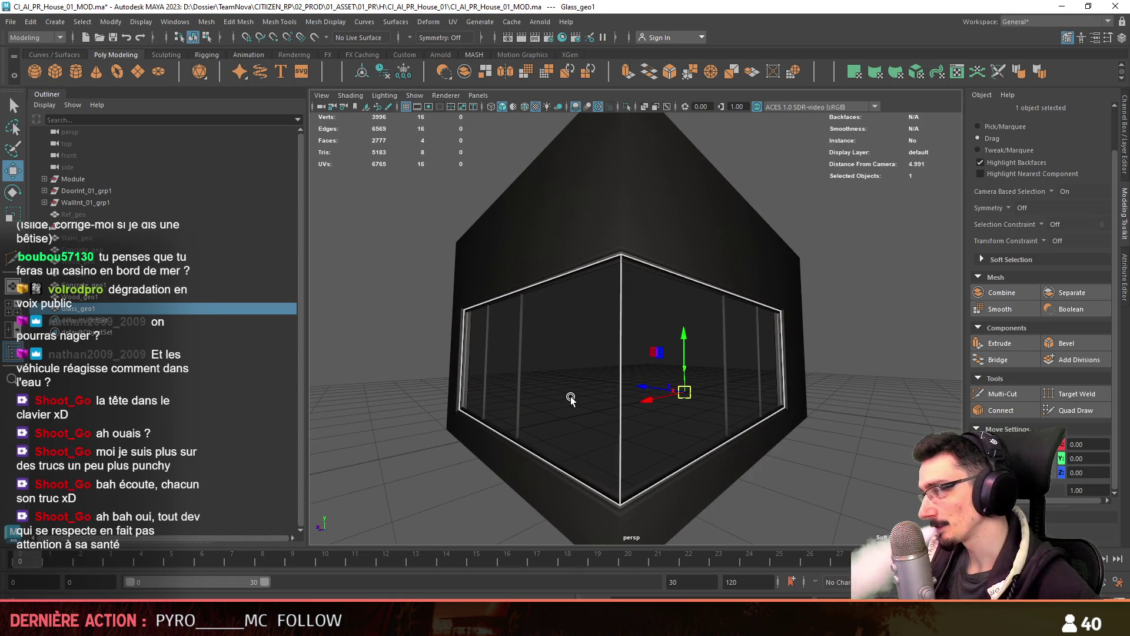
Merge overlapping vertices of the concrete, wood and glass corner pieces via Edit Mesh > Merge
{"action": "left_click_drag", "start_coordinate": [605, 393], "coordinate": [694, 484], "text": "alt"}
{"action": "left_click", "coordinate": [694, 484]}
{"action": "mouse_move", "coordinate": [757, 333]}
{"action": "left_mouse_down", "text": "alt"}
{"action": "mouse_move", "coordinate": [652, 312]}
{"action": "mouse_move", "coordinate": [626, 435]}
{"action": "mouse_move", "coordinate": [644, 291]}
{"action": "mouse_move", "coordinate": [629, 286]}
{"action": "mouse_move", "coordinate": [665, 285]}
{"action": "mouse_move", "coordinate": [707, 341]}
{"action": "left_mouse_up", "text": "alt"}
{"action": "left_click", "coordinate": [626, 435]}
{"action": "left_click", "coordinate": [251, 22]}
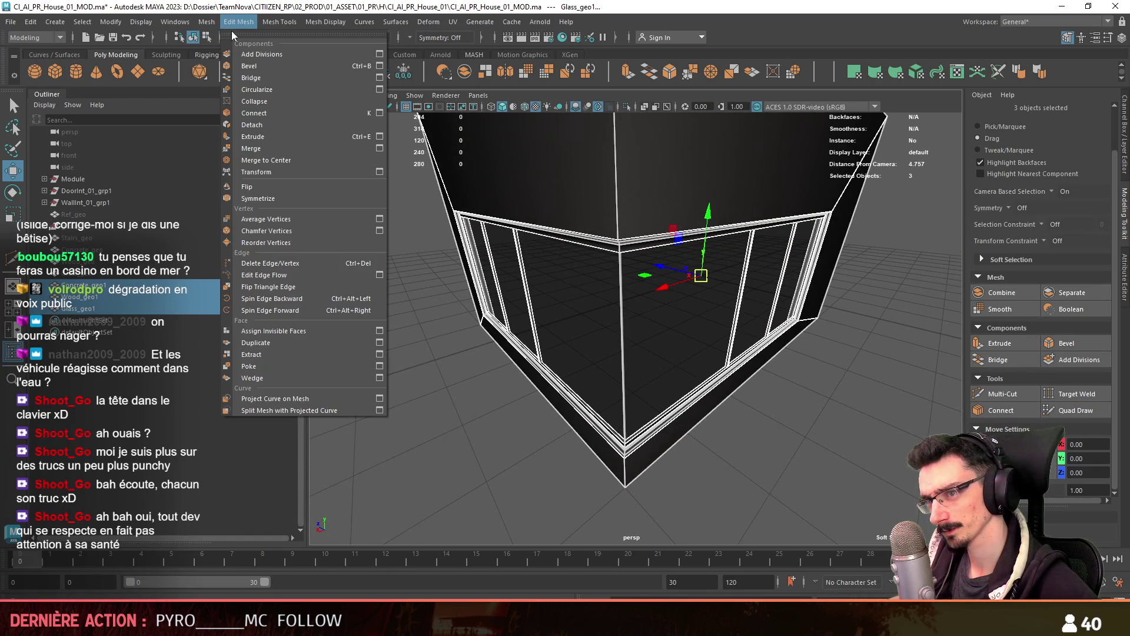
{"action": "left_click", "coordinate": [282, 146]}
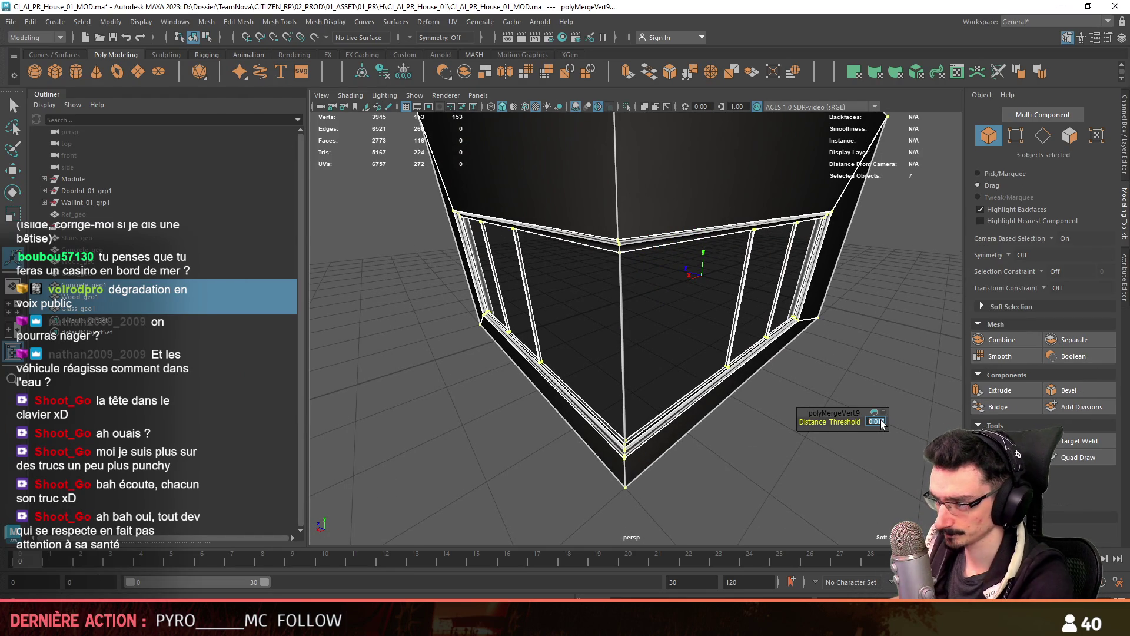
{"action": "left_click_drag", "start_coordinate": [724, 390], "coordinate": [676, 320], "text": "alt"}
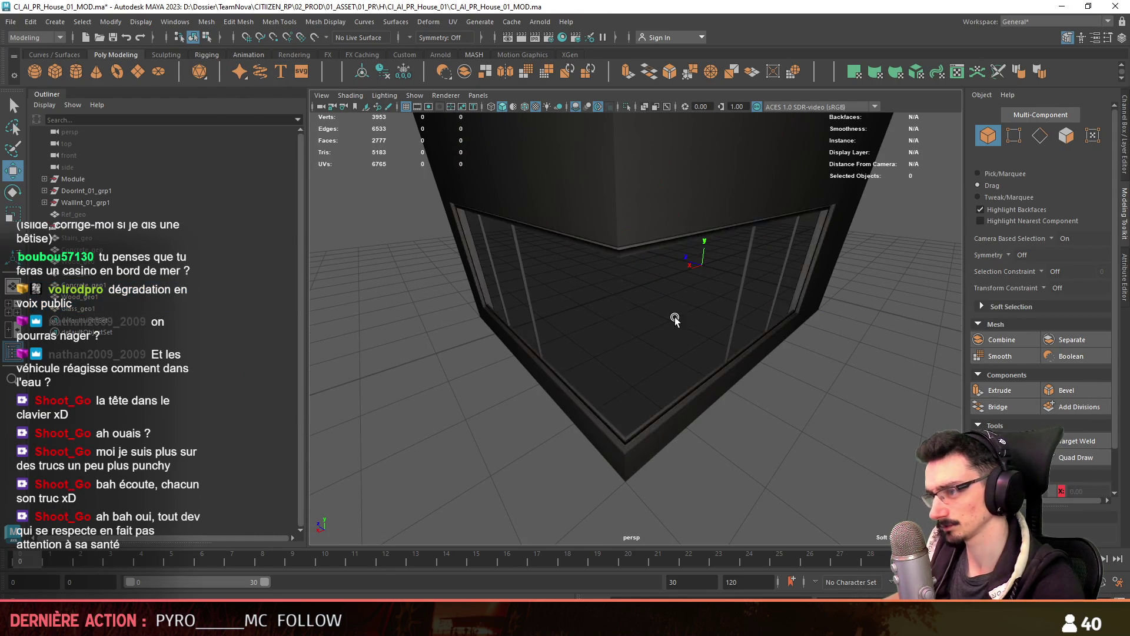
{"action": "key", "text": "F11"}
{"action": "left_click", "coordinate": [678, 328]}
{"action": "key", "text": "F8"}
{"action": "left_click", "coordinate": [739, 260]}
{"action": "left_click_drag", "start_coordinate": [739, 259], "coordinate": [724, 328], "text": "alt"}
{"action": "scroll", "coordinate": [723, 328], "scroll_direction": "up", "scroll_amount": 10}
{"action": "left_click", "coordinate": [729, 341]}
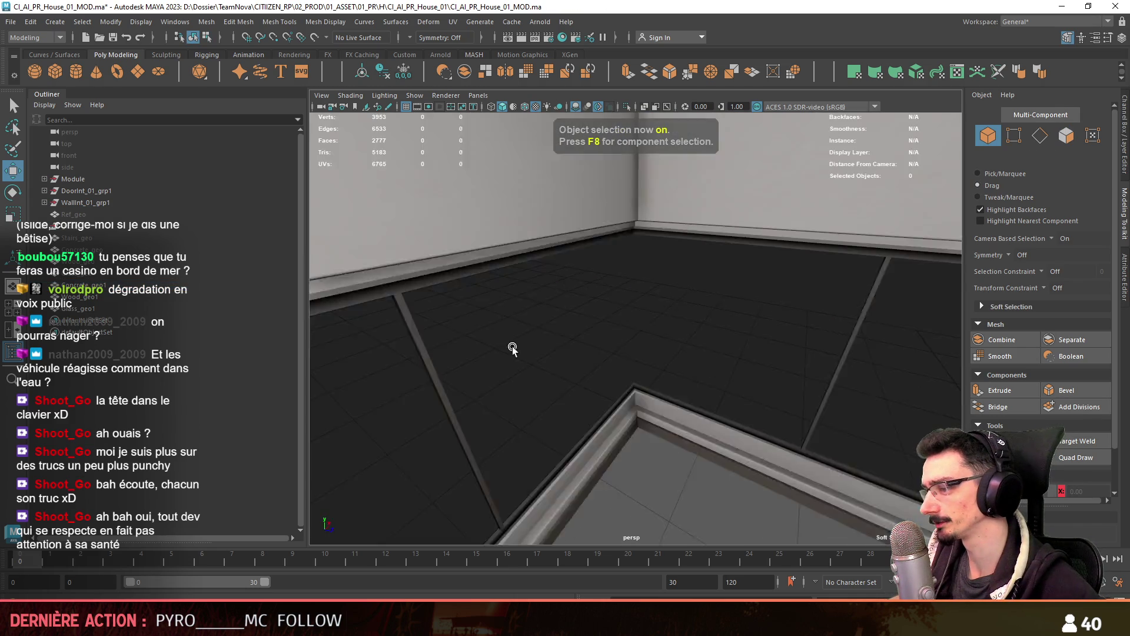
{"action": "scroll", "coordinate": [736, 329], "scroll_direction": "down", "scroll_amount": 5}
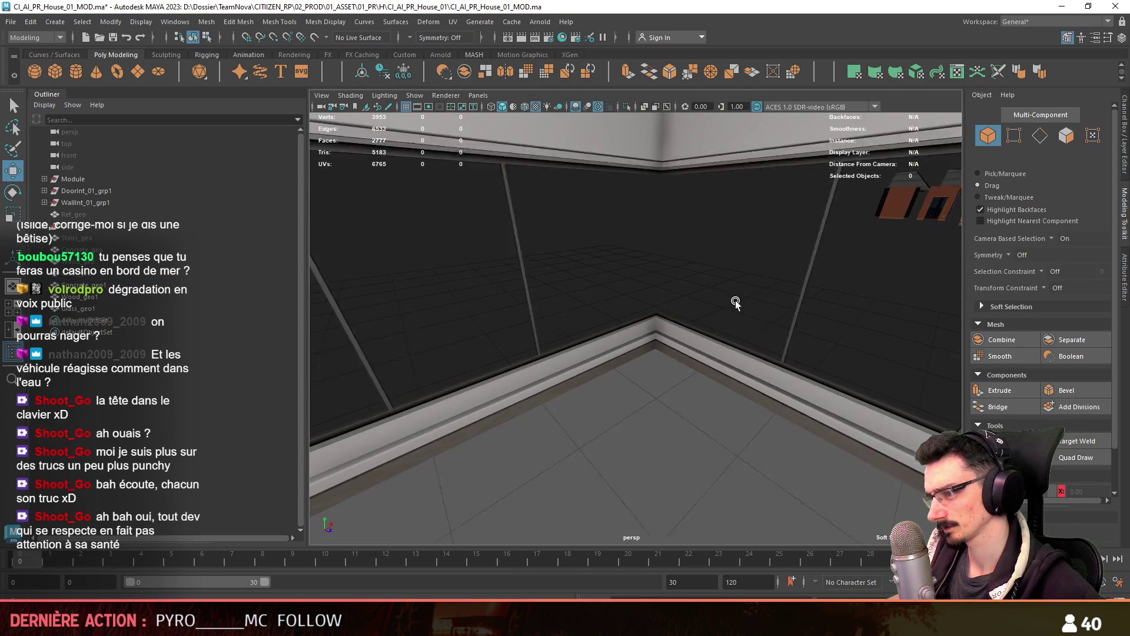
{"action": "scroll", "coordinate": [628, 305], "scroll_direction": "down", "scroll_amount": 10}
{"action": "mouse_move", "coordinate": [360, 302]}
{"action": "left_mouse_down", "text": "alt"}
{"action": "mouse_move", "coordinate": [744, 353]}
{"action": "mouse_move", "coordinate": [682, 369]}
{"action": "mouse_move", "coordinate": [708, 379]}
{"action": "left_mouse_up", "text": "alt"}
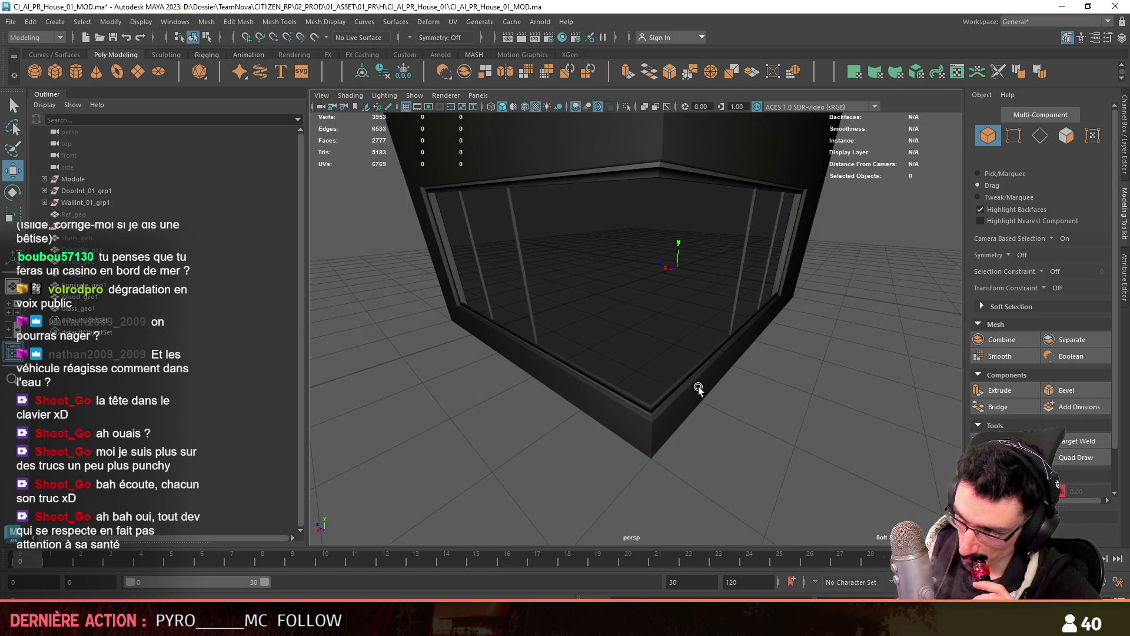
{"action": "scroll", "coordinate": [698, 388], "scroll_direction": "down", "scroll_amount": 5}
{"action": "scroll", "coordinate": [686, 382], "scroll_direction": "up", "scroll_amount": 1}
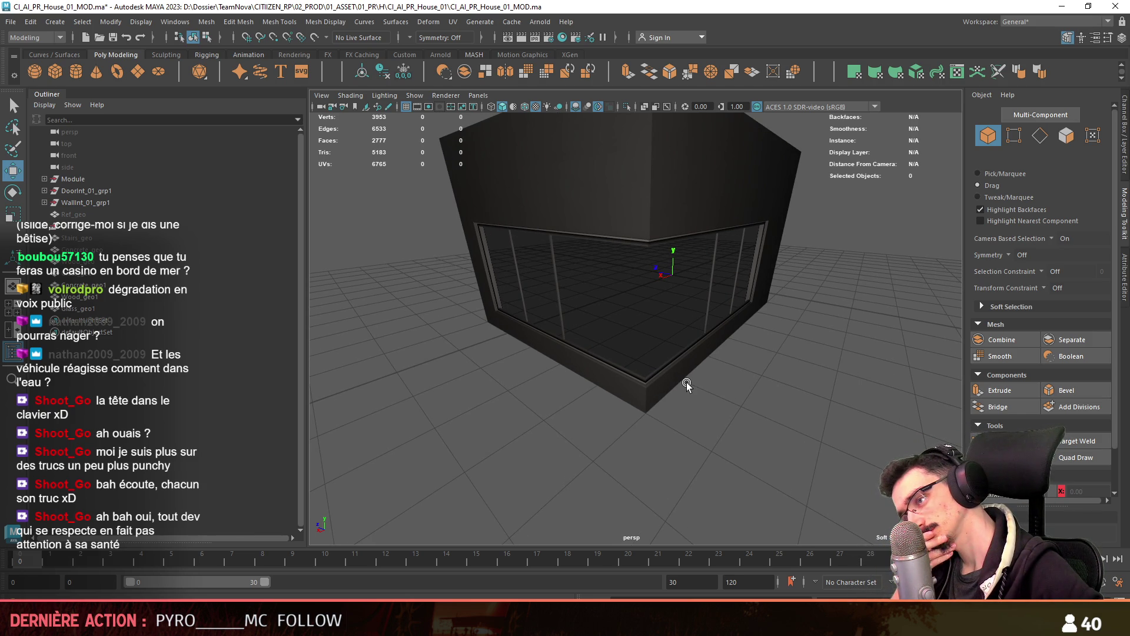
{"action": "scroll", "coordinate": [726, 380], "scroll_direction": "up", "scroll_amount": 2}
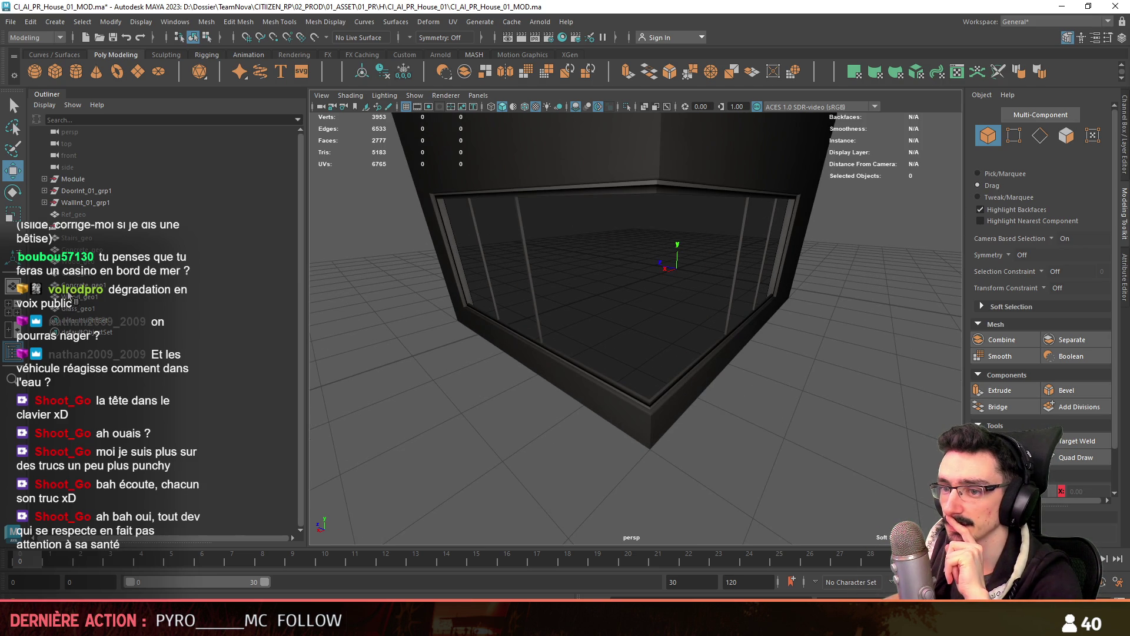
{"action": "left_click", "coordinate": [73, 214]}
Hide the reference geometry and raise the three window pieces 4 units
{"action": "scroll", "coordinate": [588, 425], "scroll_direction": "up", "scroll_amount": 5}
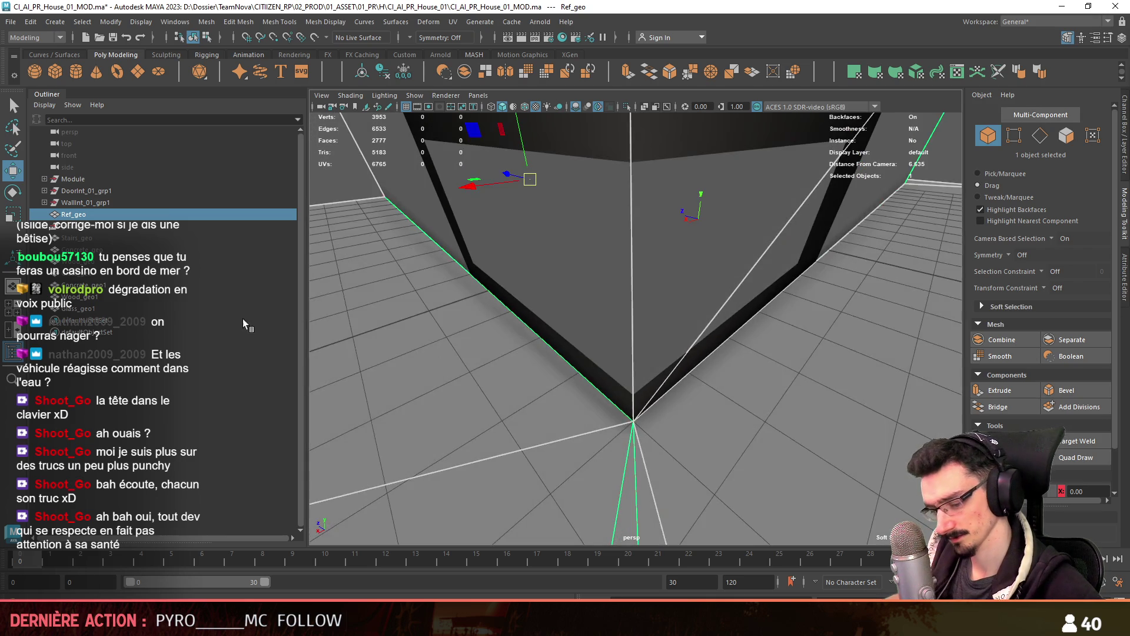
{"action": "key", "text": "ctrl+h"}
{"action": "left_click", "coordinate": [94, 237]}
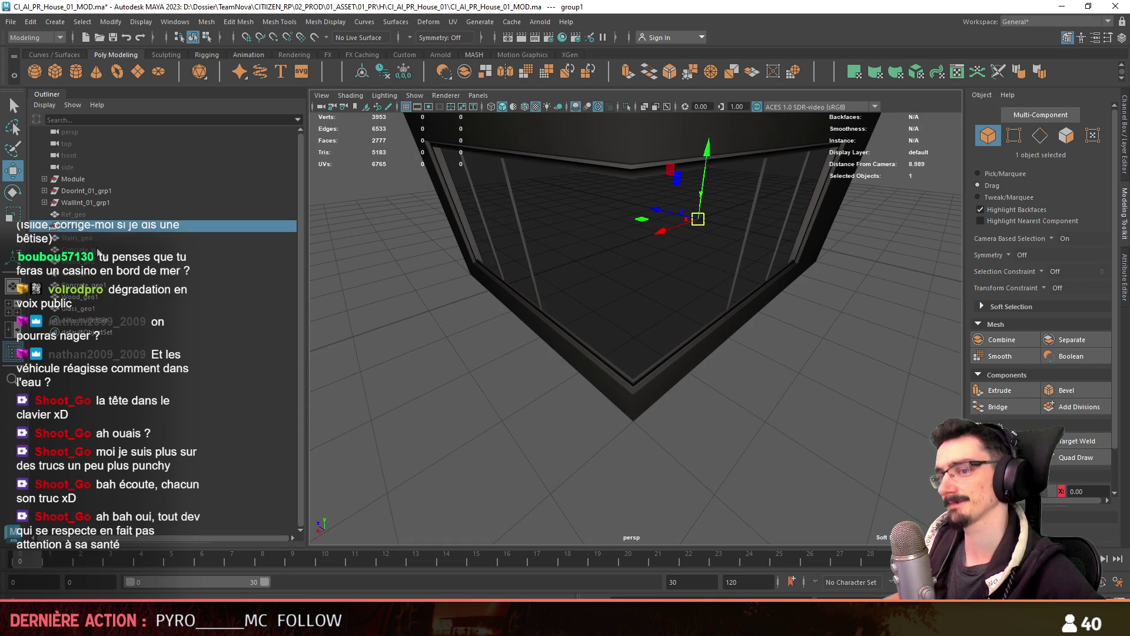
{"action": "left_click_drag", "start_coordinate": [109, 266], "coordinate": [76, 308]}
{"action": "key", "text": "f"}
{"action": "left_click_drag", "start_coordinate": [750, 373], "coordinate": [695, 324], "text": "alt"}
{"action": "mouse_move", "coordinate": [694, 283]}
{"action": "left_mouse_down"}
{"action": "mouse_move", "coordinate": [689, 194]}
{"action": "mouse_move", "coordinate": [758, 400]}
{"action": "mouse_move", "coordinate": [602, 326]}
{"action": "mouse_move", "coordinate": [574, 464]}
{"action": "left_mouse_up"}
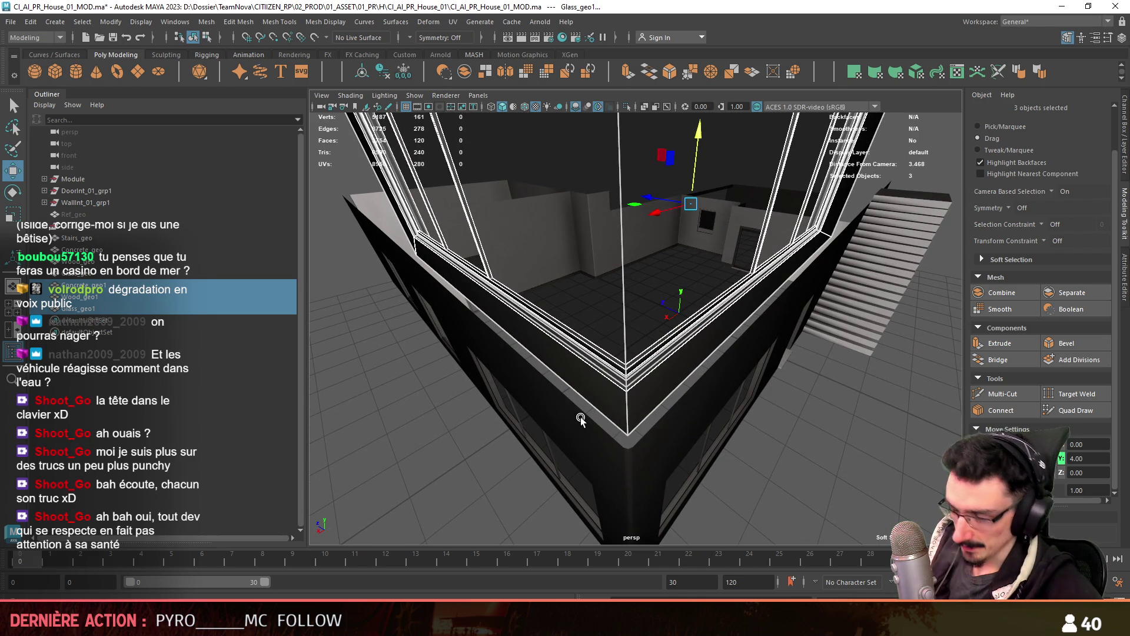
Select the concrete piece in edge mode, then frame the wall corner from above
{"action": "left_click", "coordinate": [613, 423]}
{"action": "mouse_move", "coordinate": [613, 422]}
{"action": "left_mouse_down", "text": "alt"}
{"action": "mouse_move", "coordinate": [637, 443]}
{"action": "mouse_move", "coordinate": [575, 385]}
{"action": "mouse_move", "coordinate": [479, 434]}
{"action": "mouse_move", "coordinate": [687, 358]}
{"action": "mouse_move", "coordinate": [704, 455]}
{"action": "mouse_move", "coordinate": [693, 265]}
{"action": "mouse_move", "coordinate": [703, 199]}
{"action": "mouse_move", "coordinate": [714, 334]}
{"action": "left_mouse_up", "text": "alt"}
{"action": "key", "text": "F10"}
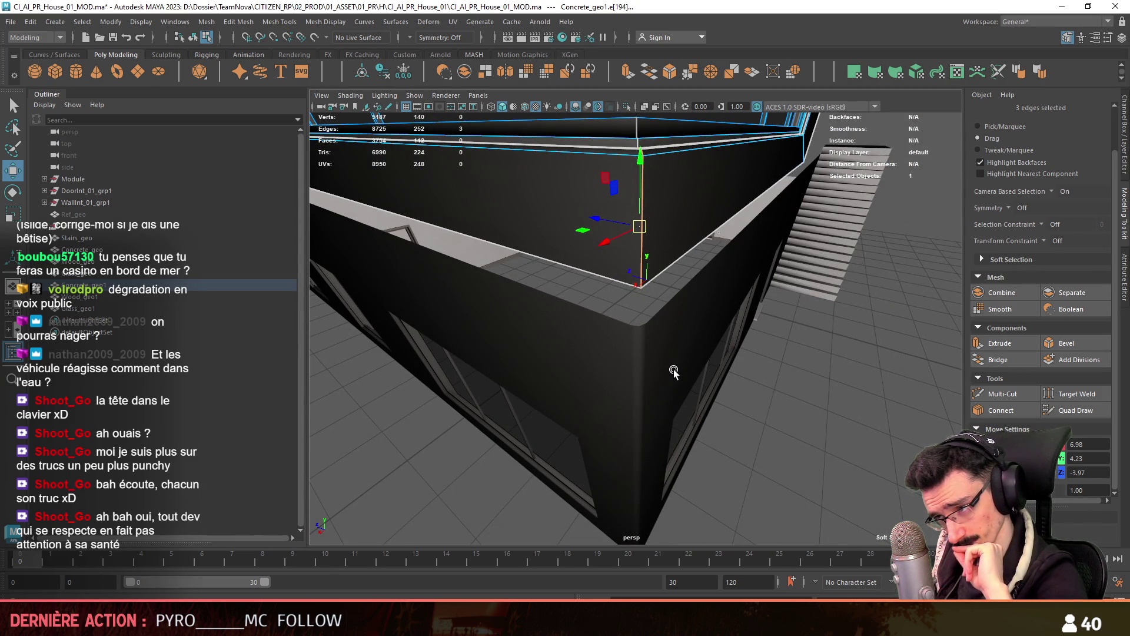
{"action": "scroll", "coordinate": [687, 416], "scroll_direction": "down", "scroll_amount": 10}
{"action": "left_click", "coordinate": [687, 414]}
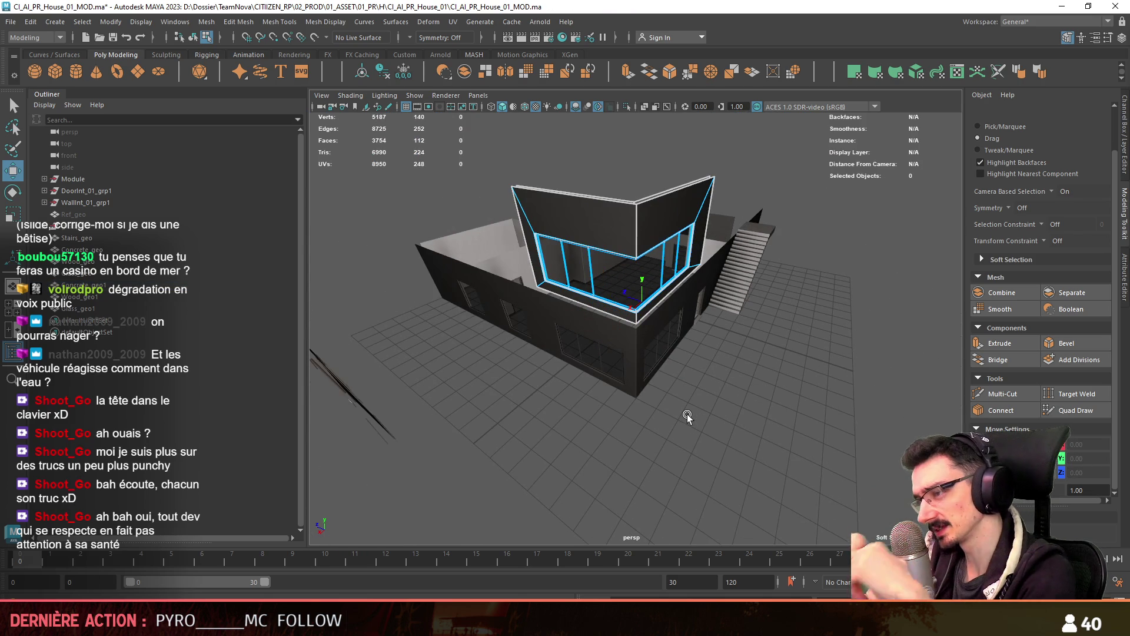
{"action": "left_click_drag", "start_coordinate": [725, 308], "coordinate": [518, 265], "text": "alt"}
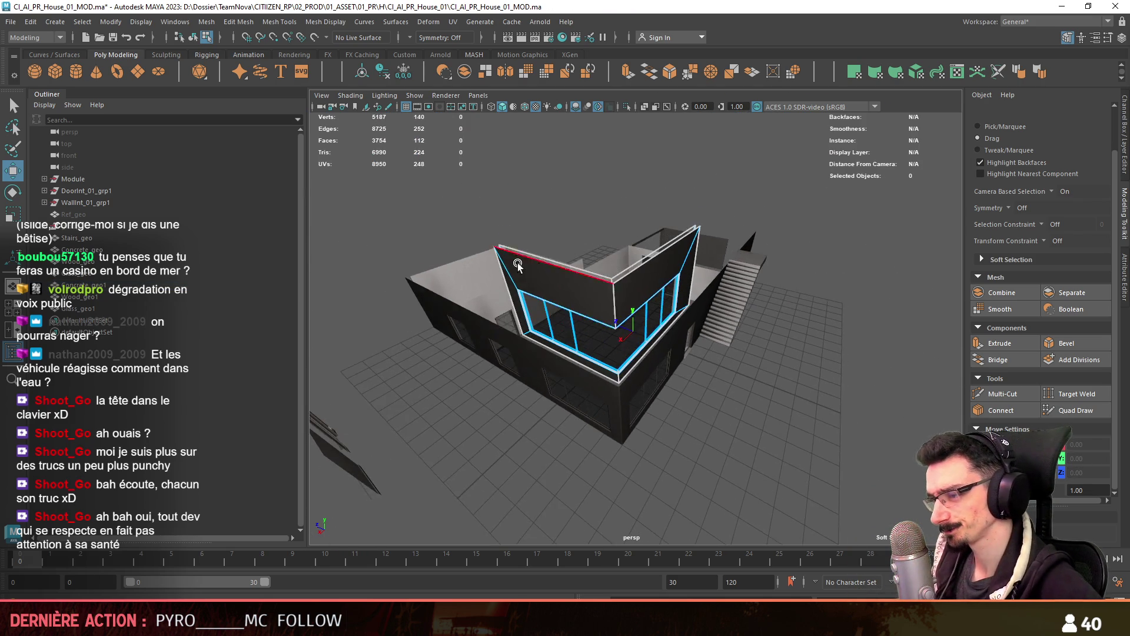
{"action": "key", "text": "F8"}
{"action": "middle_click_drag", "start_coordinate": [686, 373], "coordinate": [777, 267], "text": "alt"}
Cut two diagonal edges across the wall corner of the concrete, wood and glass pieces
{"action": "left_click_drag", "start_coordinate": [341, 530], "coordinate": [796, 276]}
{"action": "scroll", "coordinate": [824, 353], "scroll_direction": "up", "scroll_amount": 3}
{"action": "left_click", "coordinate": [1002, 393]}
{"action": "left_click", "coordinate": [721, 299]}
{"action": "left_click", "coordinate": [702, 320]}
{"action": "left_click", "coordinate": [637, 254]}
{"action": "left_click", "coordinate": [657, 234]}
{"action": "key", "text": "w"}
{"action": "scroll", "coordinate": [606, 268], "scroll_direction": "up", "scroll_amount": 1}
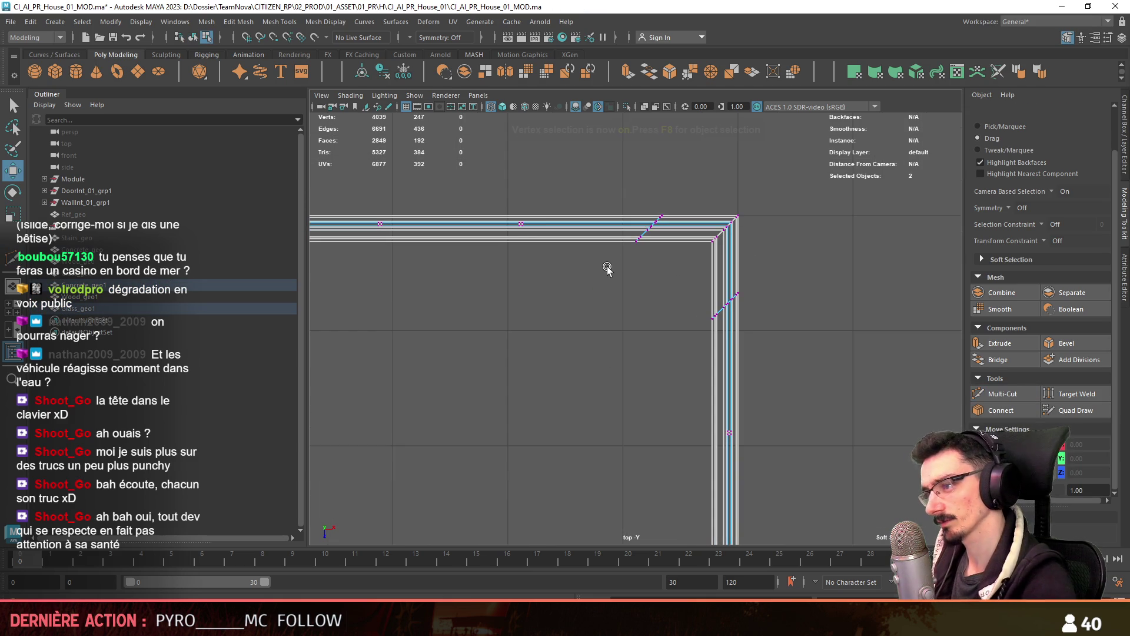
Slide the right diagonal cut's vertices down the wall
{"action": "left_click_drag", "start_coordinate": [608, 269], "coordinate": [671, 206]}
{"action": "left_click", "coordinate": [1006, 126]}
{"action": "left_click_drag", "start_coordinate": [603, 290], "coordinate": [670, 206]}
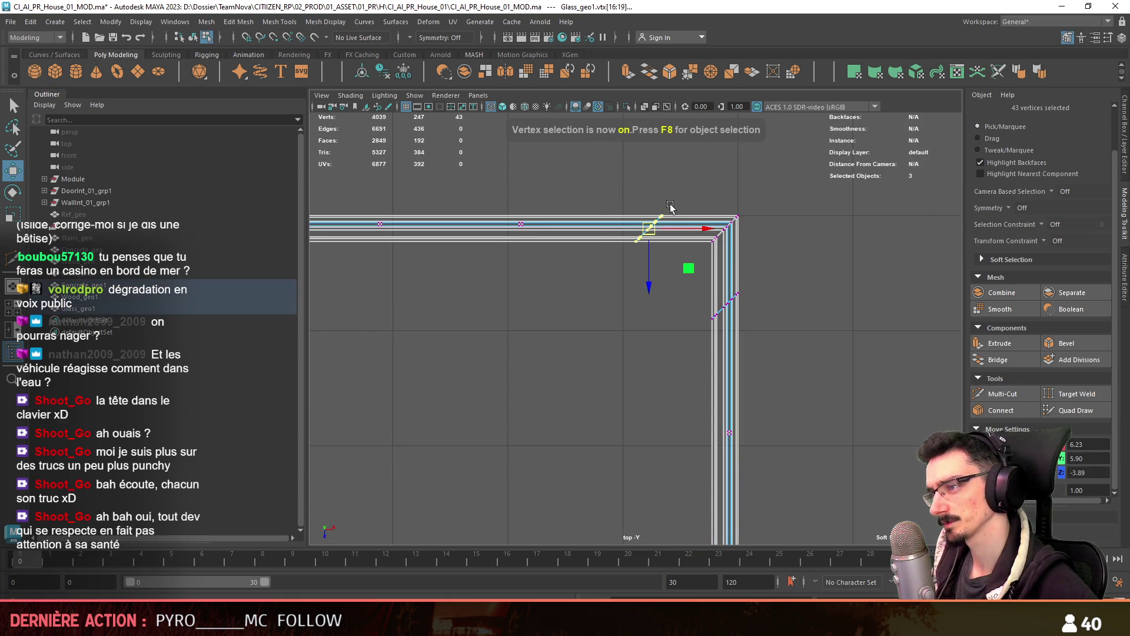
{"action": "scroll", "coordinate": [671, 206], "scroll_direction": "up", "scroll_amount": 1}
{"action": "middle_click_drag", "start_coordinate": [671, 206], "coordinate": [672, 205]}
{"action": "key", "text": "ctrl+z"}
{"action": "mouse_move", "coordinate": [669, 326]}
{"action": "left_mouse_down"}
{"action": "mouse_move", "coordinate": [733, 303]}
{"action": "mouse_move", "coordinate": [732, 279]}
{"action": "left_mouse_up"}
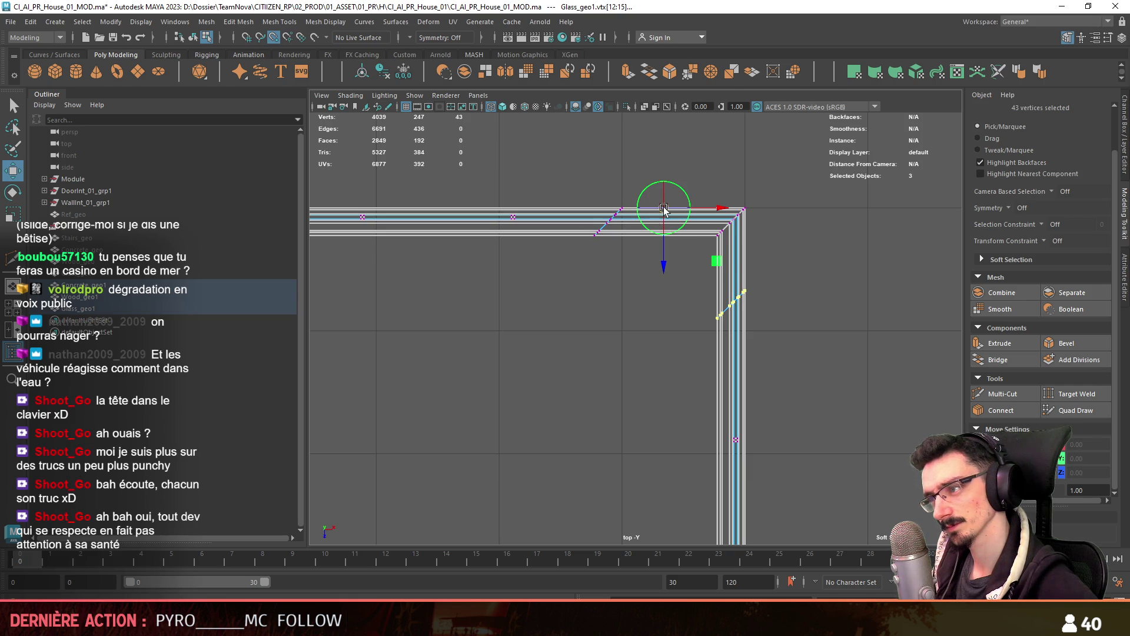
{"action": "mouse_move", "coordinate": [744, 298]}
{"action": "middle_mouse_down"}
{"action": "mouse_move", "coordinate": [777, 282]}
{"action": "mouse_move", "coordinate": [681, 270]}
{"action": "middle_mouse_up"}
Pull the corner vertices down to chamfer the front corner into a diagonal facet
{"action": "left_click_drag", "start_coordinate": [681, 271], "coordinate": [765, 189]}
{"action": "middle_click_drag", "start_coordinate": [922, 324], "coordinate": [911, 361], "text": "alt"}
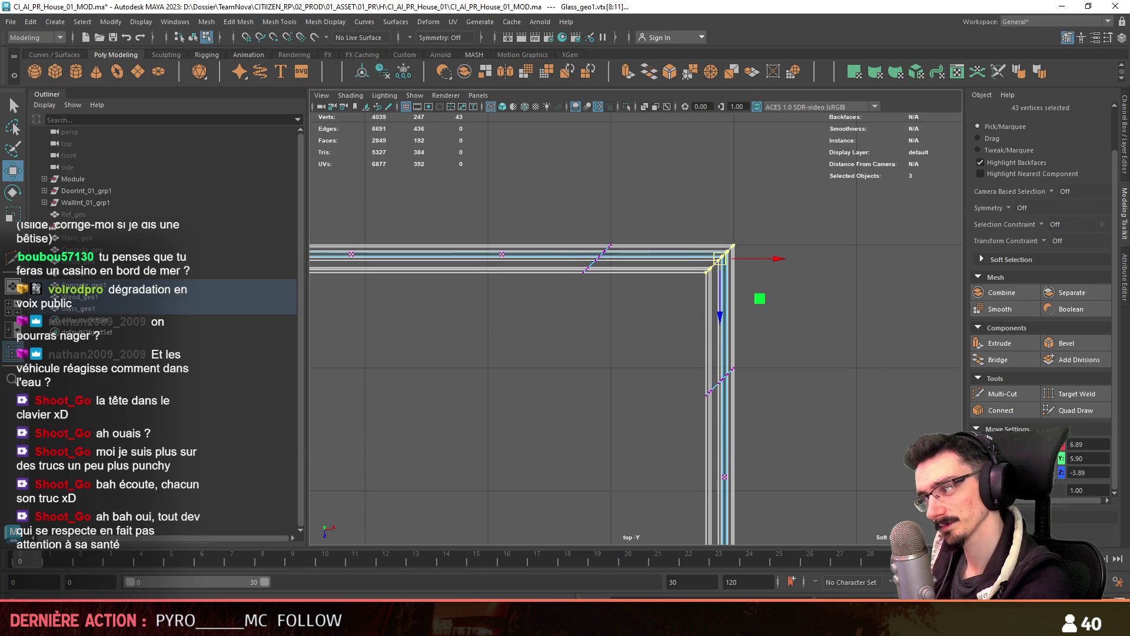
{"action": "mouse_move", "coordinate": [731, 316]}
{"action": "middle_mouse_down"}
{"action": "mouse_move", "coordinate": [720, 318]}
{"action": "mouse_move", "coordinate": [771, 376]}
{"action": "middle_mouse_up"}
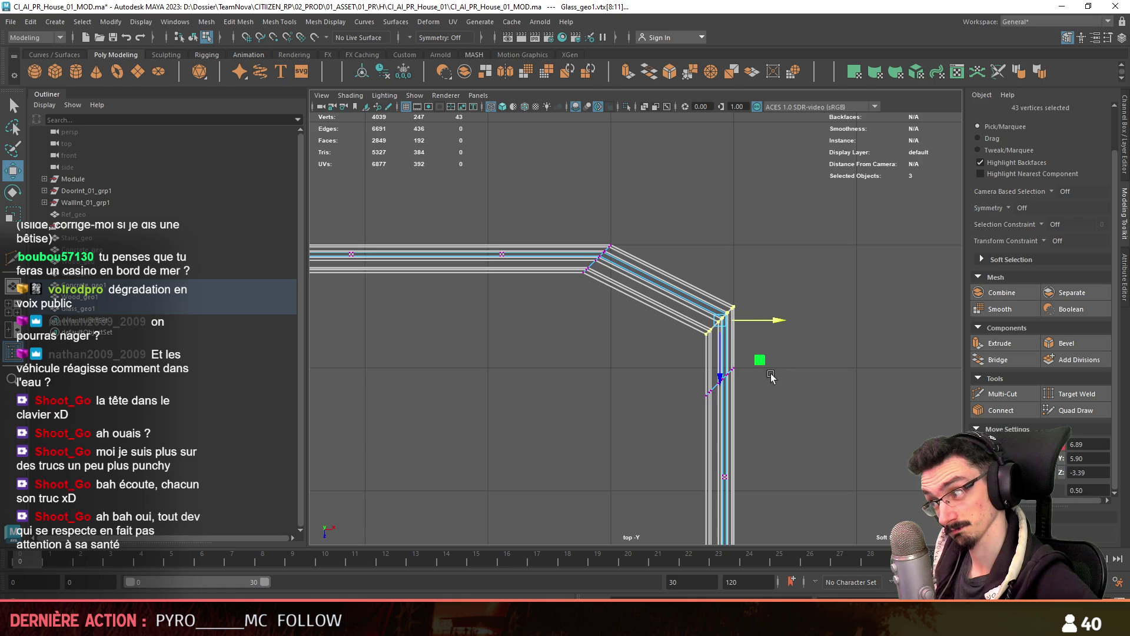
{"action": "key", "text": "ctrl+z"}
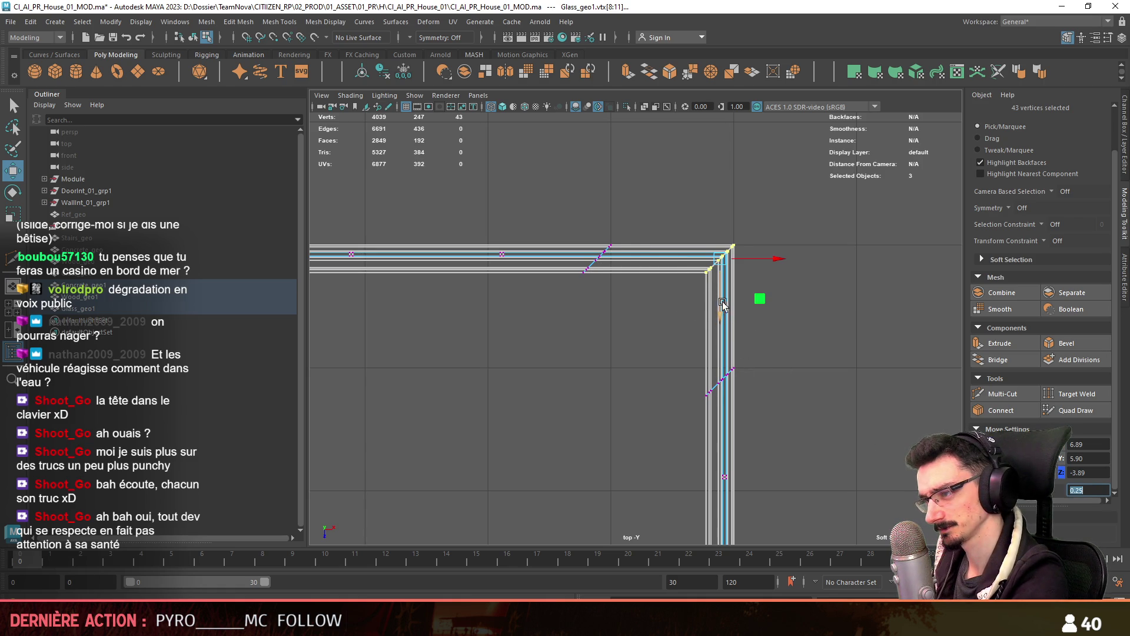
{"action": "key", "text": "ctrl+z"}
{"action": "key", "text": "ctrl+z"}
Back in perspective view, select the whole window box mesh
{"action": "key", "text": "space"}
{"action": "key", "text": "space"}
{"action": "key", "text": "F8"}
{"action": "left_click_drag", "start_coordinate": [748, 348], "coordinate": [618, 260], "text": "alt"}
{"action": "left_click", "coordinate": [617, 260]}
{"action": "key", "text": "F11"}
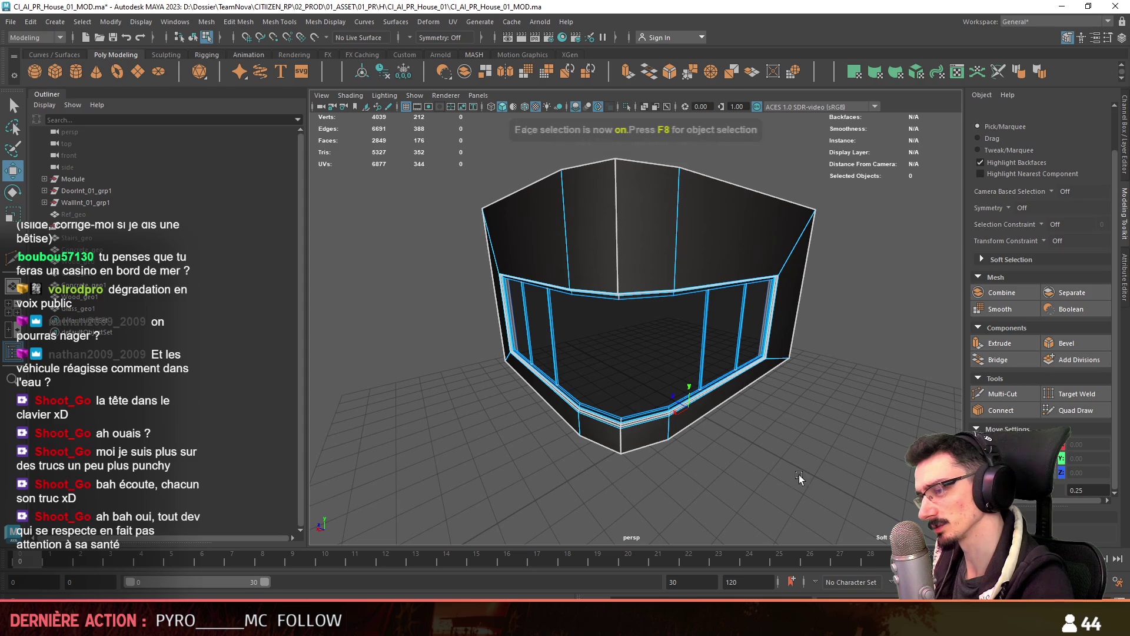
{"action": "left_click_drag", "start_coordinate": [883, 195], "coordinate": [731, 237], "text": "alt"}
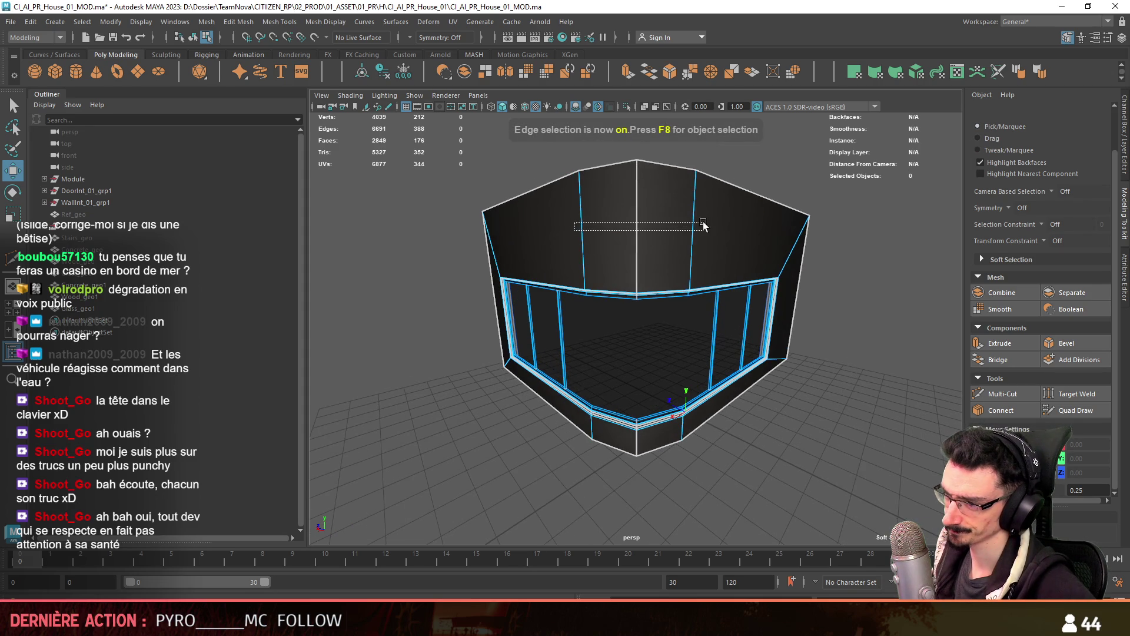
{"action": "double_click", "coordinate": [689, 235]}
{"action": "mouse_move", "coordinate": [577, 397]}
{"action": "left_mouse_down", "text": "alt"}
{"action": "mouse_move", "coordinate": [628, 379]}
{"action": "mouse_move", "coordinate": [608, 298]}
{"action": "mouse_move", "coordinate": [614, 318]}
{"action": "left_mouse_up", "text": "alt"}
{"action": "key", "text": "space"}
{"action": "key", "text": "space"}
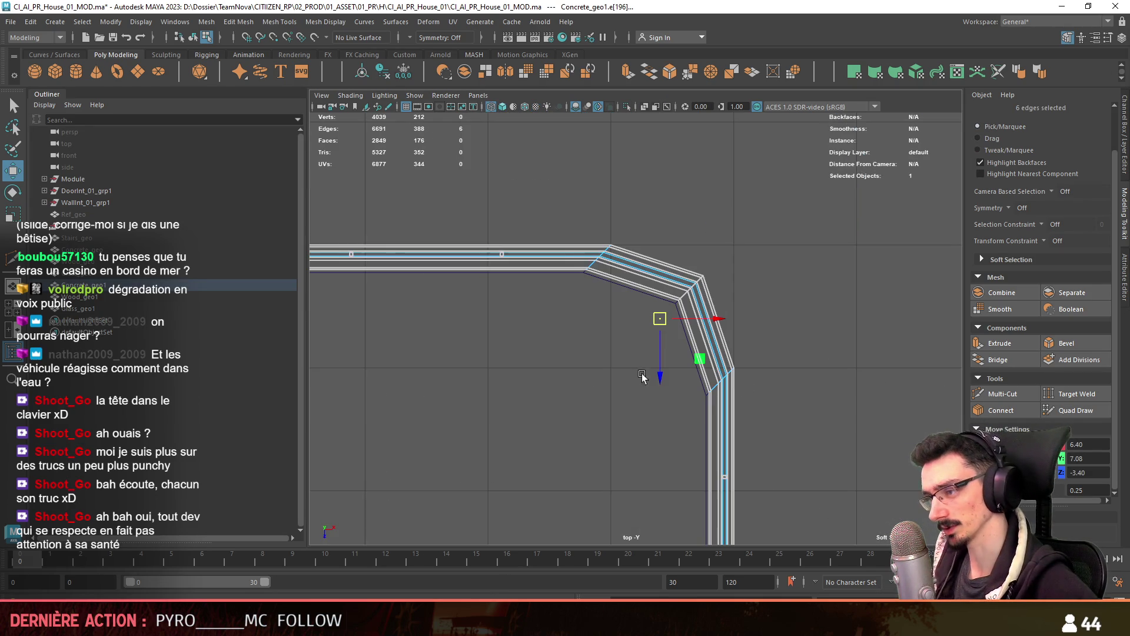
{"action": "left_click_drag", "start_coordinate": [770, 224], "coordinate": [772, 223]}
{"action": "key", "text": "space"}
{"action": "key", "text": "space"}
{"action": "mouse_move", "coordinate": [771, 271]}
{"action": "left_mouse_down", "text": "alt"}
{"action": "mouse_move", "coordinate": [763, 323]}
{"action": "mouse_move", "coordinate": [979, 161]}
{"action": "left_mouse_up", "text": "alt"}
{"action": "left_click", "coordinate": [988, 141]}
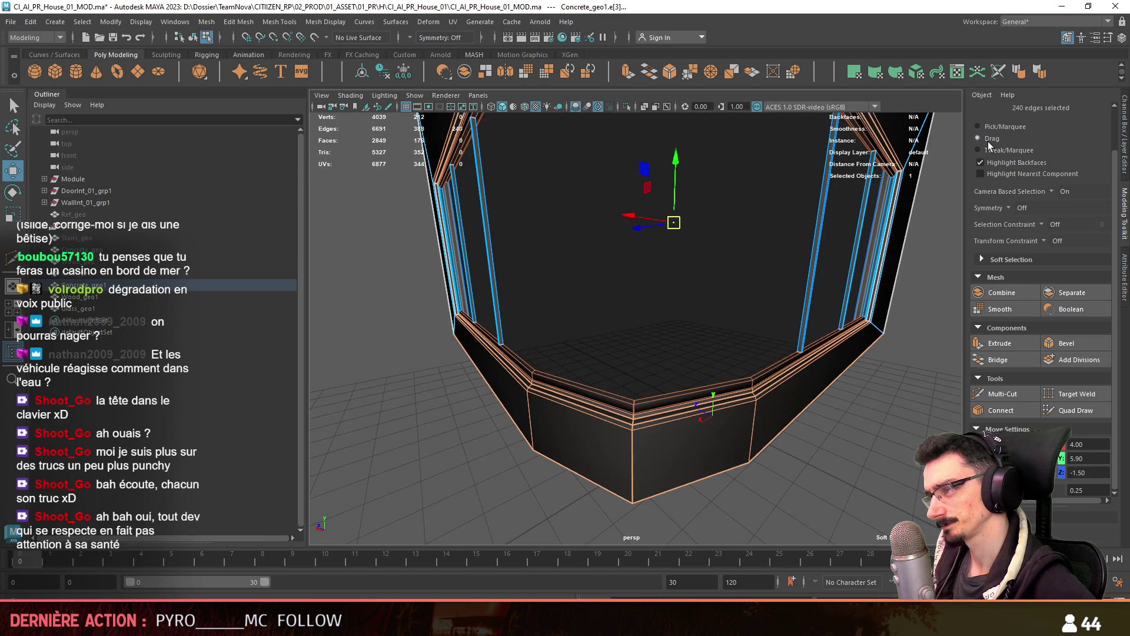
{"action": "scroll", "coordinate": [745, 382], "scroll_direction": "up", "scroll_amount": 2}
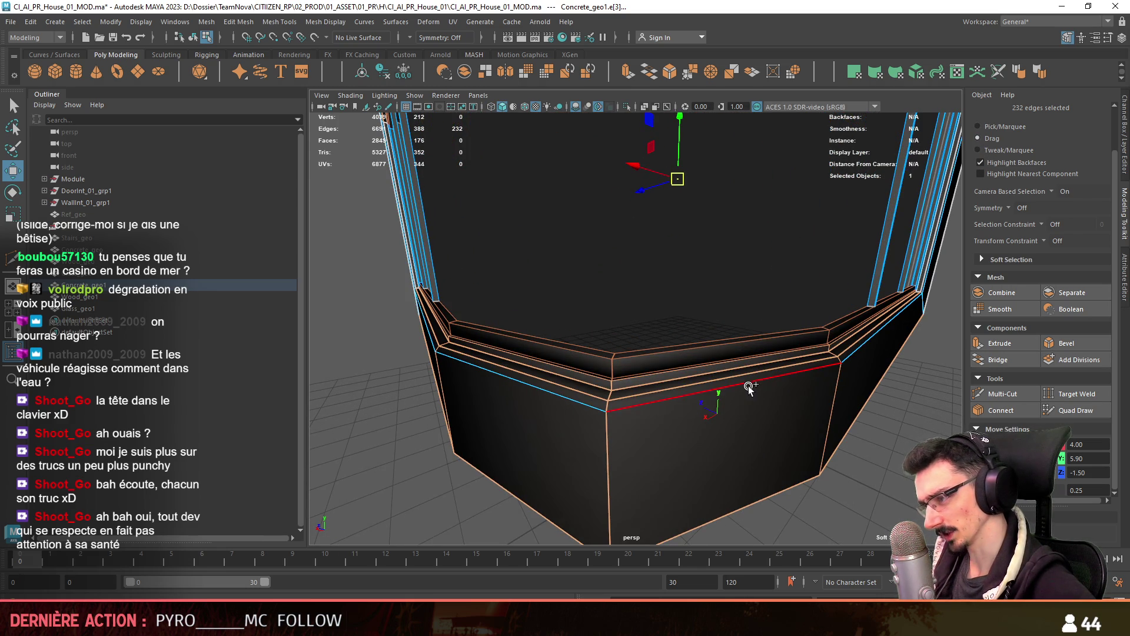
{"action": "mouse_move", "coordinate": [738, 396]}
{"action": "left_mouse_down", "text": "alt"}
{"action": "mouse_move", "coordinate": [789, 352]}
{"action": "mouse_move", "coordinate": [805, 366]}
{"action": "mouse_move", "coordinate": [794, 349]}
{"action": "left_mouse_up", "text": "alt"}
{"action": "double_click", "coordinate": [810, 334]}
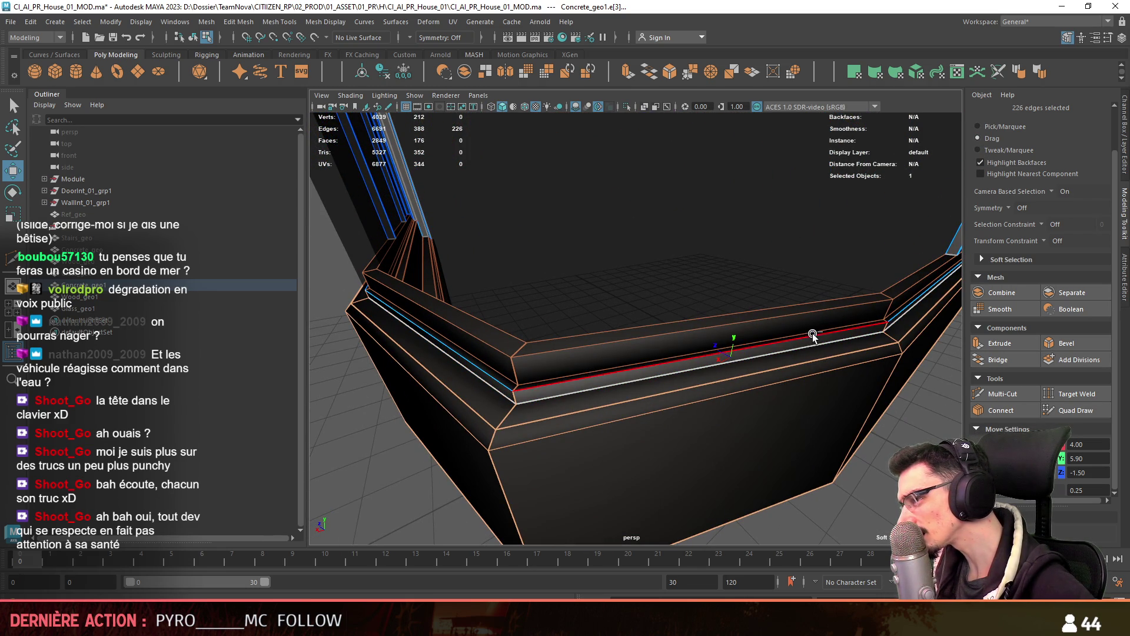
{"action": "double_click", "coordinate": [814, 330]}
{"action": "mouse_move", "coordinate": [820, 298]}
{"action": "left_mouse_down", "text": "alt"}
{"action": "mouse_move", "coordinate": [724, 384]}
{"action": "mouse_move", "coordinate": [678, 369]}
{"action": "mouse_move", "coordinate": [736, 391]}
{"action": "mouse_move", "coordinate": [730, 419]}
{"action": "left_mouse_up", "text": "alt"}
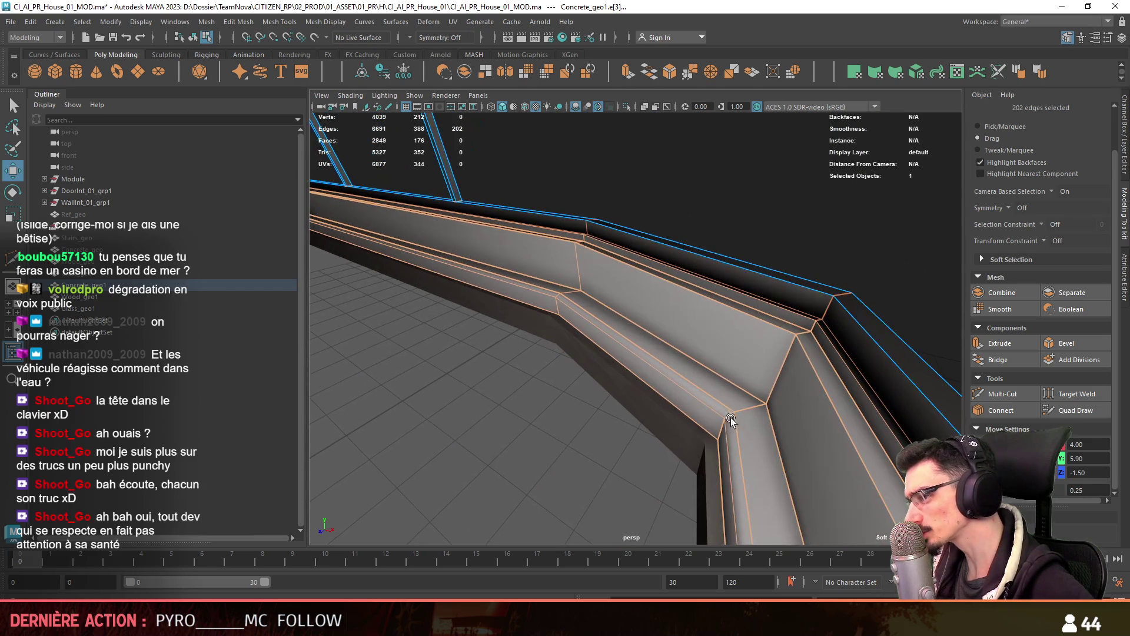
{"action": "double_click", "coordinate": [719, 376]}
{"action": "mouse_move", "coordinate": [719, 376]}
{"action": "left_mouse_down", "text": "alt"}
{"action": "mouse_move", "coordinate": [697, 437]}
{"action": "mouse_move", "coordinate": [691, 400]}
{"action": "mouse_move", "coordinate": [687, 425]}
{"action": "mouse_move", "coordinate": [749, 349]}
{"action": "left_mouse_up", "text": "alt"}
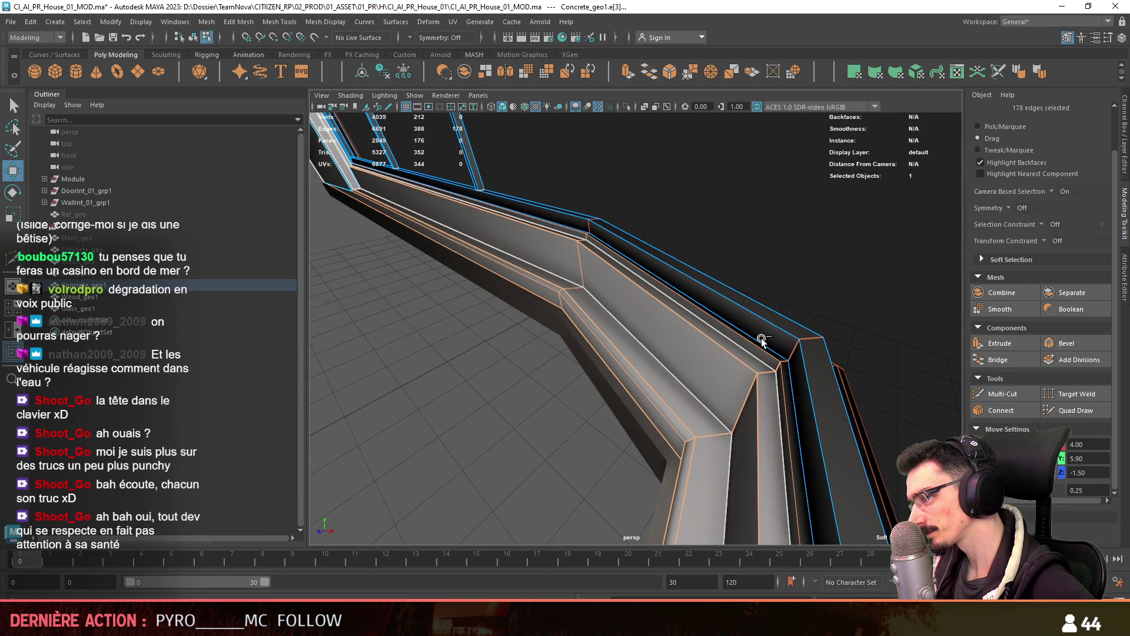
{"action": "left_click", "coordinate": [1022, 69]}
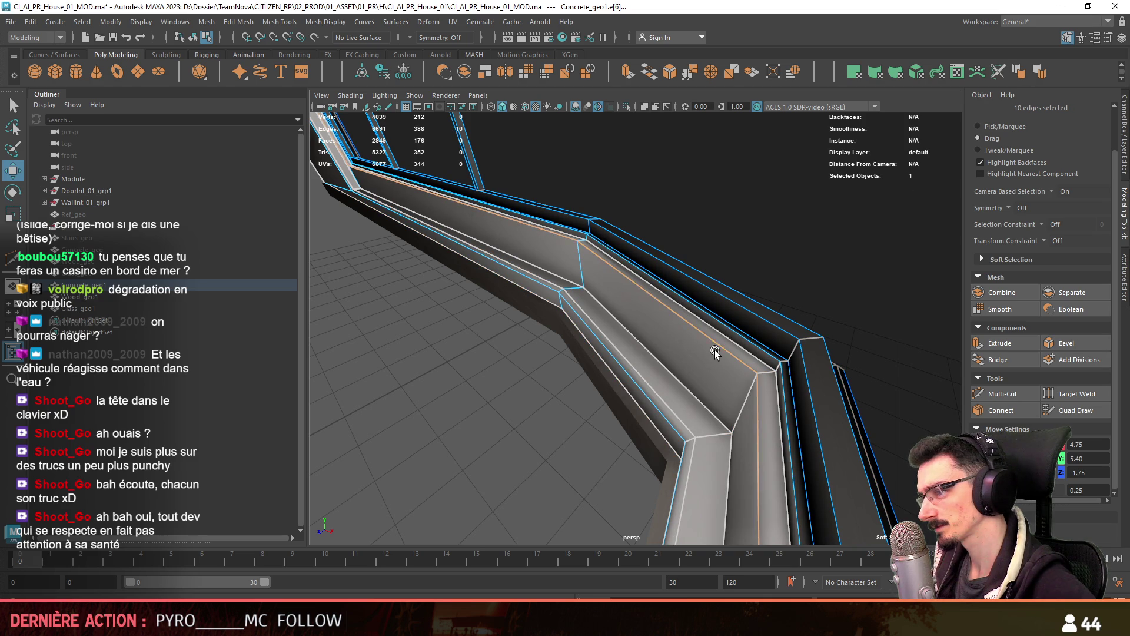
{"action": "mouse_move", "coordinate": [676, 365]}
{"action": "left_mouse_down", "text": "alt"}
{"action": "mouse_move", "coordinate": [721, 434]}
{"action": "mouse_move", "coordinate": [754, 408]}
{"action": "mouse_move", "coordinate": [683, 352]}
{"action": "left_mouse_up", "text": "alt"}
{"action": "key", "text": "F8"}
{"action": "scroll", "coordinate": [744, 411], "scroll_direction": "down", "scroll_amount": 10}
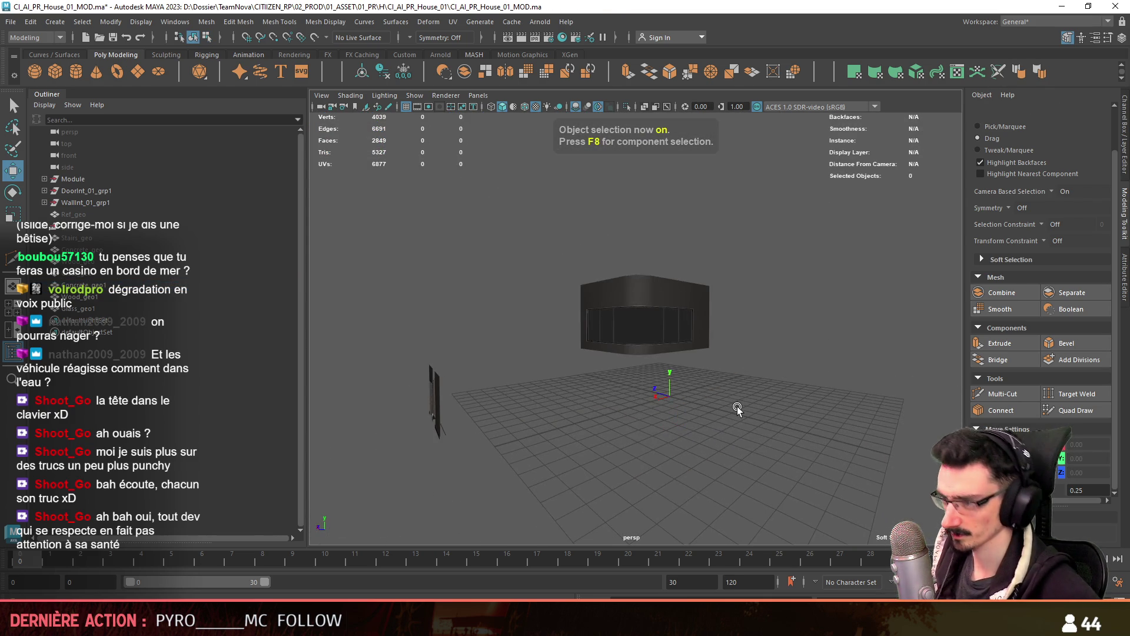
{"action": "scroll", "coordinate": [704, 397], "scroll_direction": "up", "scroll_amount": 6}
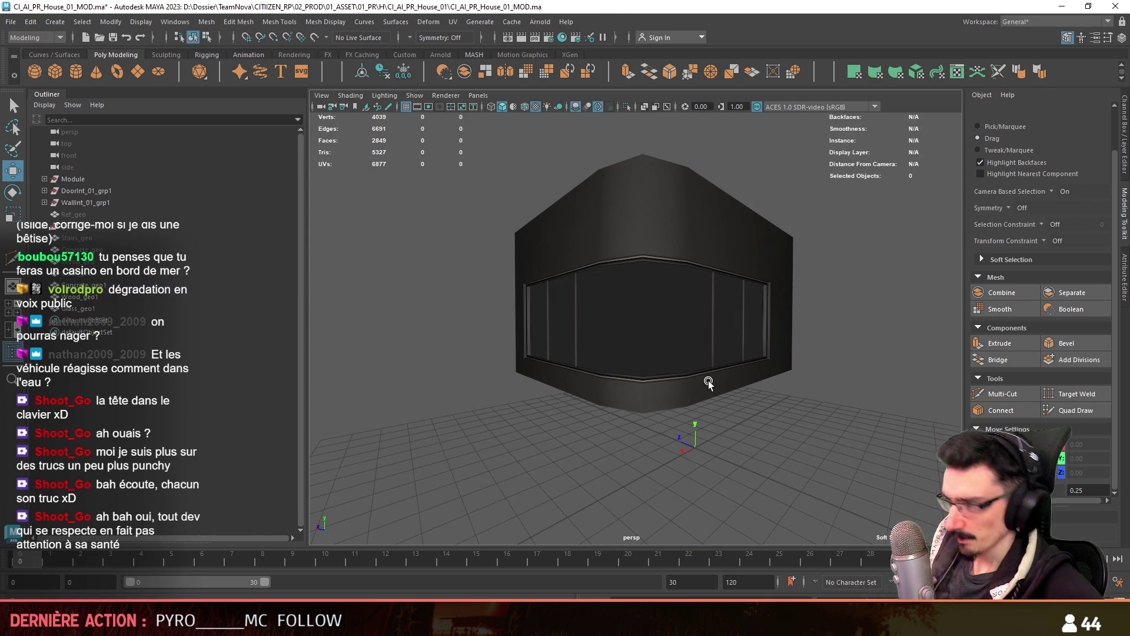
{"action": "scroll", "coordinate": [686, 408], "scroll_direction": "up", "scroll_amount": 5}
{"action": "mouse_move", "coordinate": [674, 424]}
{"action": "left_mouse_down", "text": "alt"}
{"action": "mouse_move", "coordinate": [661, 365]}
{"action": "mouse_move", "coordinate": [708, 308]}
{"action": "left_mouse_up", "text": "alt"}
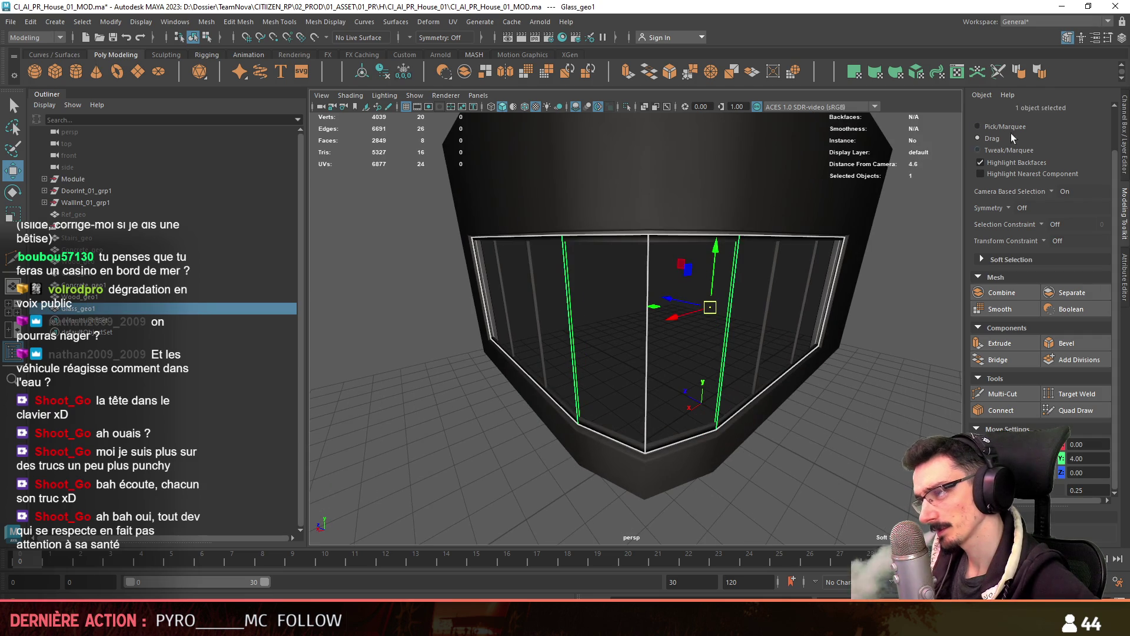
{"action": "mouse_move", "coordinate": [733, 395]}
{"action": "left_mouse_down", "text": "alt"}
{"action": "mouse_move", "coordinate": [676, 436]}
{"action": "mouse_move", "coordinate": [674, 403]}
{"action": "left_mouse_up", "text": "alt"}
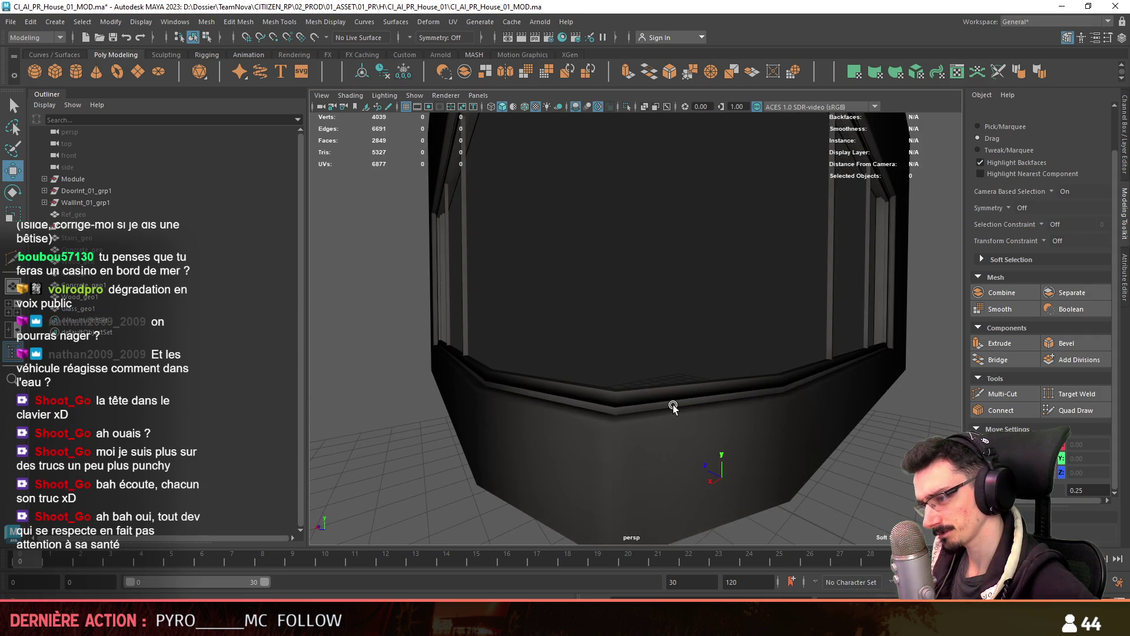
{"action": "scroll", "coordinate": [673, 404], "scroll_direction": "up", "scroll_amount": 8}
{"action": "left_click", "coordinate": [764, 417]}
{"action": "key", "text": "F10"}
{"action": "double_click", "coordinate": [583, 433]}
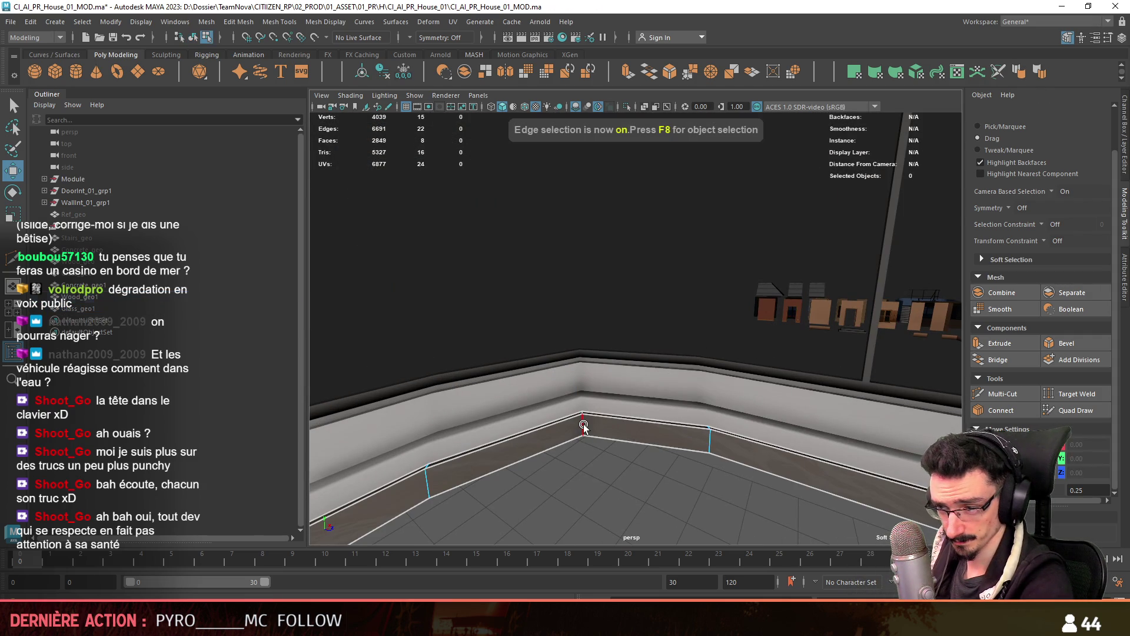
{"action": "scroll", "coordinate": [668, 454], "scroll_direction": "down", "scroll_amount": 5}
{"action": "key", "text": "F8"}
{"action": "mouse_move", "coordinate": [668, 453]}
{"action": "left_mouse_down", "text": "alt"}
{"action": "mouse_move", "coordinate": [701, 426]}
{"action": "mouse_move", "coordinate": [675, 432]}
{"action": "mouse_move", "coordinate": [679, 422]}
{"action": "mouse_move", "coordinate": [652, 462]}
{"action": "mouse_move", "coordinate": [637, 420]}
{"action": "mouse_move", "coordinate": [642, 376]}
{"action": "mouse_move", "coordinate": [690, 407]}
{"action": "mouse_move", "coordinate": [715, 444]}
{"action": "mouse_move", "coordinate": [1025, 390]}
{"action": "mouse_move", "coordinate": [761, 426]}
{"action": "mouse_move", "coordinate": [632, 415]}
{"action": "mouse_move", "coordinate": [682, 355]}
{"action": "mouse_move", "coordinate": [652, 398]}
{"action": "mouse_move", "coordinate": [540, 355]}
{"action": "mouse_move", "coordinate": [710, 396]}
{"action": "mouse_move", "coordinate": [633, 347]}
{"action": "mouse_move", "coordinate": [575, 328]}
{"action": "mouse_move", "coordinate": [668, 346]}
{"action": "mouse_move", "coordinate": [643, 444]}
{"action": "left_mouse_up", "text": "alt"}
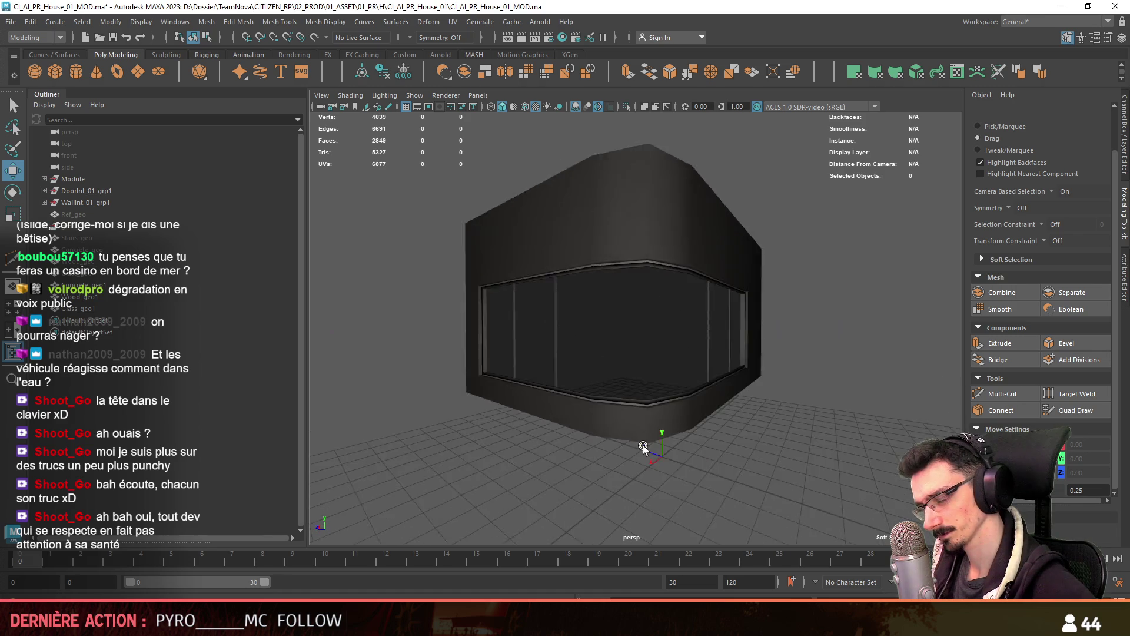
{"action": "scroll", "coordinate": [642, 445], "scroll_direction": "down", "scroll_amount": 5}
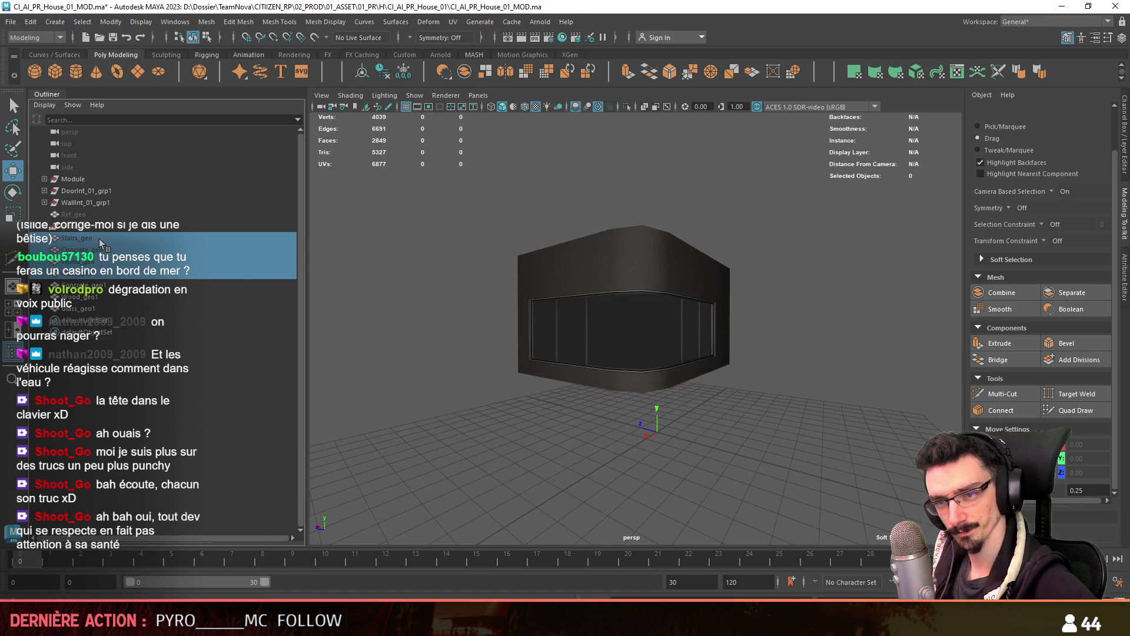
Exit isolate select and inspect the whole house and its interior
{"action": "key", "text": "ctrl+1"}
{"action": "scroll", "coordinate": [759, 292], "scroll_direction": "down", "scroll_amount": 3}
{"action": "mouse_move", "coordinate": [772, 320]}
{"action": "left_mouse_down", "text": "alt"}
{"action": "mouse_move", "coordinate": [606, 326]}
{"action": "mouse_move", "coordinate": [765, 333]}
{"action": "mouse_move", "coordinate": [625, 295]}
{"action": "left_mouse_up", "text": "alt"}
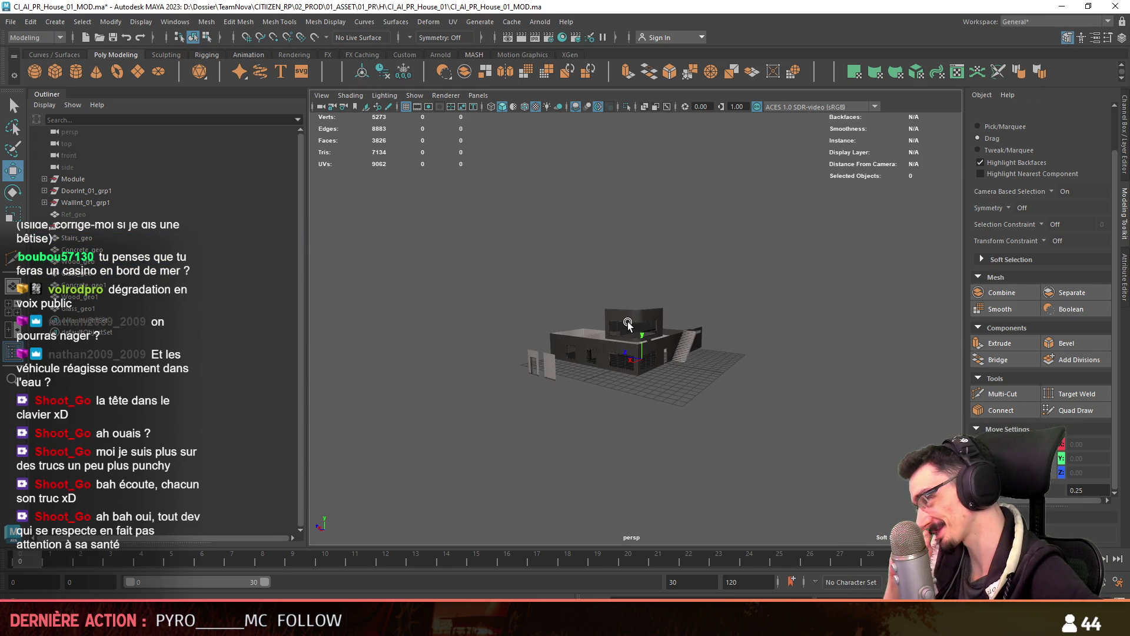
{"action": "scroll", "coordinate": [627, 323], "scroll_direction": "up", "scroll_amount": 5}
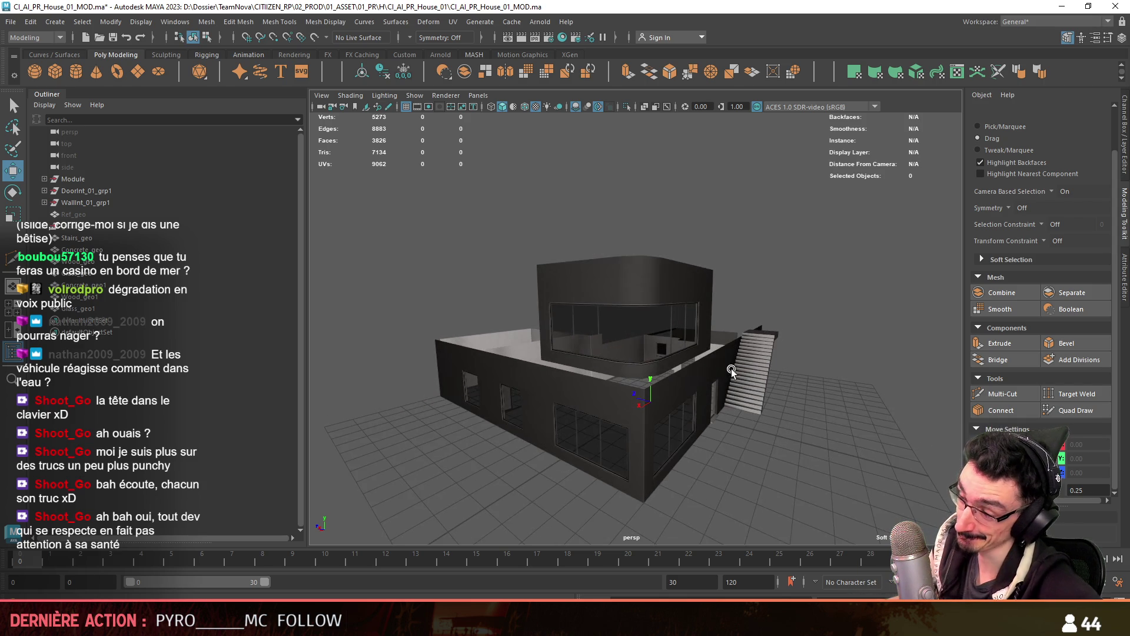
{"action": "scroll", "coordinate": [730, 369], "scroll_direction": "up", "scroll_amount": 5}
{"action": "mouse_move", "coordinate": [731, 369]}
{"action": "left_mouse_down", "text": "alt"}
{"action": "mouse_move", "coordinate": [409, 358]}
{"action": "mouse_move", "coordinate": [676, 369]}
{"action": "mouse_move", "coordinate": [653, 371]}
{"action": "mouse_move", "coordinate": [666, 335]}
{"action": "mouse_move", "coordinate": [599, 327]}
{"action": "mouse_move", "coordinate": [424, 361]}
{"action": "mouse_move", "coordinate": [658, 382]}
{"action": "mouse_move", "coordinate": [672, 414]}
{"action": "left_mouse_up", "text": "alt"}
{"action": "scroll", "coordinate": [731, 389], "scroll_direction": "down", "scroll_amount": 3}
{"action": "scroll", "coordinate": [672, 415], "scroll_direction": "down", "scroll_amount": 10}
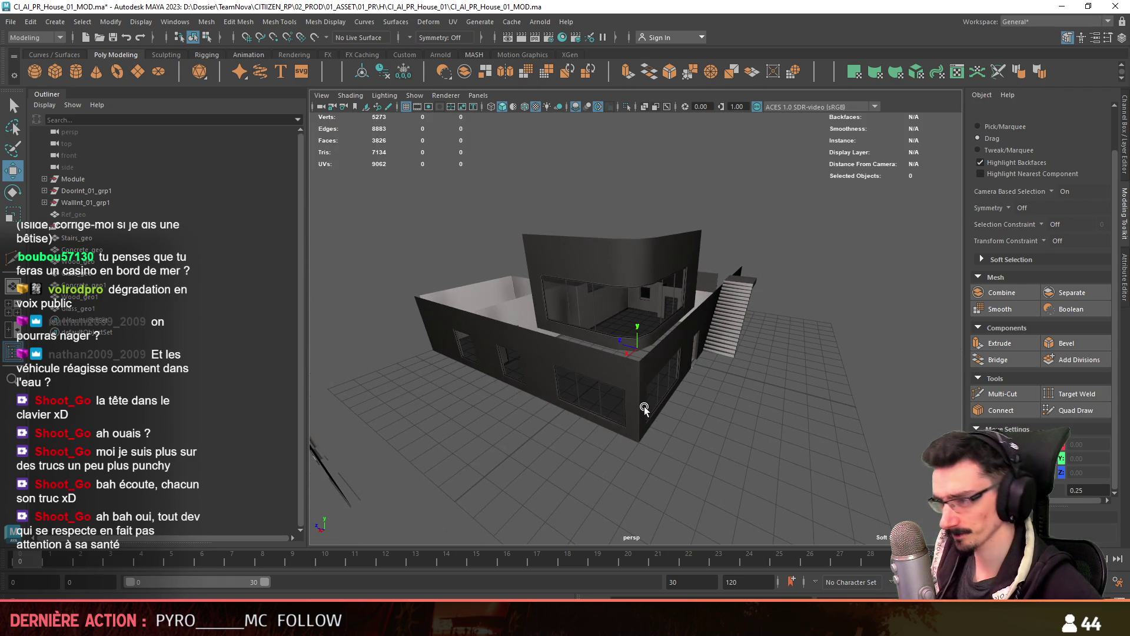
{"action": "scroll", "coordinate": [637, 401], "scroll_direction": "up", "scroll_amount": 2}
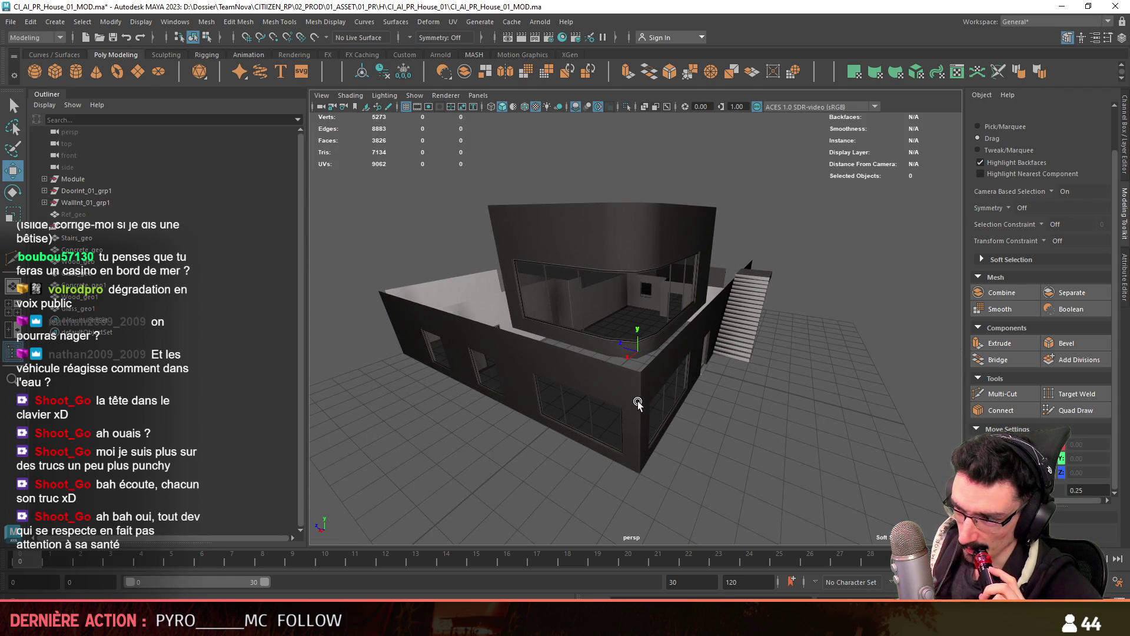
{"action": "left_click_drag", "start_coordinate": [627, 390], "coordinate": [594, 376], "text": "alt"}
{"action": "left_click_drag", "start_coordinate": [716, 361], "coordinate": [518, 352], "text": "alt"}
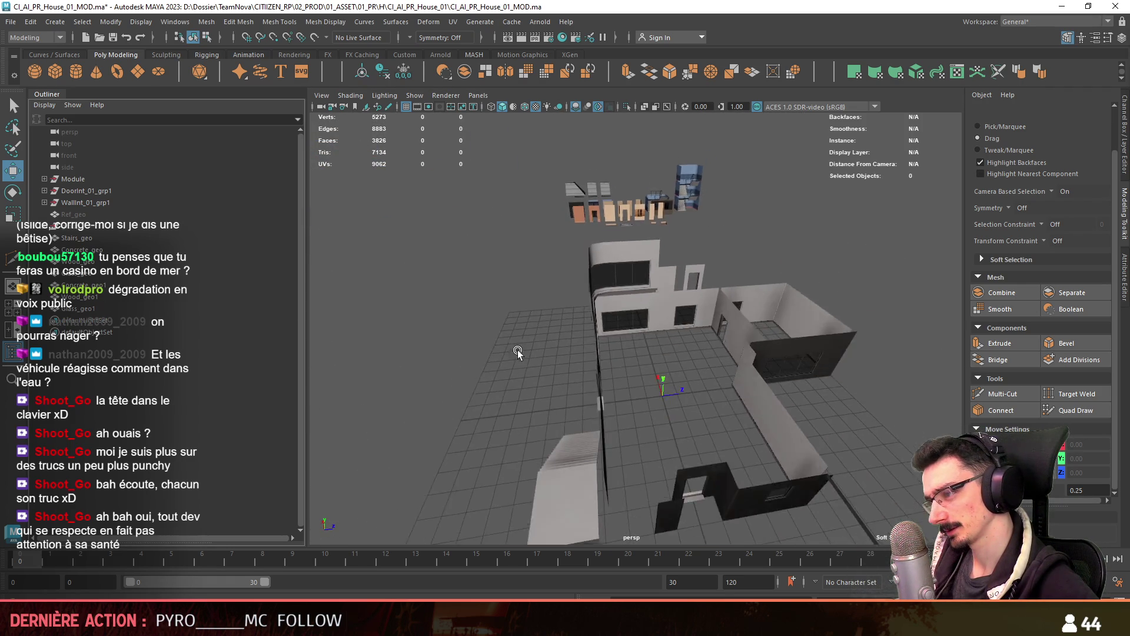
{"action": "scroll", "coordinate": [517, 351], "scroll_direction": "down", "scroll_amount": 3}
Group the DoorExt_01_grp4 door group into a new group1
{"action": "left_click", "coordinate": [96, 222]}
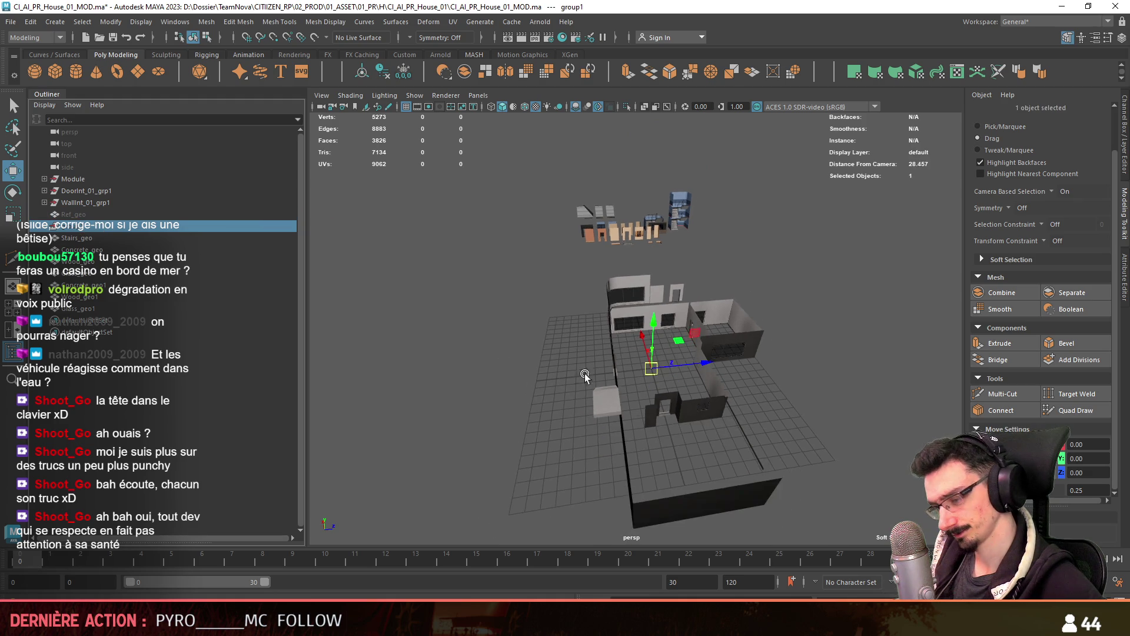
{"action": "middle_click_drag", "start_coordinate": [81, 231], "coordinate": [59, 242]}
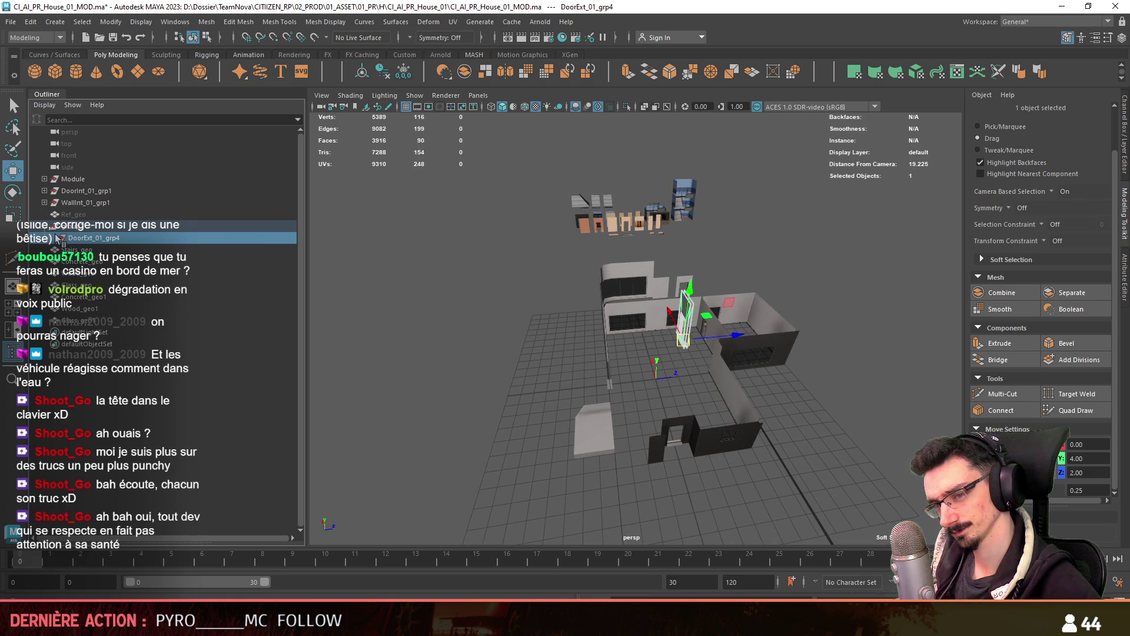
{"action": "key", "text": "ctrl+g"}
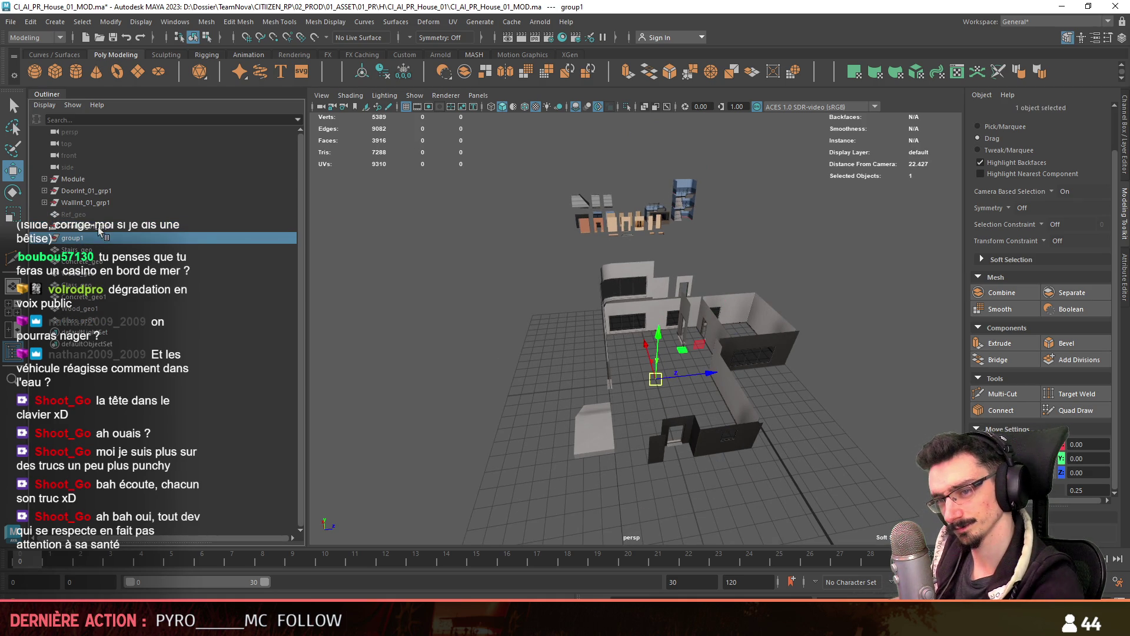
{"action": "scroll", "coordinate": [757, 376], "scroll_direction": "up", "scroll_amount": 3}
{"action": "mouse_move", "coordinate": [757, 376]}
{"action": "left_mouse_down", "text": "alt"}
{"action": "mouse_move", "coordinate": [543, 386]}
{"action": "mouse_move", "coordinate": [818, 346]}
{"action": "mouse_move", "coordinate": [760, 407]}
{"action": "mouse_move", "coordinate": [643, 361]}
{"action": "mouse_move", "coordinate": [672, 351]}
{"action": "mouse_move", "coordinate": [797, 411]}
{"action": "mouse_move", "coordinate": [671, 461]}
{"action": "mouse_move", "coordinate": [603, 421]}
{"action": "left_mouse_up", "text": "alt"}
{"action": "left_click", "coordinate": [818, 345]}
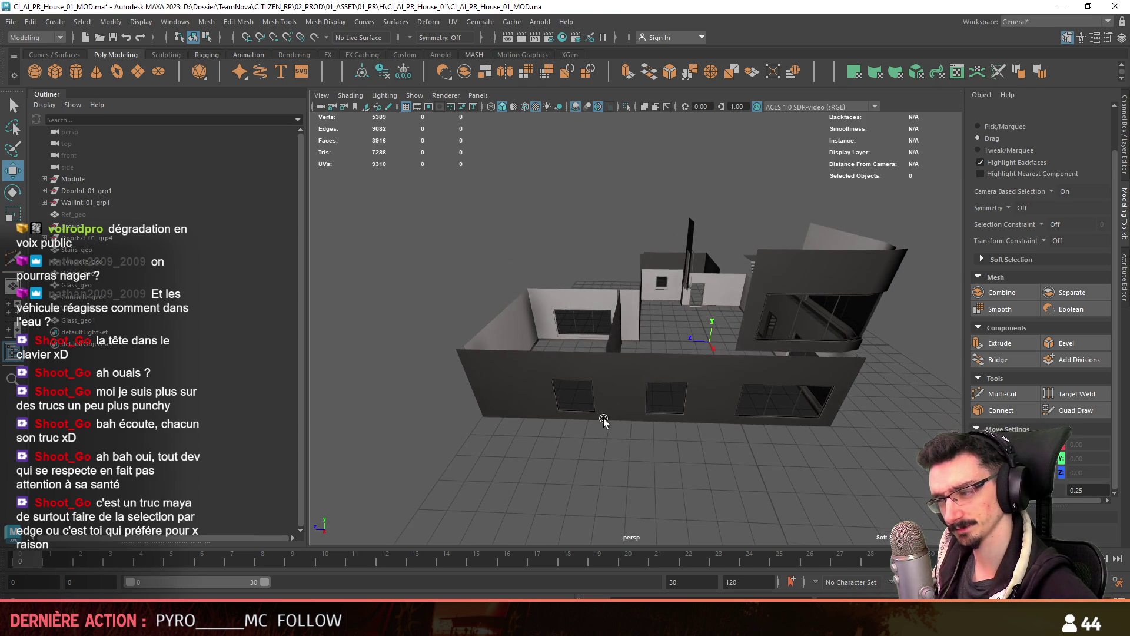
{"action": "mouse_move", "coordinate": [582, 465]}
{"action": "left_mouse_down", "text": "alt"}
{"action": "mouse_move", "coordinate": [591, 450]}
{"action": "mouse_move", "coordinate": [565, 436]}
{"action": "left_mouse_up", "text": "alt"}
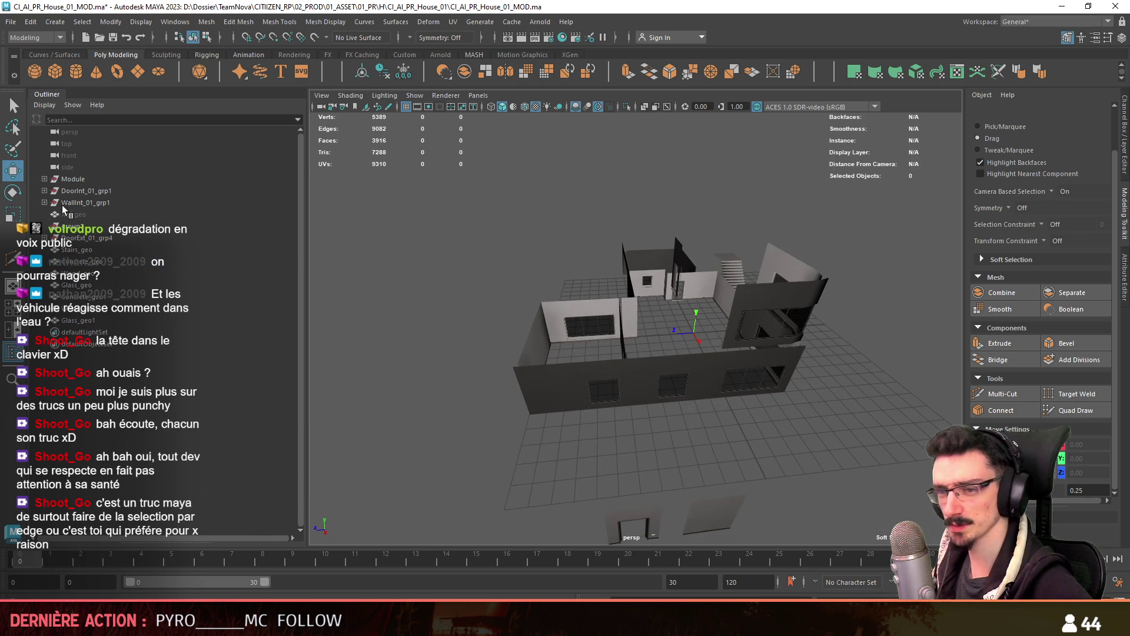
Select the concrete, wood and glass pieces and duplicate them with Ctrl+D
{"action": "left_click", "coordinate": [83, 237]}
{"action": "left_click_drag", "start_coordinate": [518, 359], "coordinate": [539, 348], "text": "alt"}
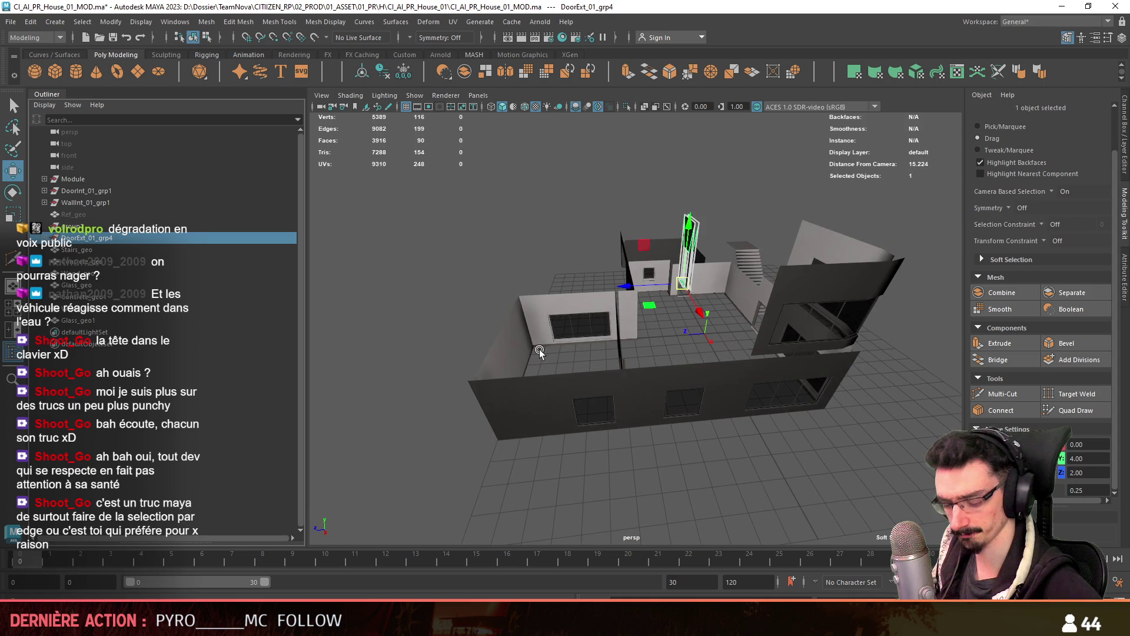
{"action": "left_click", "coordinate": [789, 312]}
{"action": "mouse_move", "coordinate": [95, 249]}
{"action": "left_mouse_down"}
{"action": "mouse_move", "coordinate": [93, 295]}
{"action": "mouse_move", "coordinate": [96, 264]}
{"action": "left_mouse_up"}
{"action": "key", "text": "ctrl+d"}
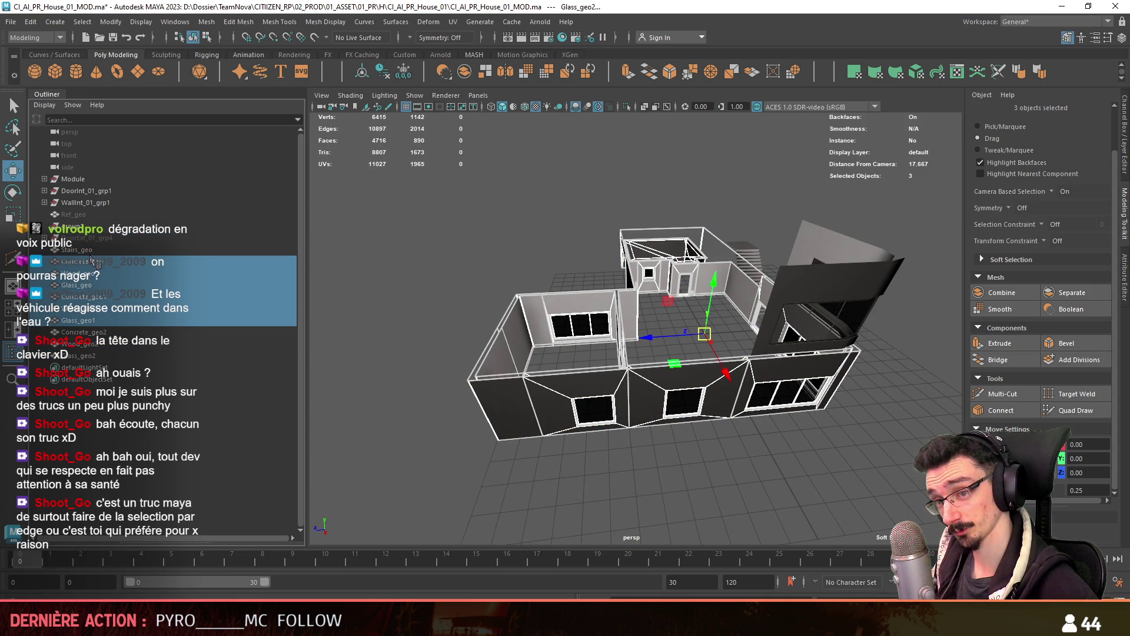
Hide the dark upper module and switch to face mode on the copied walls
{"action": "key", "text": "ctrl+h"}
{"action": "key", "text": "F11"}
{"action": "mouse_move", "coordinate": [677, 447]}
{"action": "left_mouse_down", "text": "alt"}
{"action": "mouse_move", "coordinate": [729, 462]}
{"action": "mouse_move", "coordinate": [729, 369]}
{"action": "mouse_move", "coordinate": [596, 434]}
{"action": "mouse_move", "coordinate": [642, 416]}
{"action": "mouse_move", "coordinate": [608, 415]}
{"action": "mouse_move", "coordinate": [630, 412]}
{"action": "left_mouse_up", "text": "alt"}
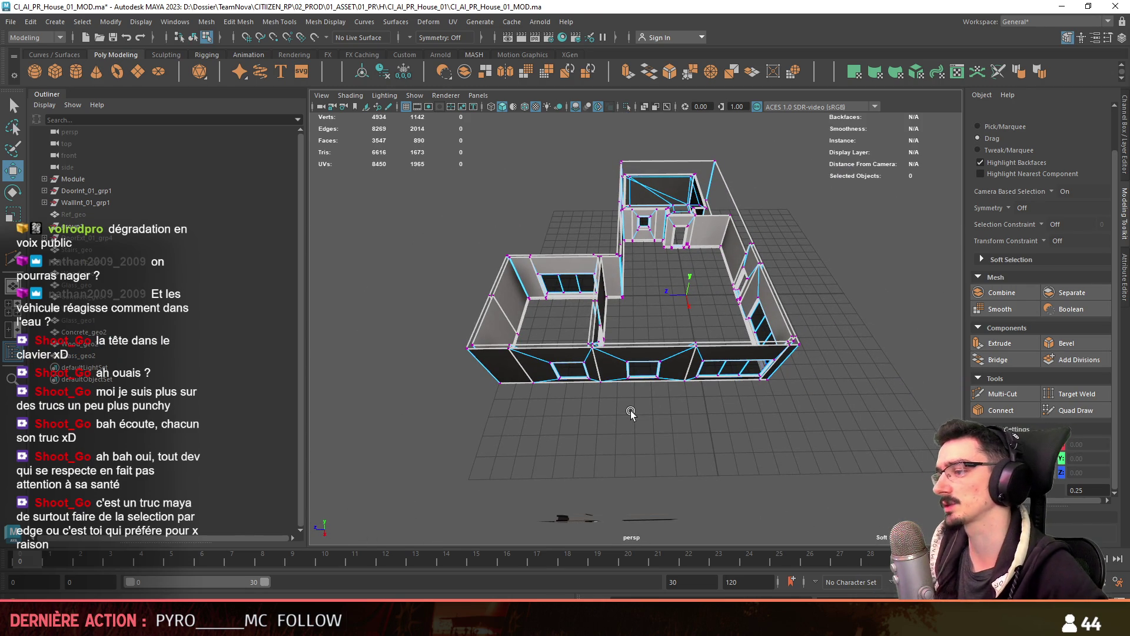
{"action": "mouse_move", "coordinate": [655, 415]}
{"action": "left_mouse_down", "text": "alt"}
{"action": "mouse_move", "coordinate": [686, 462]}
{"action": "mouse_move", "coordinate": [663, 442]}
{"action": "left_mouse_up", "text": "alt"}
{"action": "key", "text": "F10"}
{"action": "scroll", "coordinate": [686, 429], "scroll_direction": "up", "scroll_amount": 3}
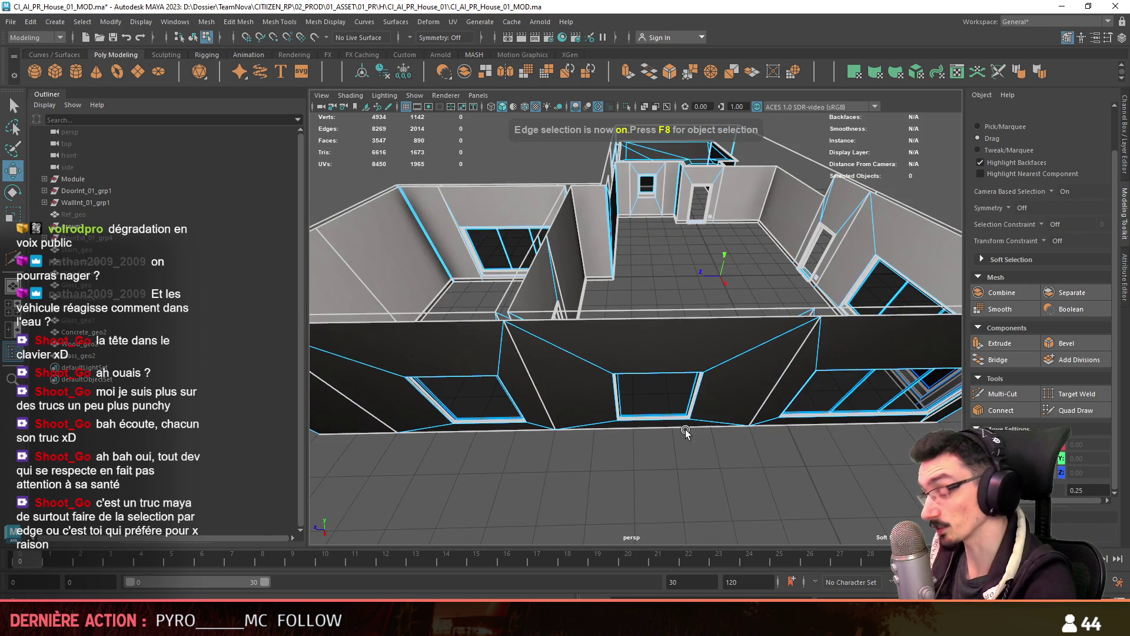
{"action": "mouse_move", "coordinate": [685, 484]}
{"action": "left_mouse_down", "text": "alt"}
{"action": "mouse_move", "coordinate": [591, 439]}
{"action": "mouse_move", "coordinate": [622, 444]}
{"action": "mouse_move", "coordinate": [652, 479]}
{"action": "left_mouse_up", "text": "alt"}
{"action": "key", "text": "F11"}
{"action": "scroll", "coordinate": [644, 489], "scroll_direction": "down", "scroll_amount": 2}
{"action": "key", "text": "F10"}
{"action": "scroll", "coordinate": [651, 454], "scroll_direction": "up", "scroll_amount": 4}
{"action": "left_click", "coordinate": [653, 388]}
{"action": "scroll", "coordinate": [712, 364], "scroll_direction": "up", "scroll_amount": 1}
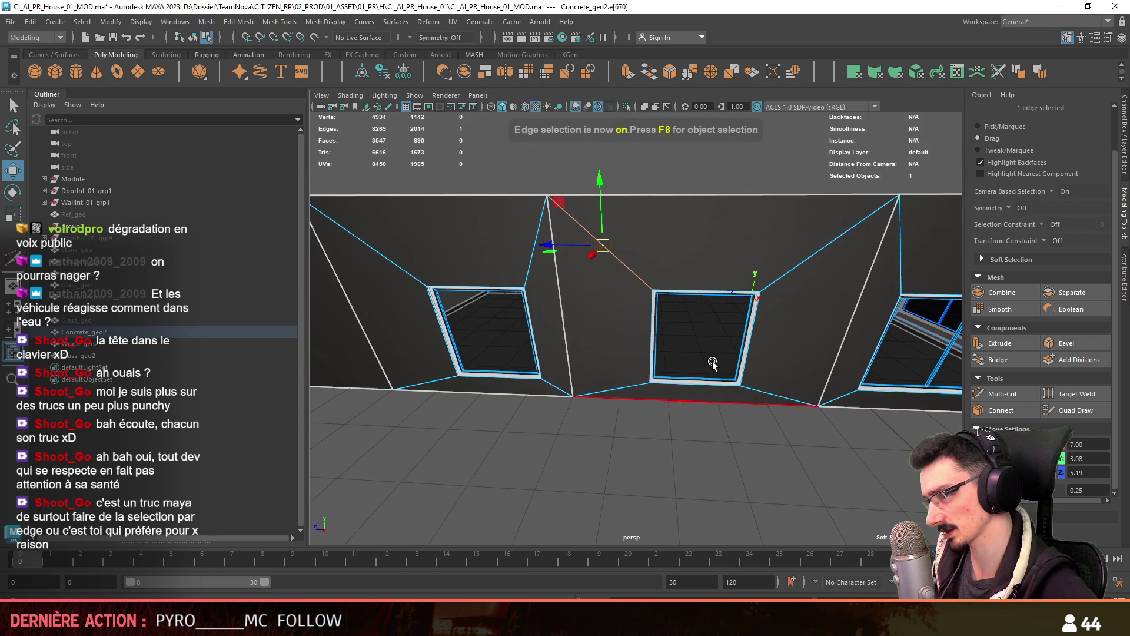
{"action": "key", "text": "F11"}
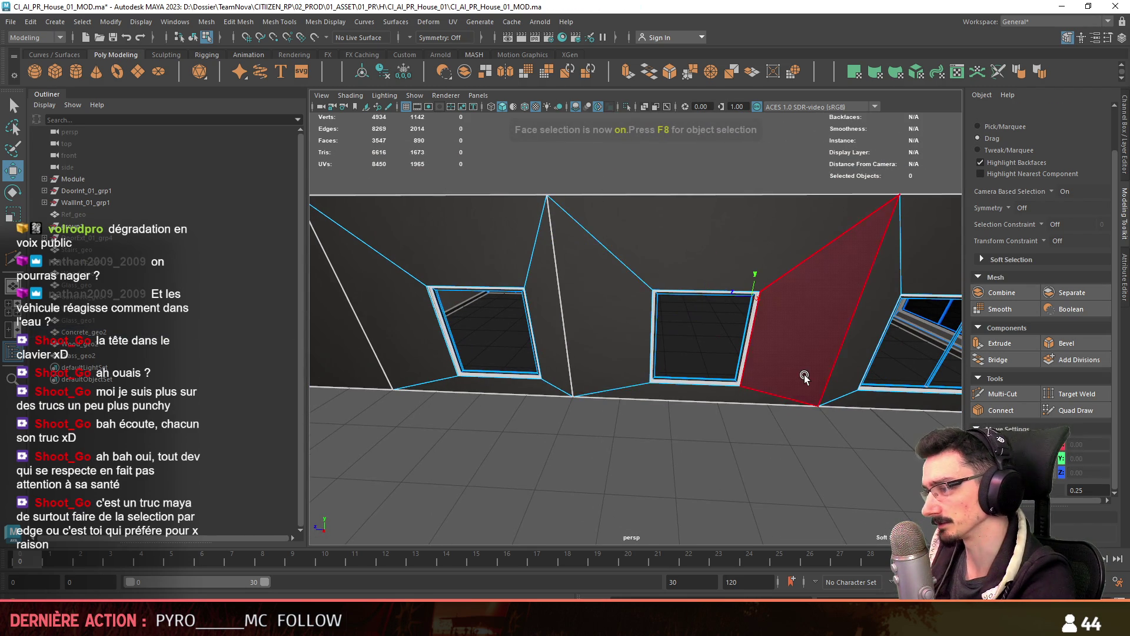
{"action": "scroll", "coordinate": [807, 378], "scroll_direction": "down", "scroll_amount": 4}
{"action": "scroll", "coordinate": [760, 375], "scroll_direction": "up", "scroll_amount": 4}
{"action": "key", "text": "F10"}
{"action": "scroll", "coordinate": [760, 374], "scroll_direction": "up", "scroll_amount": 2}
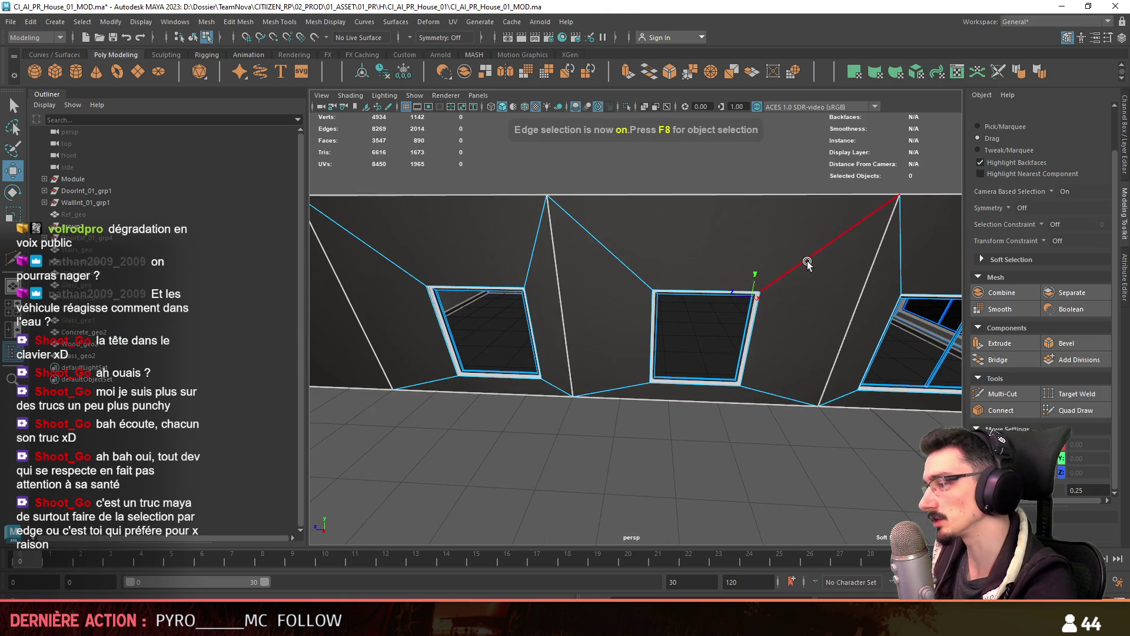
{"action": "left_click", "coordinate": [807, 260]}
{"action": "mouse_move", "coordinate": [634, 333]}
{"action": "left_mouse_down", "text": "alt"}
{"action": "mouse_move", "coordinate": [673, 436]}
{"action": "mouse_move", "coordinate": [672, 373]}
{"action": "mouse_move", "coordinate": [624, 323]}
{"action": "left_mouse_up", "text": "alt"}
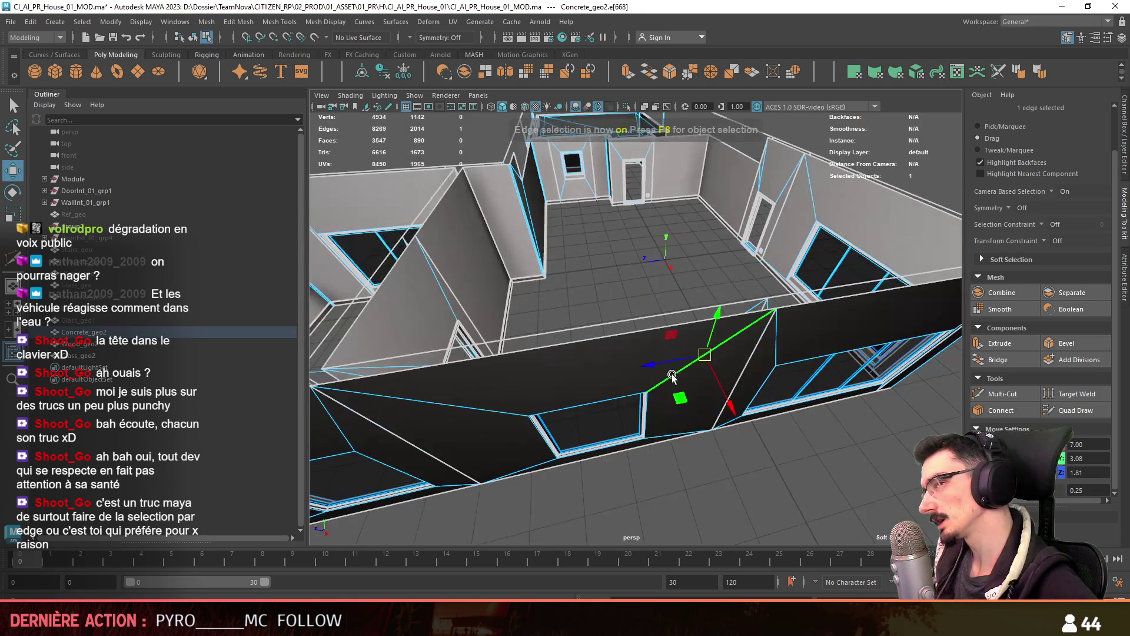
{"action": "scroll", "coordinate": [672, 373], "scroll_direction": "down", "scroll_amount": 4}
{"action": "scroll", "coordinate": [667, 390], "scroll_direction": "up", "scroll_amount": 4}
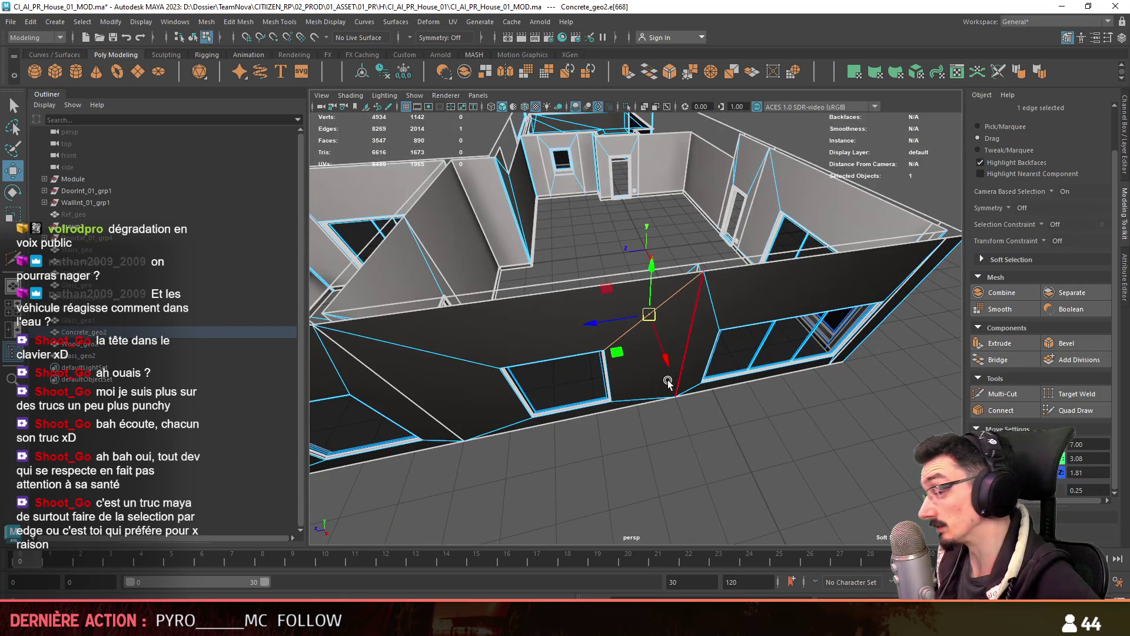
{"action": "mouse_move", "coordinate": [667, 379]}
{"action": "left_mouse_down", "text": "alt"}
{"action": "mouse_move", "coordinate": [644, 401]}
{"action": "mouse_move", "coordinate": [680, 381]}
{"action": "mouse_move", "coordinate": [680, 363]}
{"action": "left_mouse_up", "text": "alt"}
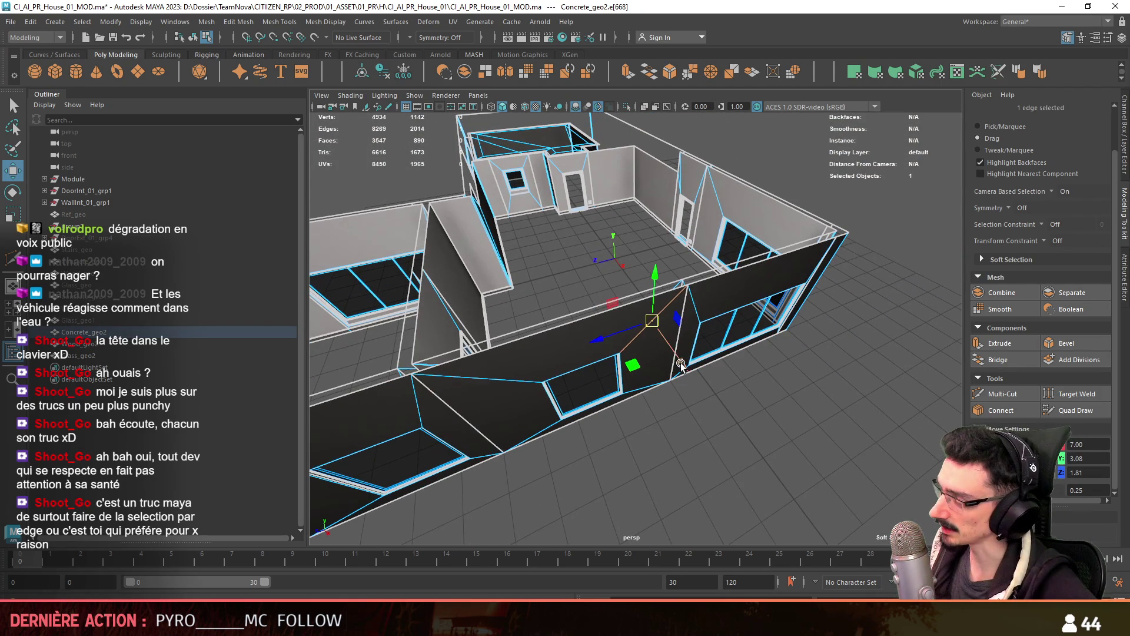
{"action": "scroll", "coordinate": [736, 394], "scroll_direction": "down", "scroll_amount": 3}
{"action": "left_click", "coordinate": [781, 422]}
{"action": "key", "text": "alt+Tab"}
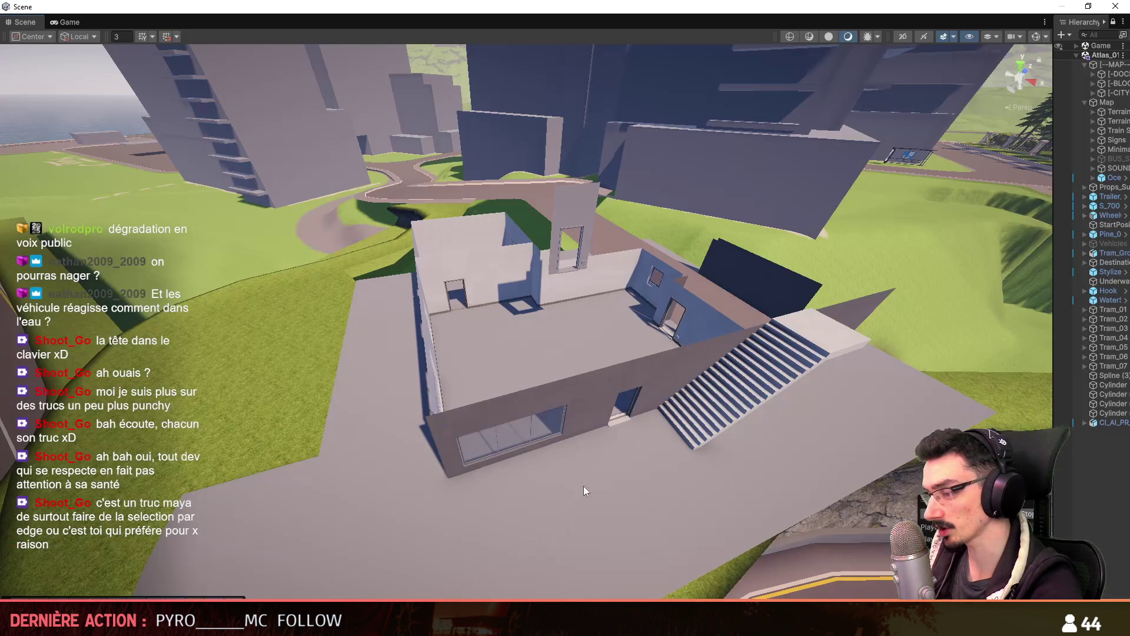
{"action": "mouse_move", "coordinate": [750, 400]}
{"action": "right_mouse_down"}
{"action": "mouse_move", "coordinate": [825, 296]}
{"action": "mouse_move", "coordinate": [525, 374]}
{"action": "right_mouse_up"}
{"action": "key", "text": "alt+Tab"}
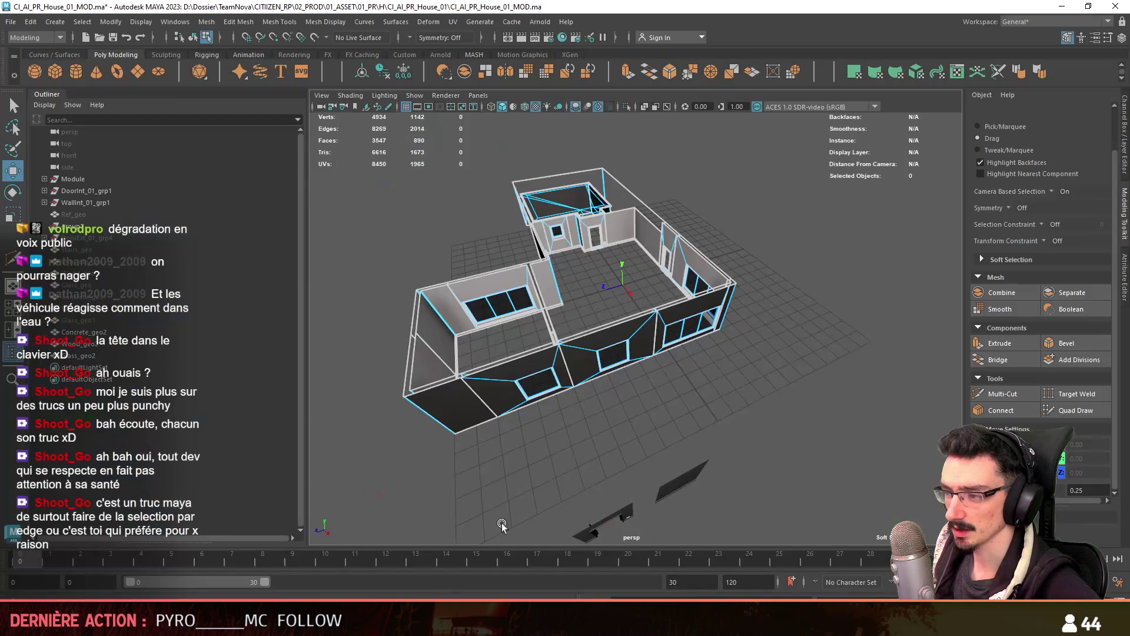
{"action": "left_click_drag", "start_coordinate": [502, 522], "coordinate": [655, 377], "text": "alt"}
{"action": "scroll", "coordinate": [744, 398], "scroll_direction": "up", "scroll_amount": 5}
{"action": "scroll", "coordinate": [744, 398], "scroll_direction": "down", "scroll_amount": 5}
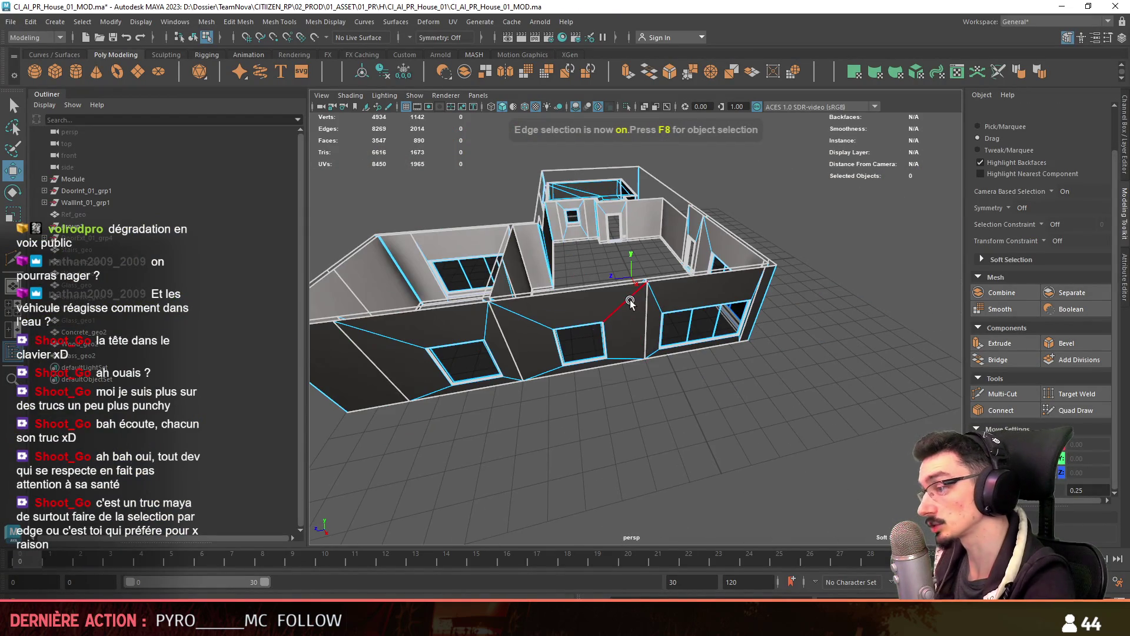
{"action": "left_click_drag", "start_coordinate": [630, 299], "coordinate": [760, 444], "text": "alt"}
{"action": "scroll", "coordinate": [760, 444], "scroll_direction": "up", "scroll_amount": 4}
{"action": "key", "text": "F10"}
{"action": "left_click", "coordinate": [583, 387]}
{"action": "key", "text": "F8"}
{"action": "mouse_move", "coordinate": [683, 404]}
{"action": "left_mouse_down", "text": "alt"}
{"action": "mouse_move", "coordinate": [589, 330]}
{"action": "mouse_move", "coordinate": [471, 294]}
{"action": "left_mouse_up", "text": "alt"}
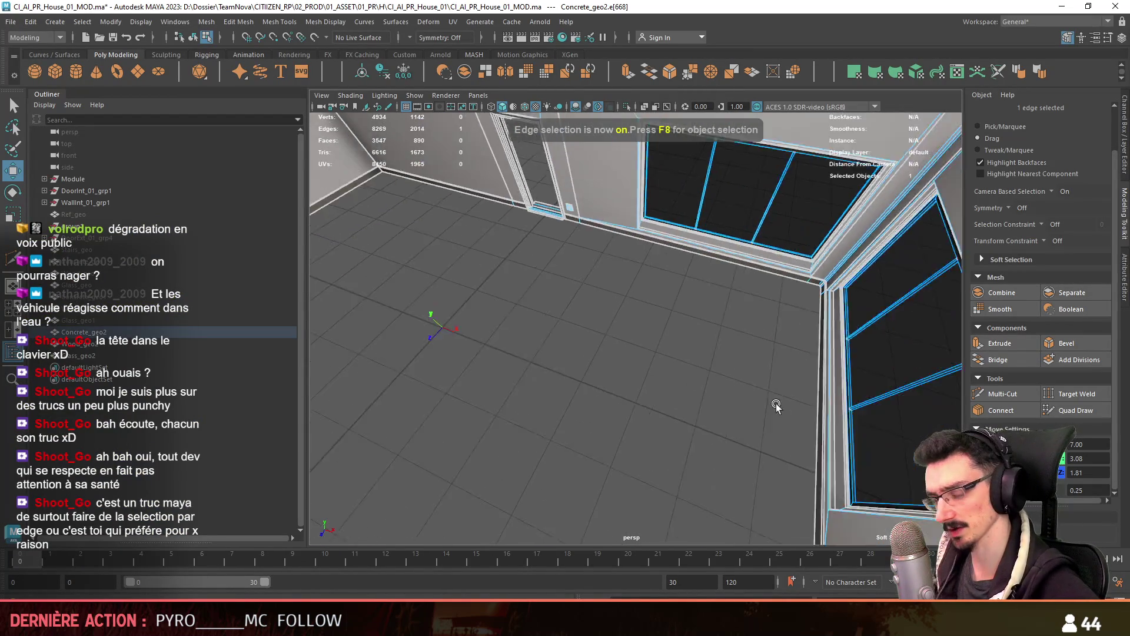
{"action": "left_click", "coordinate": [99, 347], "text": "shift"}
{"action": "key", "text": "ctrl+1"}
{"action": "left_click", "coordinate": [88, 297]}
{"action": "left_click", "coordinate": [88, 320], "text": "shift"}
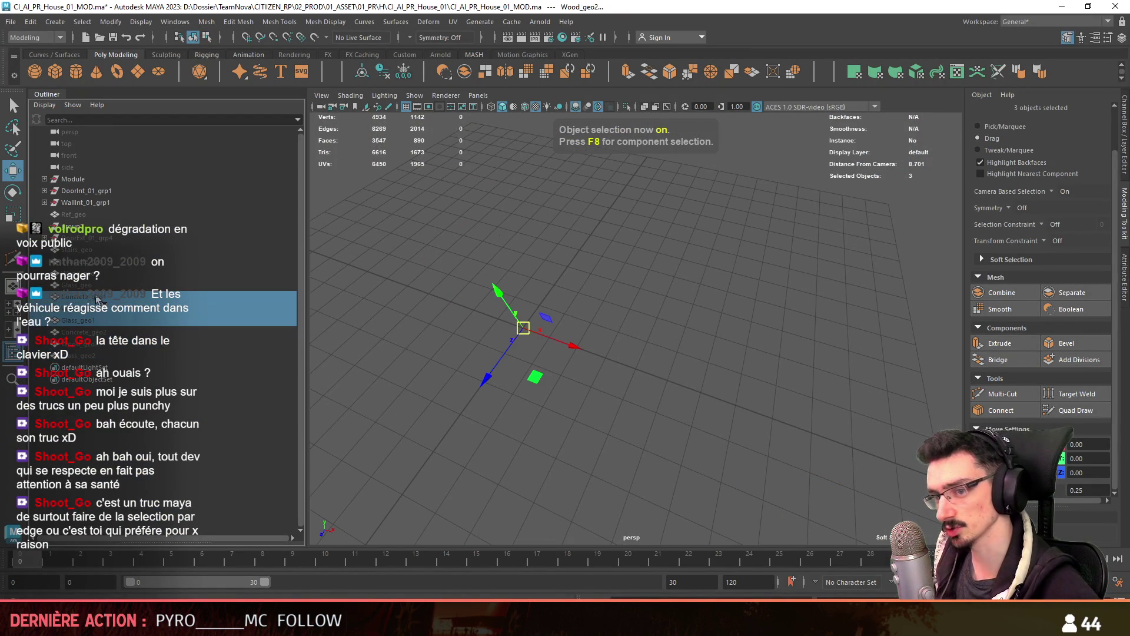
{"action": "key", "text": "f"}
{"action": "mouse_move", "coordinate": [764, 383]}
{"action": "left_mouse_down", "text": "alt"}
{"action": "mouse_move", "coordinate": [677, 412]}
{"action": "mouse_move", "coordinate": [699, 449]}
{"action": "left_mouse_up", "text": "alt"}
{"action": "key", "text": "F10"}
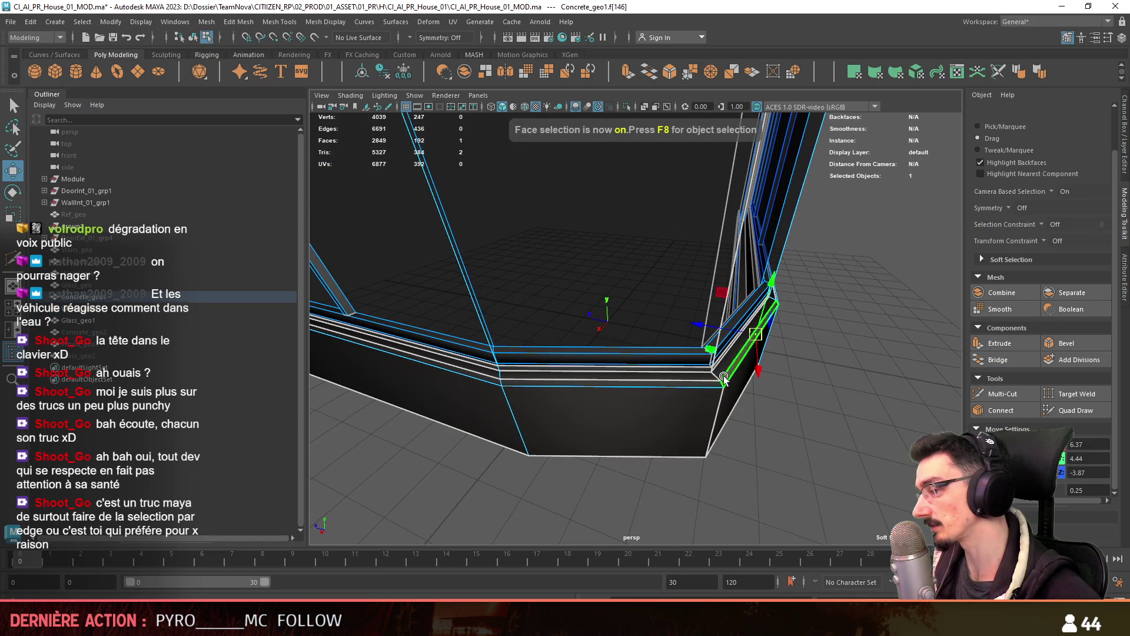
{"action": "left_click", "coordinate": [715, 391]}
{"action": "mouse_move", "coordinate": [715, 391]}
{"action": "left_mouse_down", "text": "alt"}
{"action": "mouse_move", "coordinate": [756, 415]}
{"action": "mouse_move", "coordinate": [775, 411]}
{"action": "mouse_move", "coordinate": [821, 452]}
{"action": "left_mouse_up", "text": "alt"}
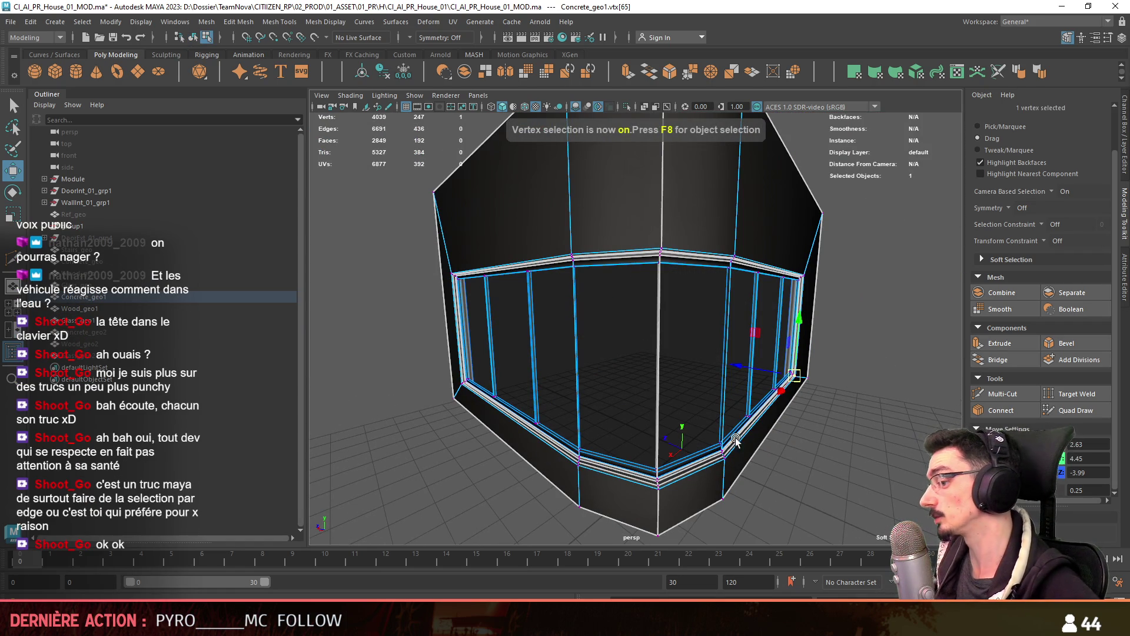
{"action": "double_click", "coordinate": [724, 450], "text": "shift"}
{"action": "mouse_move", "coordinate": [723, 450]}
{"action": "left_mouse_down", "text": "alt"}
{"action": "mouse_move", "coordinate": [803, 391]}
{"action": "mouse_move", "coordinate": [834, 426]}
{"action": "mouse_move", "coordinate": [790, 299]}
{"action": "mouse_move", "coordinate": [668, 371]}
{"action": "left_mouse_up", "text": "alt"}
{"action": "left_click", "coordinate": [838, 309]}
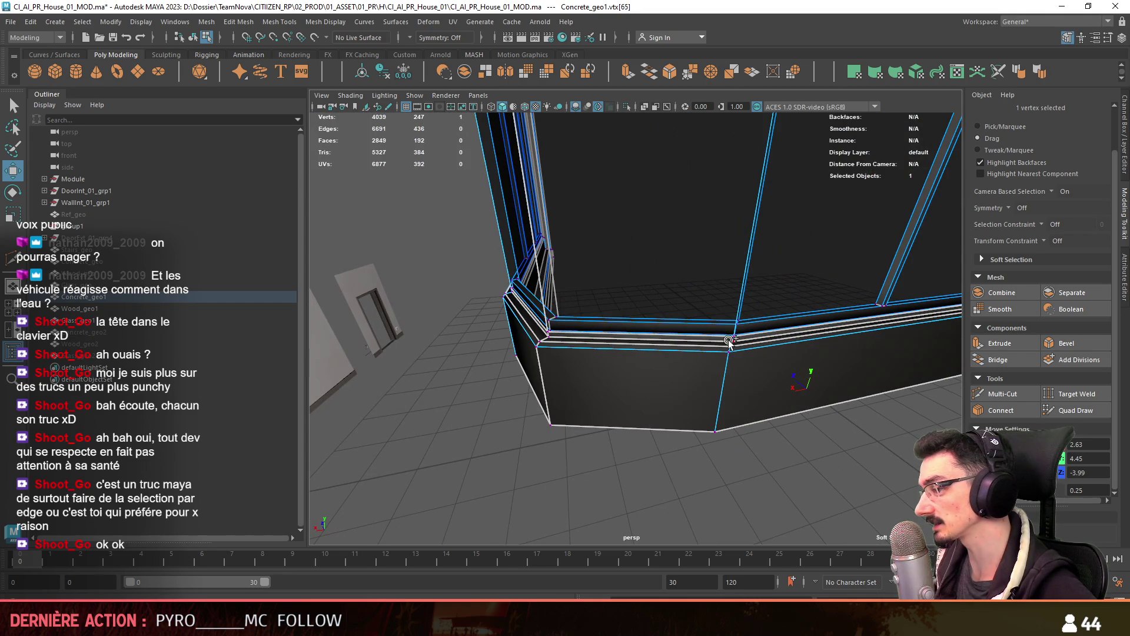
{"action": "scroll", "coordinate": [697, 412], "scroll_direction": "down", "scroll_amount": 5}
{"action": "left_click_drag", "start_coordinate": [690, 408], "coordinate": [747, 365], "text": "alt"}
{"action": "key", "text": "ctrl+F11"}
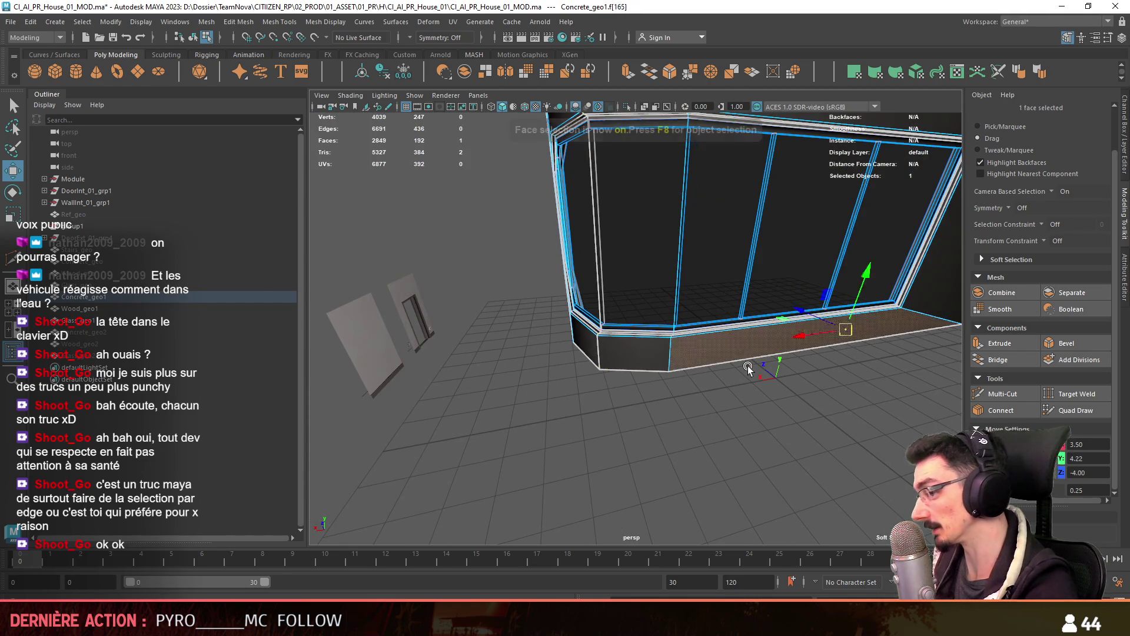
{"action": "key", "text": "F10"}
{"action": "mouse_move", "coordinate": [669, 401]}
{"action": "left_mouse_down", "text": "alt"}
{"action": "mouse_move", "coordinate": [637, 345]}
{"action": "mouse_move", "coordinate": [653, 349]}
{"action": "left_mouse_up", "text": "alt"}
{"action": "double_click", "coordinate": [637, 345]}
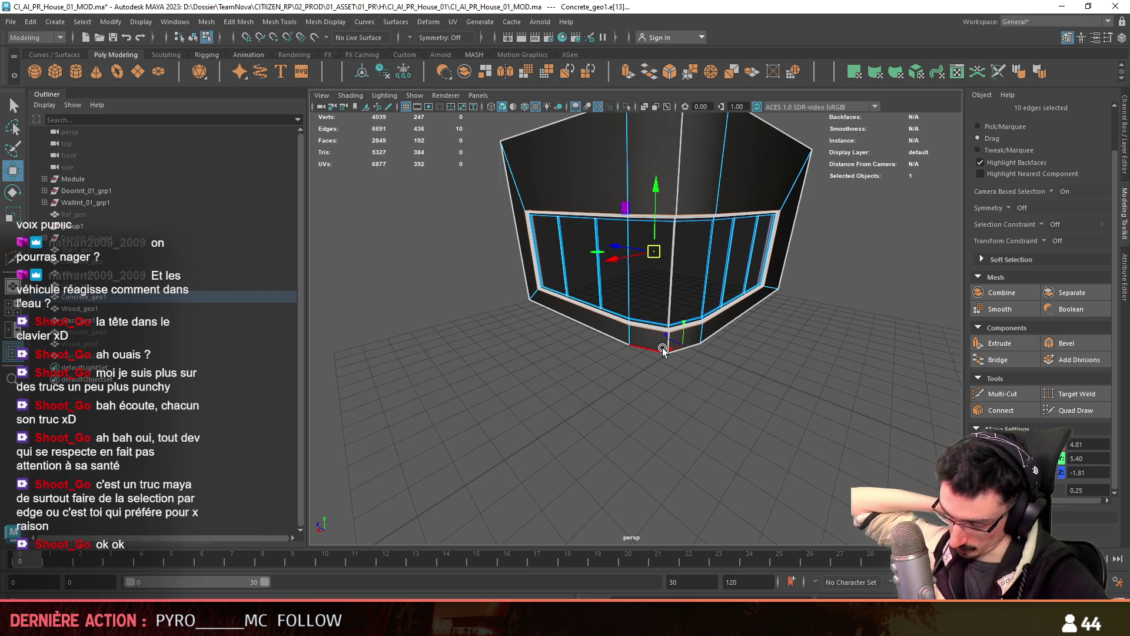
{"action": "mouse_move", "coordinate": [662, 349]}
{"action": "left_mouse_down", "text": "alt"}
{"action": "mouse_move", "coordinate": [653, 283]}
{"action": "mouse_move", "coordinate": [728, 415]}
{"action": "mouse_move", "coordinate": [641, 393]}
{"action": "mouse_move", "coordinate": [745, 401]}
{"action": "left_mouse_up", "text": "alt"}
{"action": "left_click", "coordinate": [727, 415]}
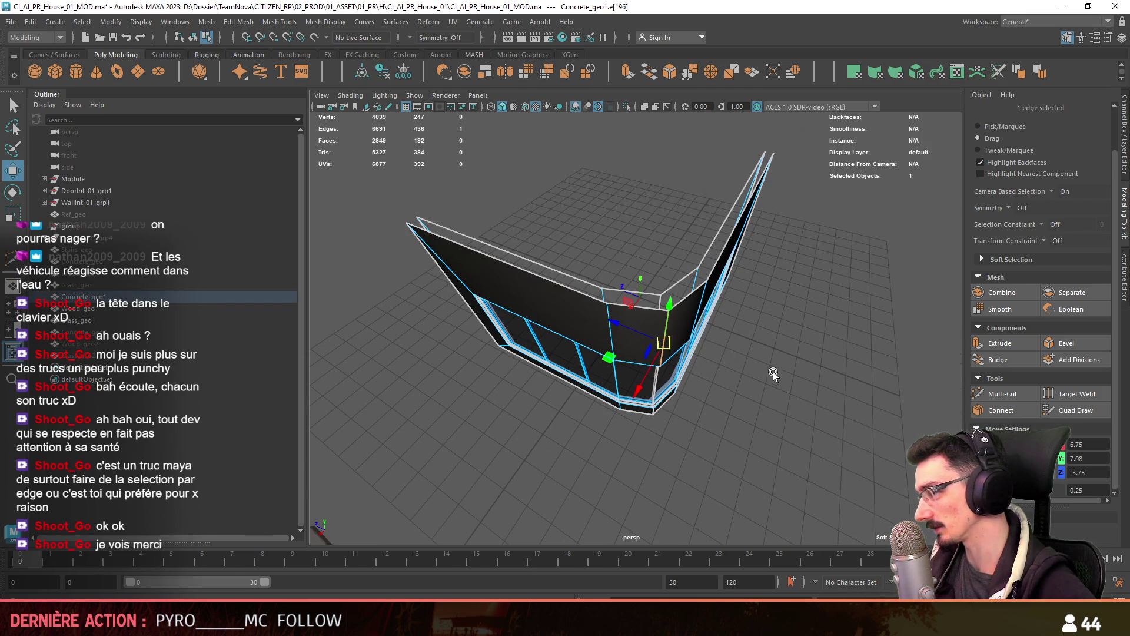
{"action": "double_click", "coordinate": [712, 358]}
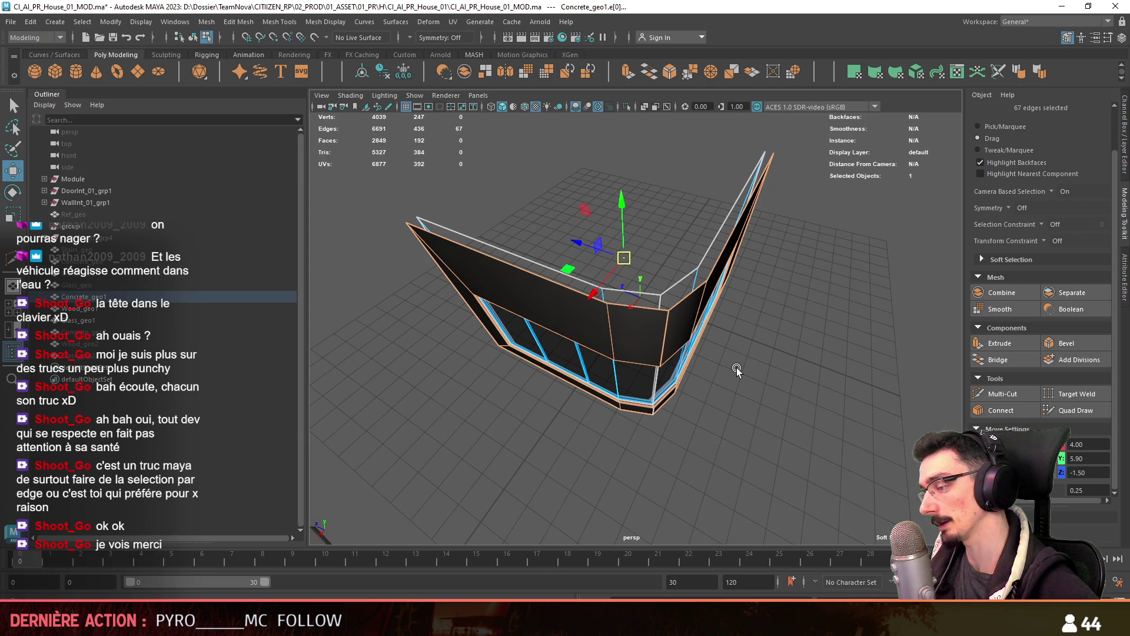
{"action": "key", "text": "F8"}
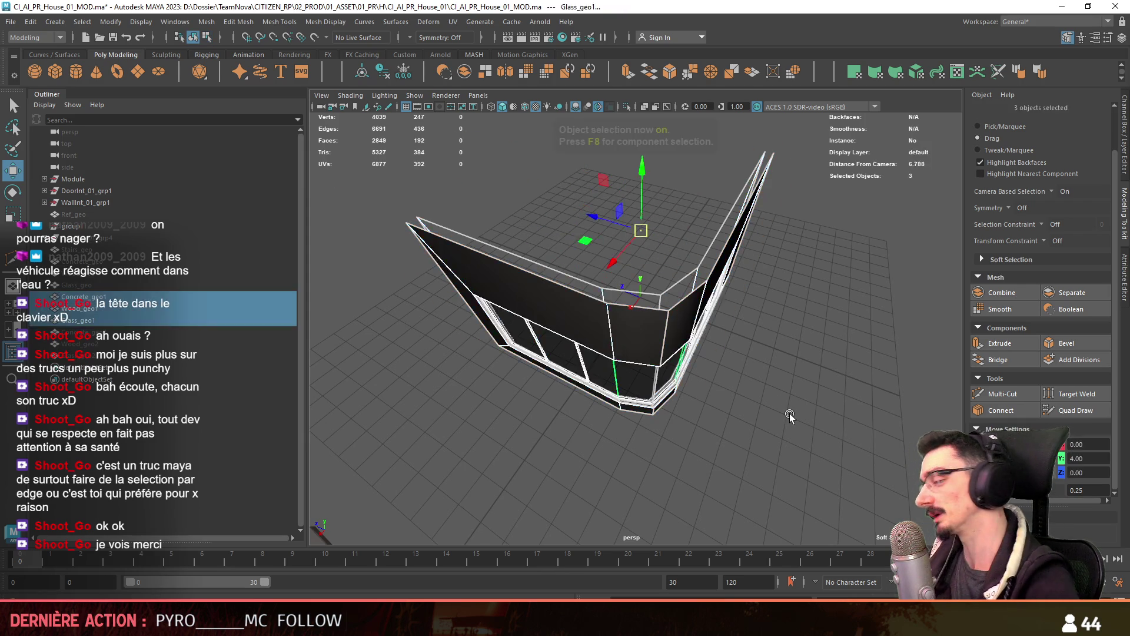
{"action": "left_click_drag", "start_coordinate": [789, 413], "coordinate": [727, 378], "text": "alt"}
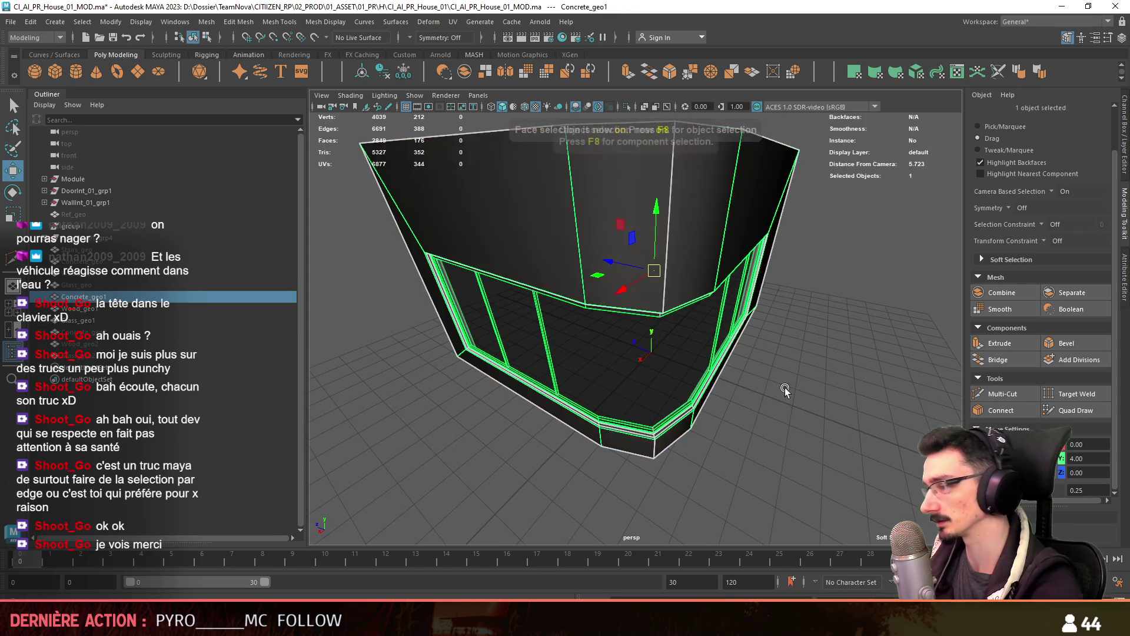
{"action": "left_click", "coordinate": [762, 394]}
{"action": "scroll", "coordinate": [762, 394], "scroll_direction": "down", "scroll_amount": 3}
{"action": "left_click_drag", "start_coordinate": [76, 297], "coordinate": [77, 356]}
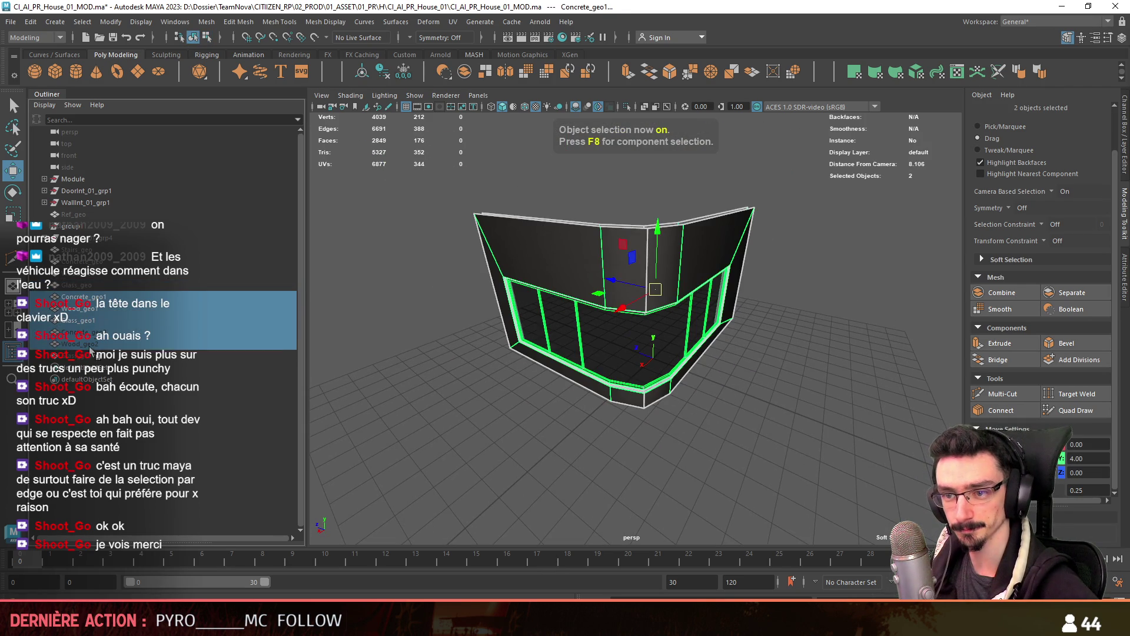
{"action": "key", "text": "f"}
{"action": "scroll", "coordinate": [655, 433], "scroll_direction": "down", "scroll_amount": 3}
{"action": "mouse_move", "coordinate": [674, 386]}
{"action": "left_mouse_down", "text": "alt"}
{"action": "mouse_move", "coordinate": [821, 364]}
{"action": "mouse_move", "coordinate": [721, 313]}
{"action": "left_mouse_up", "text": "alt"}
{"action": "scroll", "coordinate": [722, 314], "scroll_direction": "up", "scroll_amount": 2}
{"action": "left_click", "coordinate": [730, 412]}
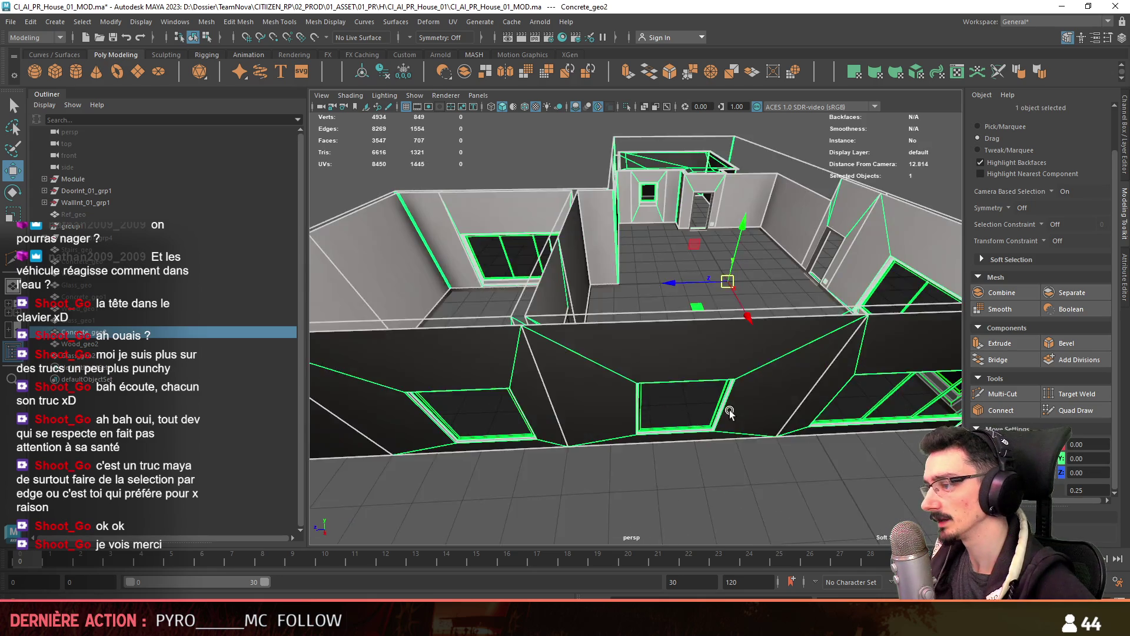
{"action": "left_click", "coordinate": [134, 356], "text": "shift"}
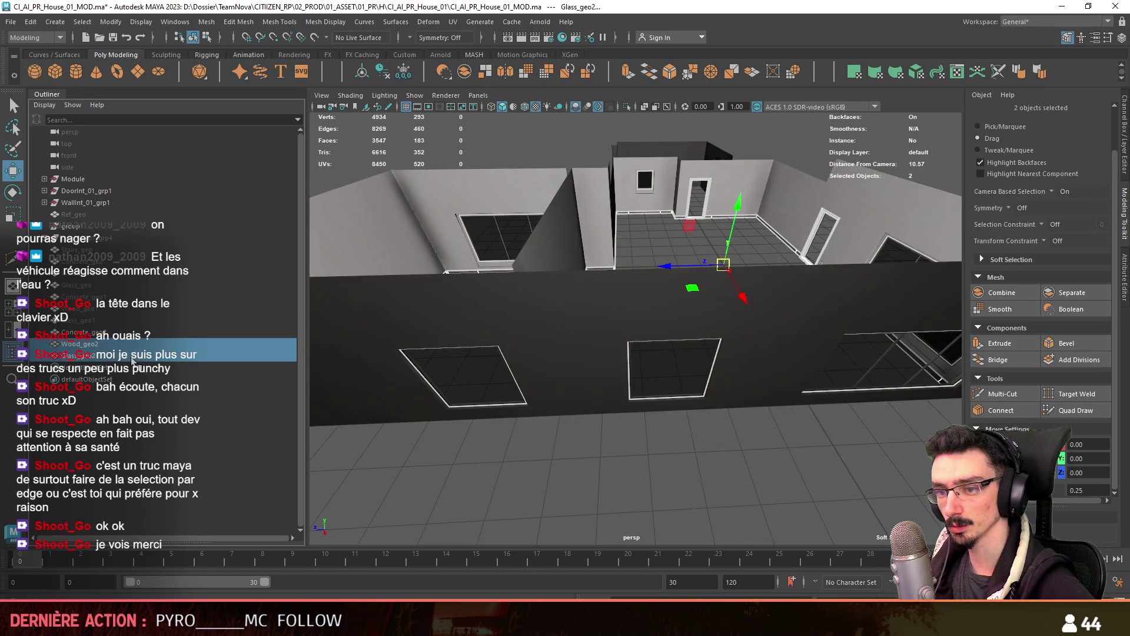
Inspect Concrete_geo2's faces in the four-view layout
{"action": "left_click_drag", "start_coordinate": [547, 376], "coordinate": [551, 351], "text": "alt"}
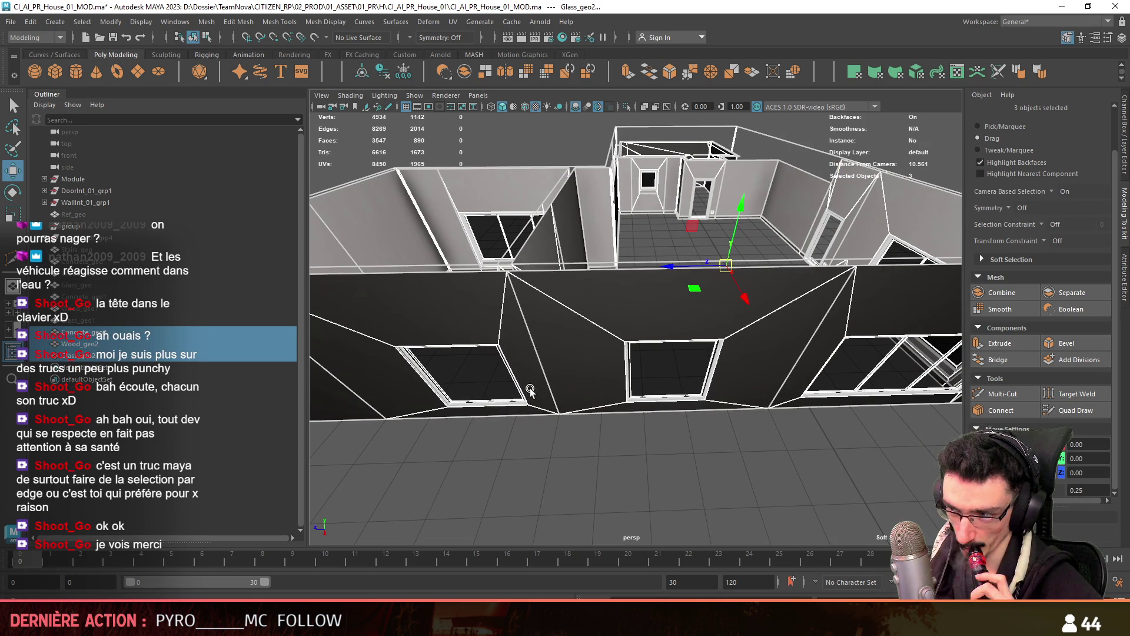
{"action": "scroll", "coordinate": [530, 387], "scroll_direction": "down", "scroll_amount": 3}
{"action": "mouse_move", "coordinate": [539, 389]}
{"action": "left_mouse_down", "text": "alt"}
{"action": "mouse_move", "coordinate": [631, 344]}
{"action": "mouse_move", "coordinate": [765, 330]}
{"action": "mouse_move", "coordinate": [659, 330]}
{"action": "left_mouse_up", "text": "alt"}
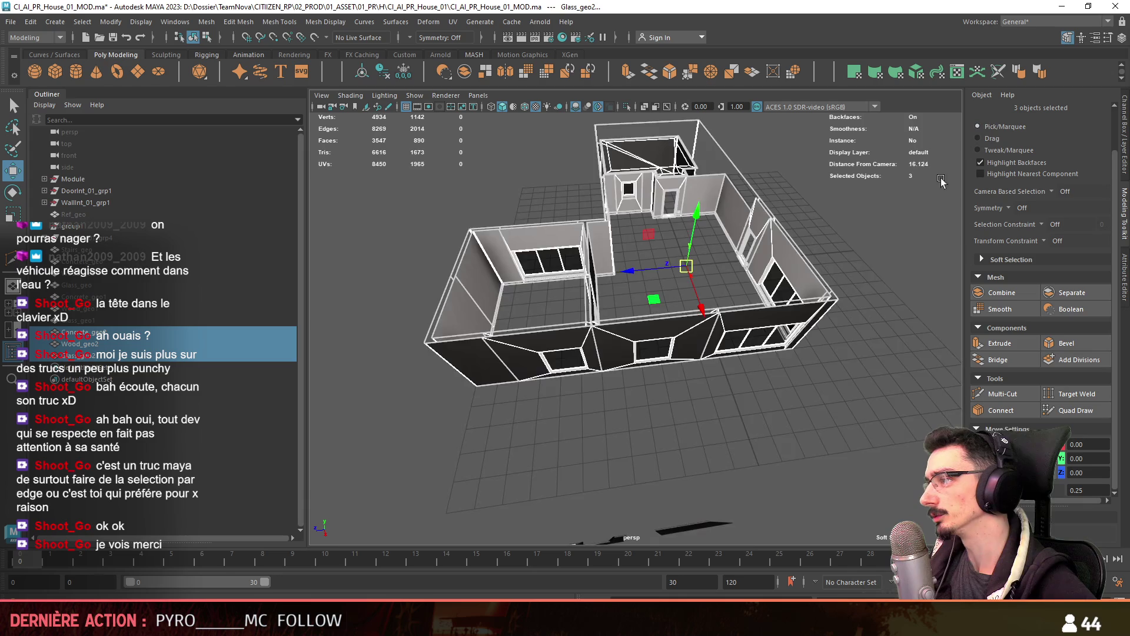
{"action": "scroll", "coordinate": [564, 354], "scroll_direction": "down", "scroll_amount": 3}
{"action": "key", "text": "ctrl+F11"}
{"action": "key", "text": "space"}
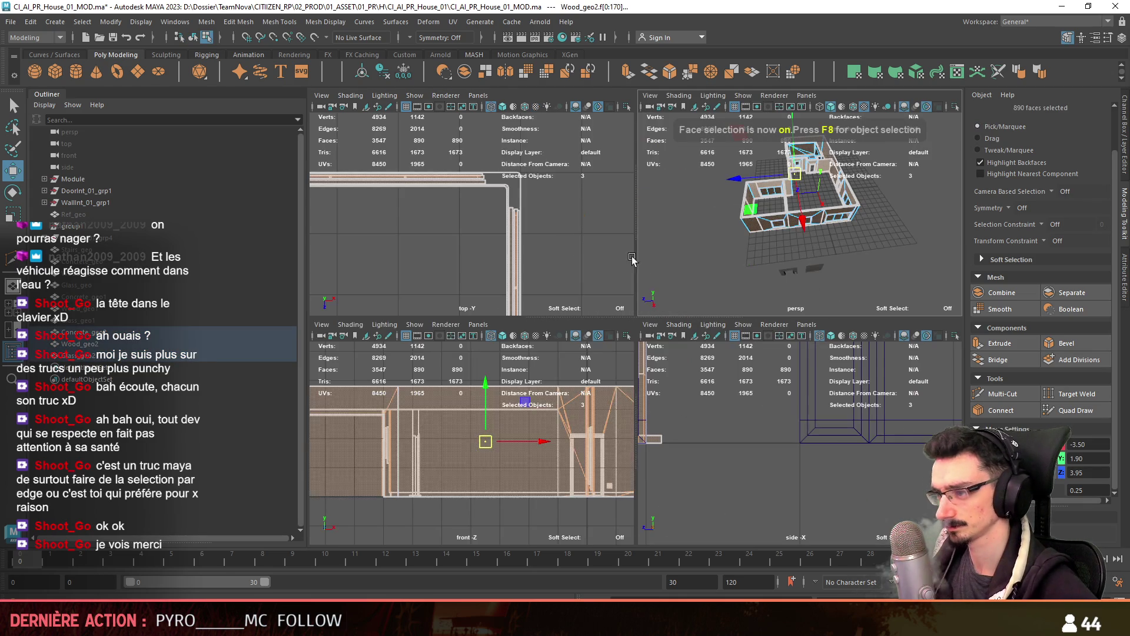
{"action": "scroll", "coordinate": [493, 230], "scroll_direction": "down", "scroll_amount": 2}
{"action": "scroll", "coordinate": [809, 252], "scroll_direction": "up", "scroll_amount": 8}
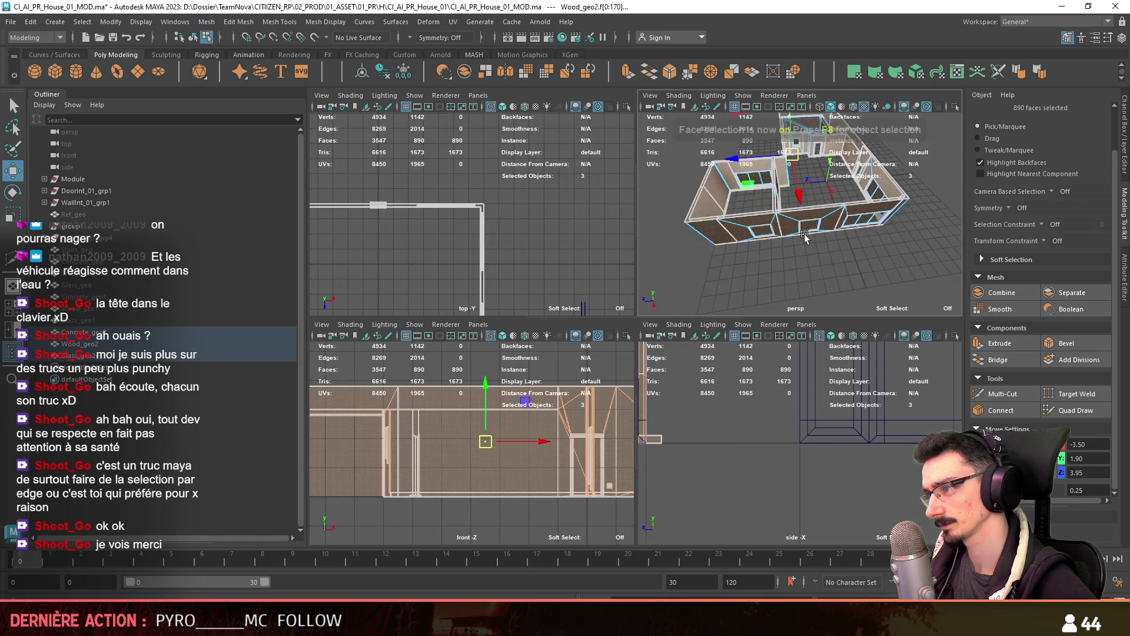
{"action": "left_click", "coordinate": [770, 238]}
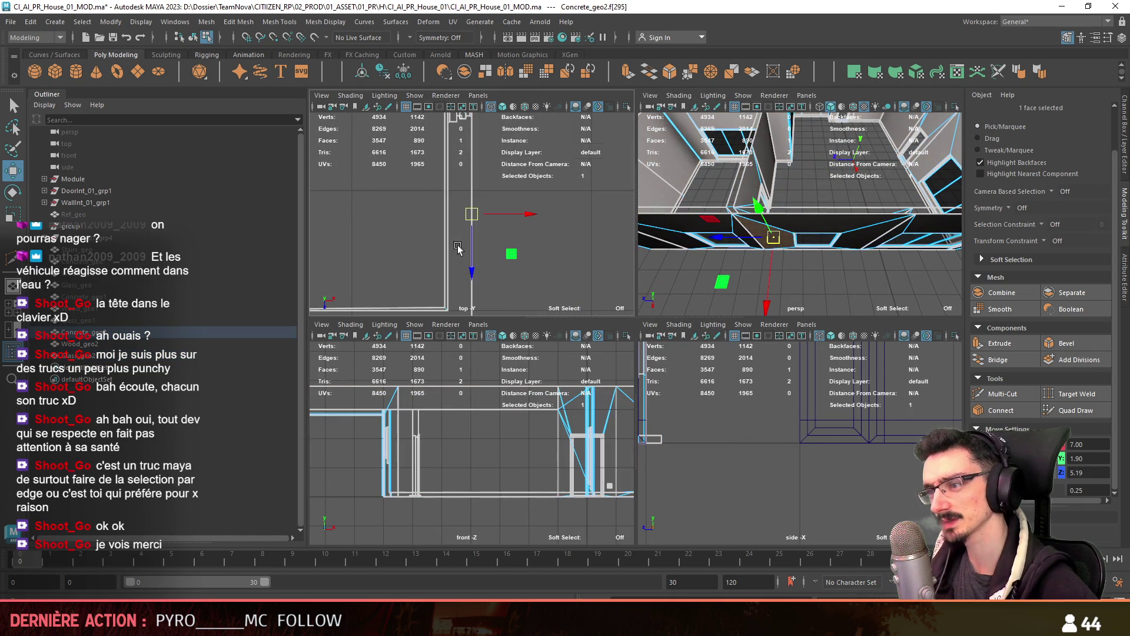
{"action": "key", "text": "ctrl+z"}
{"action": "key", "text": "ctrl+z"}
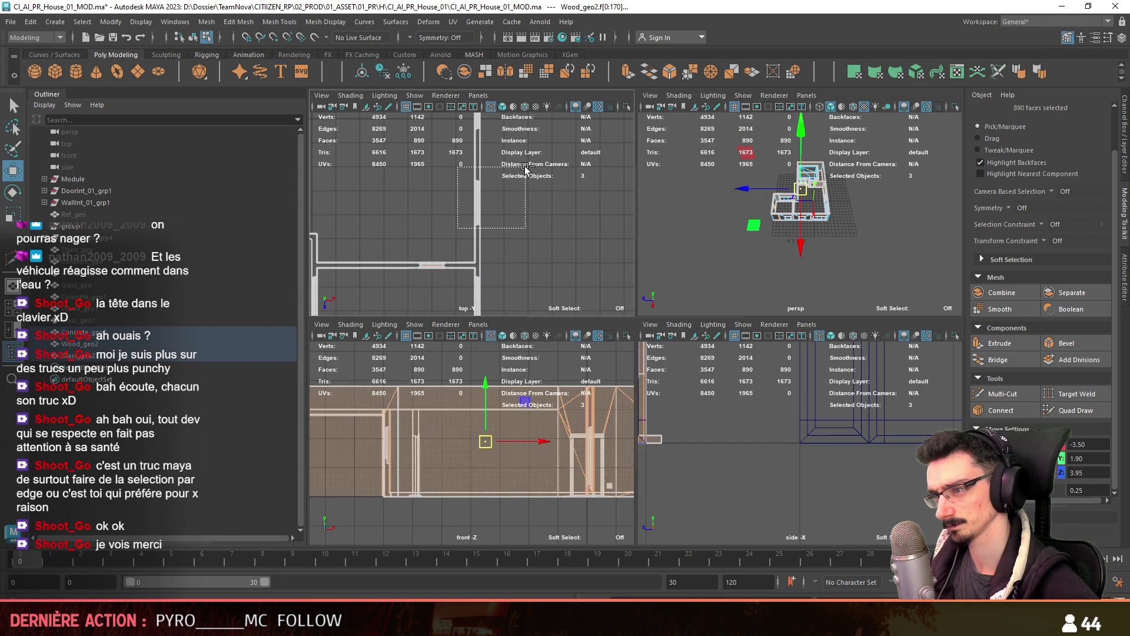
Maximize the perspective view and select the second window's three pieces in object mode
{"action": "key", "text": "space"}
{"action": "scroll", "coordinate": [725, 330], "scroll_direction": "up", "scroll_amount": 5}
{"action": "mouse_move", "coordinate": [721, 197]}
{"action": "left_mouse_down", "text": "alt"}
{"action": "mouse_move", "coordinate": [517, 237]}
{"action": "mouse_move", "coordinate": [579, 244]}
{"action": "left_mouse_up", "text": "alt"}
{"action": "mouse_move", "coordinate": [588, 258]}
{"action": "left_mouse_down", "text": "alt"}
{"action": "mouse_move", "coordinate": [725, 308]}
{"action": "mouse_move", "coordinate": [491, 347]}
{"action": "left_mouse_up", "text": "alt"}
{"action": "key", "text": "F8"}
{"action": "mouse_move", "coordinate": [619, 305]}
{"action": "left_mouse_down", "text": "alt"}
{"action": "mouse_move", "coordinate": [567, 355]}
{"action": "mouse_move", "coordinate": [697, 369]}
{"action": "mouse_move", "coordinate": [543, 376]}
{"action": "left_mouse_up", "text": "alt"}
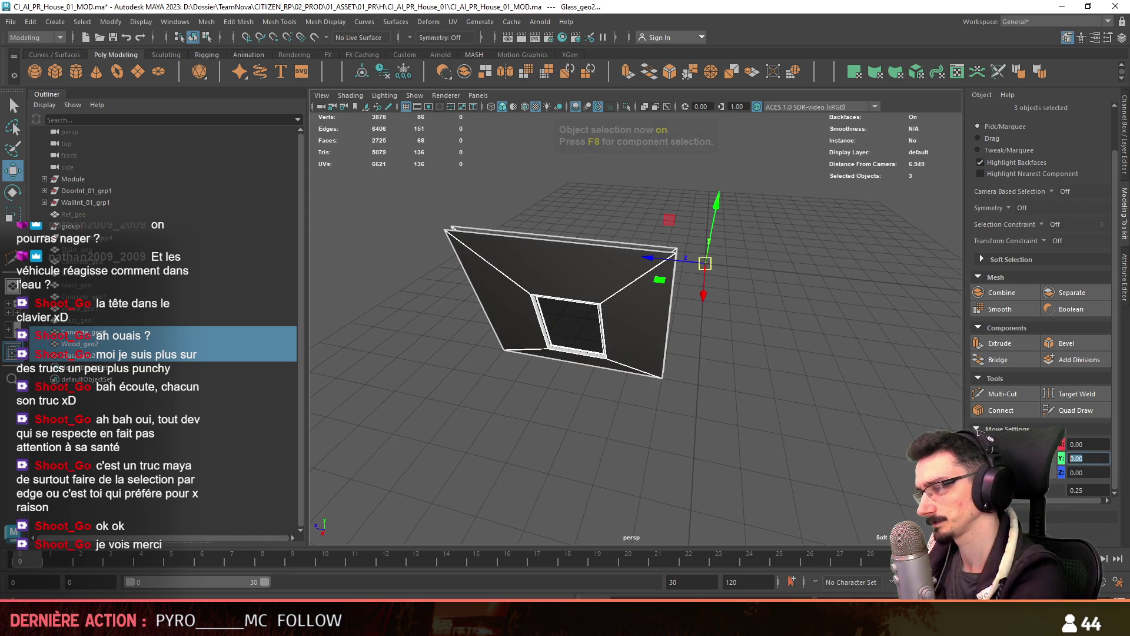
Raise the selected pieces to a Move Y of 4 and show the whole house again
{"action": "type", "text": "4"}
{"action": "key", "text": "Return"}
{"action": "left_click_drag", "start_coordinate": [800, 381], "coordinate": [741, 370], "text": "alt"}
{"action": "left_click_drag", "start_coordinate": [118, 320], "coordinate": [120, 259]}
{"action": "key", "text": "ctrl+1"}
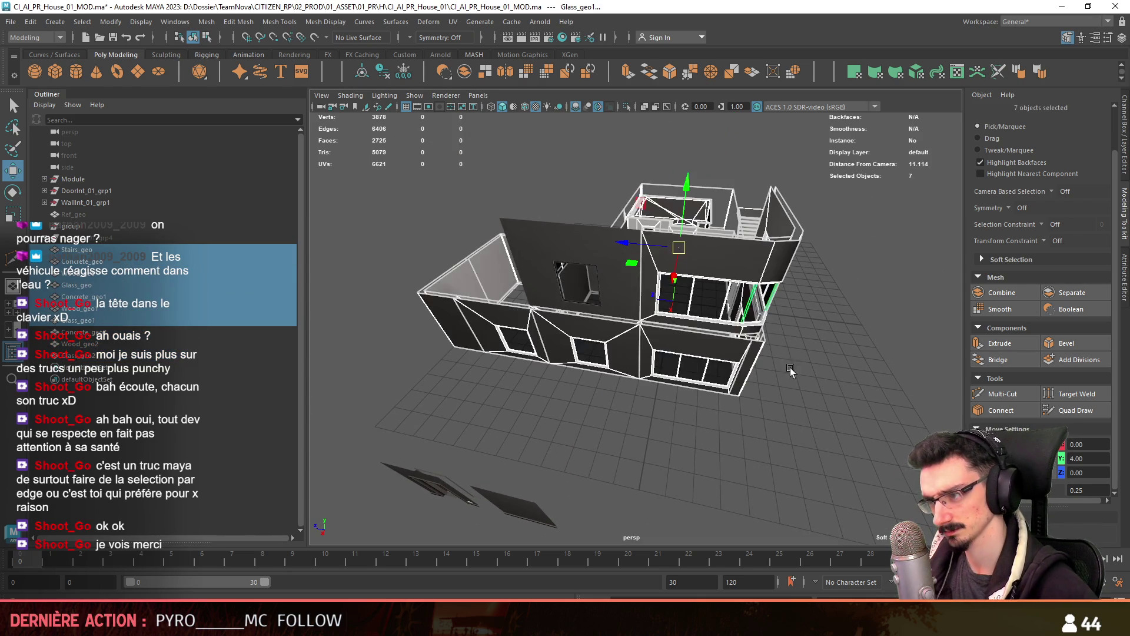
Select the second window's pieces, Concrete_geo2 through Glass_geo2
{"action": "left_click", "coordinate": [790, 367]}
{"action": "left_click_drag", "start_coordinate": [789, 368], "coordinate": [735, 365], "text": "alt"}
{"action": "left_click_drag", "start_coordinate": [106, 362], "coordinate": [107, 337]}
{"action": "mouse_move", "coordinate": [736, 247]}
{"action": "left_mouse_down", "text": "alt"}
{"action": "mouse_move", "coordinate": [691, 234]}
{"action": "mouse_move", "coordinate": [773, 288]}
{"action": "mouse_move", "coordinate": [794, 285]}
{"action": "left_mouse_up", "text": "alt"}
Move the second window onto the upper wall line from the top view, then frame it
{"action": "key", "text": "space"}
{"action": "key", "text": "space"}
{"action": "scroll", "coordinate": [557, 251], "scroll_direction": "down", "scroll_amount": 1}
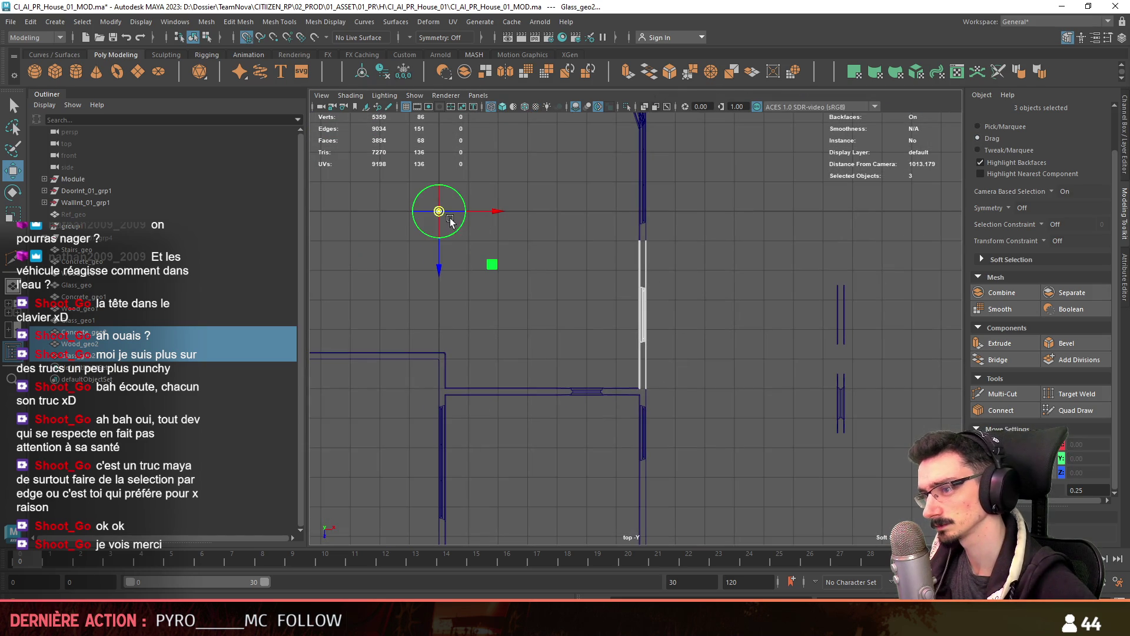
{"action": "left_click_drag", "start_coordinate": [637, 331], "coordinate": [480, 244]}
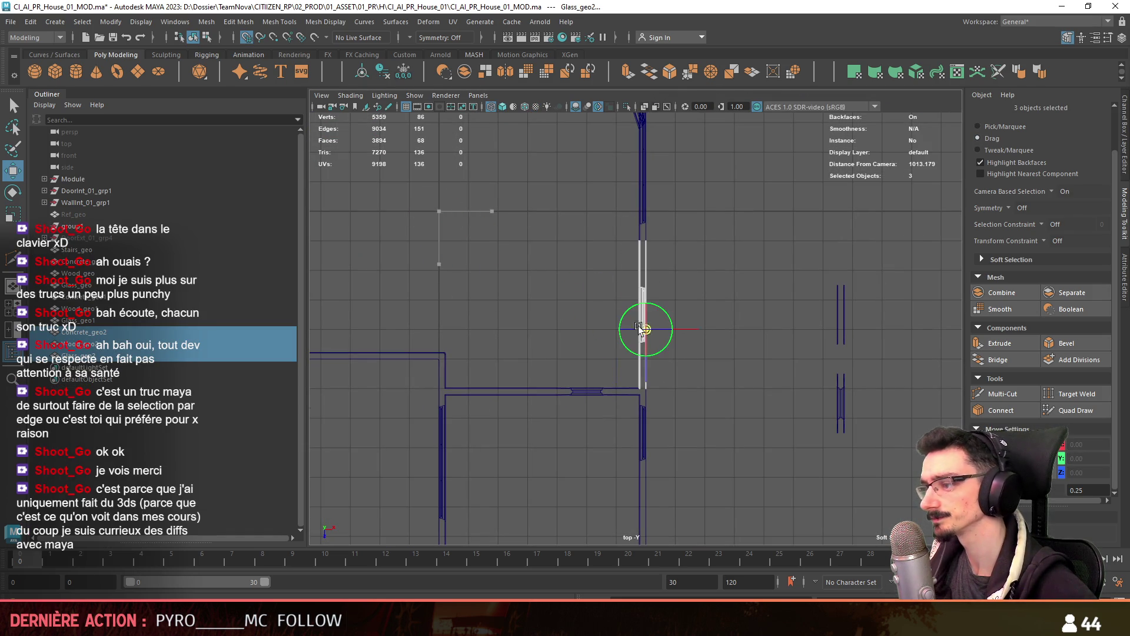
{"action": "key", "text": "space"}
{"action": "mouse_move", "coordinate": [764, 249]}
{"action": "left_mouse_down"}
{"action": "mouse_move", "coordinate": [626, 257]}
{"action": "mouse_move", "coordinate": [747, 290]}
{"action": "mouse_move", "coordinate": [670, 345]}
{"action": "mouse_move", "coordinate": [641, 300]}
{"action": "mouse_move", "coordinate": [595, 263]}
{"action": "mouse_move", "coordinate": [752, 346]}
{"action": "mouse_move", "coordinate": [759, 330]}
{"action": "left_mouse_up"}
{"action": "key", "text": "f"}
Select two diagonal edges of the window frame
{"action": "key", "text": "F10"}
{"action": "left_click", "coordinate": [756, 204]}
{"action": "left_click_drag", "start_coordinate": [549, 256], "coordinate": [598, 259], "text": "shift"}
{"action": "mouse_move", "coordinate": [597, 259]}
{"action": "left_mouse_down", "text": "alt"}
{"action": "mouse_move", "coordinate": [596, 302]}
{"action": "mouse_move", "coordinate": [651, 327]}
{"action": "mouse_move", "coordinate": [797, 316]}
{"action": "left_mouse_up", "text": "alt"}
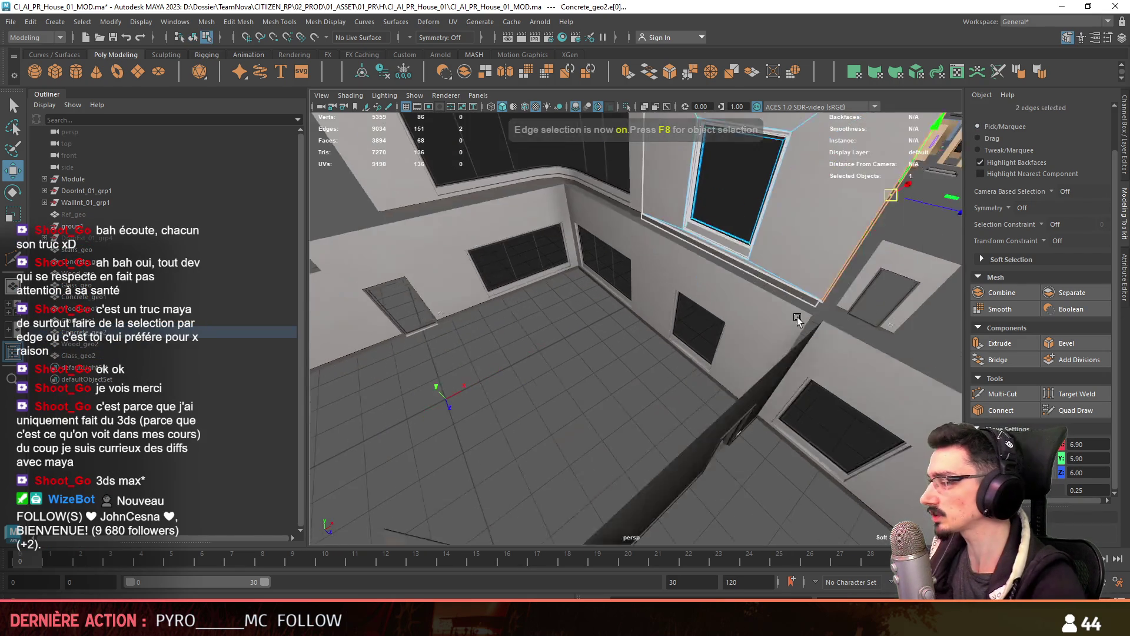
Select the vertices at the wall junction in the top view, then return to object selection
{"action": "key", "text": "F9"}
{"action": "key", "text": "space"}
{"action": "key", "text": "space"}
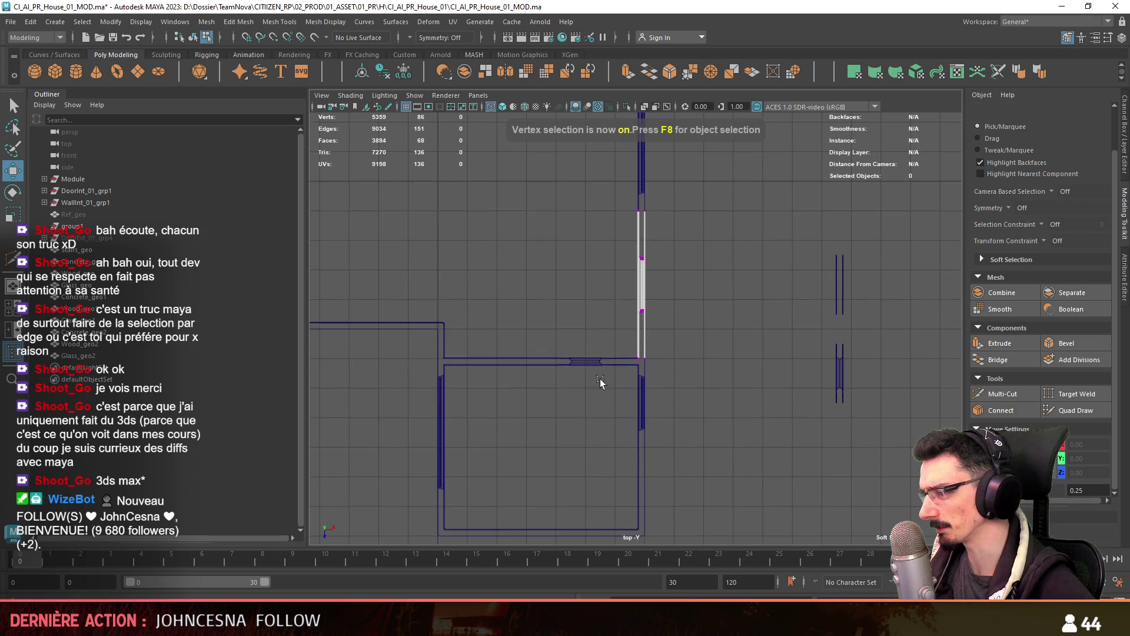
{"action": "left_click_drag", "start_coordinate": [599, 382], "coordinate": [676, 348]}
{"action": "scroll", "coordinate": [676, 348], "scroll_direction": "up", "scroll_amount": 2}
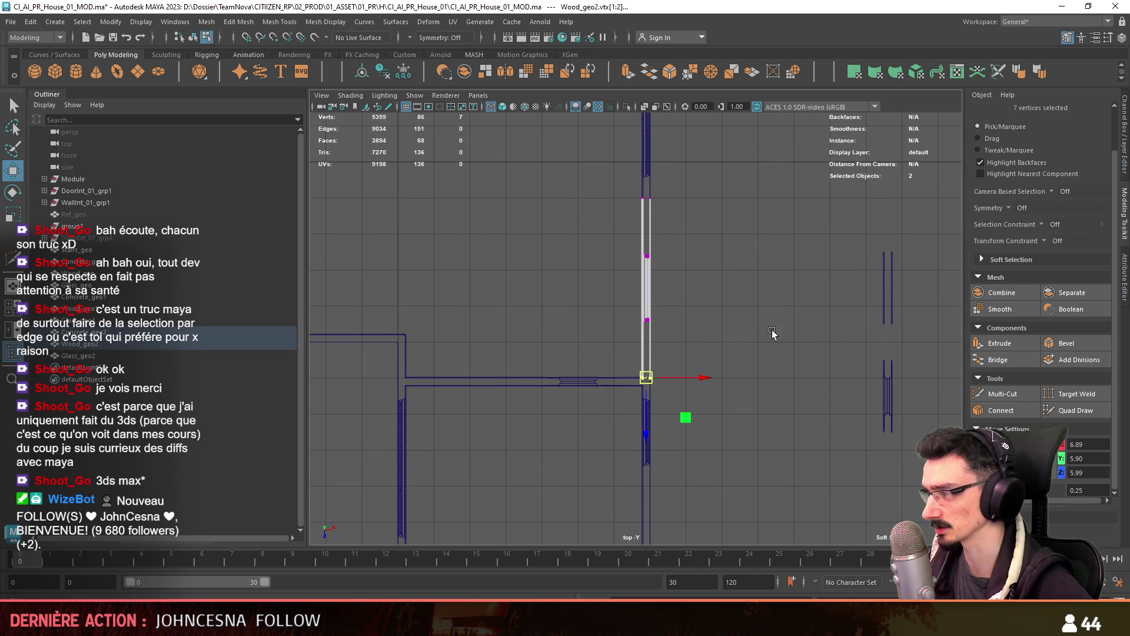
{"action": "key", "text": "space"}
{"action": "key", "text": "space"}
{"action": "key", "text": "F8"}
{"action": "left_click_drag", "start_coordinate": [787, 358], "coordinate": [577, 359], "text": "alt"}
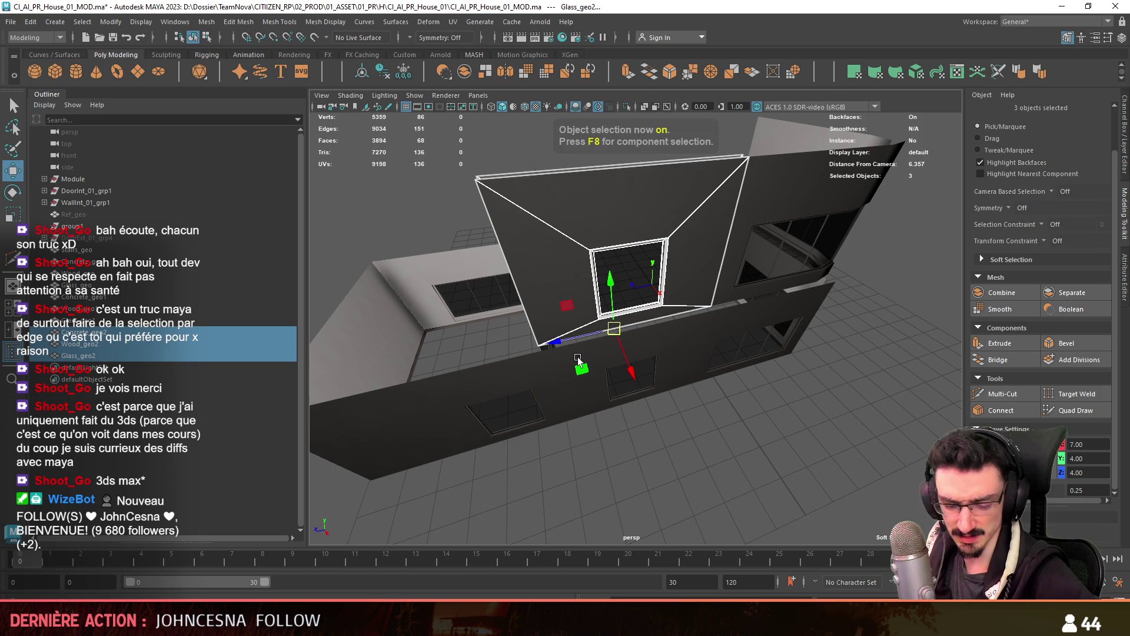
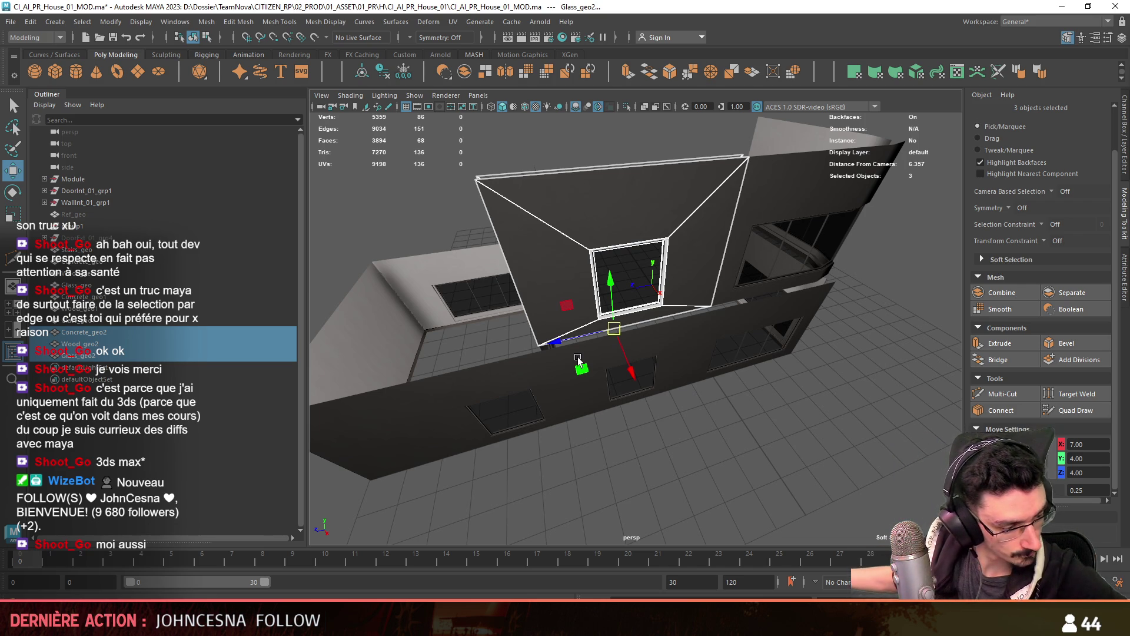
In top view, box-select the window trim's end vertices and set their Z to 6.00
{"action": "left_click_drag", "start_coordinate": [623, 328], "coordinate": [970, 203], "text": "alt"}
{"action": "key", "text": "F9"}
{"action": "key", "text": "t"}
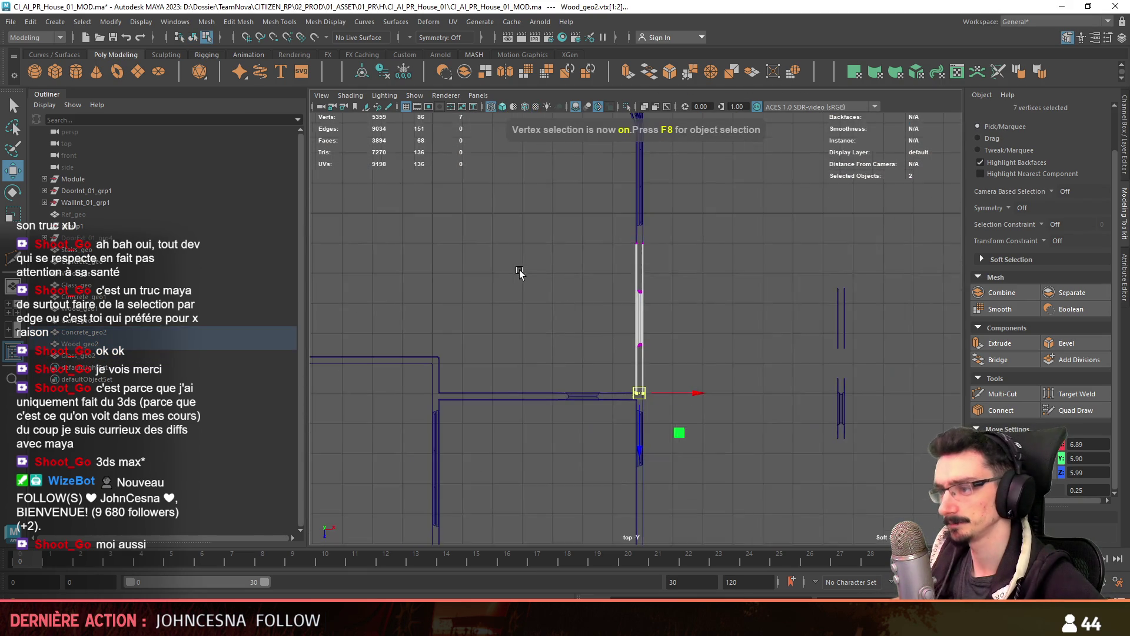
{"action": "left_click_drag", "start_coordinate": [553, 500], "coordinate": [623, 441]}
{"action": "scroll", "coordinate": [692, 403], "scroll_direction": "up", "scroll_amount": 3}
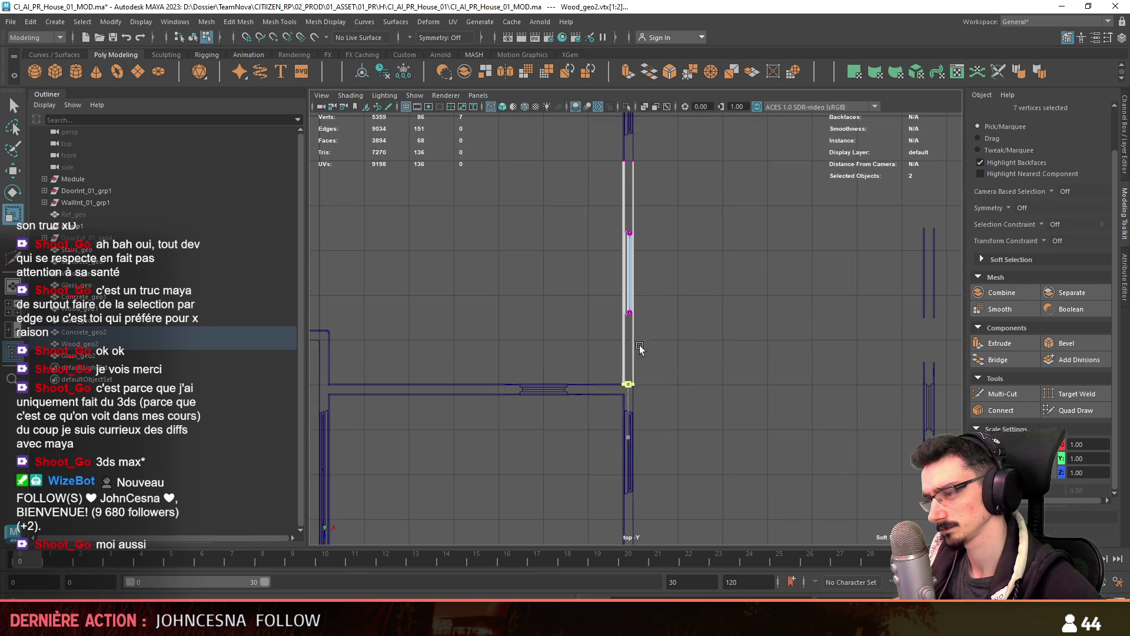
{"action": "left_click", "coordinate": [1087, 472]}
{"action": "type", "text": "6.89"}
{"action": "key", "text": "Return"}
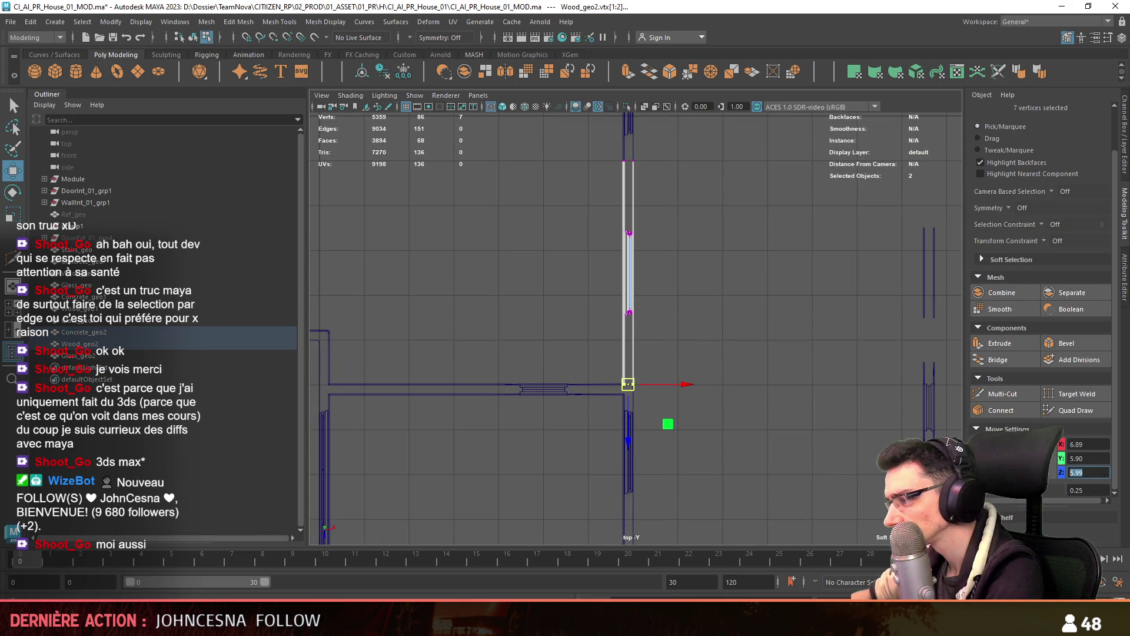
Nudge the selected vertices down onto the wall line using a 0.10 move step
{"action": "scroll", "coordinate": [781, 395], "scroll_direction": "up", "scroll_amount": 2}
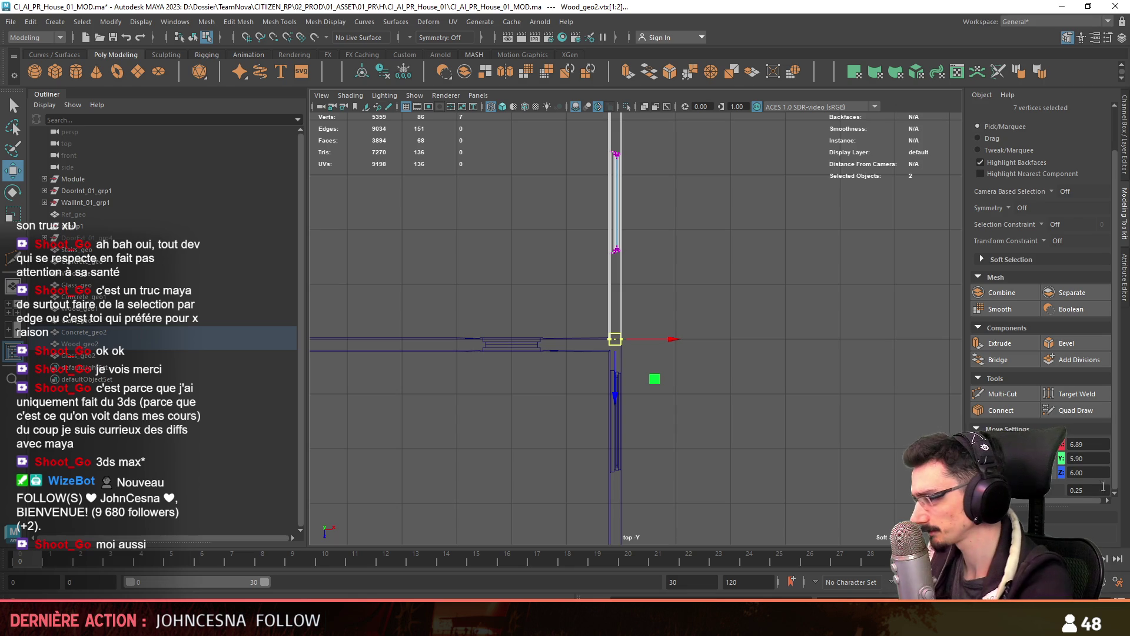
{"action": "left_click", "coordinate": [1087, 489]}
{"action": "type", "text": "-1"}
{"action": "key", "text": "Return"}
{"action": "scroll", "coordinate": [612, 382], "scroll_direction": "down", "scroll_amount": 2}
{"action": "left_click_drag", "start_coordinate": [627, 390], "coordinate": [627, 409]}
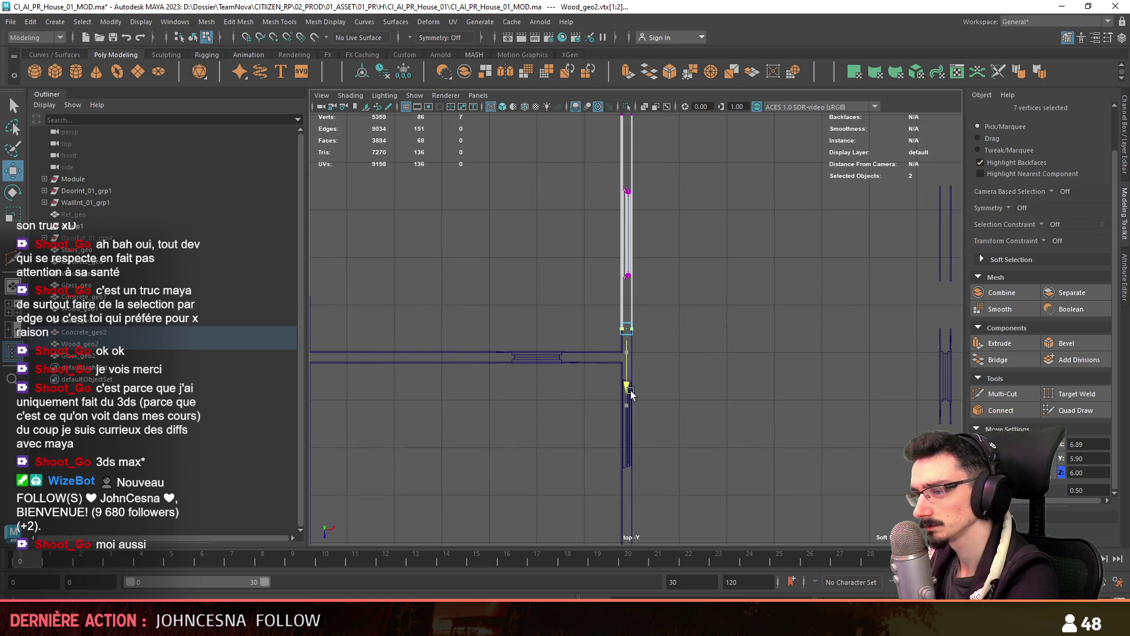
{"action": "key", "text": "space"}
{"action": "key", "text": "space"}
{"action": "key", "text": "F8"}
Clear the selection, review earlier camera views and select the window frame
{"action": "left_click", "coordinate": [670, 392]}
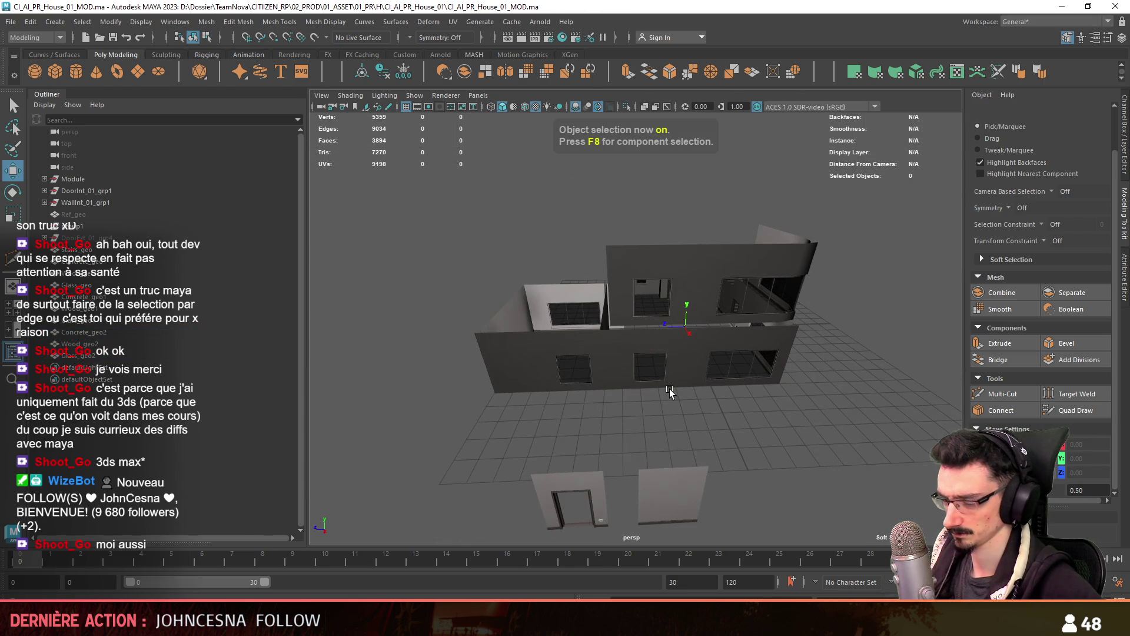
{"action": "key", "text": "bracketleft"}
{"action": "key", "text": "bracketleft"}
{"action": "key", "text": "bracketright"}
{"action": "scroll", "coordinate": [621, 369], "scroll_direction": "up", "scroll_amount": 5}
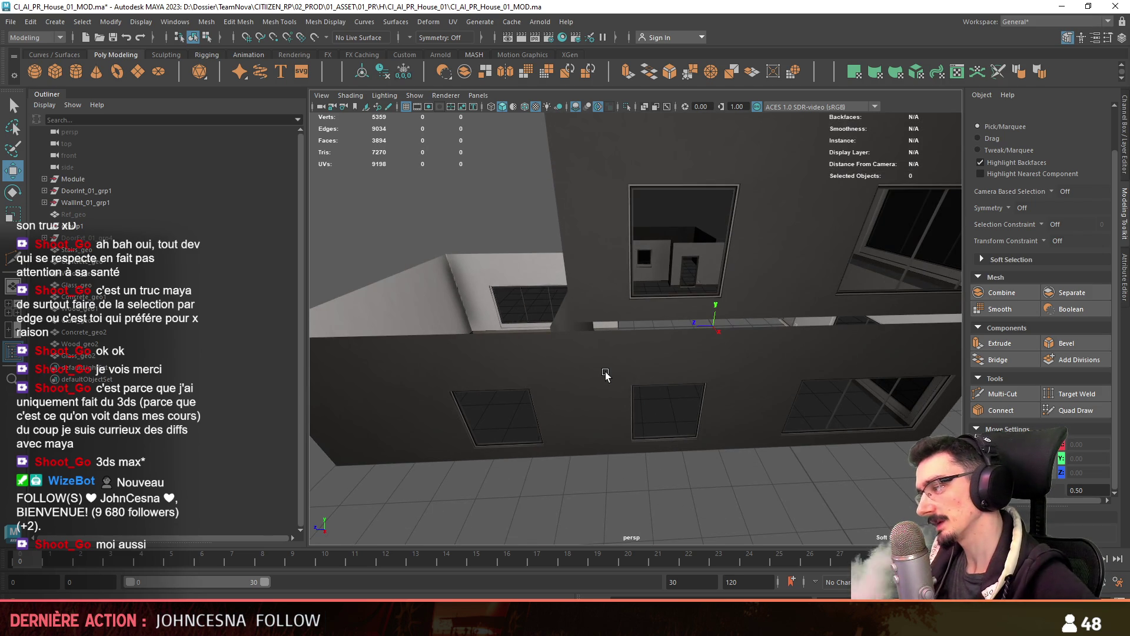
{"action": "scroll", "coordinate": [605, 374], "scroll_direction": "down", "scroll_amount": 5}
{"action": "left_click", "coordinate": [651, 318]}
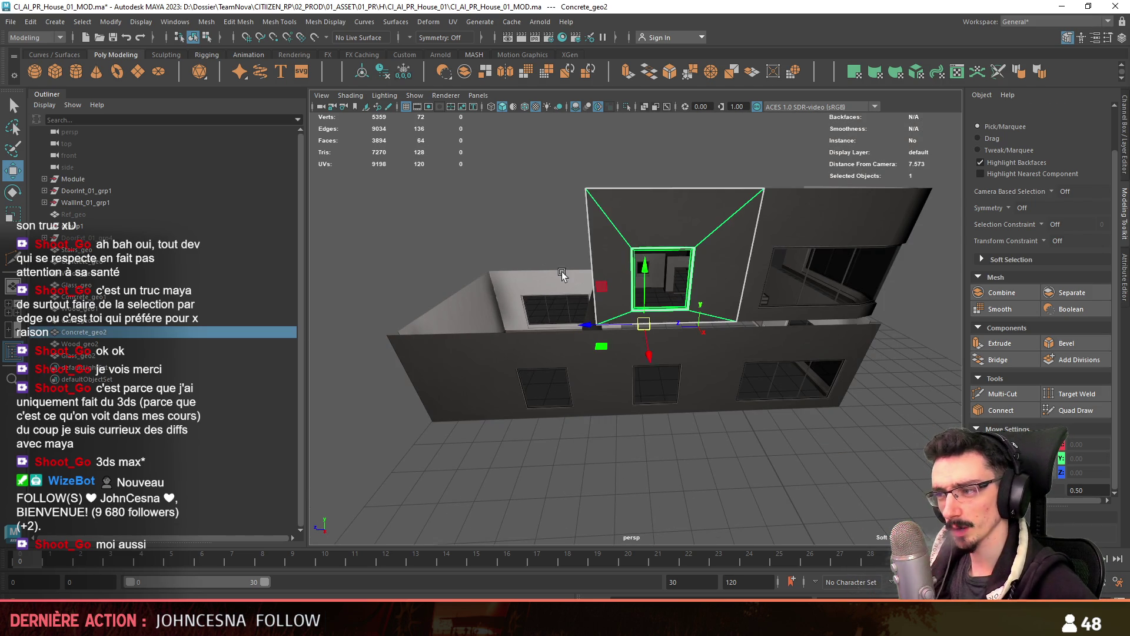
Duplicate the window frame and check the copy from the top and perspective views
{"action": "mouse_move", "coordinate": [651, 318]}
{"action": "left_mouse_down", "text": "alt"}
{"action": "mouse_move", "coordinate": [506, 369]}
{"action": "mouse_move", "coordinate": [559, 347]}
{"action": "mouse_move", "coordinate": [512, 353]}
{"action": "left_mouse_up", "text": "alt"}
{"action": "key", "text": "ctrl+d"}
{"action": "key", "text": "space"}
{"action": "key", "text": "space"}
{"action": "key", "text": "F8"}
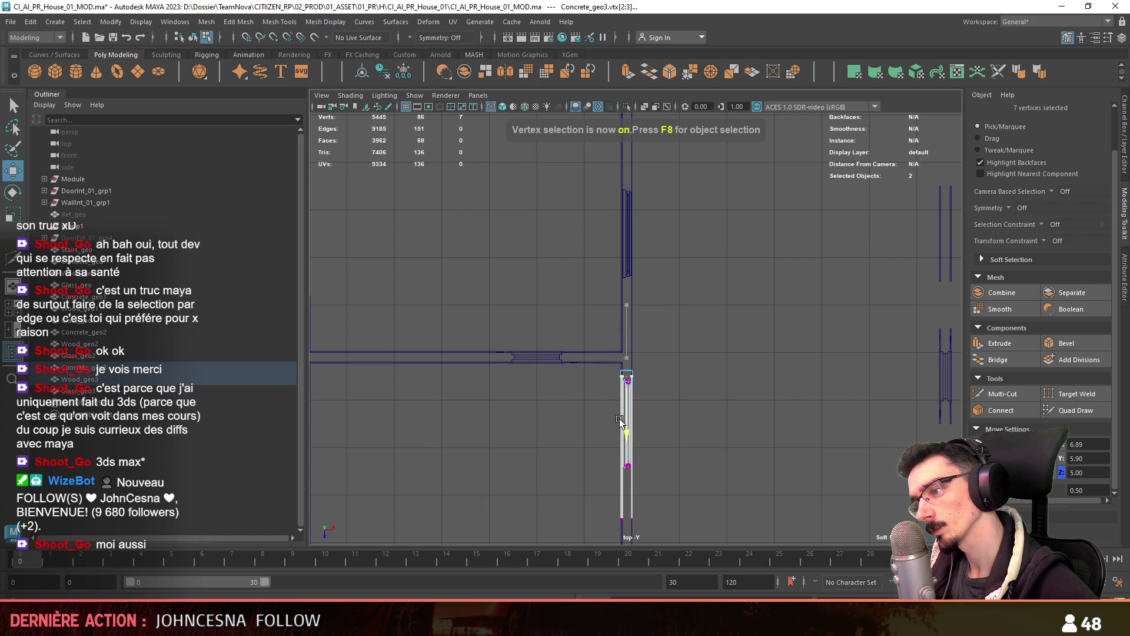
{"action": "key", "text": "space"}
{"action": "key", "text": "space"}
{"action": "mouse_move", "coordinate": [694, 308]}
{"action": "left_mouse_down", "text": "alt"}
{"action": "mouse_move", "coordinate": [677, 318]}
{"action": "mouse_move", "coordinate": [714, 362]}
{"action": "left_mouse_up", "text": "alt"}
{"action": "key", "text": "space"}
{"action": "key", "text": "space"}
{"action": "key", "text": "F8"}
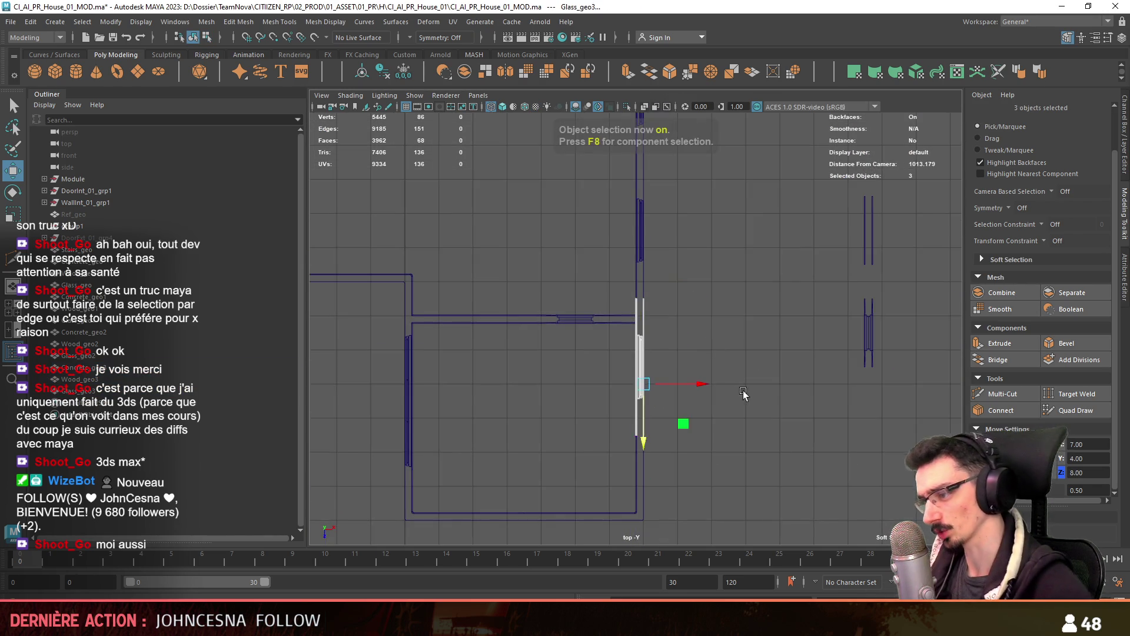
{"action": "key", "text": "space"}
{"action": "key", "text": "space"}
Select an edge of the Concrete_geo3 wall below the window and frame it in view
{"action": "mouse_move", "coordinate": [577, 371]}
{"action": "left_mouse_down", "text": "alt"}
{"action": "mouse_move", "coordinate": [648, 358]}
{"action": "mouse_move", "coordinate": [723, 278]}
{"action": "mouse_move", "coordinate": [704, 326]}
{"action": "mouse_move", "coordinate": [658, 357]}
{"action": "mouse_move", "coordinate": [663, 383]}
{"action": "mouse_move", "coordinate": [686, 396]}
{"action": "mouse_move", "coordinate": [654, 365]}
{"action": "mouse_move", "coordinate": [683, 289]}
{"action": "mouse_move", "coordinate": [753, 320]}
{"action": "mouse_move", "coordinate": [545, 337]}
{"action": "left_mouse_up", "text": "alt"}
{"action": "scroll", "coordinate": [615, 365], "scroll_direction": "up", "scroll_amount": 5}
{"action": "left_click", "coordinate": [99, 210]}
{"action": "key", "text": "F10"}
{"action": "left_click", "coordinate": [759, 354]}
{"action": "left_click", "coordinate": [547, 327]}
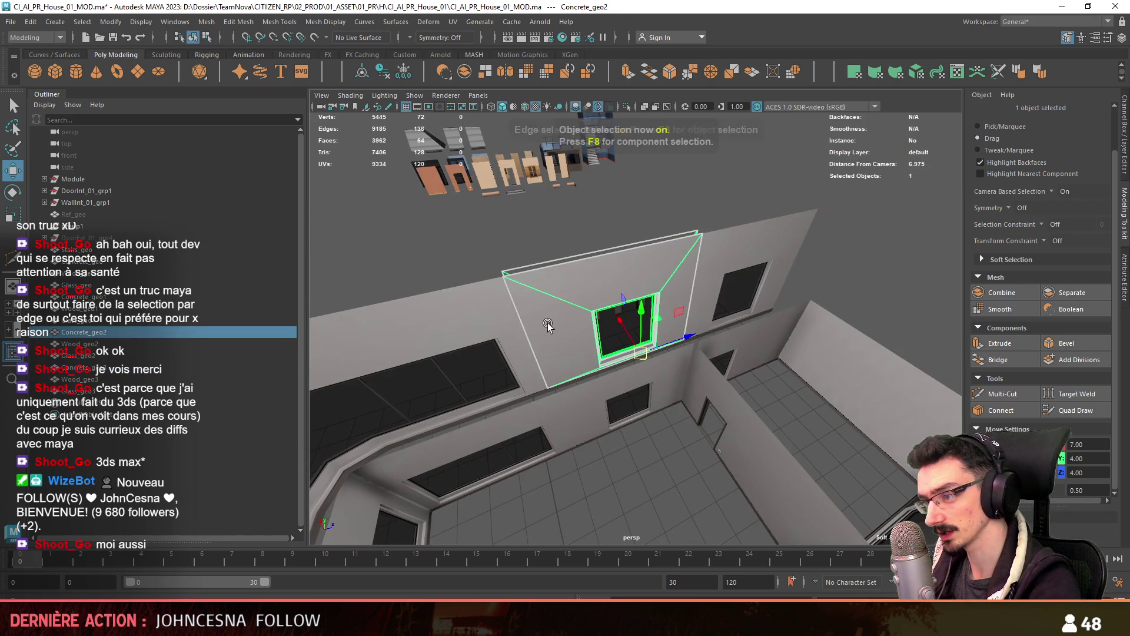
{"action": "key", "text": "f"}
{"action": "scroll", "coordinate": [708, 340], "scroll_direction": "up", "scroll_amount": 3}
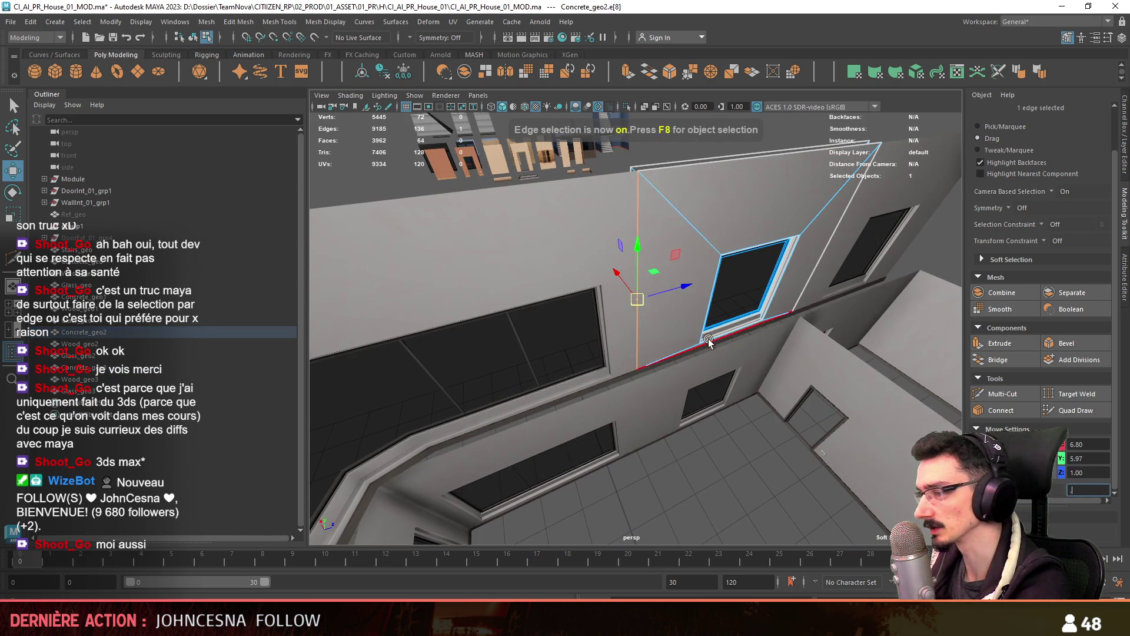
{"action": "key", "text": "F8"}
{"action": "mouse_move", "coordinate": [691, 452]}
{"action": "left_mouse_down", "text": "alt"}
{"action": "mouse_move", "coordinate": [729, 412]}
{"action": "mouse_move", "coordinate": [592, 299]}
{"action": "mouse_move", "coordinate": [763, 309]}
{"action": "mouse_move", "coordinate": [946, 297]}
{"action": "mouse_move", "coordinate": [831, 350]}
{"action": "mouse_move", "coordinate": [456, 345]}
{"action": "left_mouse_up", "text": "alt"}
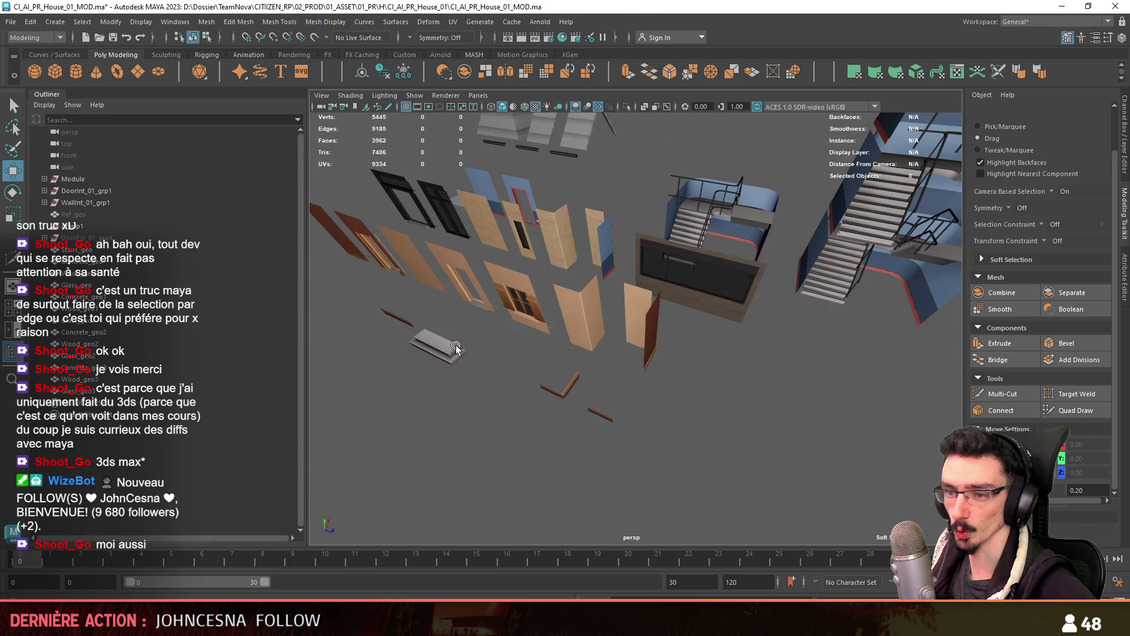
Select the CornerInt_01_grp1 and CornerExt_01_grp1 pieces from the Module group
{"action": "left_click", "coordinate": [624, 309]}
{"action": "left_click", "coordinate": [580, 300], "text": "shift"}
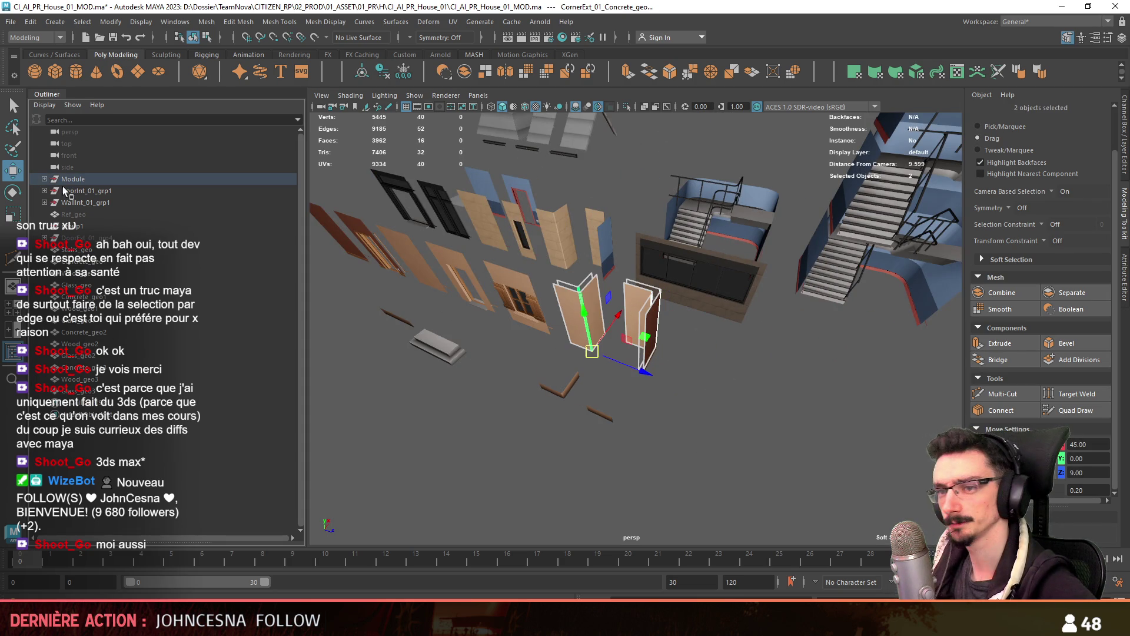
{"action": "left_click", "coordinate": [45, 179]}
{"action": "left_click", "coordinate": [97, 286]}
{"action": "scroll", "coordinate": [113, 457], "scroll_direction": "down", "scroll_amount": 5}
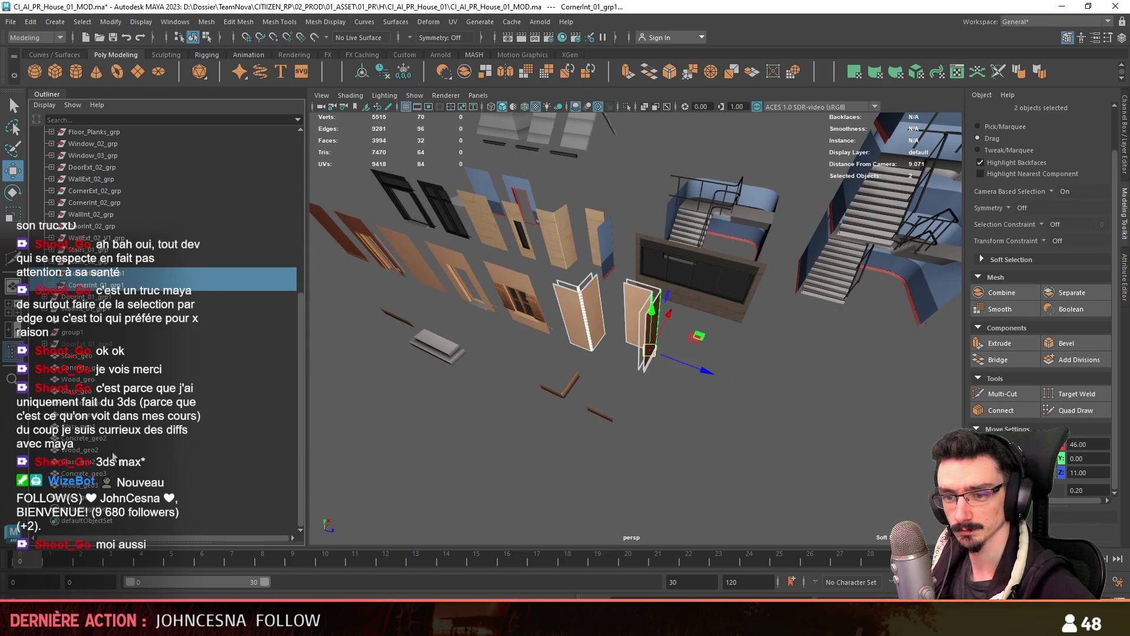
{"action": "scroll", "coordinate": [114, 353], "scroll_direction": "up", "scroll_amount": 10}
{"action": "left_click", "coordinate": [45, 179]}
{"action": "left_click", "coordinate": [41, 178]}
{"action": "key", "text": "f"}
Isolate the two corner pieces, reselect them, then end isolation to show the whole house
{"action": "key", "text": "ctrl+1"}
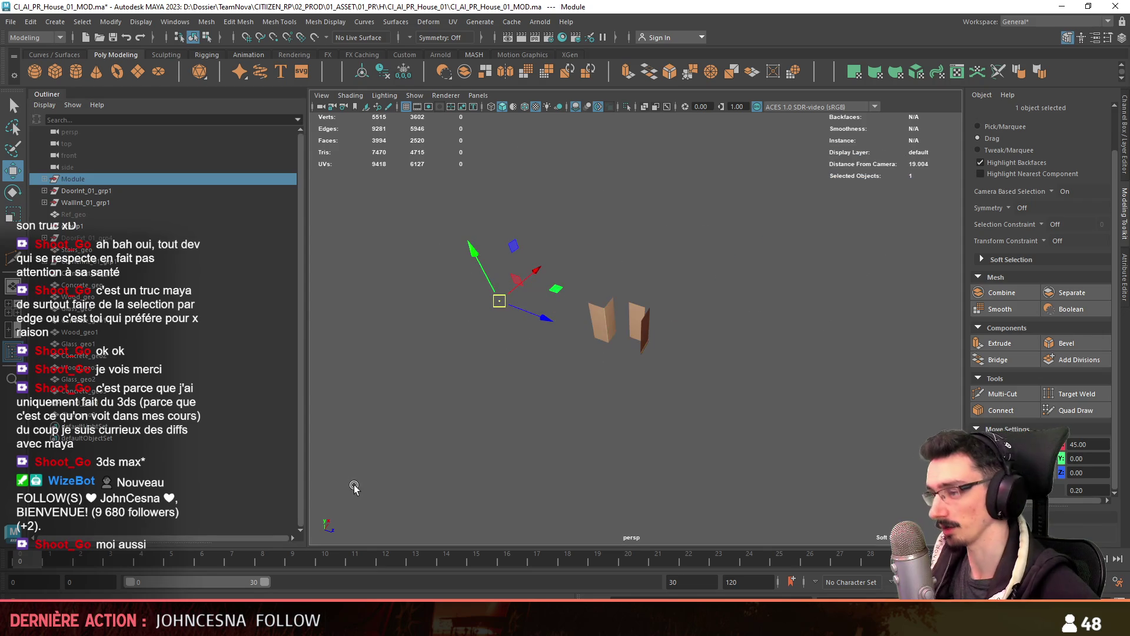
{"action": "left_click", "coordinate": [415, 439]}
{"action": "left_click_drag", "start_coordinate": [549, 401], "coordinate": [709, 335]}
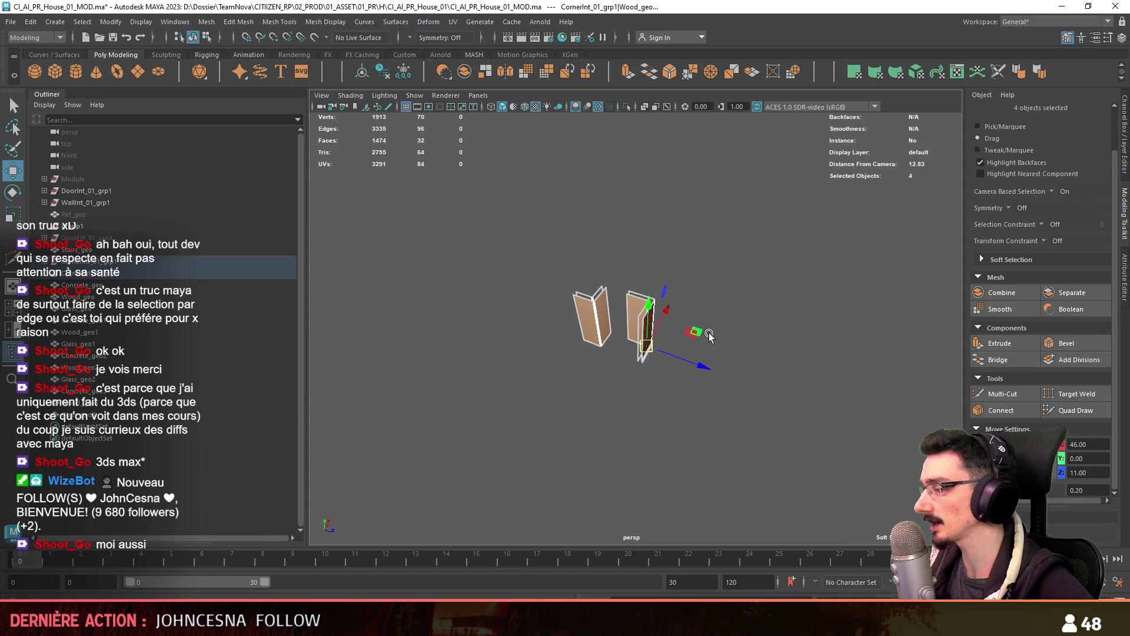
{"action": "left_click", "coordinate": [149, 263]}
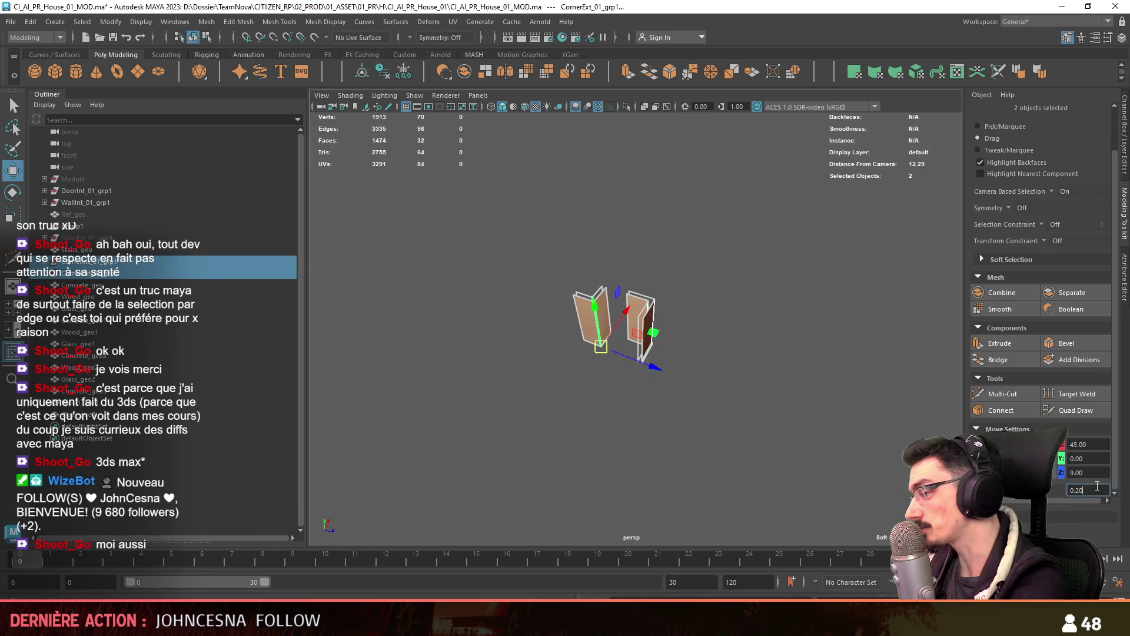
{"action": "scroll", "coordinate": [642, 350], "scroll_direction": "down", "scroll_amount": 10}
{"action": "type", "text": "1"}
{"action": "key", "text": "ctrl+1"}
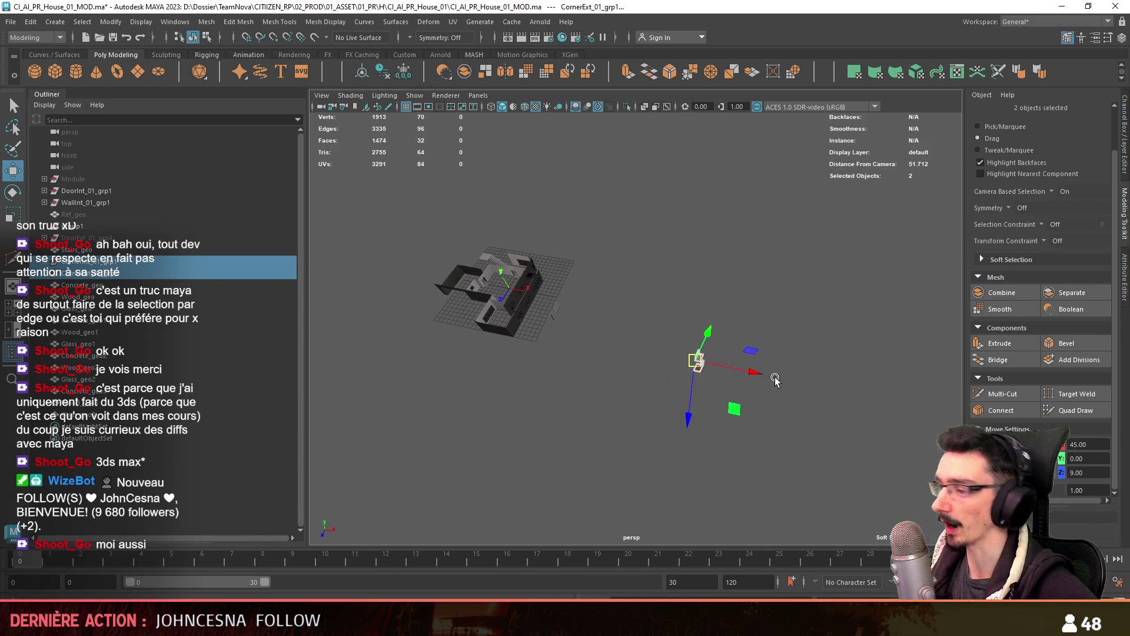
Inspect the Wood_geo3 sill's vertices and select the wooden corner boards
{"action": "key", "text": "f"}
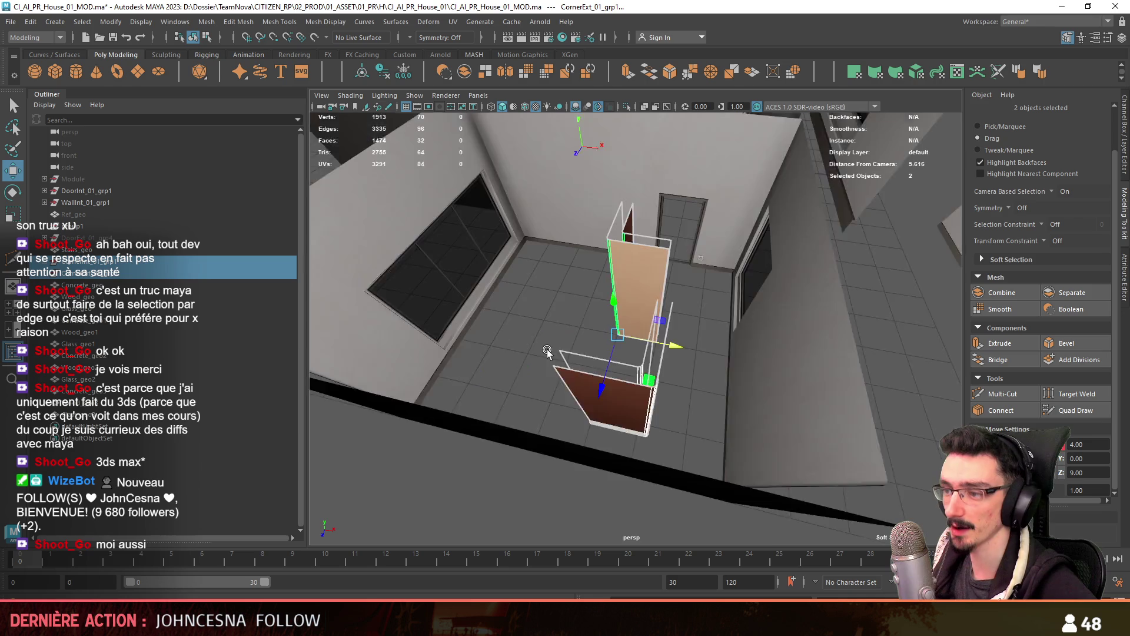
{"action": "mouse_move", "coordinate": [651, 377]}
{"action": "left_mouse_down", "text": "alt"}
{"action": "mouse_move", "coordinate": [681, 370]}
{"action": "mouse_move", "coordinate": [553, 295]}
{"action": "mouse_move", "coordinate": [534, 182]}
{"action": "left_mouse_up", "text": "alt"}
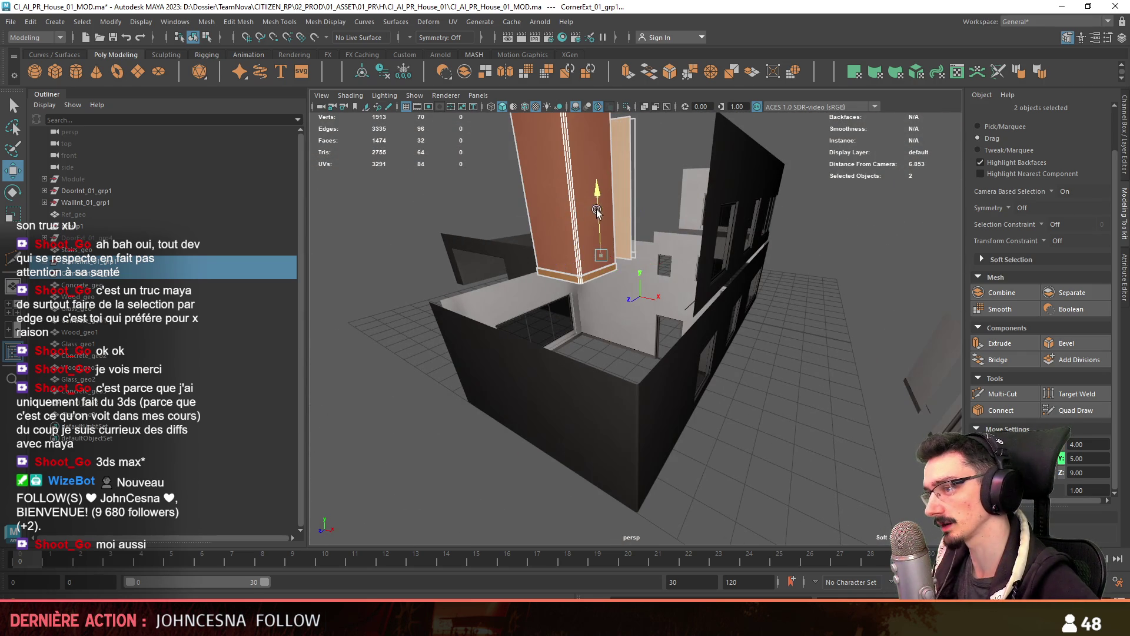
{"action": "mouse_move", "coordinate": [612, 248]}
{"action": "left_mouse_down", "text": "alt"}
{"action": "mouse_move", "coordinate": [667, 343]}
{"action": "mouse_move", "coordinate": [563, 285]}
{"action": "left_mouse_up", "text": "alt"}
{"action": "left_click", "coordinate": [549, 278]}
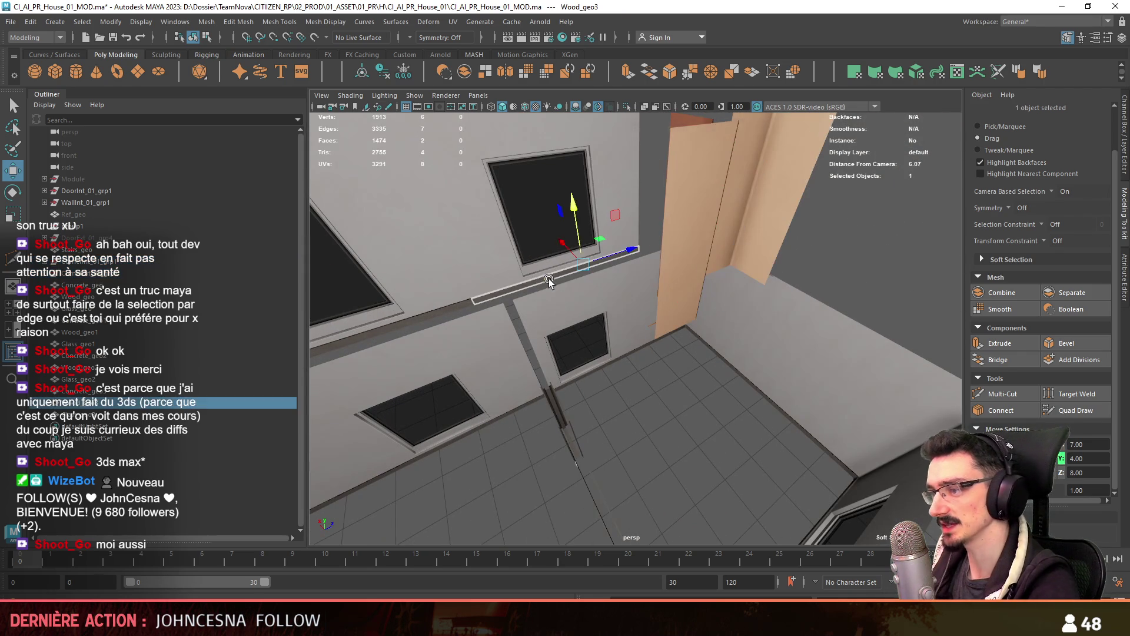
{"action": "key", "text": "F9"}
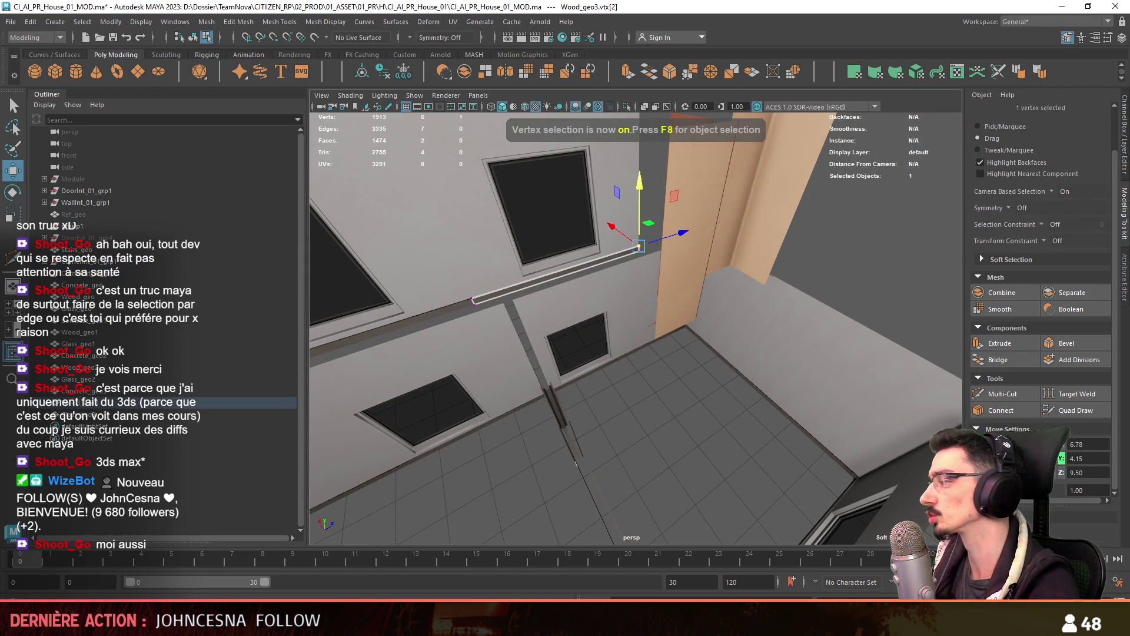
{"action": "key", "text": "F8"}
{"action": "mouse_move", "coordinate": [676, 391]}
{"action": "left_mouse_down", "text": "alt"}
{"action": "mouse_move", "coordinate": [706, 357]}
{"action": "mouse_move", "coordinate": [772, 388]}
{"action": "mouse_move", "coordinate": [673, 384]}
{"action": "mouse_move", "coordinate": [726, 374]}
{"action": "mouse_move", "coordinate": [646, 355]}
{"action": "mouse_move", "coordinate": [772, 351]}
{"action": "mouse_move", "coordinate": [652, 326]}
{"action": "left_mouse_up", "text": "alt"}
{"action": "left_click", "coordinate": [673, 383]}
{"action": "left_click", "coordinate": [646, 355], "text": "shift"}
Pick the Concrete_geo3 wall panel's corner vertex and add the corner piece to the selection
{"action": "mouse_move", "coordinate": [652, 326]}
{"action": "right_mouse_down", "text": "alt"}
{"action": "mouse_move", "coordinate": [690, 358]}
{"action": "mouse_move", "coordinate": [757, 470]}
{"action": "mouse_move", "coordinate": [684, 446]}
{"action": "right_mouse_up", "text": "alt"}
{"action": "mouse_move", "coordinate": [684, 446]}
{"action": "left_mouse_down", "text": "alt"}
{"action": "mouse_move", "coordinate": [747, 426]}
{"action": "mouse_move", "coordinate": [765, 192]}
{"action": "left_mouse_up", "text": "alt"}
{"action": "key", "text": "F8"}
{"action": "left_click", "coordinate": [766, 191]}
{"action": "key", "text": "F9"}
{"action": "left_click", "coordinate": [769, 174]}
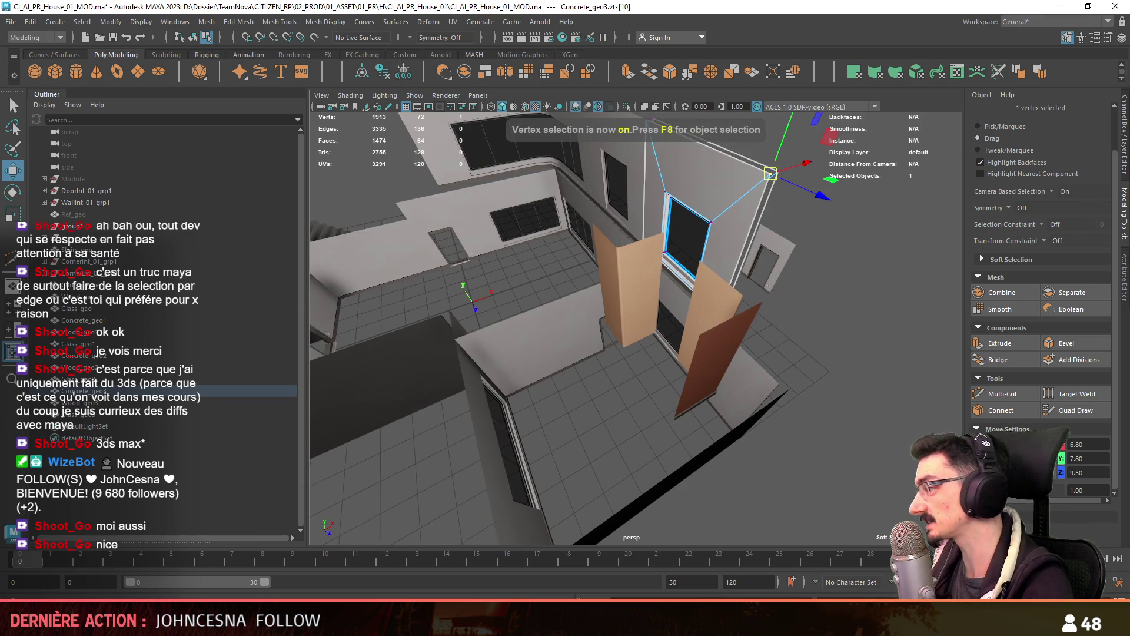
{"action": "key", "text": "F8"}
{"action": "left_click", "coordinate": [709, 283], "text": "shift"}
Select faces on the tall and side corner panels, then a corner vertex of the wall
{"action": "mouse_move", "coordinate": [708, 277]}
{"action": "left_mouse_down", "text": "alt"}
{"action": "mouse_move", "coordinate": [601, 363]}
{"action": "mouse_move", "coordinate": [635, 229]}
{"action": "left_mouse_up", "text": "alt"}
{"action": "key", "text": "F11"}
{"action": "left_click", "coordinate": [644, 192]}
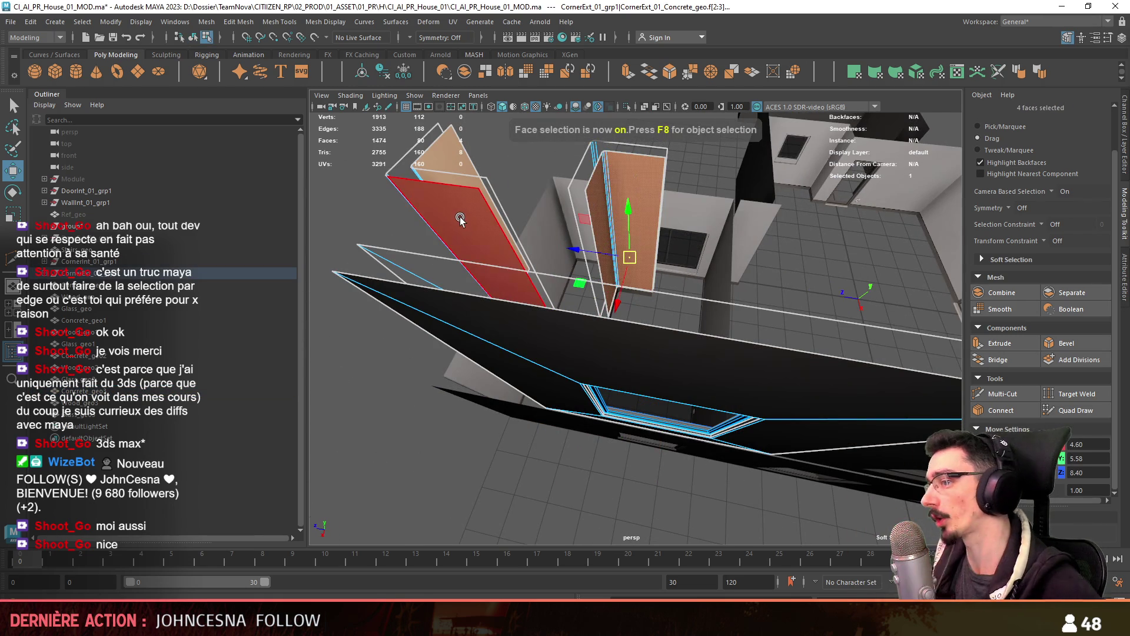
{"action": "left_click", "coordinate": [460, 219], "text": "shift"}
{"action": "mouse_move", "coordinate": [460, 219]}
{"action": "left_mouse_down", "text": "alt"}
{"action": "mouse_move", "coordinate": [591, 370]}
{"action": "mouse_move", "coordinate": [813, 351]}
{"action": "mouse_move", "coordinate": [693, 332]}
{"action": "mouse_move", "coordinate": [663, 380]}
{"action": "left_mouse_up", "text": "alt"}
{"action": "key", "text": "F8"}
{"action": "left_click", "coordinate": [658, 310]}
{"action": "key", "text": "F8"}
{"action": "left_click", "coordinate": [538, 251]}
Select the two wood boards' faces, then the whole CornerInt_01_grp1 group
{"action": "mouse_move", "coordinate": [538, 250]}
{"action": "left_mouse_down", "text": "alt"}
{"action": "mouse_move", "coordinate": [849, 313]}
{"action": "mouse_move", "coordinate": [736, 351]}
{"action": "mouse_move", "coordinate": [644, 326]}
{"action": "mouse_move", "coordinate": [694, 356]}
{"action": "mouse_move", "coordinate": [737, 363]}
{"action": "left_mouse_up", "text": "alt"}
{"action": "key", "text": "F8"}
{"action": "left_click", "coordinate": [758, 317]}
{"action": "left_click", "coordinate": [641, 327], "text": "shift"}
{"action": "key", "text": "F11"}
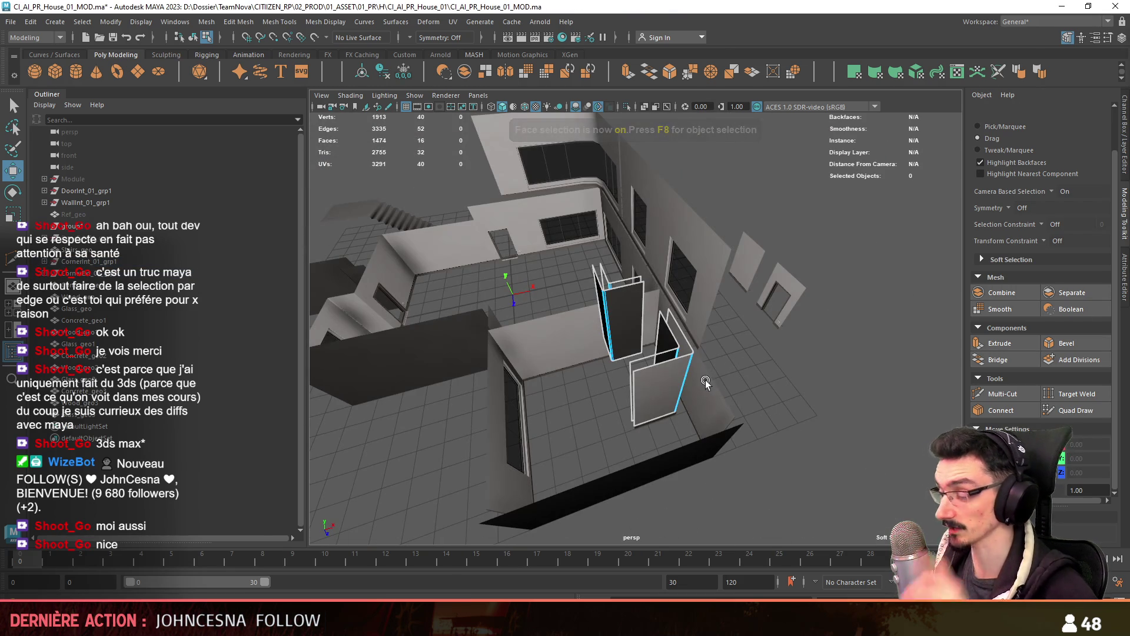
{"action": "key", "text": "F8"}
{"action": "left_click", "coordinate": [659, 388]}
{"action": "left_click", "coordinate": [97, 262]}
Move CornerInt_01_grp1 to X 14, Y 0, Z 9 against the wall panels
{"action": "mouse_move", "coordinate": [459, 329]}
{"action": "left_mouse_down", "text": "alt"}
{"action": "mouse_move", "coordinate": [525, 328]}
{"action": "mouse_move", "coordinate": [464, 439]}
{"action": "mouse_move", "coordinate": [578, 351]}
{"action": "mouse_move", "coordinate": [604, 349]}
{"action": "mouse_move", "coordinate": [668, 386]}
{"action": "mouse_move", "coordinate": [661, 410]}
{"action": "left_mouse_up", "text": "alt"}
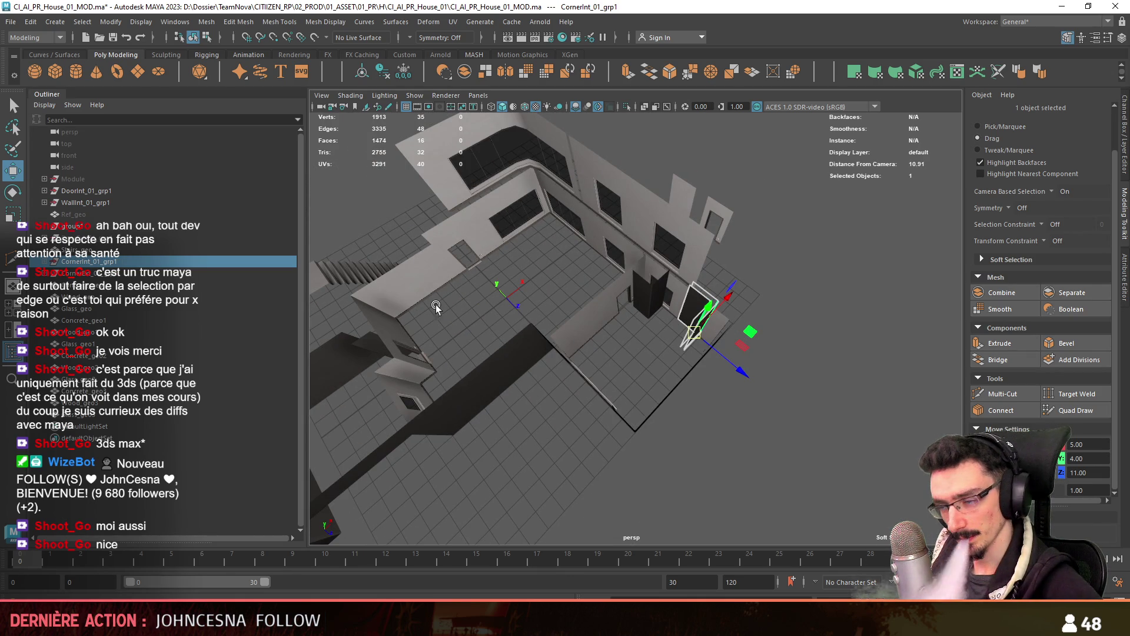
{"action": "left_click_drag", "start_coordinate": [435, 306], "coordinate": [529, 277], "text": "alt"}
{"action": "left_click_drag", "start_coordinate": [743, 352], "coordinate": [877, 278]}
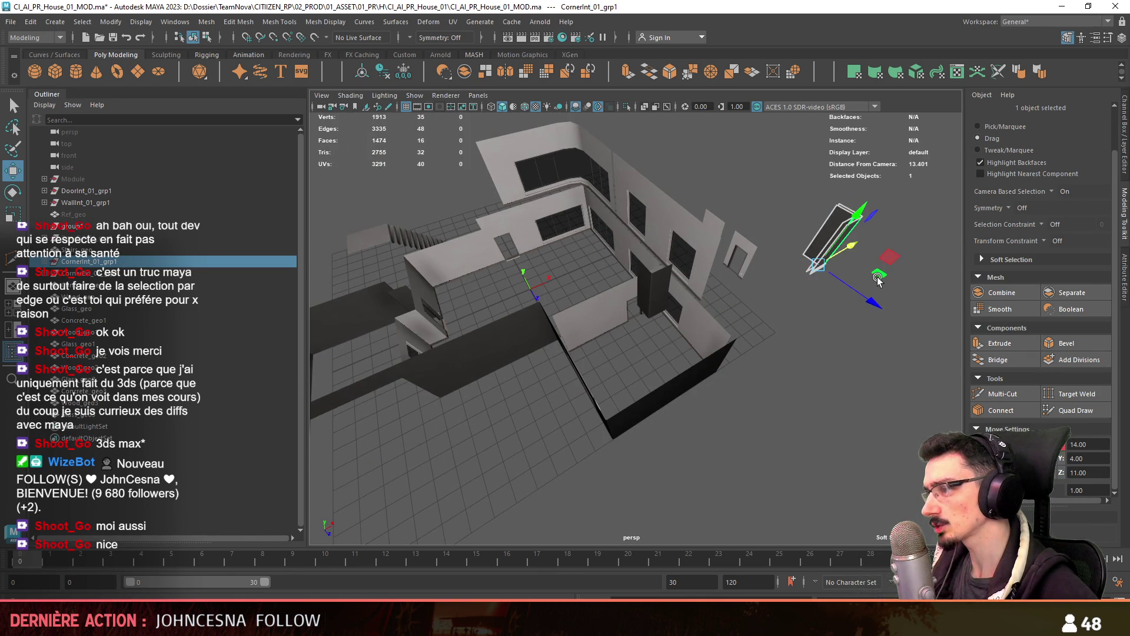
{"action": "middle_click_drag", "start_coordinate": [790, 249], "coordinate": [765, 312]}
{"action": "mouse_move", "coordinate": [765, 312]}
{"action": "left_mouse_down", "text": "alt"}
{"action": "mouse_move", "coordinate": [616, 425]}
{"action": "mouse_move", "coordinate": [421, 330]}
{"action": "left_mouse_up", "text": "alt"}
{"action": "mouse_move", "coordinate": [870, 371]}
{"action": "middle_mouse_down"}
{"action": "mouse_move", "coordinate": [794, 377]}
{"action": "mouse_move", "coordinate": [789, 362]}
{"action": "middle_mouse_up"}
{"action": "mouse_move", "coordinate": [800, 308]}
{"action": "left_mouse_down"}
{"action": "mouse_move", "coordinate": [659, 453]}
{"action": "mouse_move", "coordinate": [739, 404]}
{"action": "mouse_move", "coordinate": [656, 392]}
{"action": "left_mouse_up"}
{"action": "left_click", "coordinate": [786, 341]}
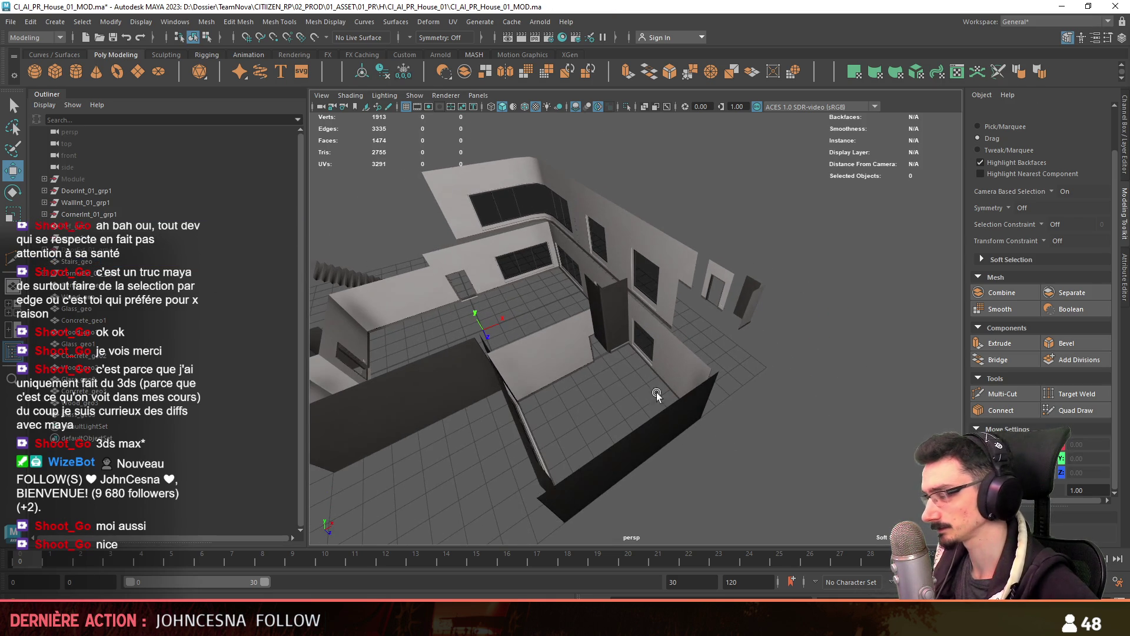
Move the corner pillar CornerExt_01_grp1 along X to 7
{"action": "left_click", "coordinate": [606, 311]}
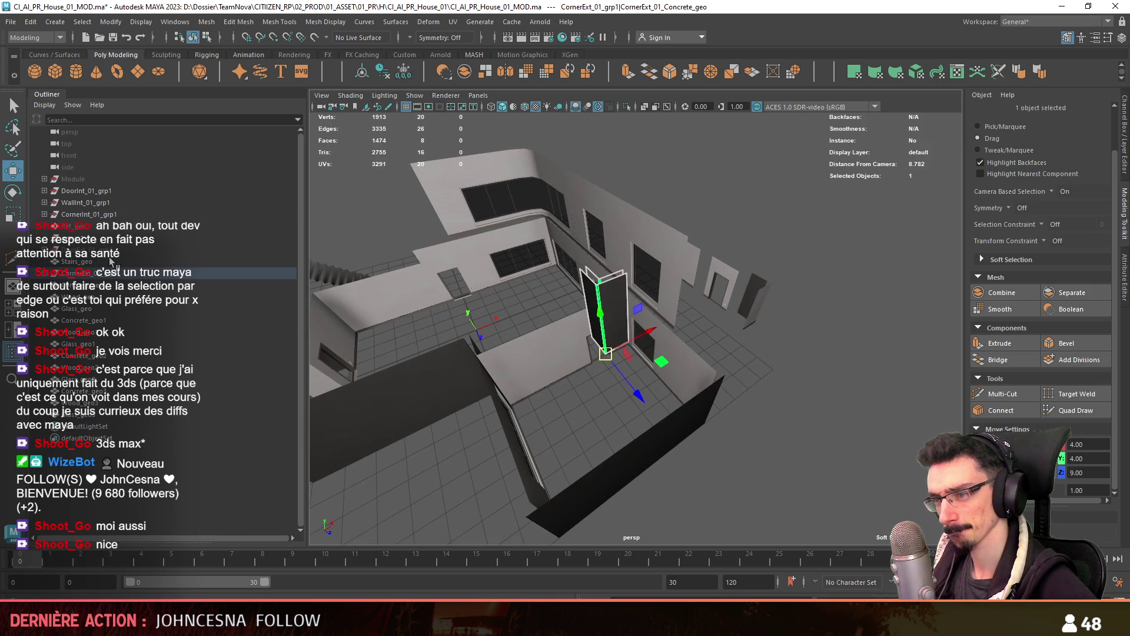
{"action": "left_click_drag", "start_coordinate": [448, 353], "coordinate": [700, 340], "text": "alt"}
{"action": "key", "text": "e"}
{"action": "key", "text": "w"}
{"action": "left_click_drag", "start_coordinate": [701, 341], "coordinate": [580, 378], "text": "alt"}
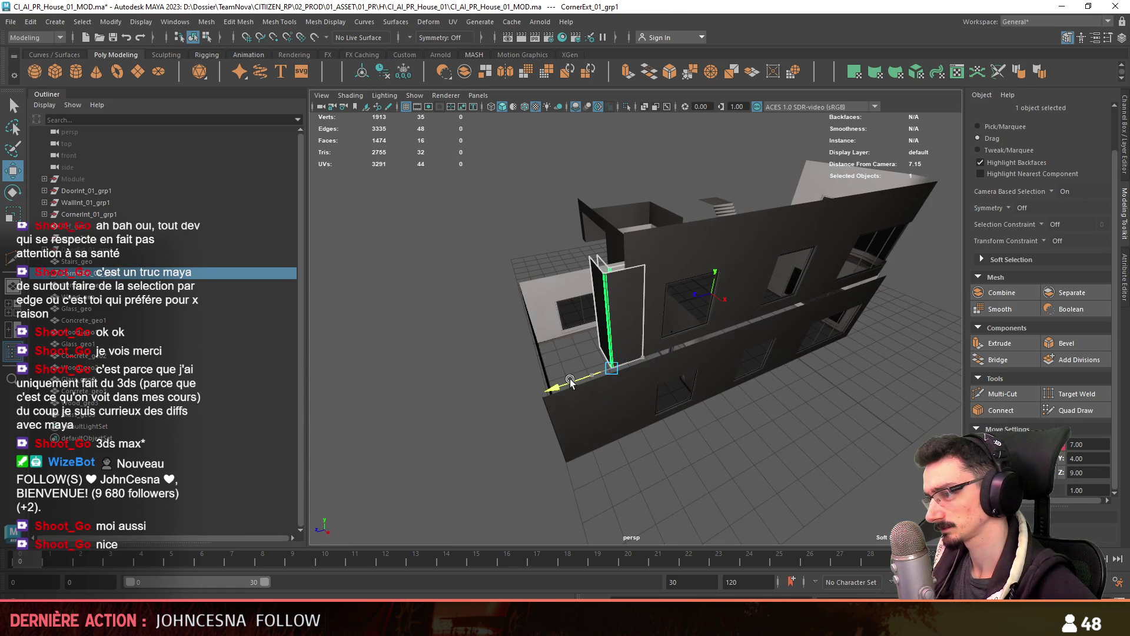
Raise the pillar's top vertices to height 8
{"action": "key", "text": "F9"}
{"action": "left_click_drag", "start_coordinate": [811, 240], "coordinate": [588, 225]}
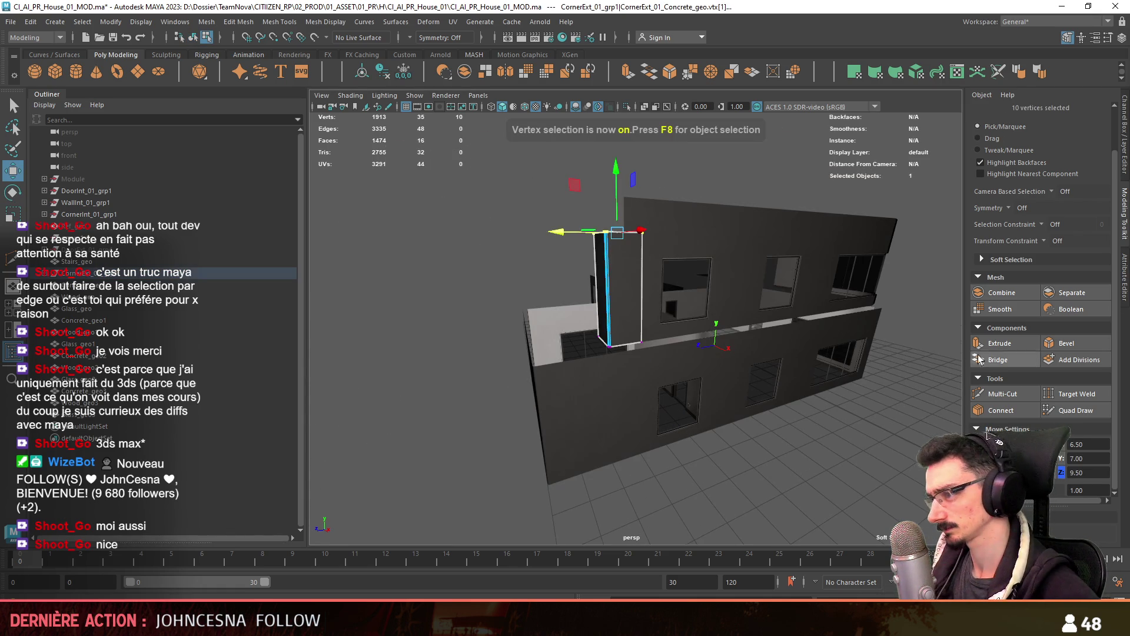
{"action": "double_click", "coordinate": [1089, 458]}
{"action": "type", "text": "4"}
{"action": "key", "text": "Return"}
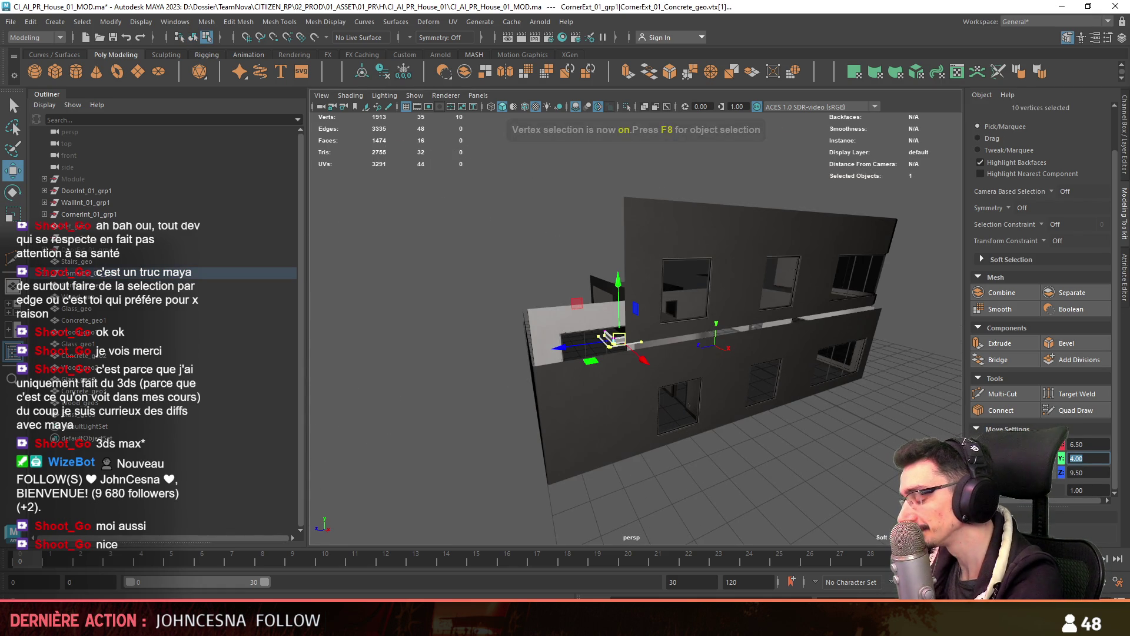
{"action": "type", "text": "6"}
{"action": "key", "text": "Return"}
{"action": "type", "text": "8"}
{"action": "key", "text": "Return"}
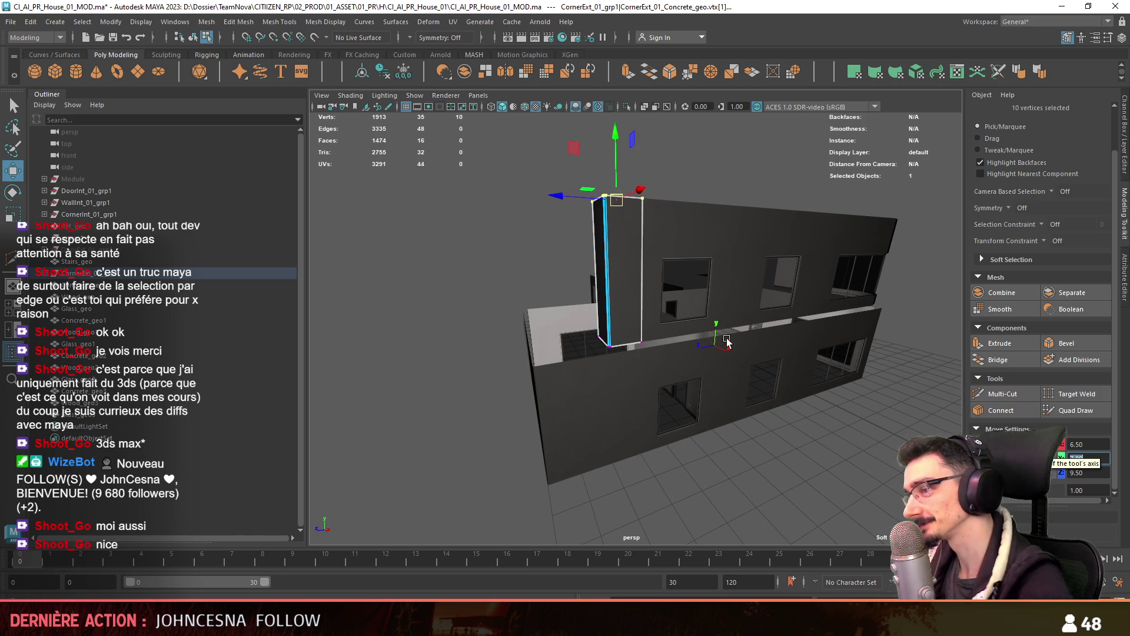
Duplicate the pillar, rotate the copy and move it to X 0
{"action": "left_click_drag", "start_coordinate": [726, 341], "coordinate": [614, 399], "text": "alt"}
{"action": "key", "text": "F8"}
{"action": "mouse_move", "coordinate": [542, 487]}
{"action": "left_mouse_down"}
{"action": "mouse_move", "coordinate": [616, 402]}
{"action": "mouse_move", "coordinate": [586, 394]}
{"action": "mouse_move", "coordinate": [641, 347]}
{"action": "left_mouse_up"}
{"action": "scroll", "coordinate": [585, 393], "scroll_direction": "up", "scroll_amount": 2}
{"action": "scroll", "coordinate": [641, 347], "scroll_direction": "down", "scroll_amount": 2}
{"action": "key", "text": "ctrl+d"}
{"action": "key", "text": "e"}
{"action": "key", "text": "w"}
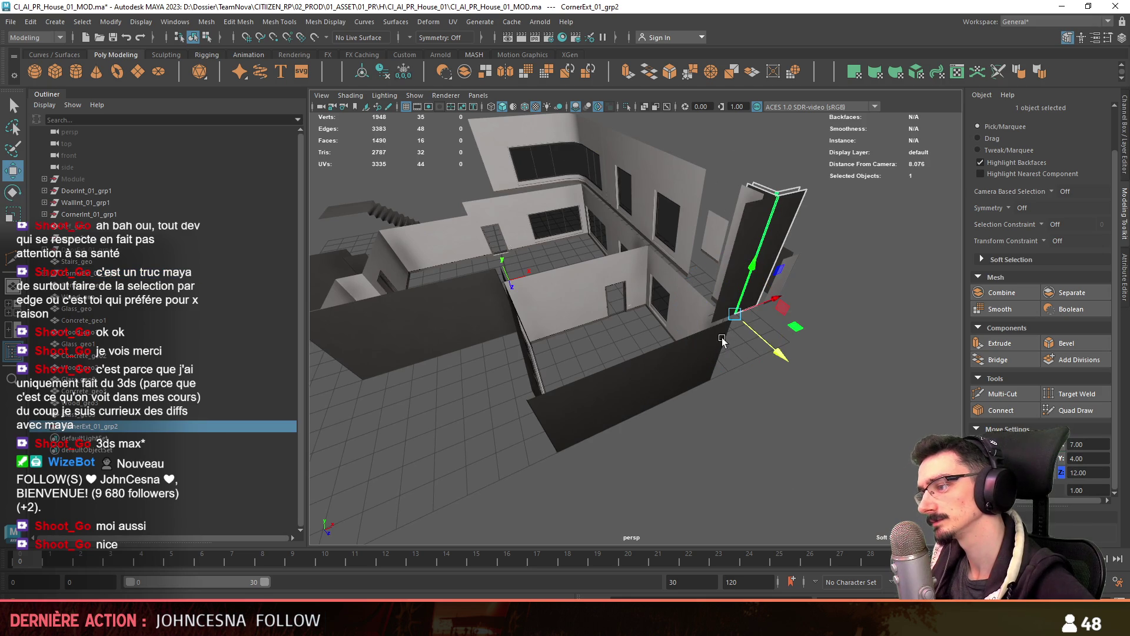
{"action": "mouse_move", "coordinate": [762, 302]}
{"action": "left_mouse_down"}
{"action": "mouse_move", "coordinate": [544, 382]}
{"action": "mouse_move", "coordinate": [746, 376]}
{"action": "mouse_move", "coordinate": [729, 341]}
{"action": "left_mouse_up"}
Place a third rotated pillar copy, CornerExt_01_grp3, at X 0, Y 4, Z -4
{"action": "key", "text": "e"}
{"action": "key", "text": "ctrl+d"}
{"action": "key", "text": "w"}
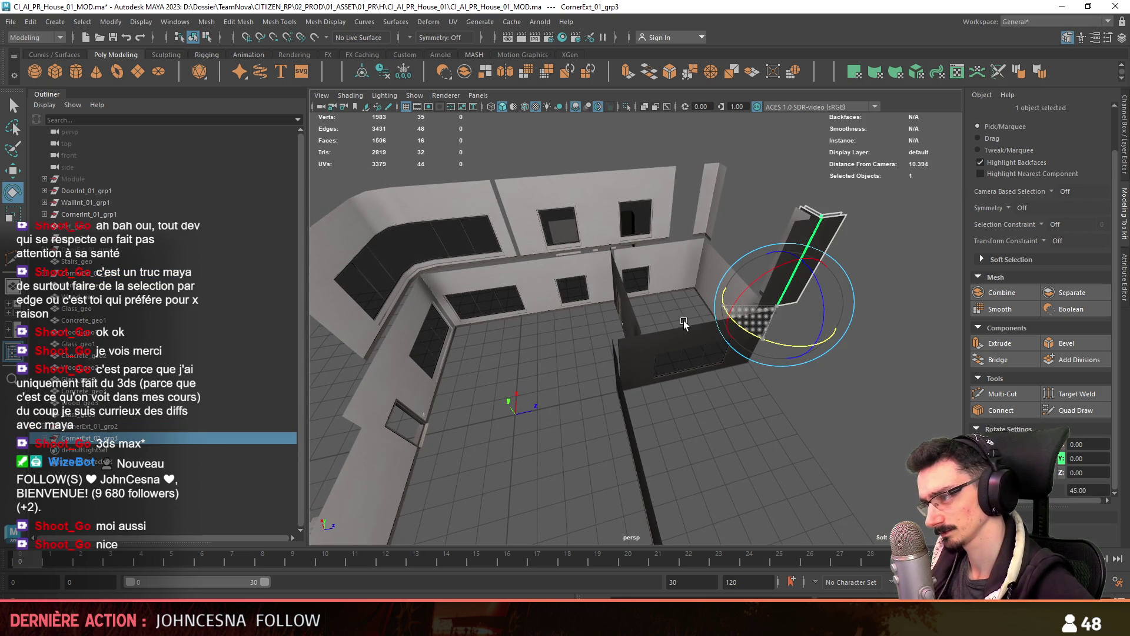
{"action": "mouse_move", "coordinate": [836, 299]}
{"action": "left_mouse_down"}
{"action": "mouse_move", "coordinate": [412, 377]}
{"action": "mouse_move", "coordinate": [728, 373]}
{"action": "left_mouse_up"}
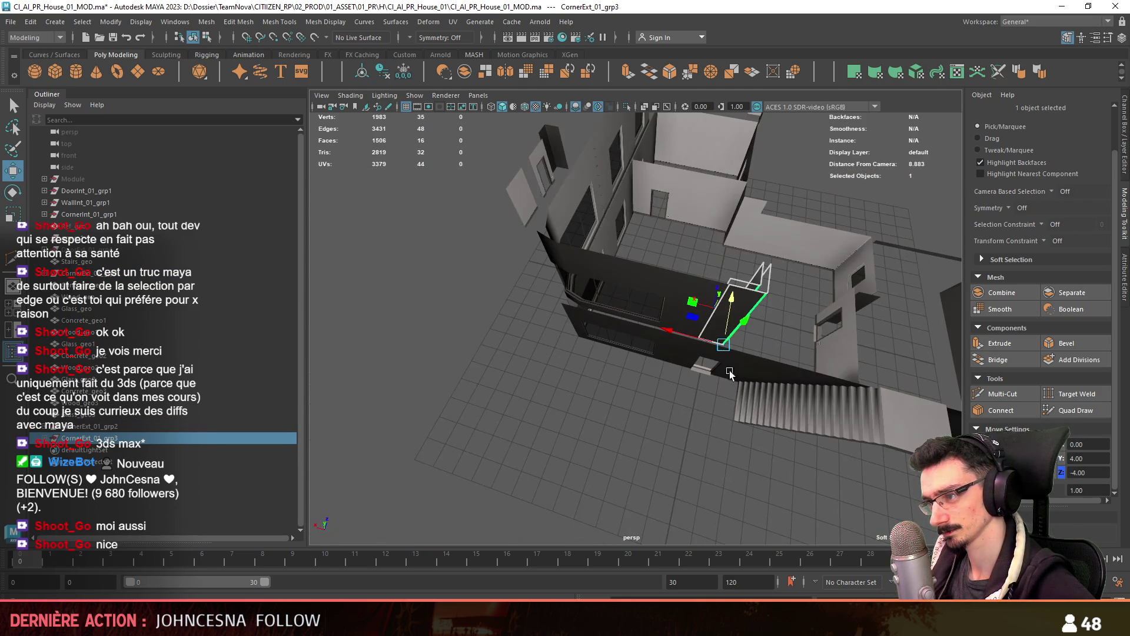
{"action": "mouse_move", "coordinate": [698, 338]}
{"action": "left_mouse_down", "text": "alt"}
{"action": "mouse_move", "coordinate": [661, 377]}
{"action": "mouse_move", "coordinate": [658, 349]}
{"action": "left_mouse_up", "text": "alt"}
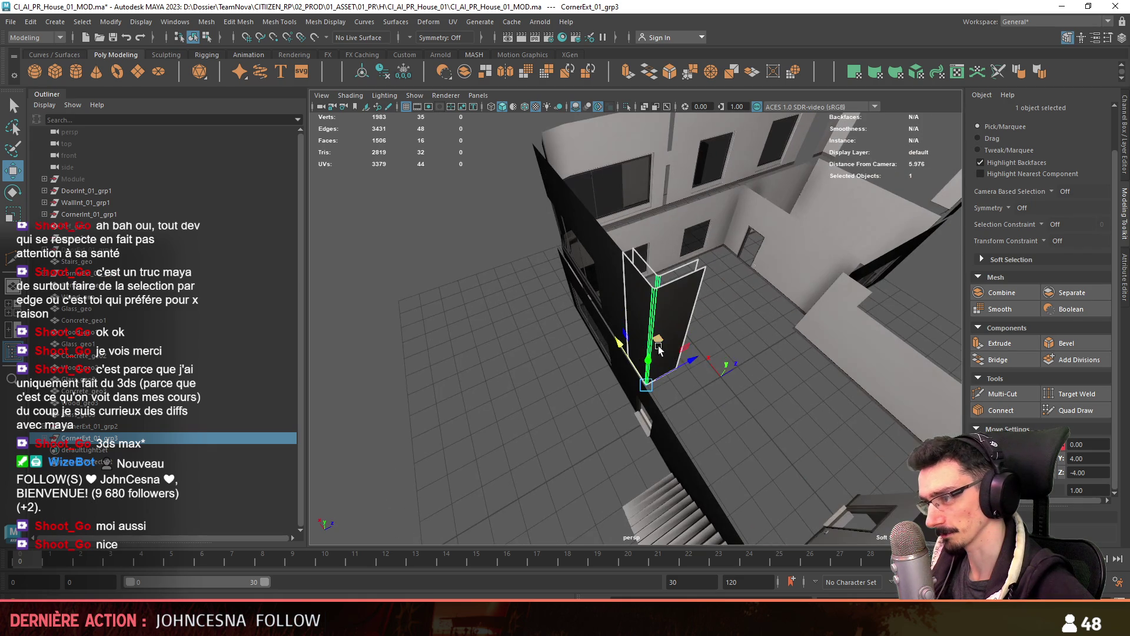
{"action": "scroll", "coordinate": [700, 359], "scroll_direction": "down", "scroll_amount": 5}
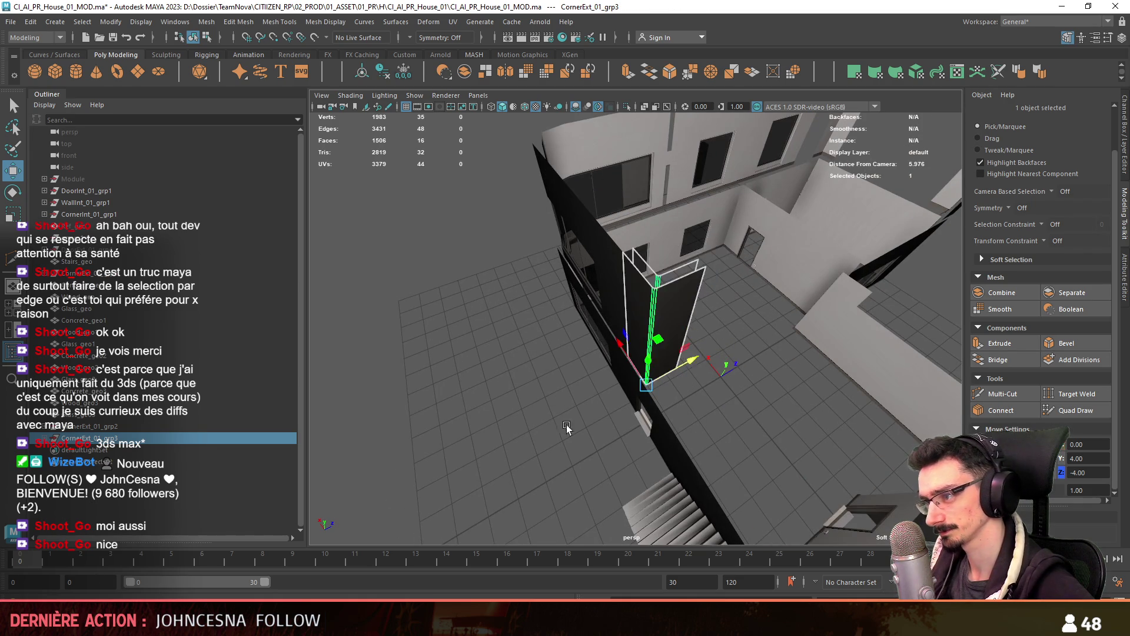
{"action": "left_click", "coordinate": [756, 348]}
{"action": "mouse_move", "coordinate": [756, 349]}
{"action": "left_mouse_down", "text": "alt"}
{"action": "mouse_move", "coordinate": [736, 354]}
{"action": "mouse_move", "coordinate": [756, 348]}
{"action": "mouse_move", "coordinate": [695, 329]}
{"action": "left_mouse_up", "text": "alt"}
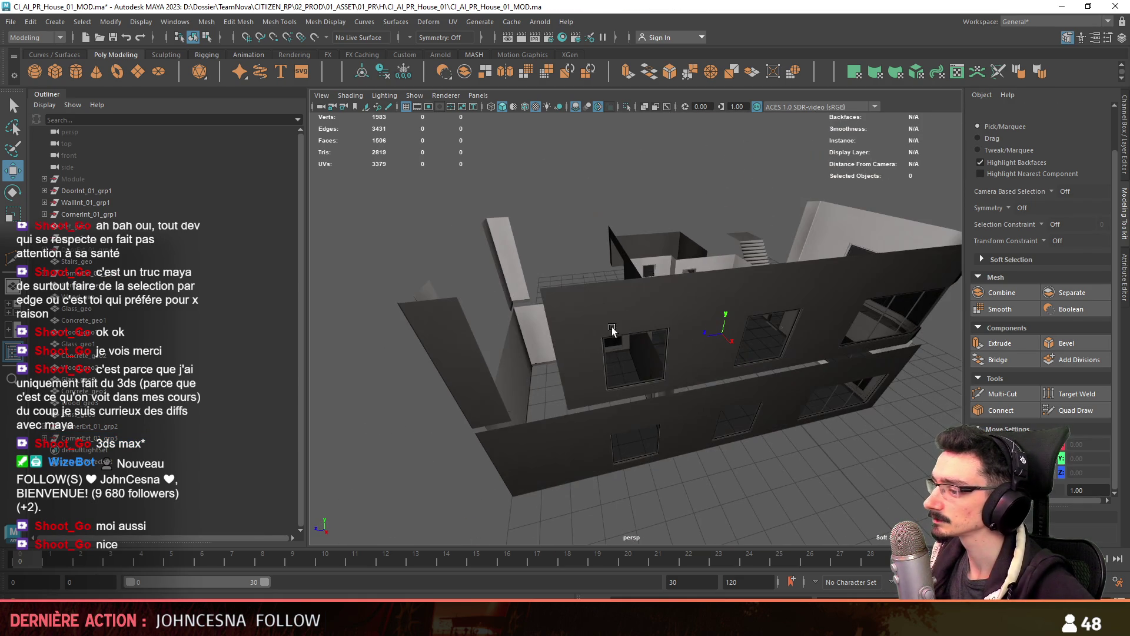
{"action": "left_click", "coordinate": [647, 306]}
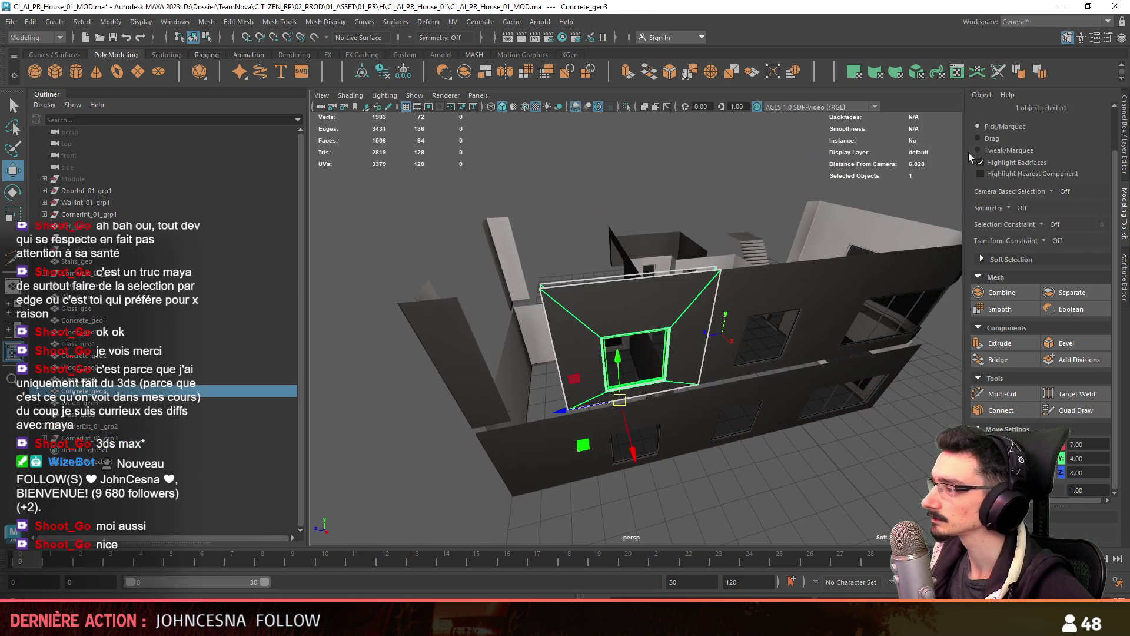
Duplicate the Concrete_geo3, Wood_geo3 and Glass_geo3 window, rotate it and move it to X 3, Y 4, Z 12
{"action": "left_click", "coordinate": [80, 402]}
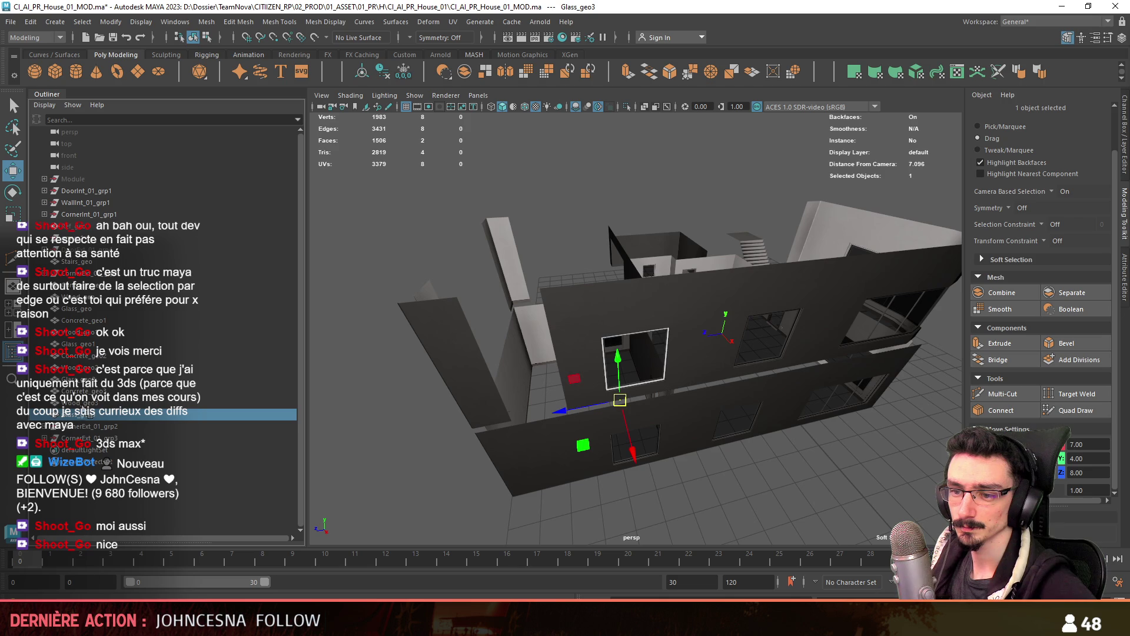
{"action": "key", "text": "f"}
{"action": "left_click", "coordinate": [128, 393], "text": "shift"}
{"action": "key", "text": "f"}
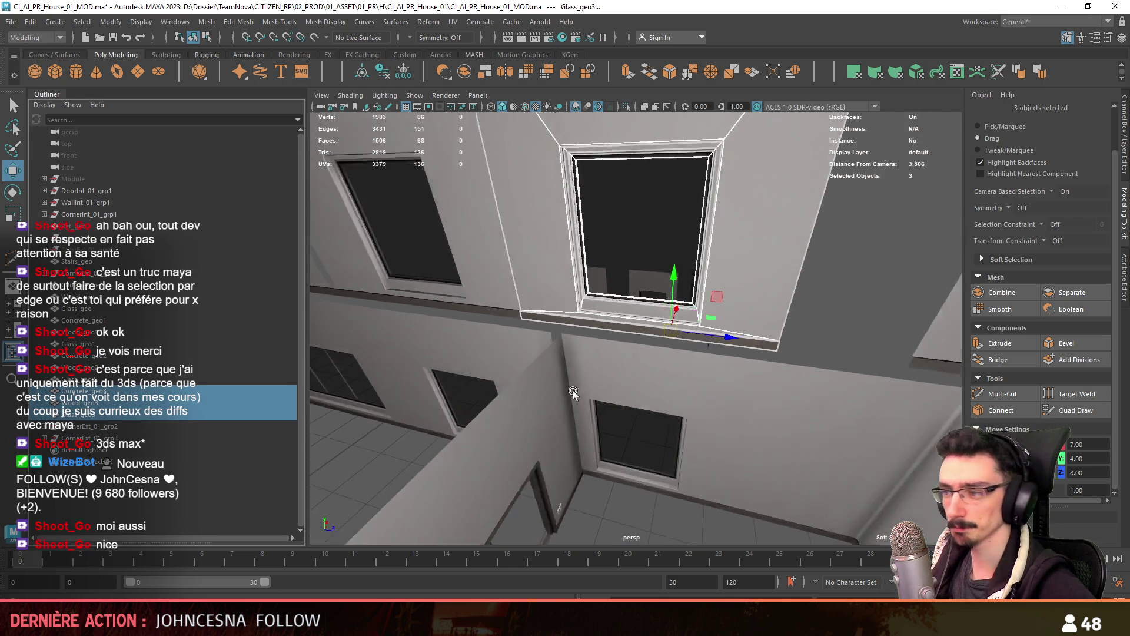
{"action": "key", "text": "e"}
{"action": "key", "text": "ctrl+d"}
{"action": "mouse_move", "coordinate": [582, 372]}
{"action": "left_mouse_down"}
{"action": "mouse_move", "coordinate": [558, 370]}
{"action": "mouse_move", "coordinate": [630, 327]}
{"action": "mouse_move", "coordinate": [642, 300]}
{"action": "left_mouse_up"}
{"action": "key", "text": "w"}
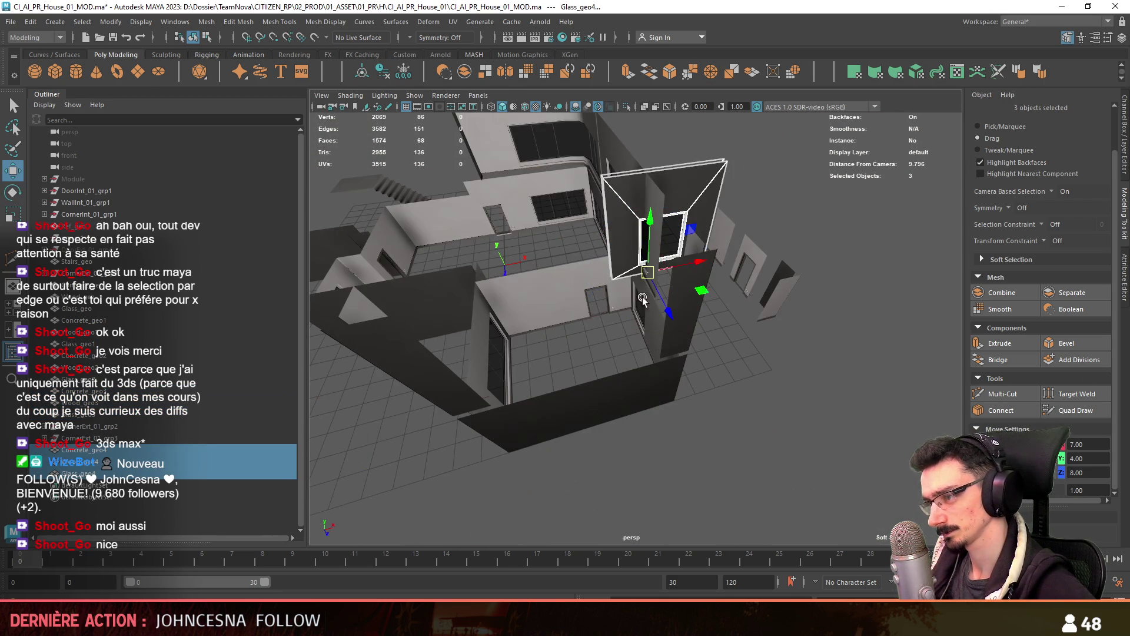
{"action": "mouse_move", "coordinate": [684, 263]}
{"action": "left_mouse_down"}
{"action": "mouse_move", "coordinate": [559, 324]}
{"action": "mouse_move", "coordinate": [568, 435]}
{"action": "mouse_move", "coordinate": [566, 395]}
{"action": "mouse_move", "coordinate": [685, 411]}
{"action": "mouse_move", "coordinate": [663, 421]}
{"action": "left_mouse_up"}
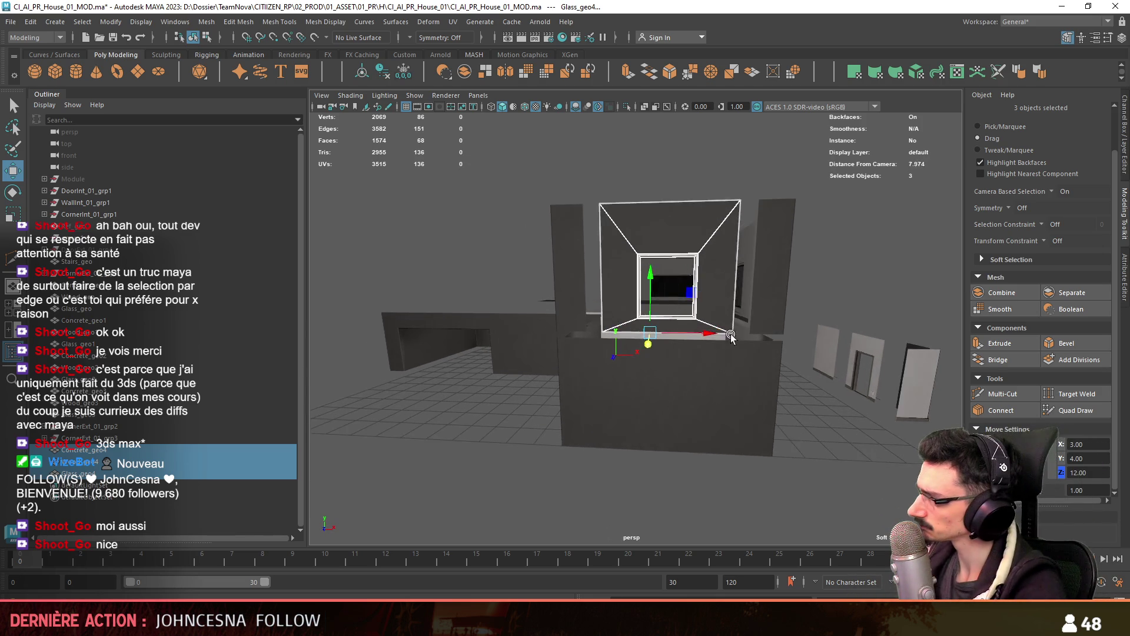
Slide the copied window box's outer side edge along X to 1.50
{"action": "key", "text": "F10"}
{"action": "scroll", "coordinate": [662, 421], "scroll_direction": "up", "scroll_amount": 5}
{"action": "left_click_drag", "start_coordinate": [661, 421], "coordinate": [766, 365], "text": "alt"}
{"action": "scroll", "coordinate": [844, 317], "scroll_direction": "up", "scroll_amount": 3}
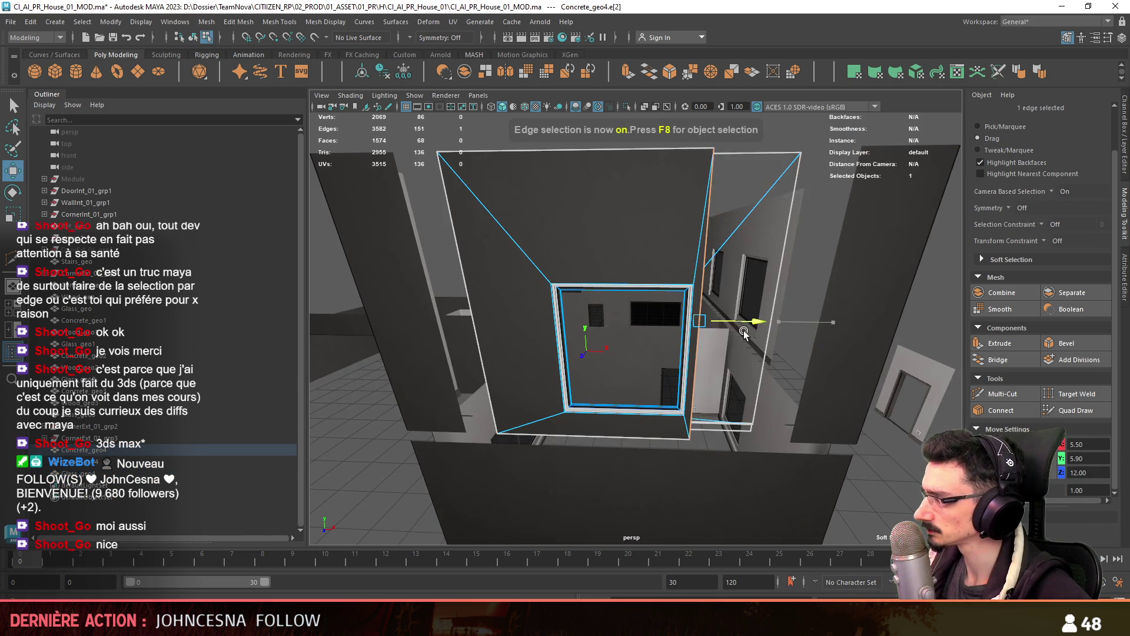
{"action": "left_click", "coordinate": [476, 353]}
{"action": "left_click_drag", "start_coordinate": [526, 321], "coordinate": [599, 323]}
{"action": "scroll", "coordinate": [598, 322], "scroll_direction": "down", "scroll_amount": 5}
{"action": "mouse_move", "coordinate": [613, 379]}
{"action": "left_mouse_down", "text": "alt"}
{"action": "mouse_move", "coordinate": [686, 404]}
{"action": "mouse_move", "coordinate": [663, 411]}
{"action": "mouse_move", "coordinate": [652, 455]}
{"action": "mouse_move", "coordinate": [661, 440]}
{"action": "left_mouse_up", "text": "alt"}
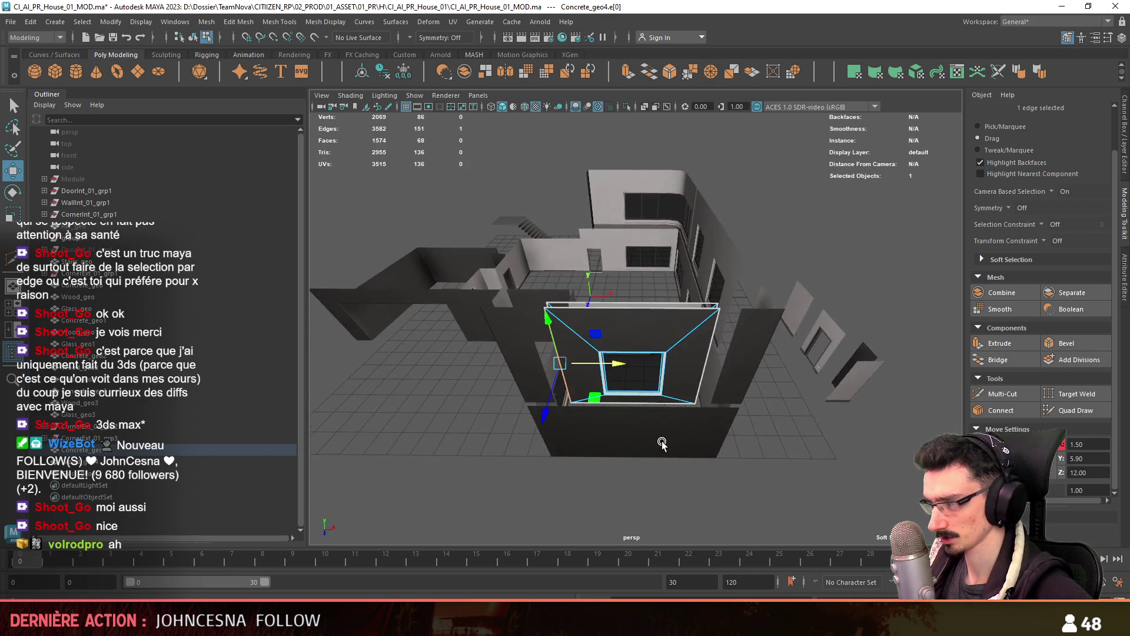
In top view, pull in the wooden sill's end vertices to match the narrowed window box
{"action": "key", "text": "F9"}
{"action": "scroll", "coordinate": [815, 318], "scroll_direction": "up", "scroll_amount": 3}
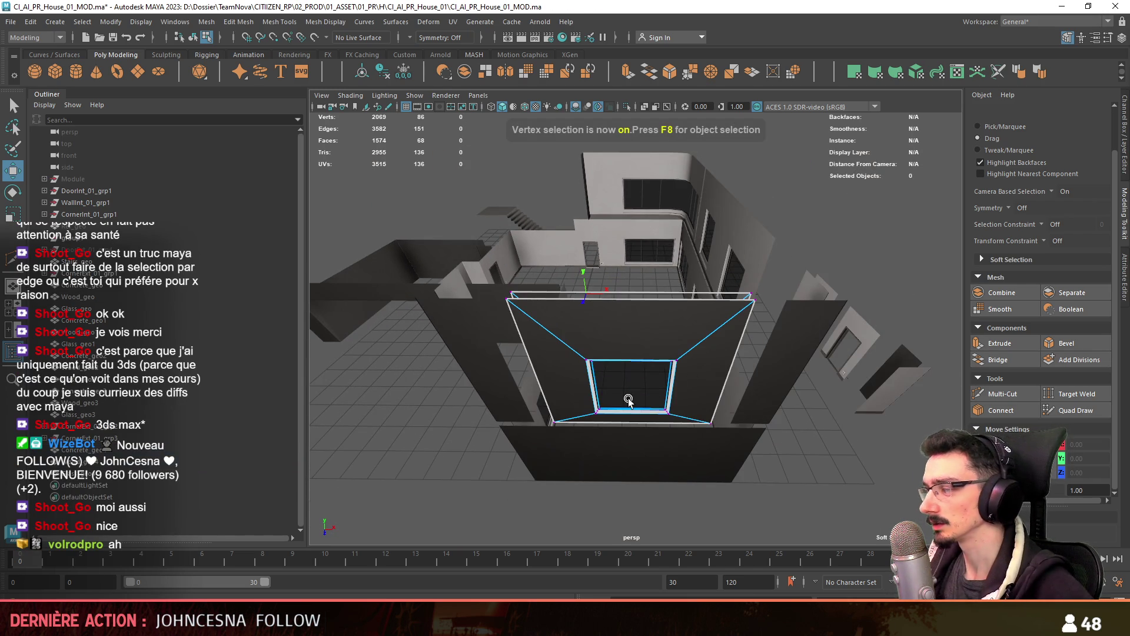
{"action": "left_click_drag", "start_coordinate": [628, 400], "coordinate": [676, 423]}
{"action": "key", "text": "space"}
{"action": "key", "text": "space"}
{"action": "left_click", "coordinate": [979, 126]}
{"action": "middle_click_drag", "start_coordinate": [711, 379], "coordinate": [696, 241], "text": "alt"}
{"action": "left_click_drag", "start_coordinate": [630, 308], "coordinate": [570, 386]}
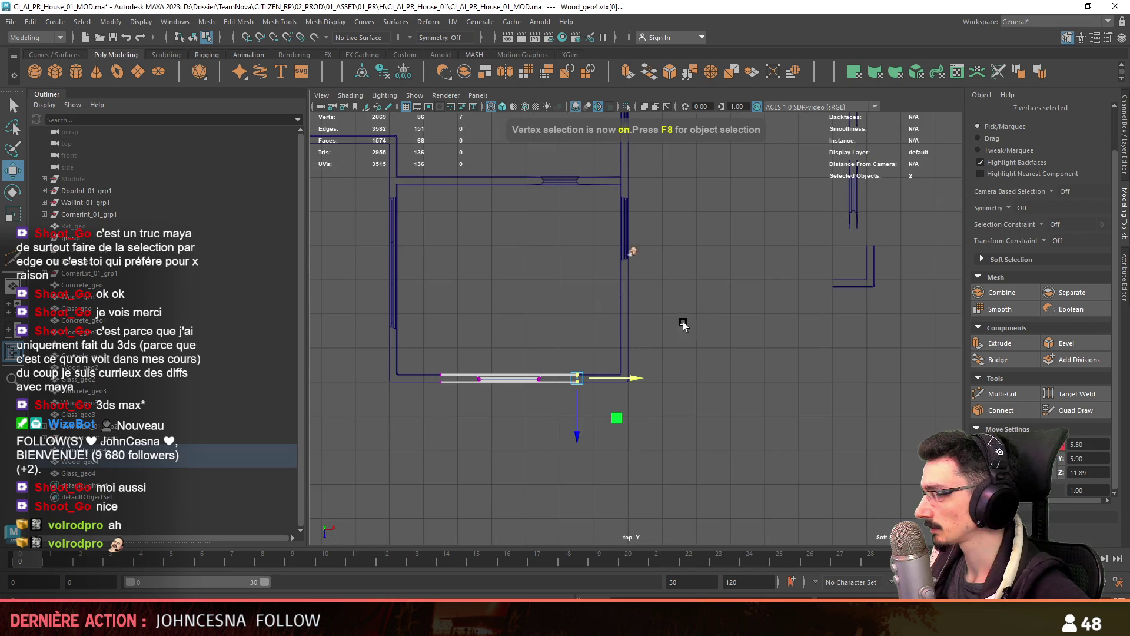
{"action": "key", "text": "f"}
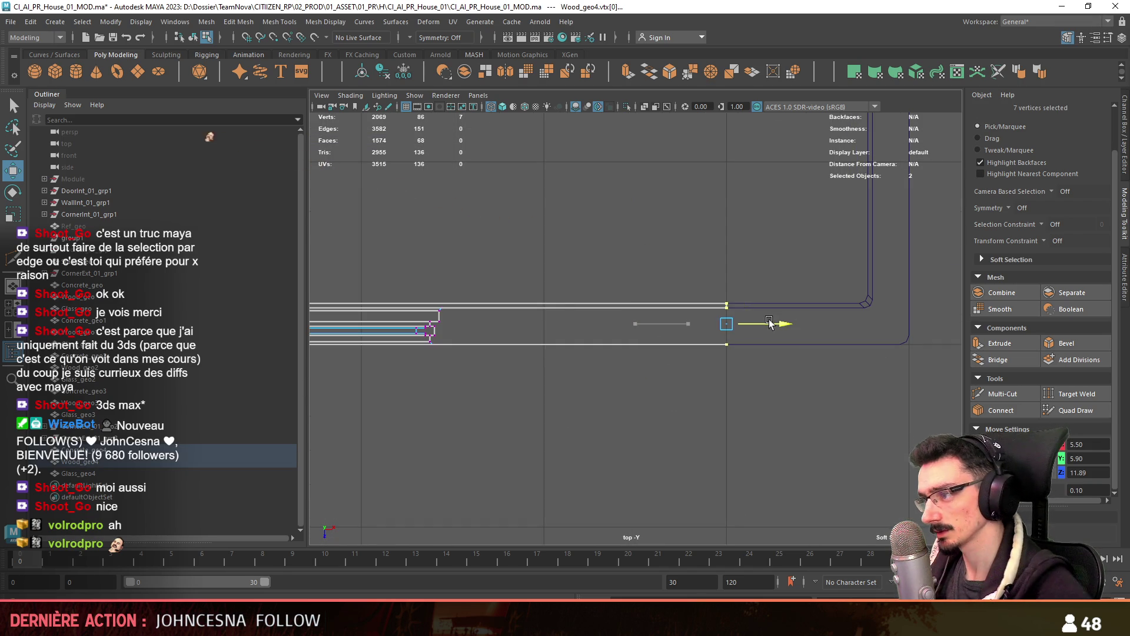
{"action": "mouse_move", "coordinate": [765, 330]}
{"action": "middle_mouse_down", "text": "alt"}
{"action": "mouse_move", "coordinate": [429, 315]}
{"action": "mouse_move", "coordinate": [585, 416]}
{"action": "mouse_move", "coordinate": [671, 325]}
{"action": "middle_mouse_up", "text": "alt"}
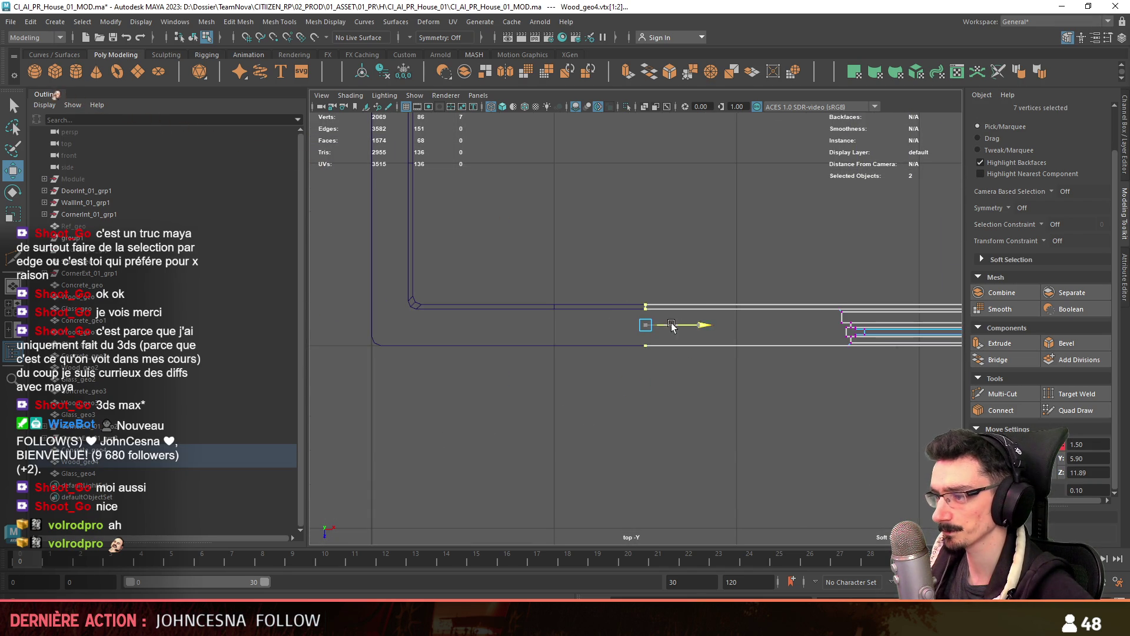
Select Concrete_geo3 and adjust its window box's side vertices
{"action": "key", "text": "F8"}
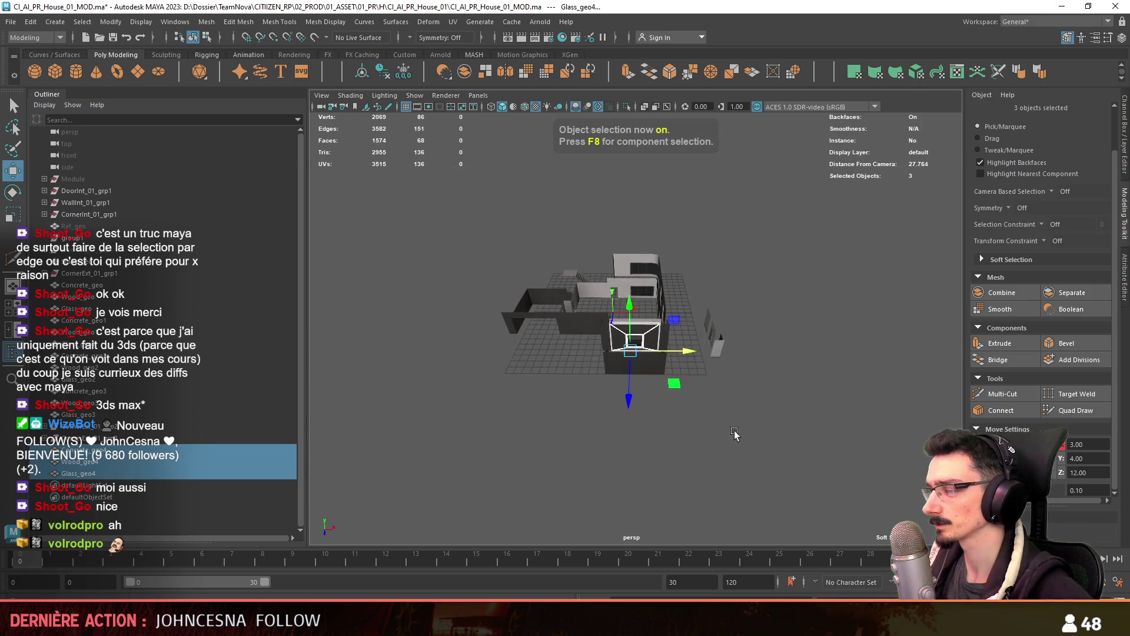
{"action": "scroll", "coordinate": [577, 367], "scroll_direction": "up", "scroll_amount": 5}
{"action": "mouse_move", "coordinate": [576, 367]}
{"action": "left_mouse_down", "text": "alt"}
{"action": "mouse_move", "coordinate": [845, 335]}
{"action": "mouse_move", "coordinate": [778, 395]}
{"action": "mouse_move", "coordinate": [647, 359]}
{"action": "left_mouse_up", "text": "alt"}
{"action": "left_click", "coordinate": [647, 359]}
{"action": "key", "text": "F8"}
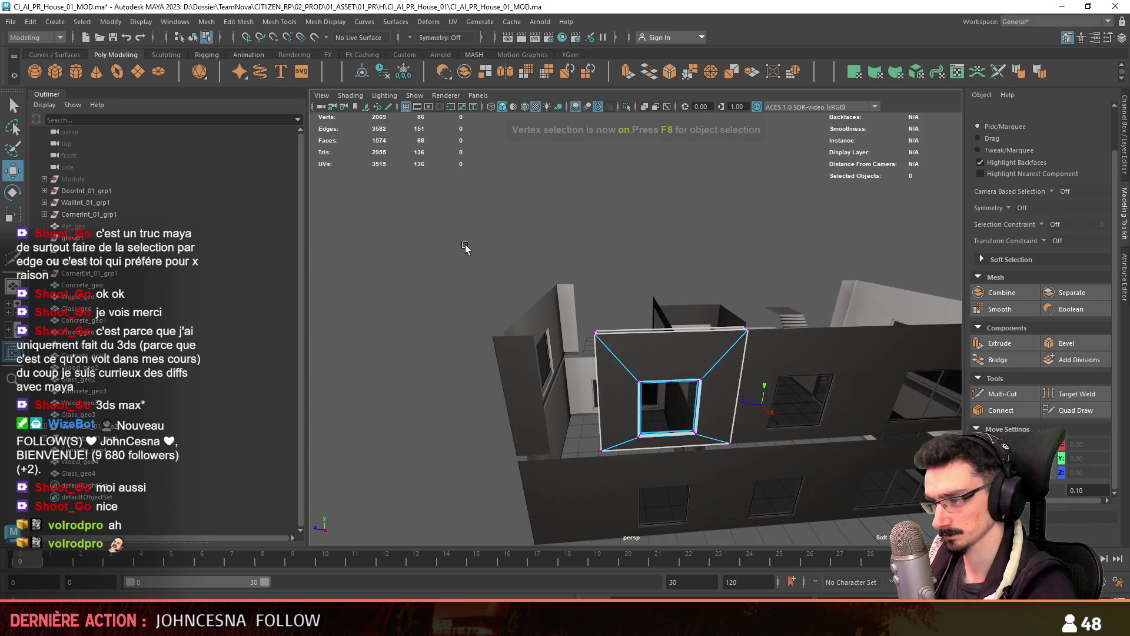
{"action": "scroll", "coordinate": [410, 338], "scroll_direction": "down", "scroll_amount": 3}
{"action": "left_click_drag", "start_coordinate": [683, 318], "coordinate": [751, 298]}
{"action": "key", "text": "space"}
{"action": "key", "text": "space"}
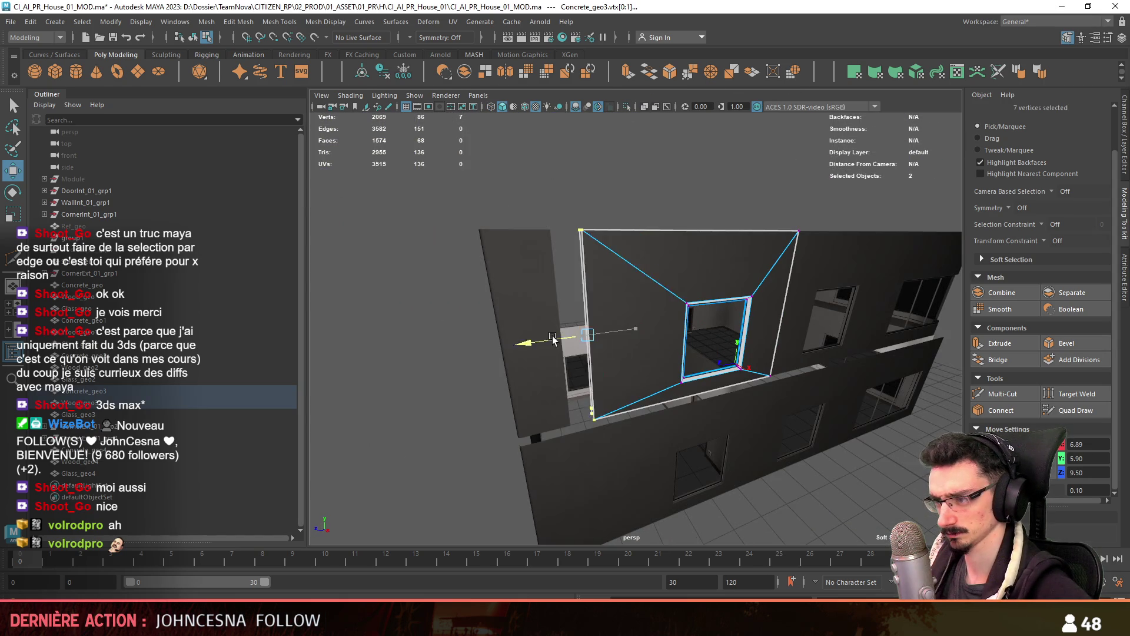
{"action": "key", "text": "F8"}
{"action": "scroll", "coordinate": [559, 318], "scroll_direction": "down", "scroll_amount": 5}
{"action": "mouse_move", "coordinate": [559, 318]}
{"action": "left_mouse_down", "text": "alt"}
{"action": "mouse_move", "coordinate": [581, 293]}
{"action": "mouse_move", "coordinate": [470, 322]}
{"action": "left_mouse_up", "text": "alt"}
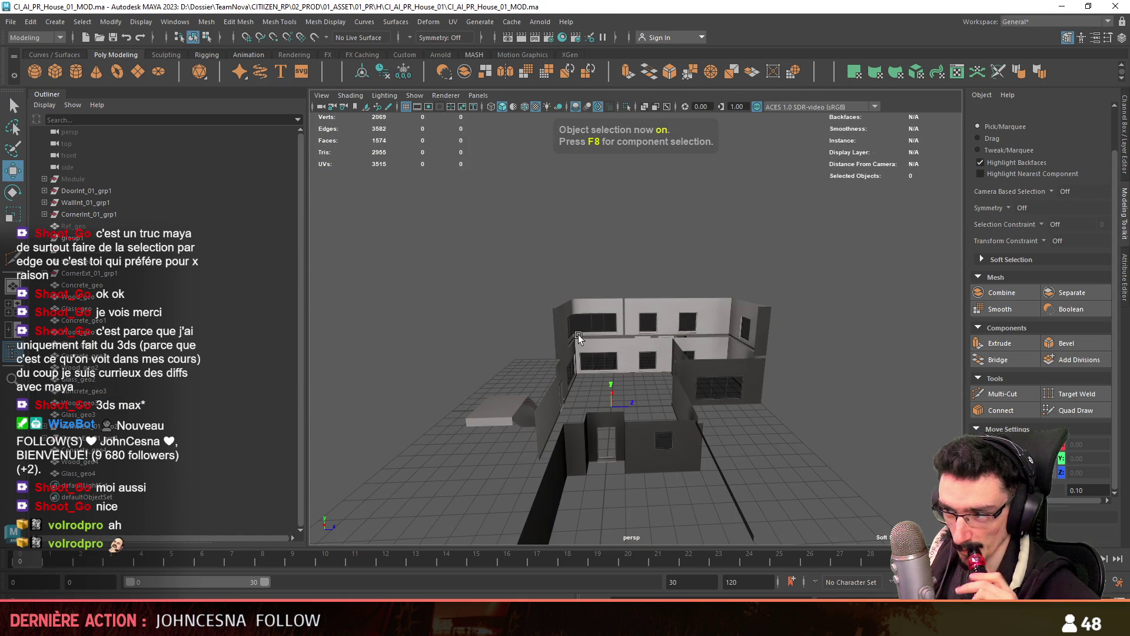
{"action": "scroll", "coordinate": [636, 361], "scroll_direction": "up", "scroll_amount": 6}
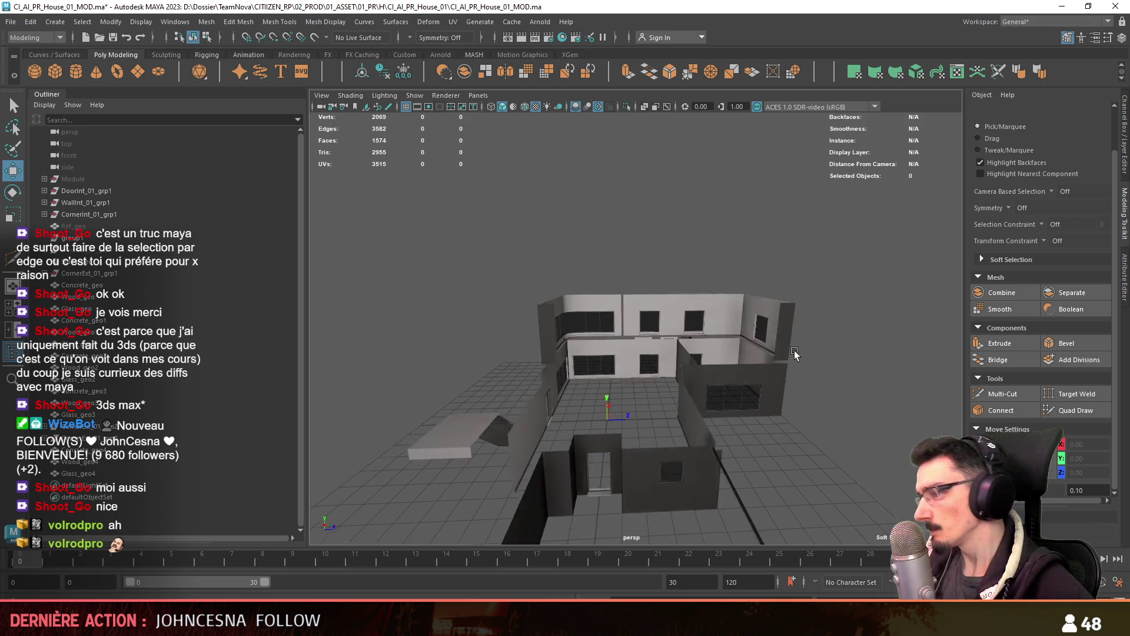
{"action": "mouse_move", "coordinate": [715, 321]}
{"action": "left_mouse_down", "text": "alt"}
{"action": "mouse_move", "coordinate": [640, 289]}
{"action": "mouse_move", "coordinate": [807, 312]}
{"action": "mouse_move", "coordinate": [729, 298]}
{"action": "mouse_move", "coordinate": [692, 265]}
{"action": "left_mouse_up", "text": "alt"}
{"action": "scroll", "coordinate": [688, 281], "scroll_direction": "up", "scroll_amount": 3}
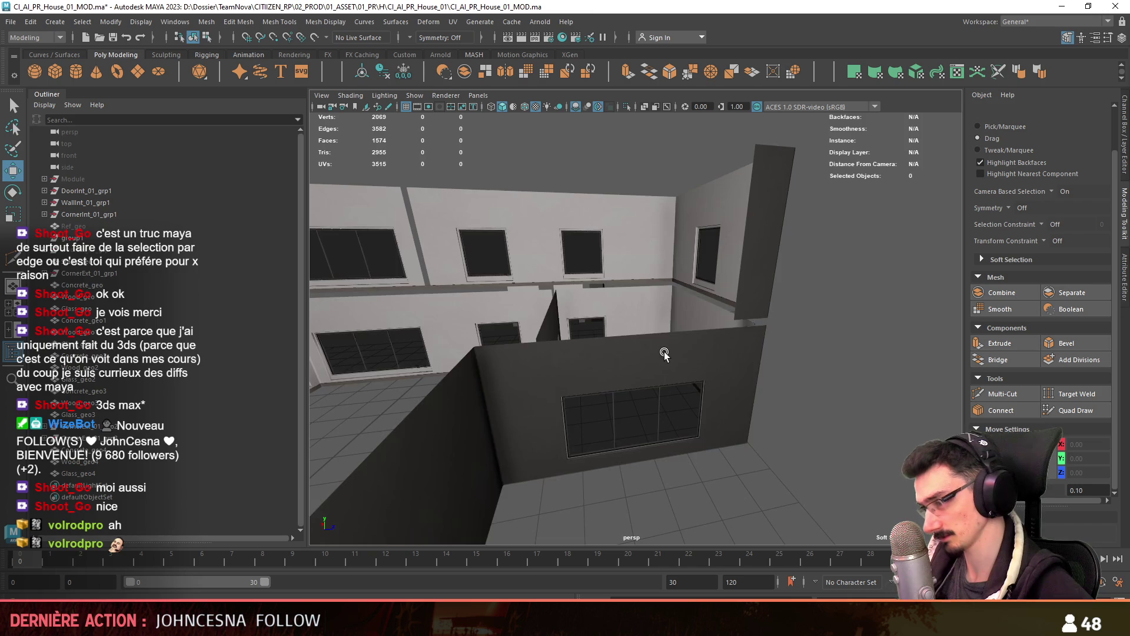
{"action": "left_click", "coordinate": [665, 353]}
{"action": "left_click_drag", "start_coordinate": [664, 354], "coordinate": [771, 370], "text": "alt"}
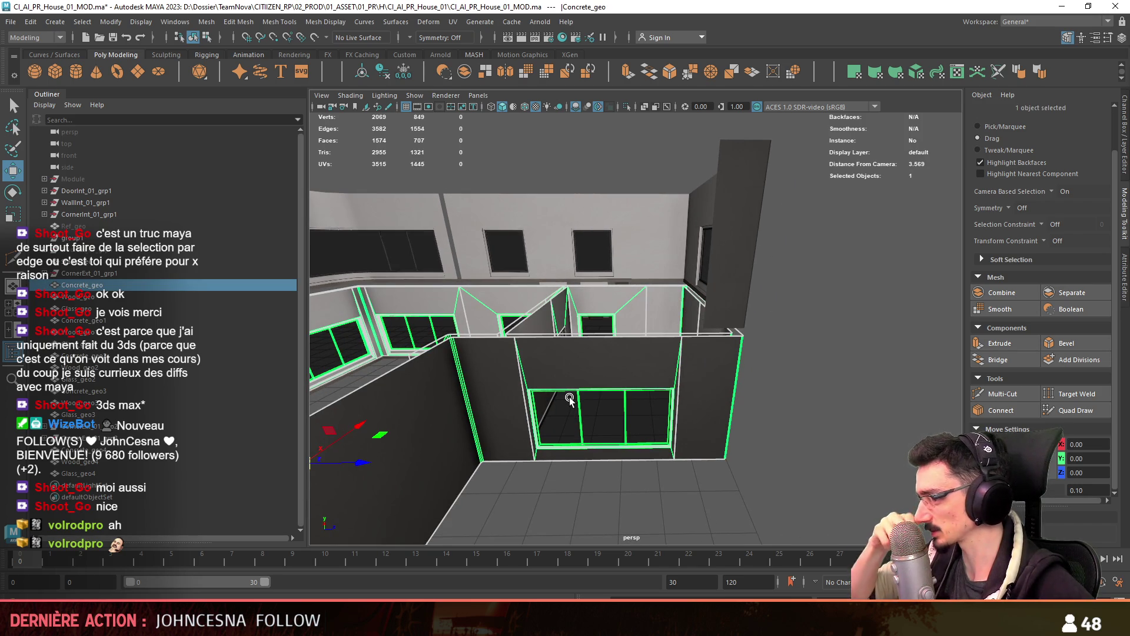
{"action": "mouse_move", "coordinate": [583, 397]}
{"action": "left_mouse_down", "text": "alt"}
{"action": "mouse_move", "coordinate": [669, 334]}
{"action": "mouse_move", "coordinate": [771, 374]}
{"action": "mouse_move", "coordinate": [550, 308]}
{"action": "mouse_move", "coordinate": [470, 415]}
{"action": "left_mouse_up", "text": "alt"}
{"action": "left_click", "coordinate": [669, 333]}
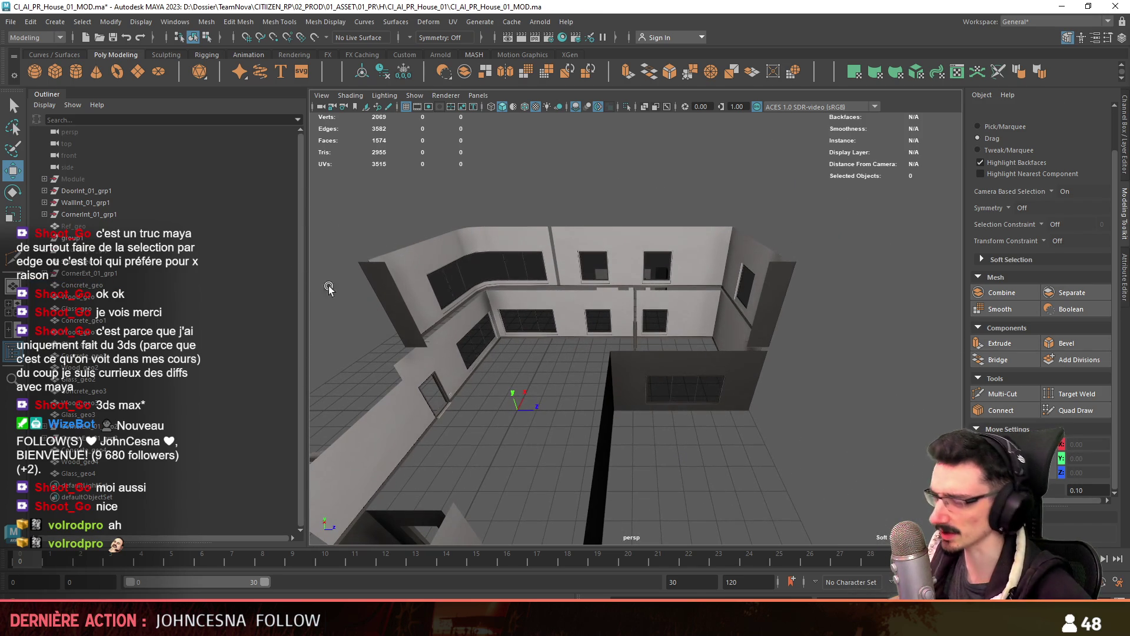
{"action": "left_click", "coordinate": [111, 227]}
{"action": "key", "text": "ctrl+1"}
{"action": "key", "text": "f"}
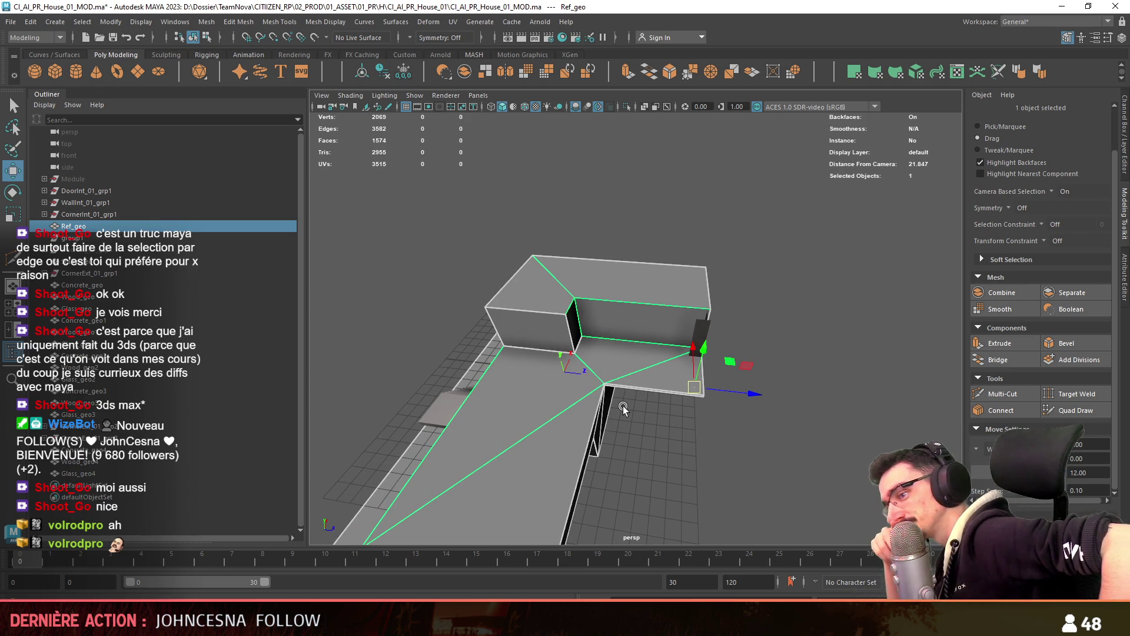
{"action": "key", "text": "ctrl+1"}
{"action": "scroll", "coordinate": [629, 404], "scroll_direction": "up", "scroll_amount": 5}
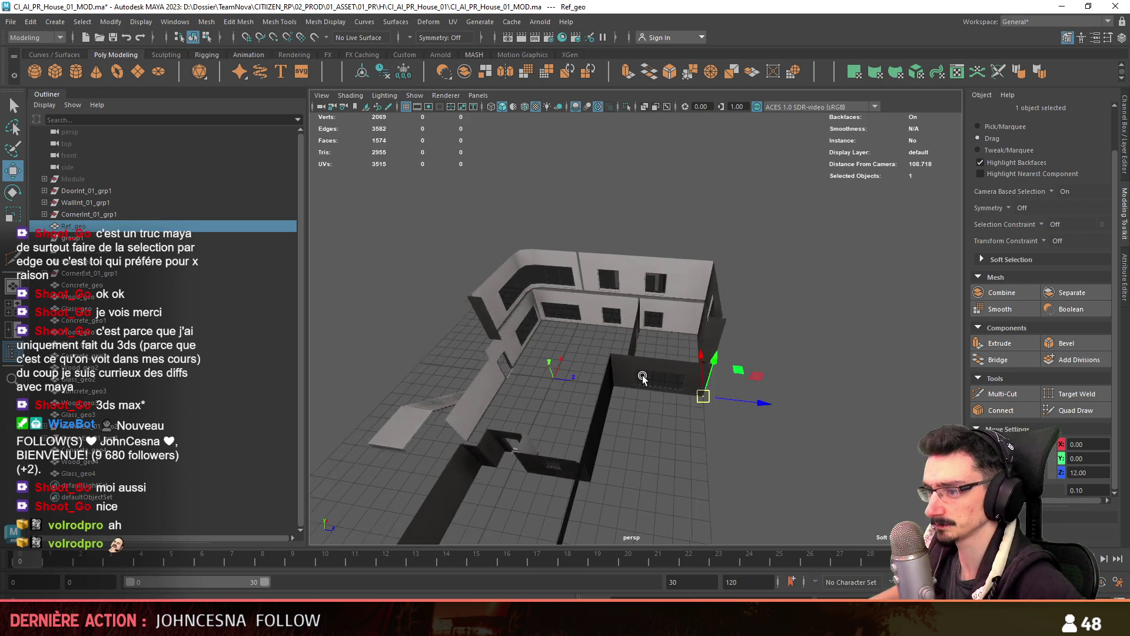
{"action": "mouse_move", "coordinate": [636, 404]}
{"action": "left_mouse_down", "text": "alt"}
{"action": "mouse_move", "coordinate": [589, 412]}
{"action": "mouse_move", "coordinate": [681, 390]}
{"action": "mouse_move", "coordinate": [623, 424]}
{"action": "left_mouse_up", "text": "alt"}
Select the upper-floor concrete wall pieces and combine them into one mesh
{"action": "left_click", "coordinate": [682, 390]}
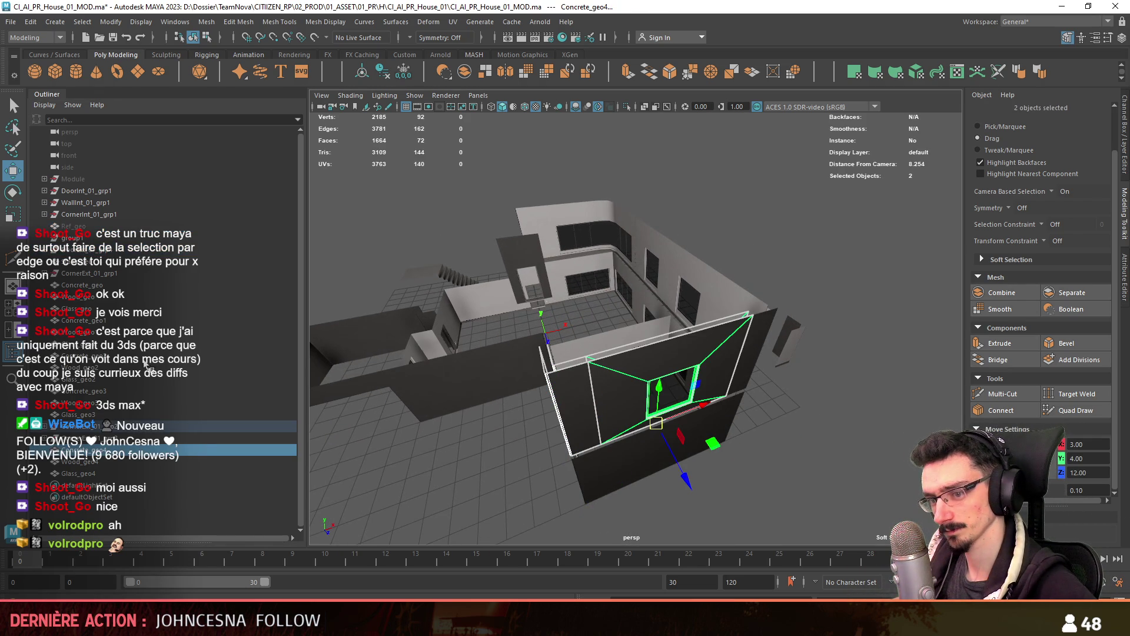
{"action": "left_click", "coordinate": [116, 227]}
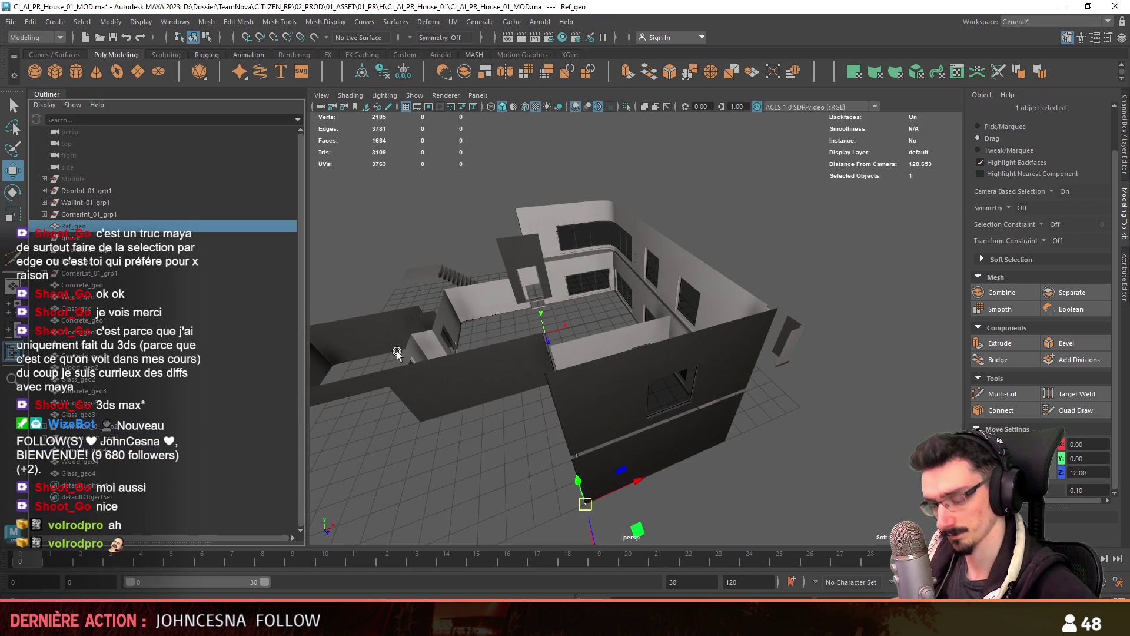
{"action": "key", "text": "f"}
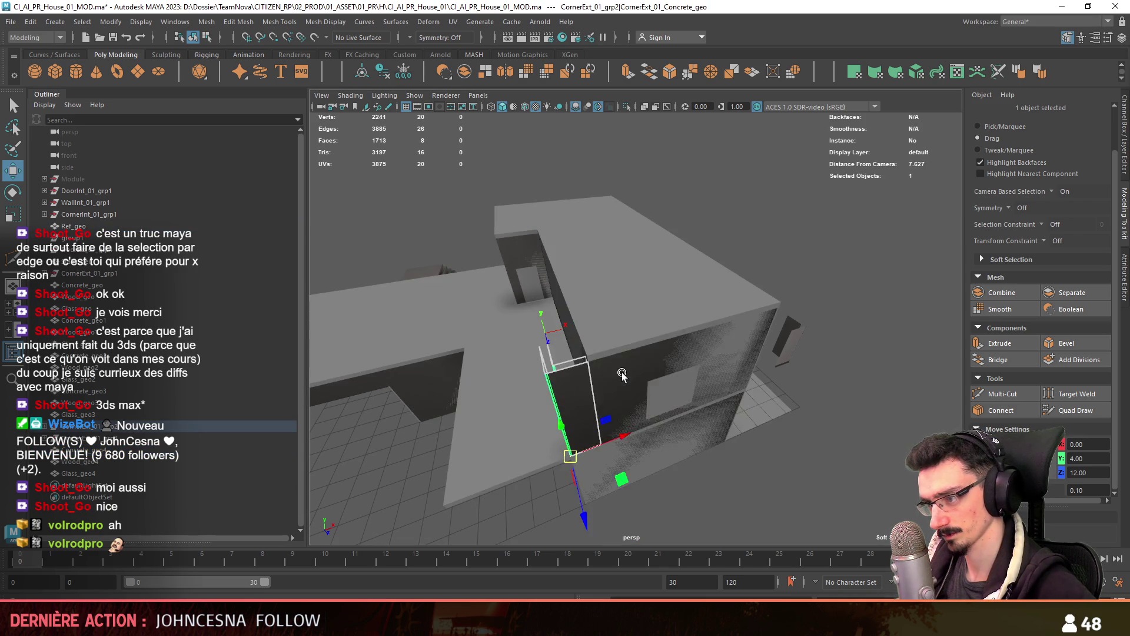
{"action": "key", "text": "ctrl+z"}
{"action": "key", "text": "ctrl+z"}
{"action": "key", "text": "ctrl+z"}
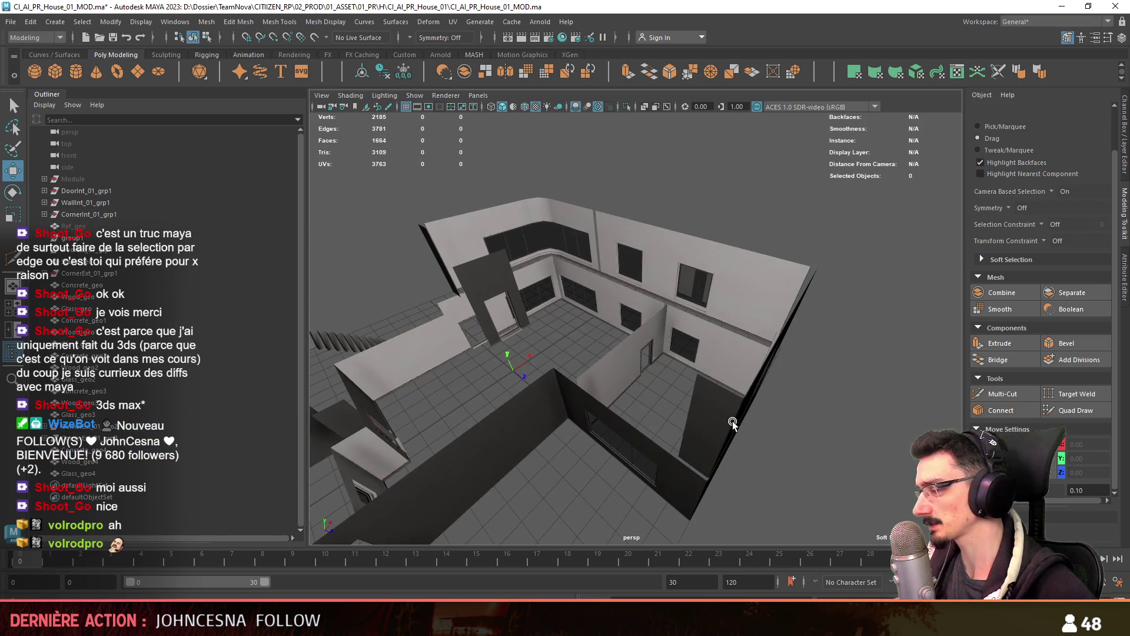
{"action": "key", "text": "ctrl+z"}
{"action": "key", "text": "ctrl+z"}
{"action": "key", "text": "ctrl+z"}
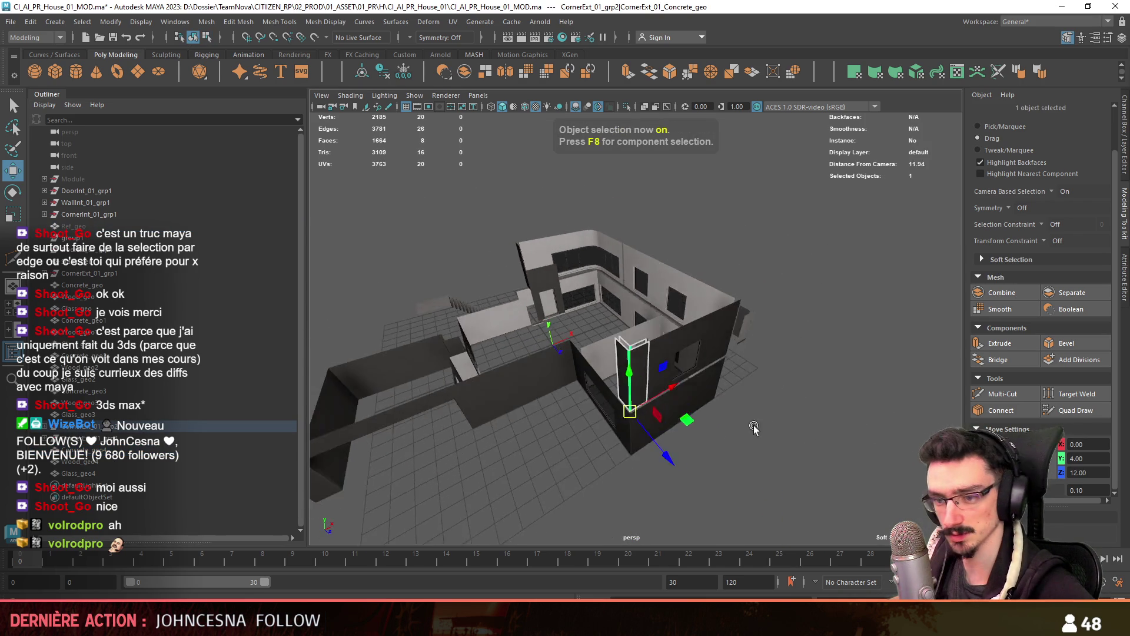
{"action": "key", "text": "ctrl+z"}
{"action": "key", "text": "ctrl+z"}
{"action": "key", "text": "ctrl+z"}
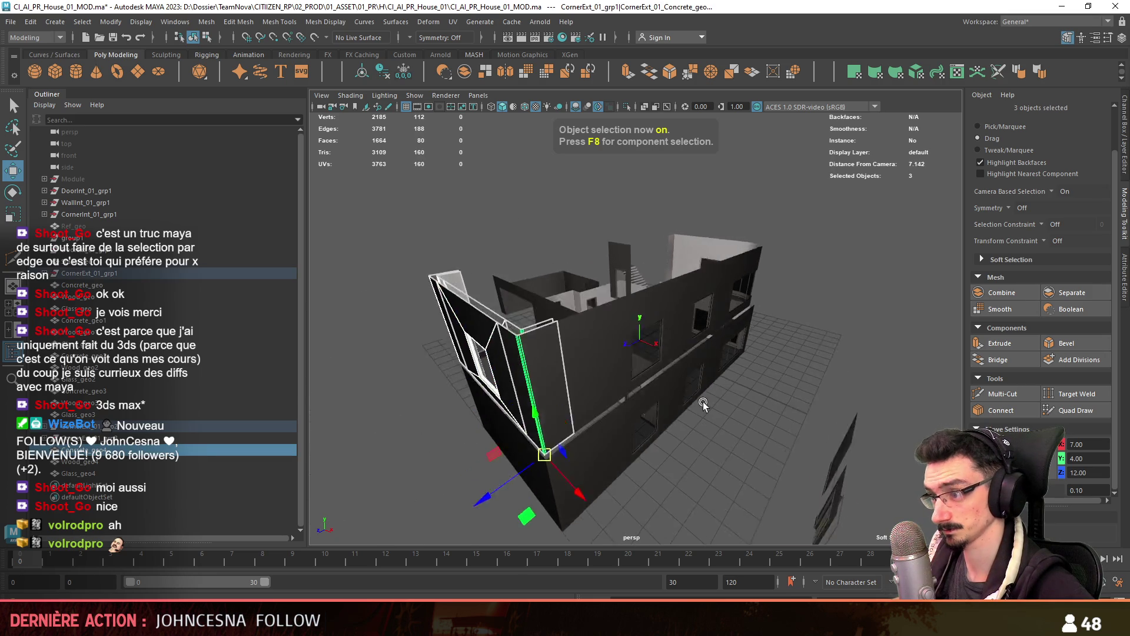
{"action": "key", "text": "ctrl+z"}
{"action": "key", "text": "ctrl+z"}
{"action": "key", "text": "ctrl+z"}
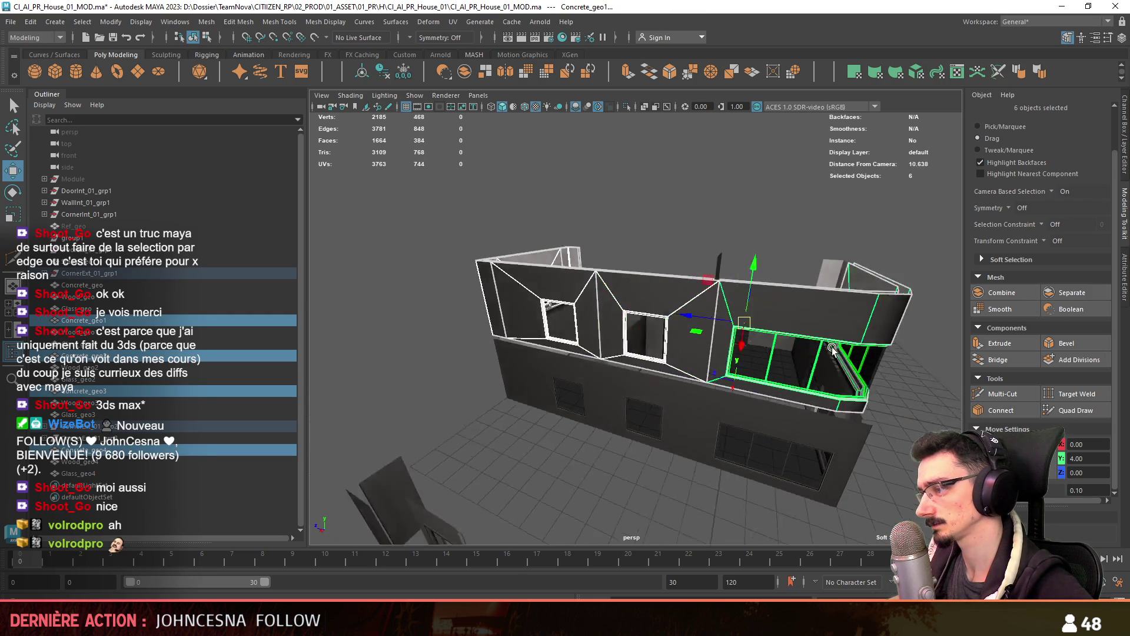
{"action": "key", "text": "ctrl+z"}
{"action": "key", "text": "ctrl+z"}
{"action": "key", "text": "ctrl+z"}
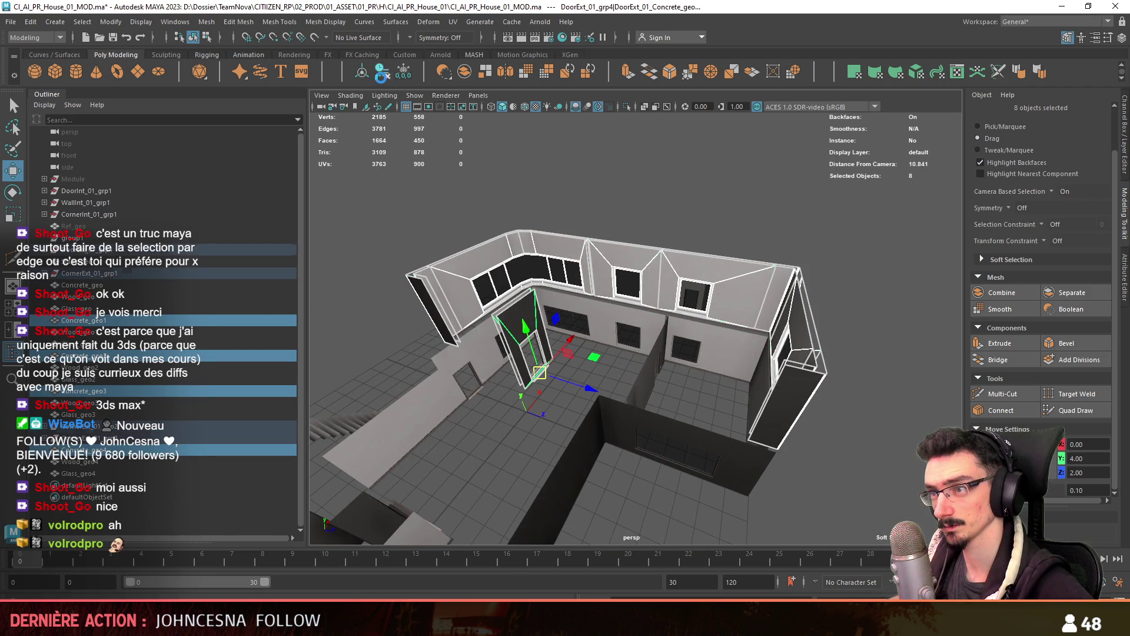
{"action": "key", "text": "ctrl+z"}
Assign FX_Concrete_01 to the combined mesh and rename it Concrete_E1_geo
{"action": "mouse_move", "coordinate": [598, 276]}
{"action": "right_mouse_down"}
{"action": "mouse_move", "coordinate": [683, 596]}
{"action": "mouse_move", "coordinate": [768, 596]}
{"action": "right_mouse_up"}
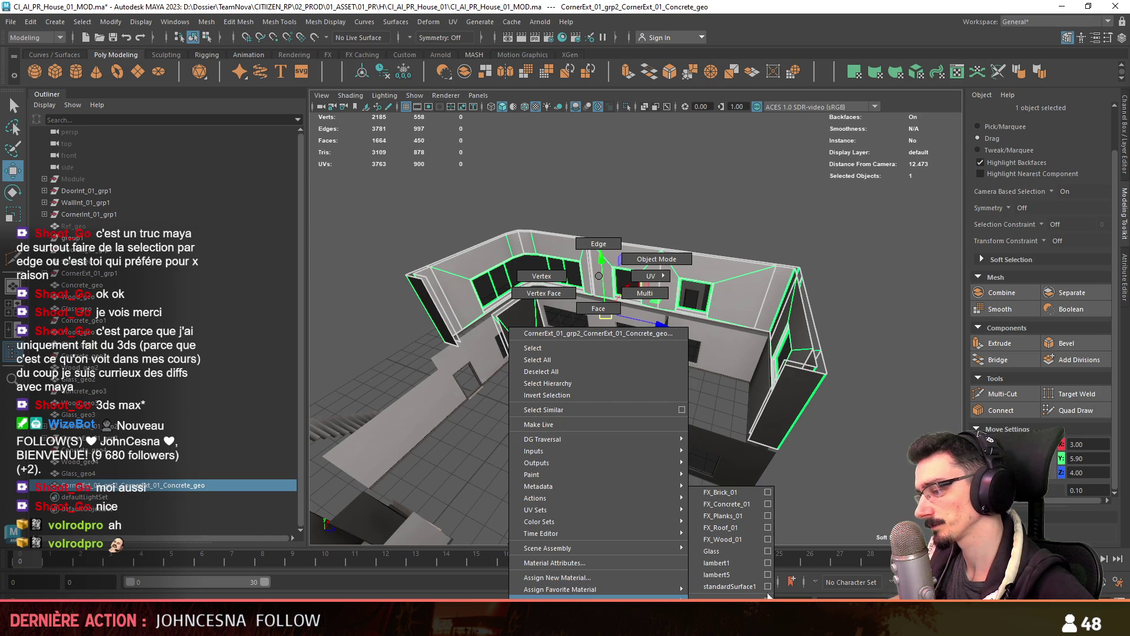
{"action": "right_click_drag", "start_coordinate": [734, 504], "coordinate": [735, 505]}
{"action": "key", "text": "f"}
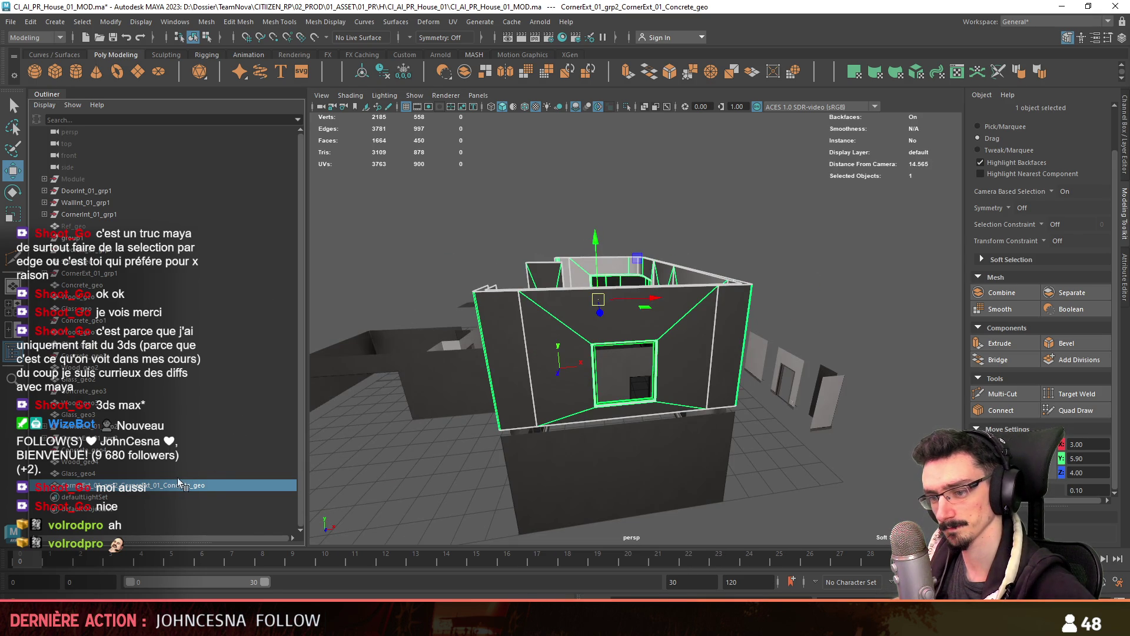
{"action": "double_click", "coordinate": [187, 485]}
{"action": "type", "text": "Concrete_"}
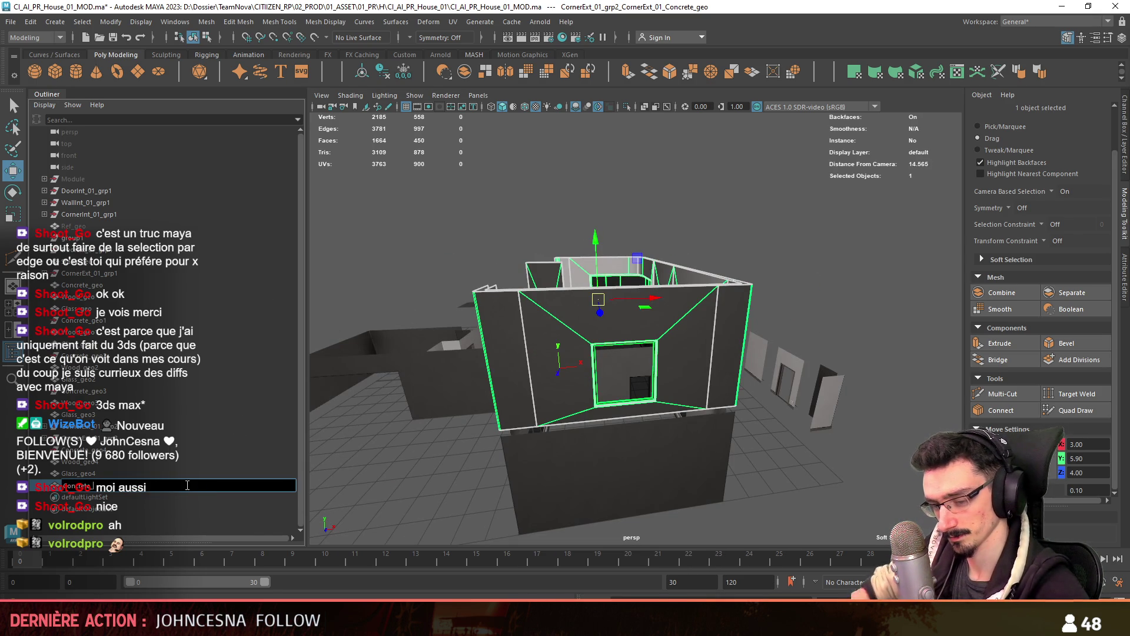
{"action": "key", "text": "Return"}
Delete the leftover empty group1 and reselect the Concrete_E1_geo wall mesh
{"action": "mouse_move", "coordinate": [588, 306]}
{"action": "left_mouse_down", "text": "alt"}
{"action": "mouse_move", "coordinate": [684, 244]}
{"action": "mouse_move", "coordinate": [470, 506]}
{"action": "mouse_move", "coordinate": [411, 506]}
{"action": "left_mouse_up", "text": "alt"}
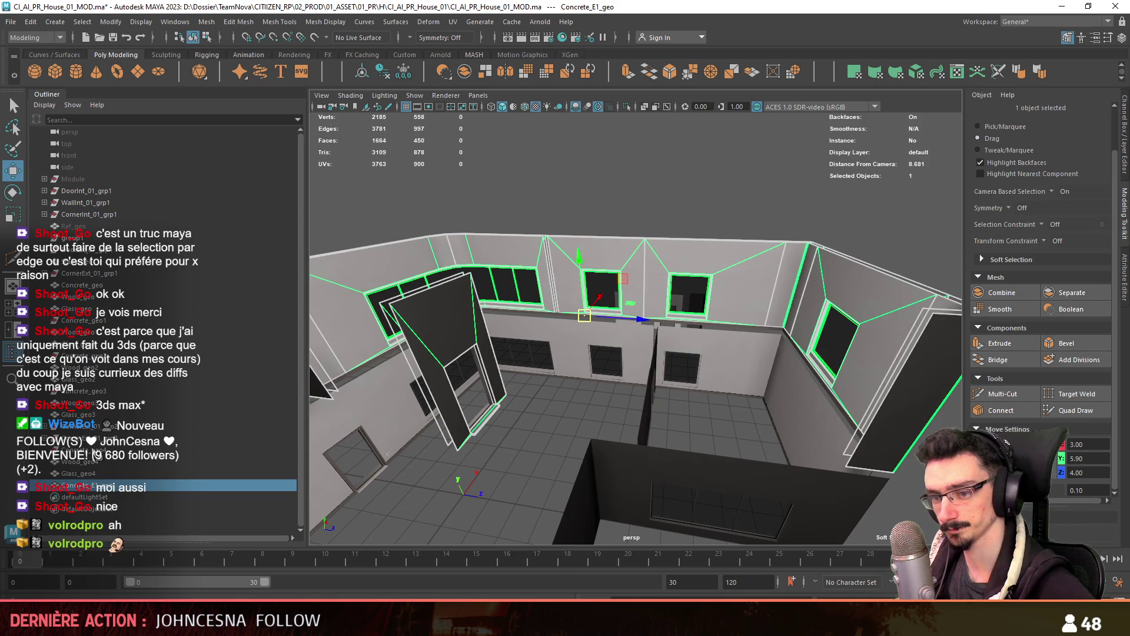
{"action": "left_click", "coordinate": [412, 506]}
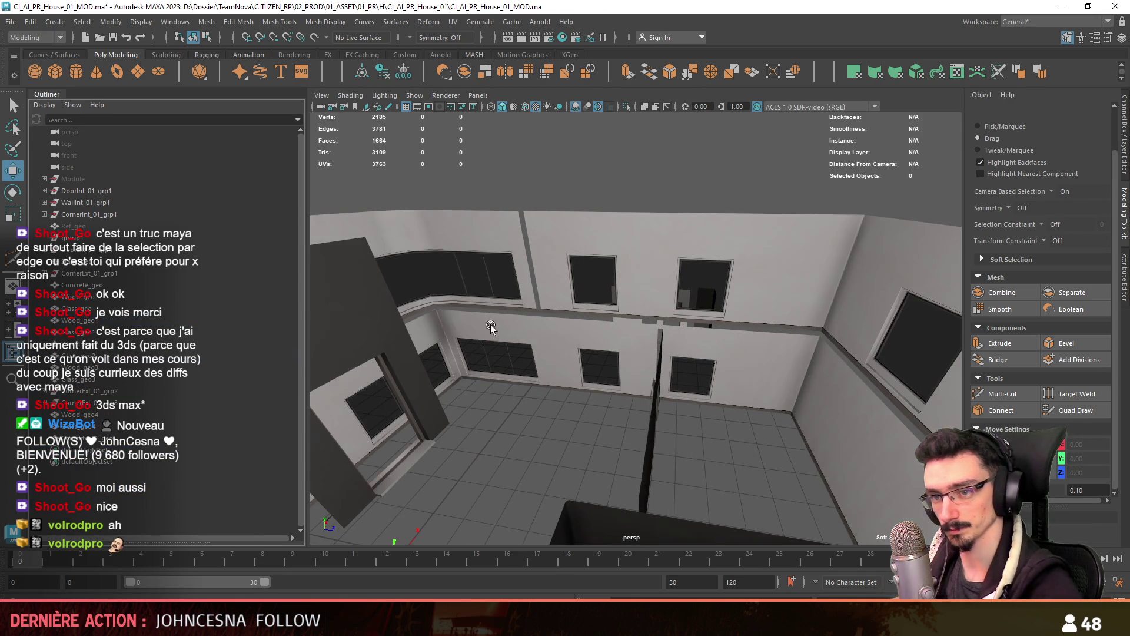
{"action": "key", "text": "f"}
{"action": "left_click", "coordinate": [74, 238]}
{"action": "key", "text": "ctrl+z"}
{"action": "key", "text": "ctrl+z"}
{"action": "key", "text": "ctrl+z"}
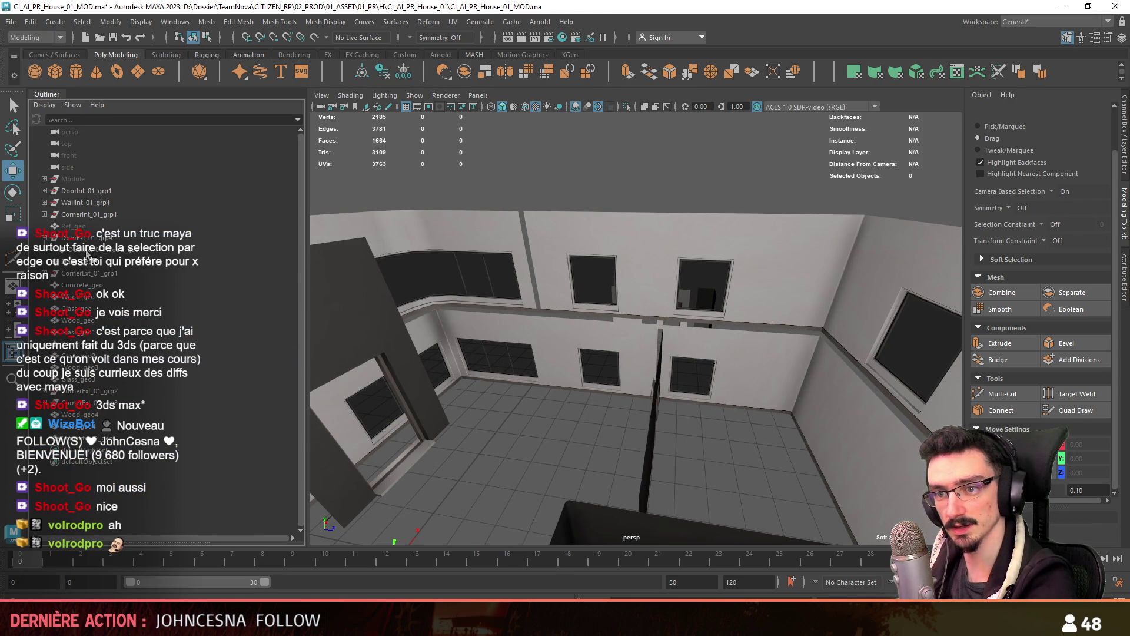
{"action": "left_click", "coordinate": [53, 261]}
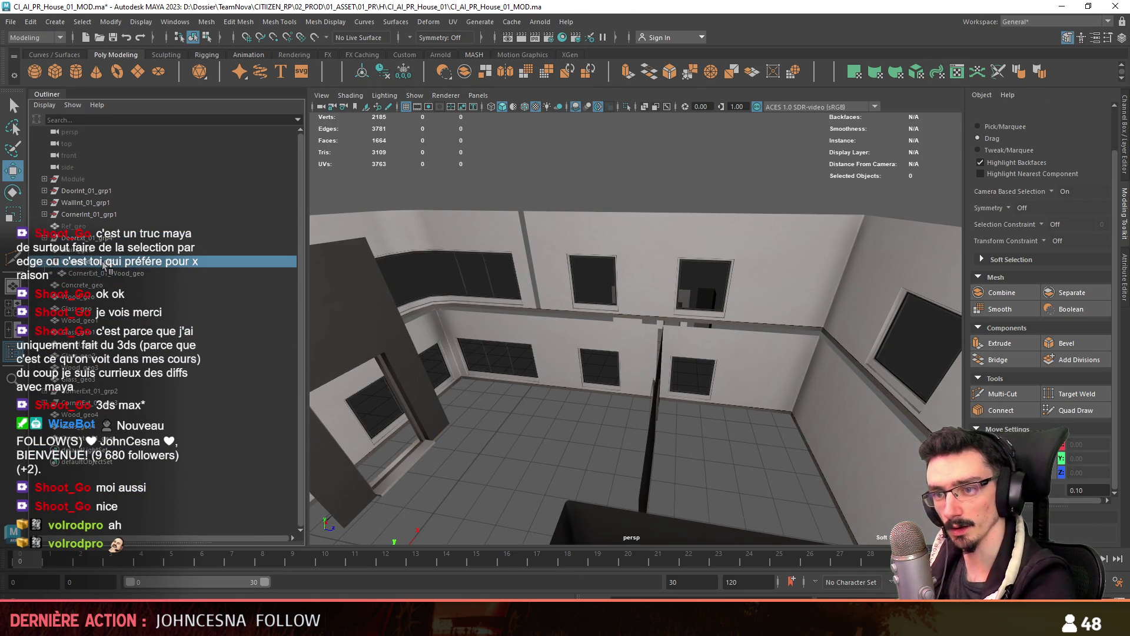
{"action": "key", "text": "f"}
{"action": "left_click_drag", "start_coordinate": [812, 351], "coordinate": [888, 231], "text": "alt"}
{"action": "left_click", "coordinate": [783, 365]}
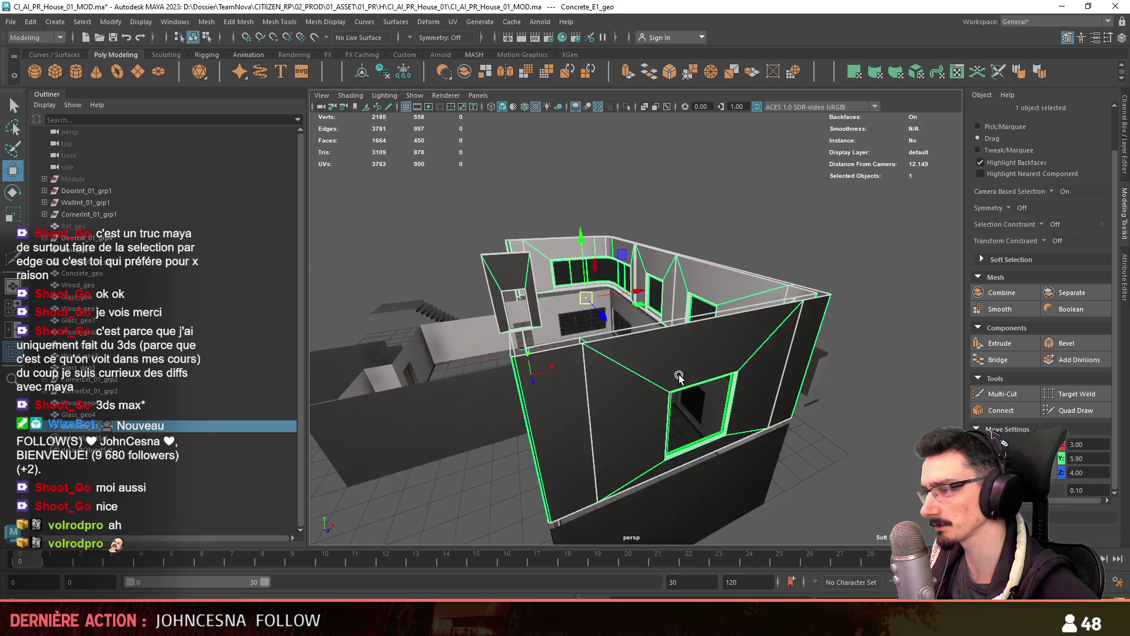
Merge the overlapping vertices of Concrete_E1_geo with Edit Mesh > Merge
{"action": "left_click_drag", "start_coordinate": [782, 365], "coordinate": [676, 405], "text": "alt"}
{"action": "right_click_drag", "start_coordinate": [676, 370], "coordinate": [688, 326], "text": "alt"}
{"action": "mouse_move", "coordinate": [685, 323]}
{"action": "left_mouse_down", "text": "alt"}
{"action": "mouse_move", "coordinate": [641, 339]}
{"action": "mouse_move", "coordinate": [626, 377]}
{"action": "mouse_move", "coordinate": [589, 393]}
{"action": "left_mouse_up", "text": "alt"}
{"action": "scroll", "coordinate": [621, 390], "scroll_direction": "up", "scroll_amount": 5}
{"action": "left_click", "coordinate": [239, 22]}
{"action": "left_click", "coordinate": [253, 140]}
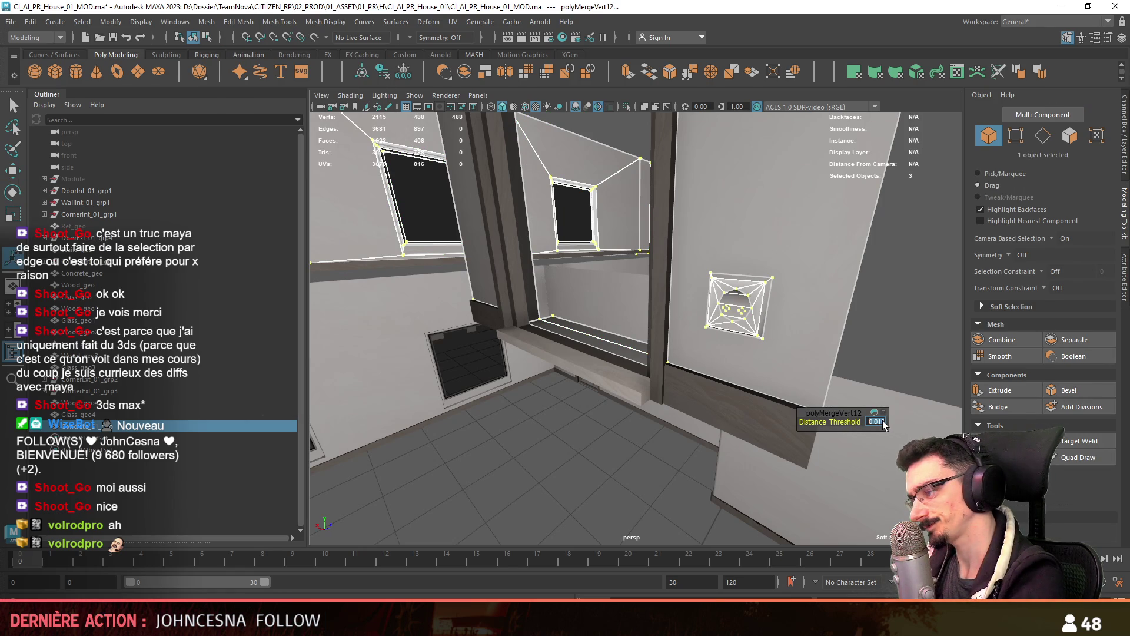
{"action": "type", "text": ".001"}
{"action": "key", "text": "Return"}
Reselect Concrete_E1_geo and check its merged vertices in the top view
{"action": "scroll", "coordinate": [732, 376], "scroll_direction": "down", "scroll_amount": 10}
{"action": "key", "text": "F8"}
{"action": "mouse_move", "coordinate": [870, 308]}
{"action": "left_mouse_down", "text": "alt"}
{"action": "mouse_move", "coordinate": [787, 383]}
{"action": "mouse_move", "coordinate": [719, 349]}
{"action": "mouse_move", "coordinate": [583, 335]}
{"action": "mouse_move", "coordinate": [825, 366]}
{"action": "mouse_move", "coordinate": [742, 297]}
{"action": "mouse_move", "coordinate": [660, 371]}
{"action": "mouse_move", "coordinate": [479, 277]}
{"action": "left_mouse_up", "text": "alt"}
{"action": "key", "text": "F8"}
{"action": "left_click", "coordinate": [660, 371]}
{"action": "key", "text": "F9"}
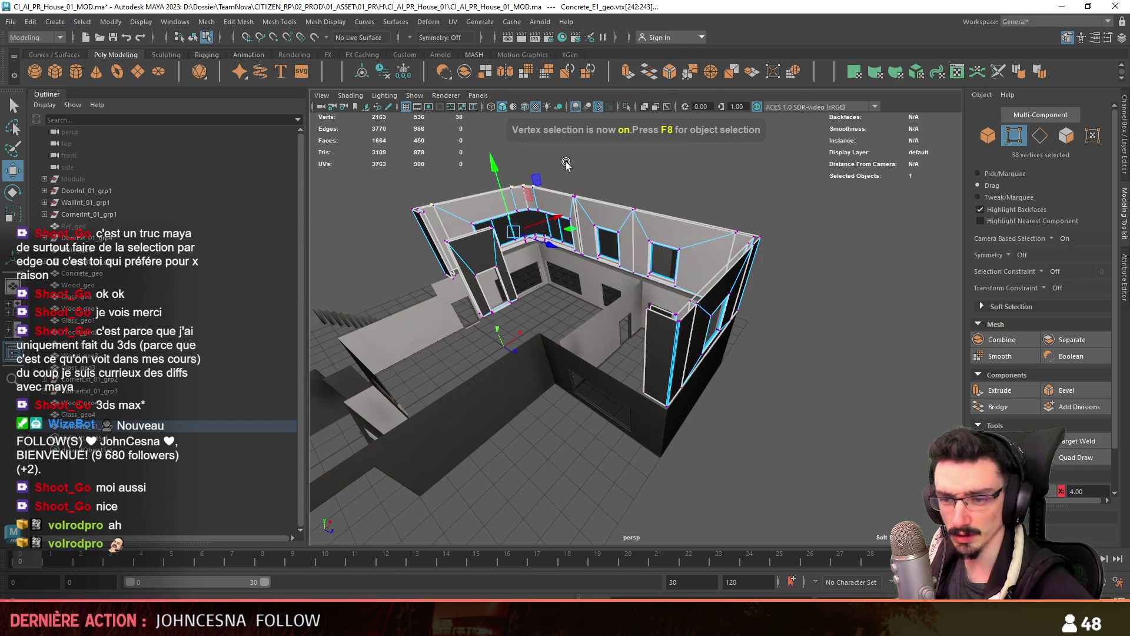
{"action": "key", "text": "space"}
{"action": "key", "text": "space"}
{"action": "key", "text": "F8"}
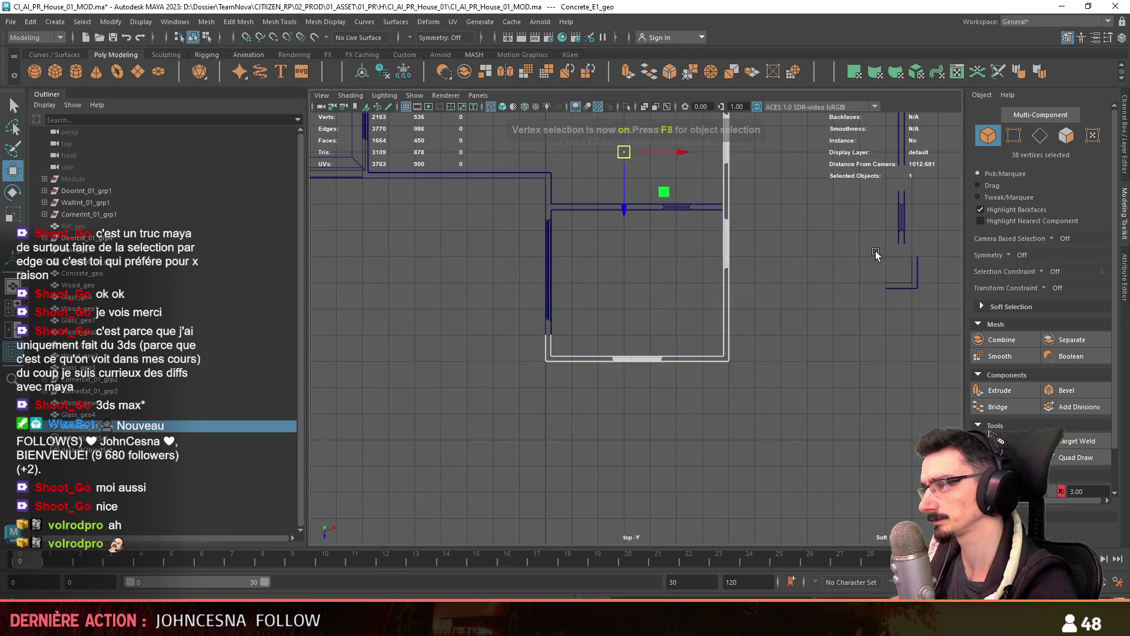
{"action": "key", "text": "space"}
{"action": "key", "text": "space"}
Group Concrete_geo, Wood_geo and Glass_geo together with Ctrl+G
{"action": "left_click", "coordinate": [95, 275]}
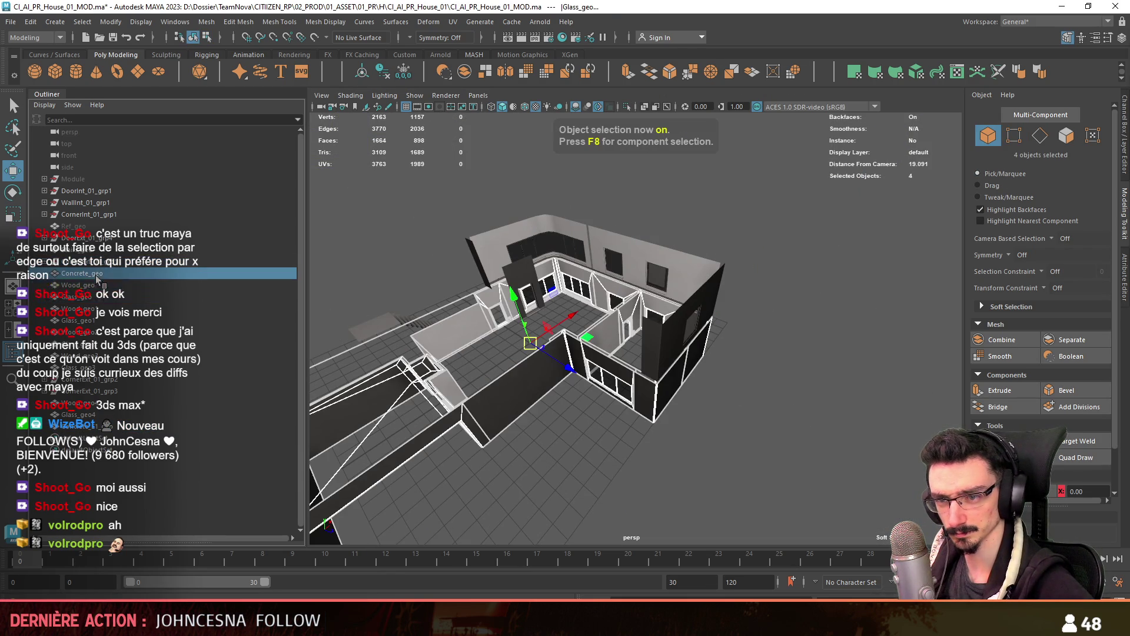
{"action": "left_click", "coordinate": [91, 296], "text": "shift"}
{"action": "left_click_drag", "start_coordinate": [522, 337], "coordinate": [337, 359], "text": "alt"}
{"action": "key", "text": "ctrl+g"}
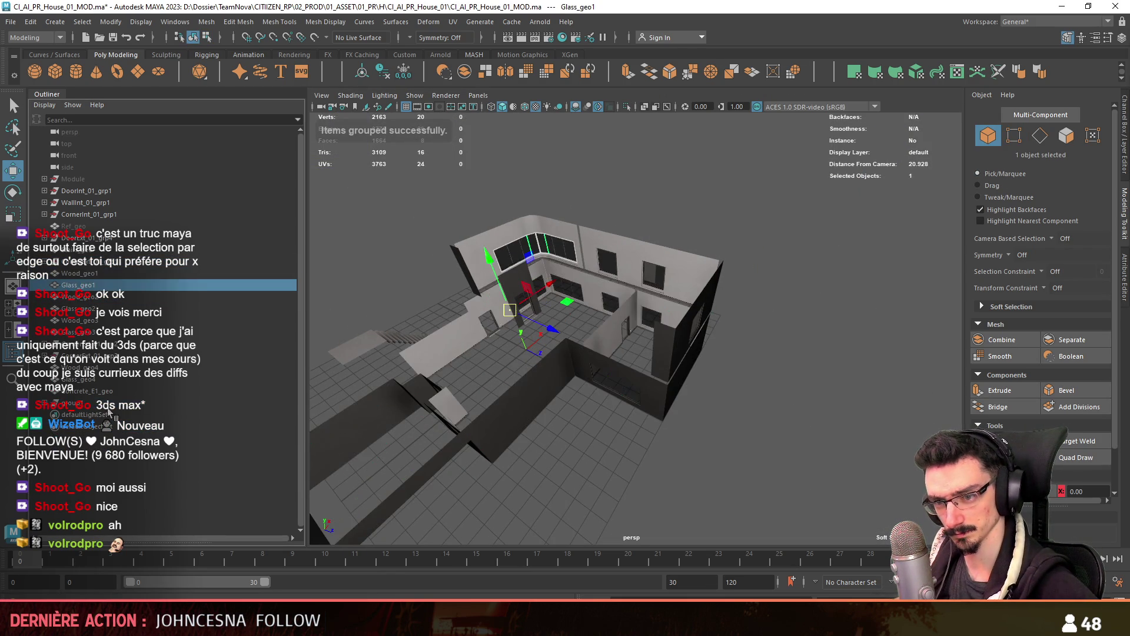
Name the new group E0, toggle its visibility, and select the Concrete_E1_geo walls
{"action": "key", "text": "Return"}
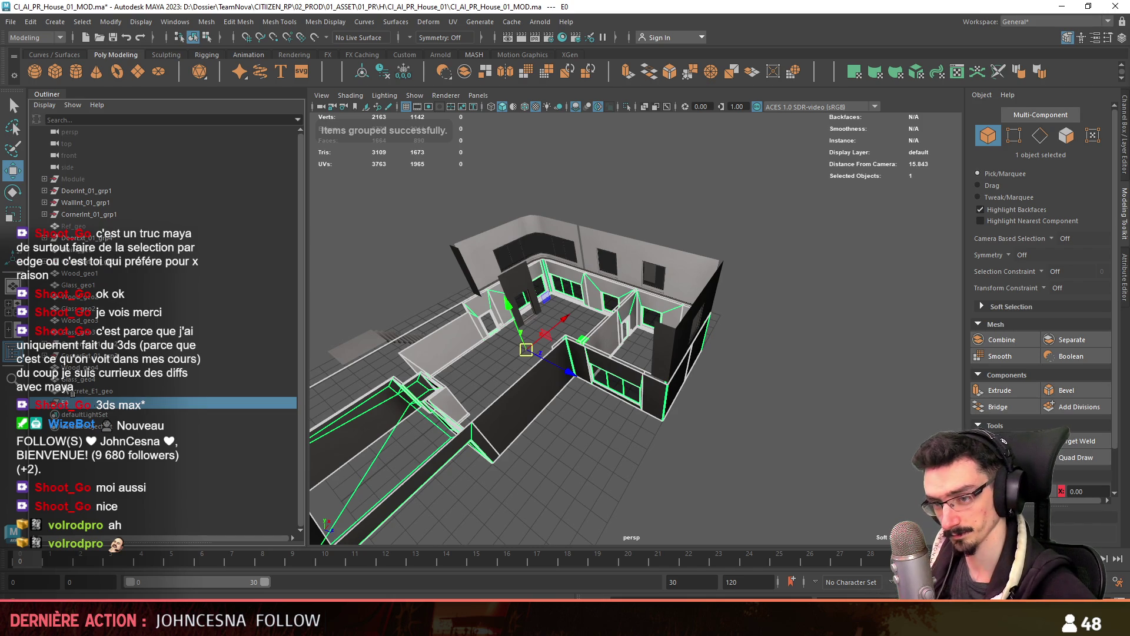
{"action": "key", "text": "ctrl+h"}
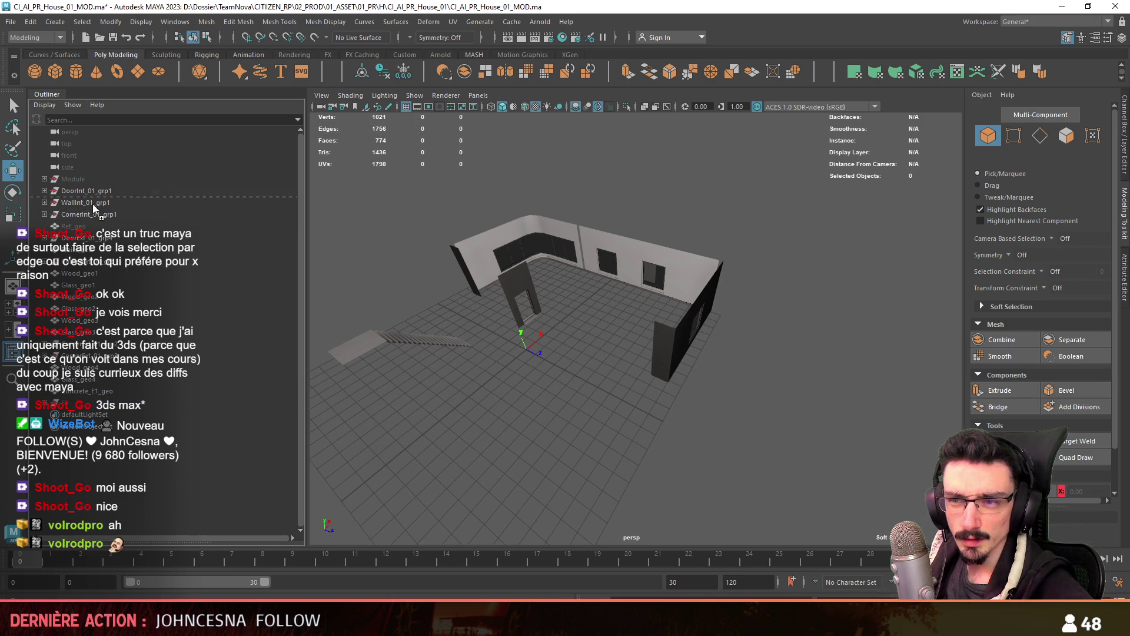
{"action": "key", "text": "ctrl+shift+h"}
{"action": "left_click", "coordinate": [655, 383]}
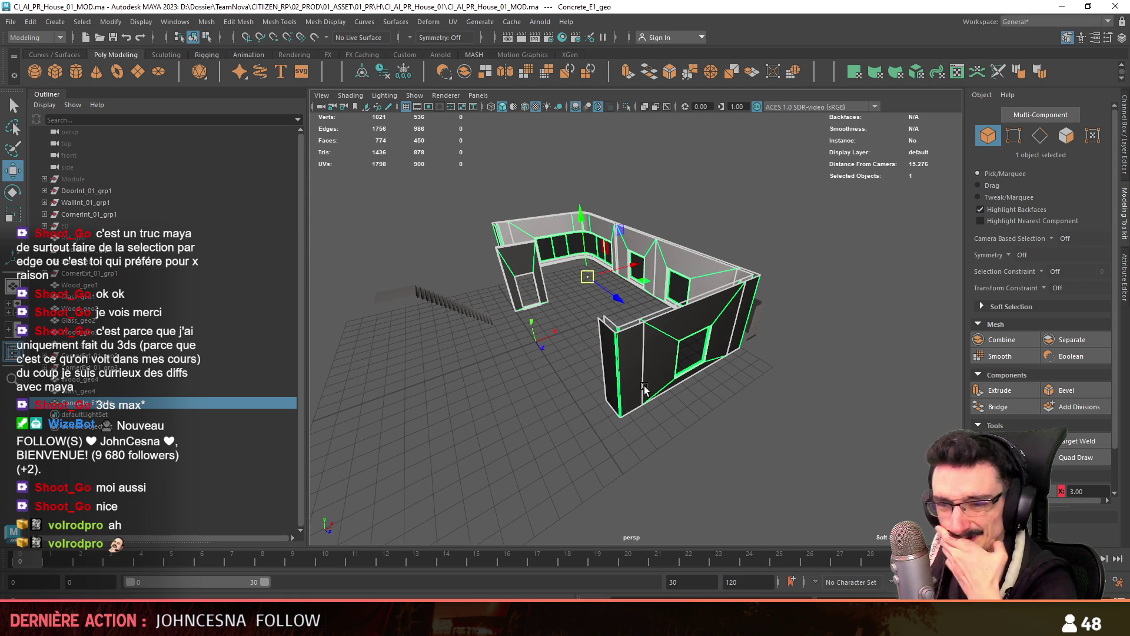
{"action": "left_click", "coordinate": [86, 238]}
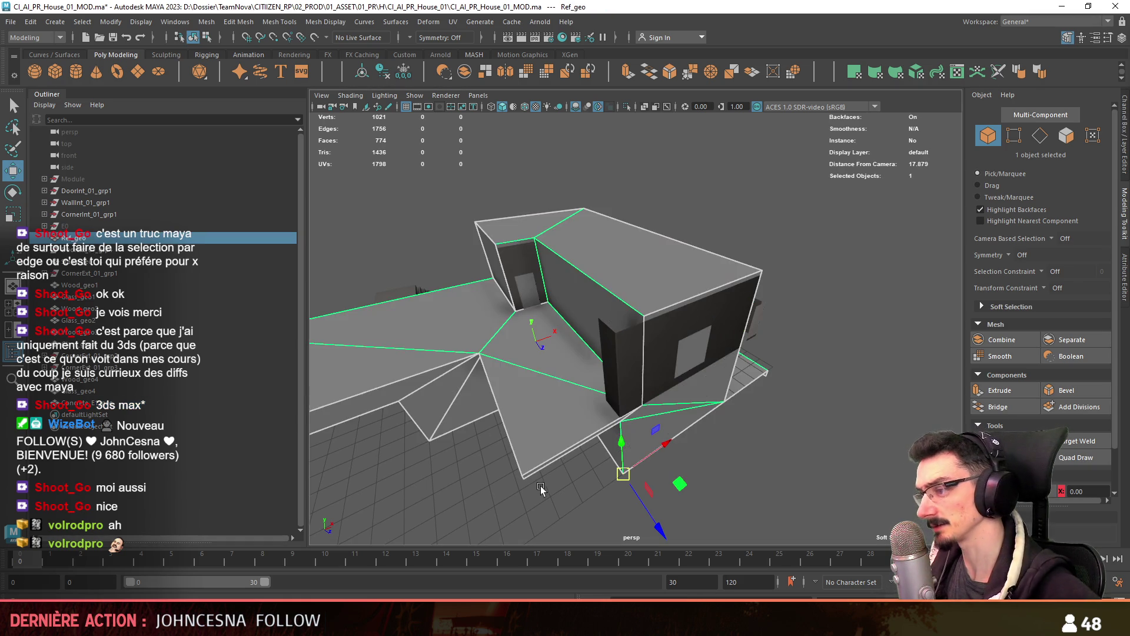
Box-select and frame the corner wall vertices in the top view
{"action": "left_click_drag", "start_coordinate": [522, 417], "coordinate": [456, 292]}
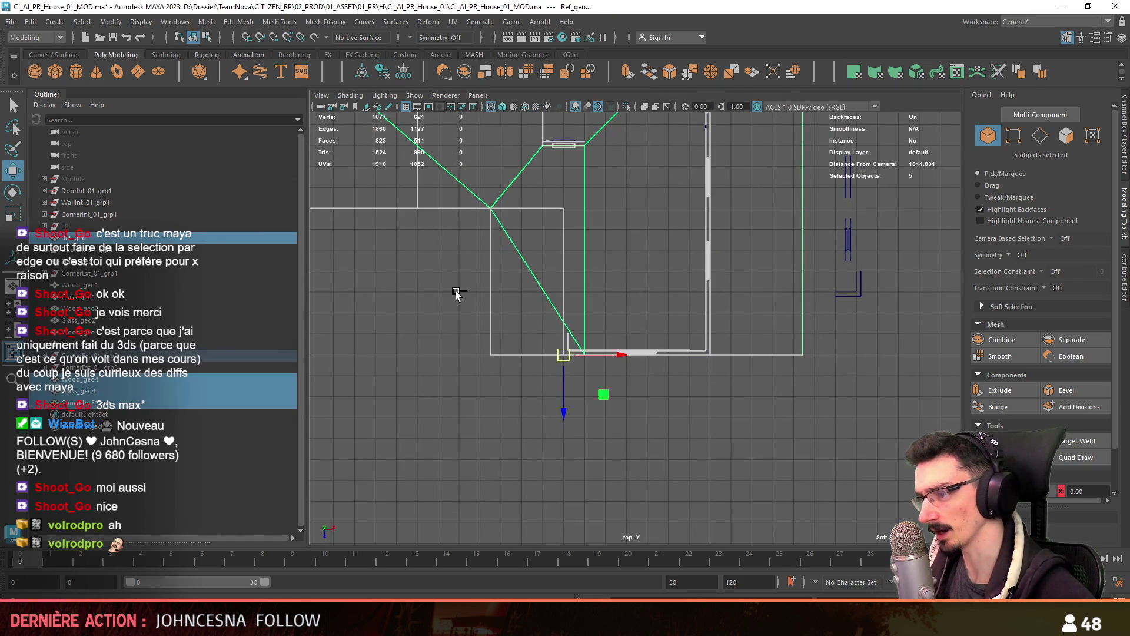
{"action": "key", "text": "f"}
{"action": "key", "text": "F9"}
{"action": "left_click_drag", "start_coordinate": [556, 367], "coordinate": [558, 365]}
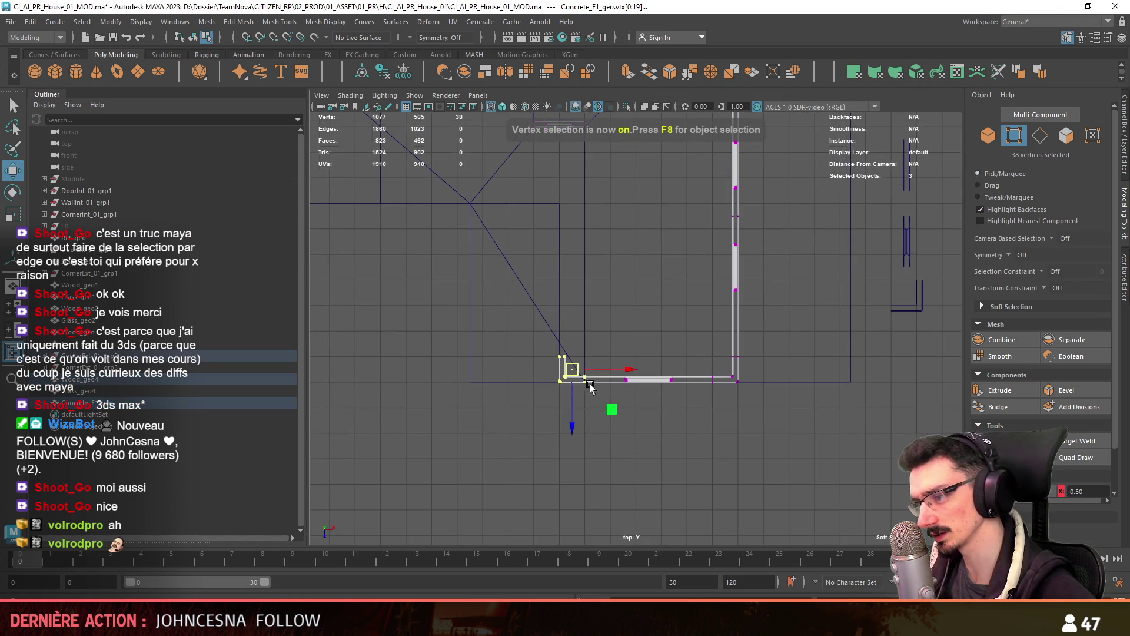
{"action": "key", "text": "f"}
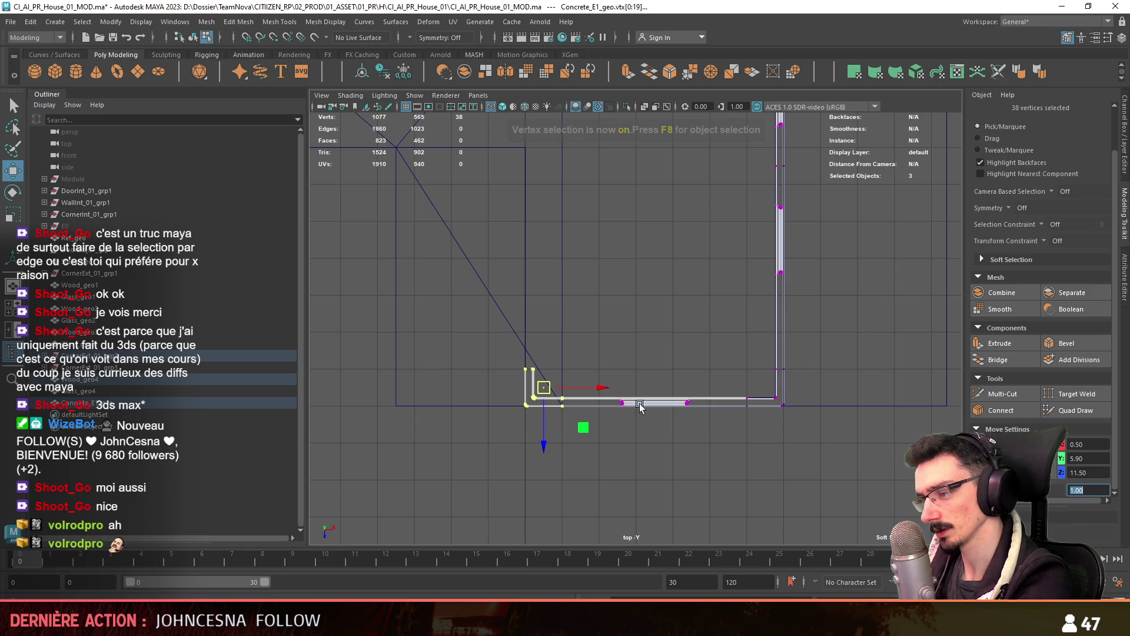
{"action": "mouse_move", "coordinate": [612, 223]}
{"action": "middle_mouse_down", "text": "alt"}
{"action": "mouse_move", "coordinate": [610, 310]}
{"action": "mouse_move", "coordinate": [601, 177]}
{"action": "middle_mouse_up", "text": "alt"}
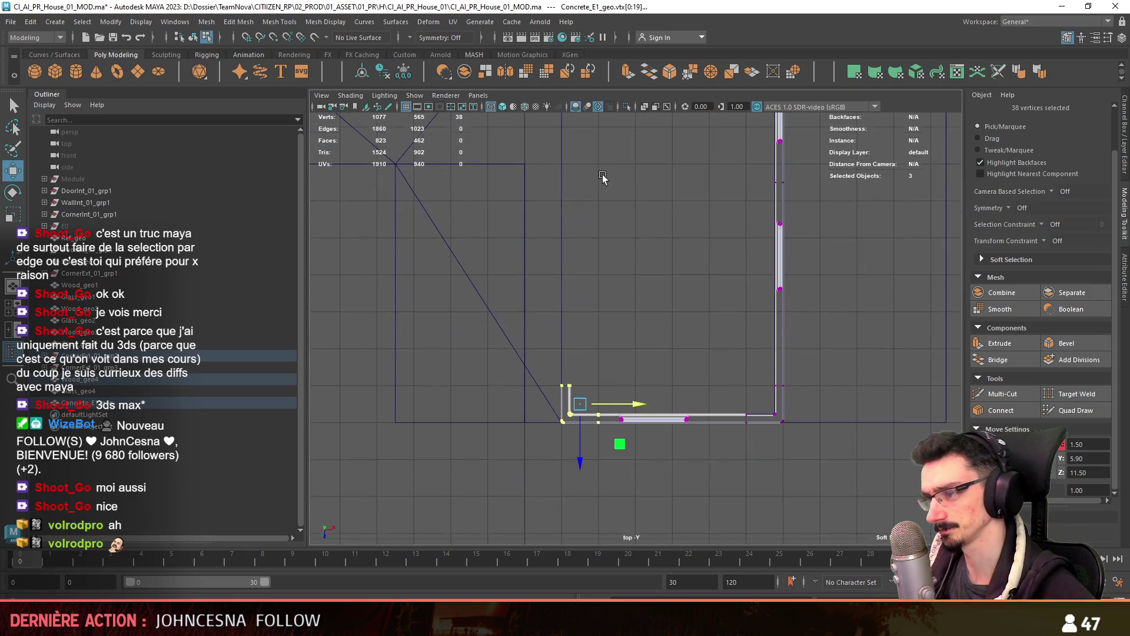
{"action": "scroll", "coordinate": [600, 176], "scroll_direction": "up", "scroll_amount": 1}
{"action": "key", "text": "F9"}
{"action": "left_click_drag", "start_coordinate": [518, 366], "coordinate": [585, 398]}
{"action": "middle_click_drag", "start_coordinate": [586, 398], "coordinate": [660, 182], "text": "alt"}
{"action": "key", "text": "F8"}
{"action": "scroll", "coordinate": [605, 417], "scroll_direction": "down", "scroll_amount": 2}
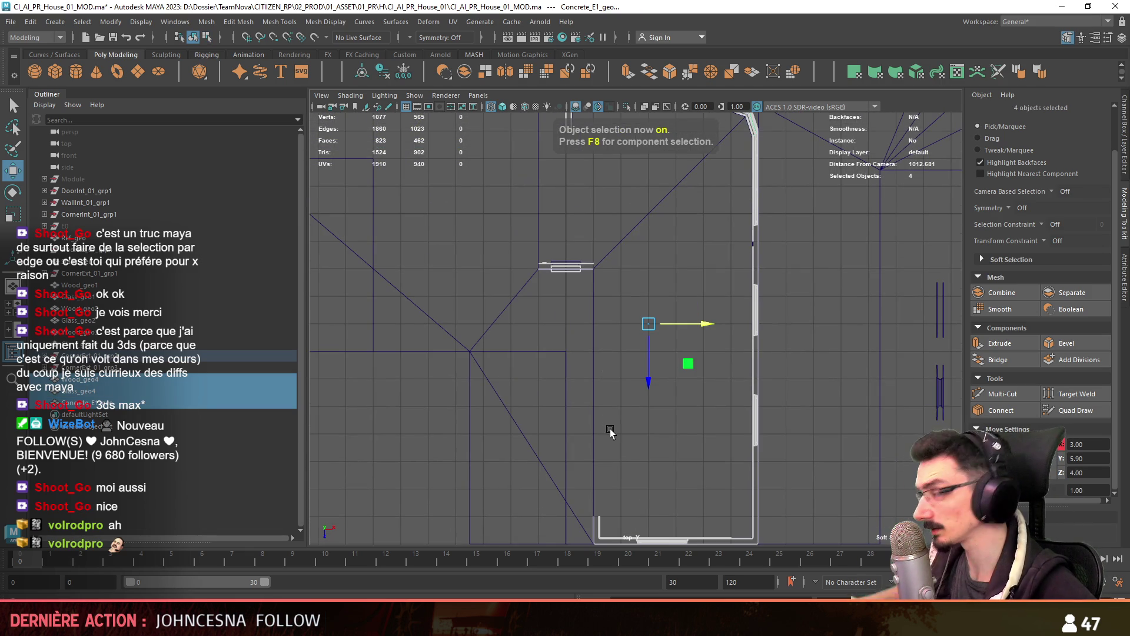
{"action": "mouse_move", "coordinate": [595, 351]}
{"action": "middle_mouse_down", "text": "alt"}
{"action": "mouse_move", "coordinate": [610, 308]}
{"action": "mouse_move", "coordinate": [612, 465]}
{"action": "middle_mouse_up", "text": "alt"}
Move the wall's corner-end vertices along X to -1.00
{"action": "left_click", "coordinate": [633, 238]}
{"action": "key", "text": "F8"}
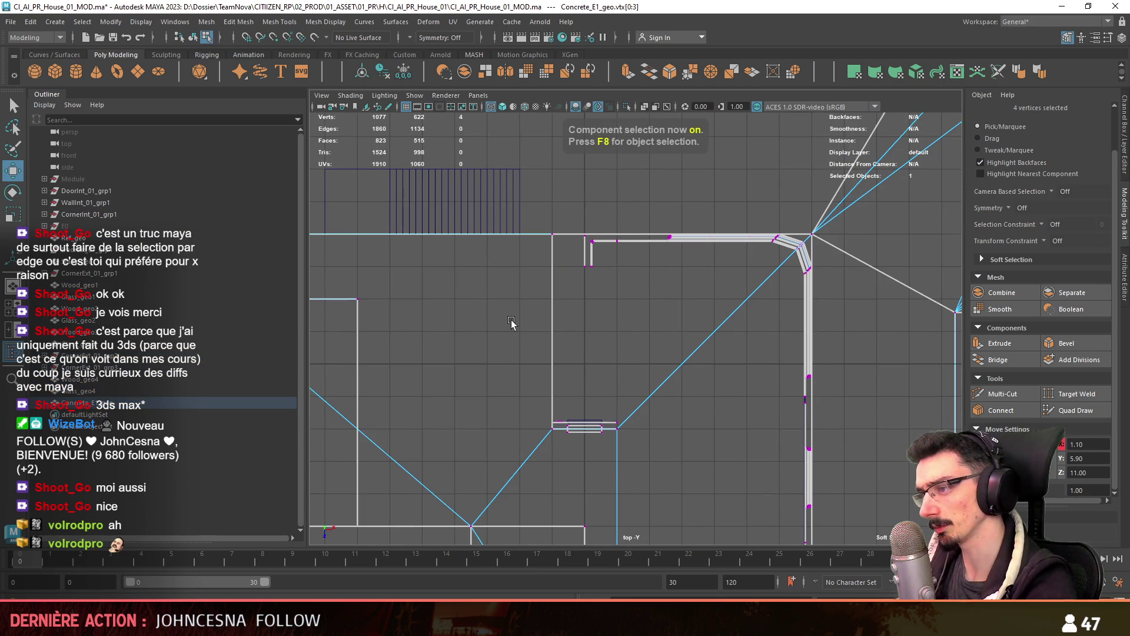
{"action": "key", "text": "F8"}
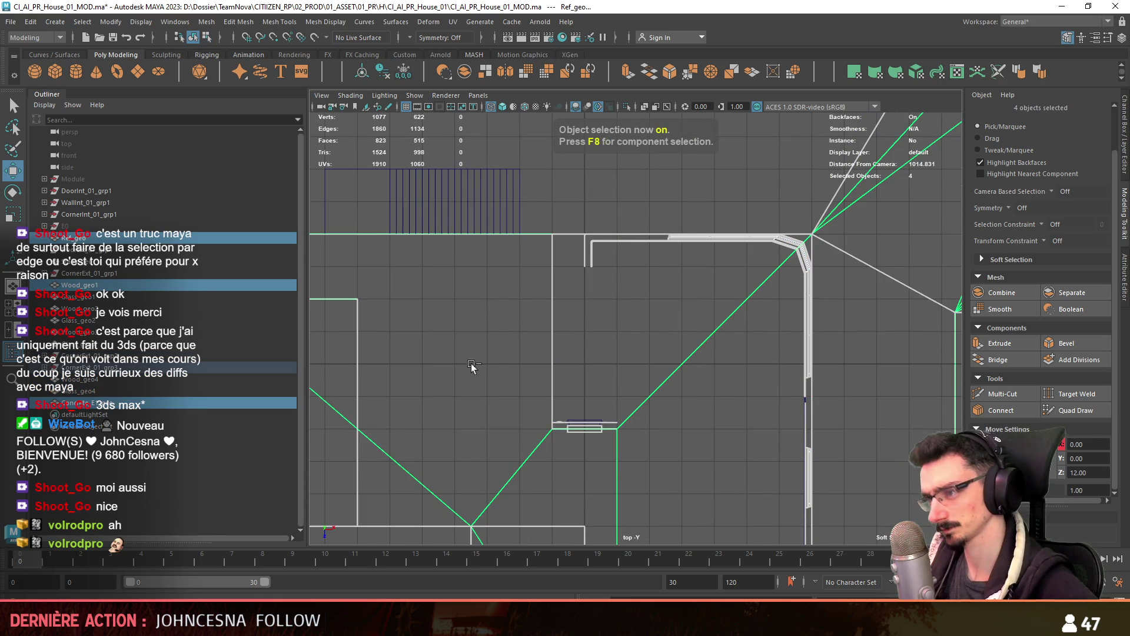
{"action": "key", "text": "F8"}
{"action": "left_click_drag", "start_coordinate": [542, 330], "coordinate": [612, 182]}
{"action": "left_click_drag", "start_coordinate": [613, 254], "coordinate": [613, 254]}
{"action": "scroll", "coordinate": [653, 238], "scroll_direction": "down", "scroll_amount": 3}
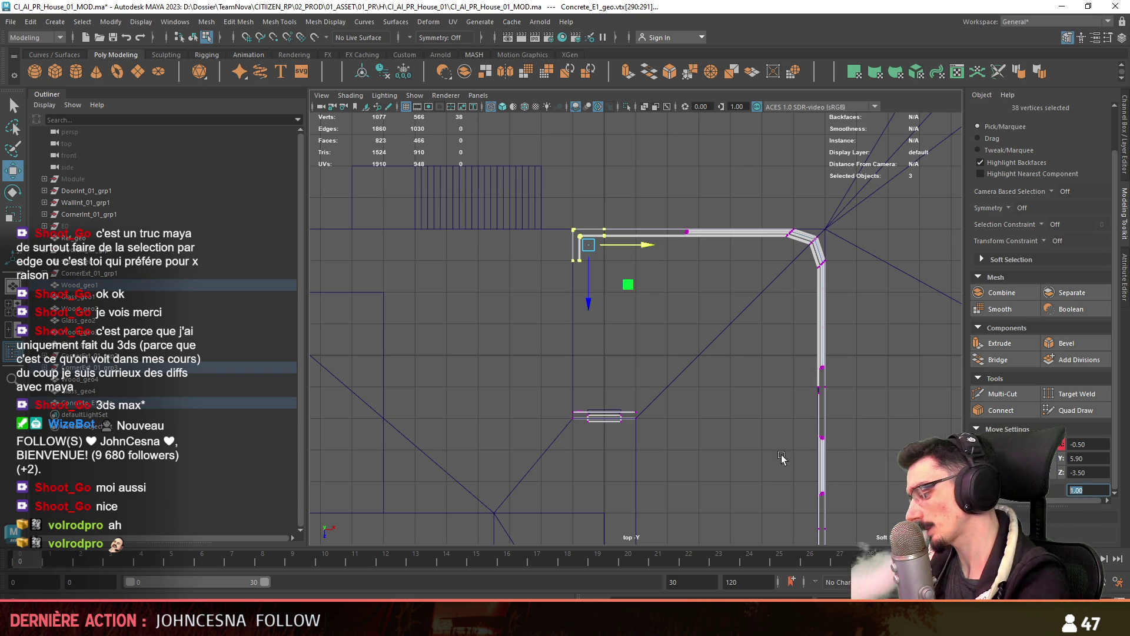
{"action": "scroll", "coordinate": [543, 408], "scroll_direction": "up", "scroll_amount": 2}
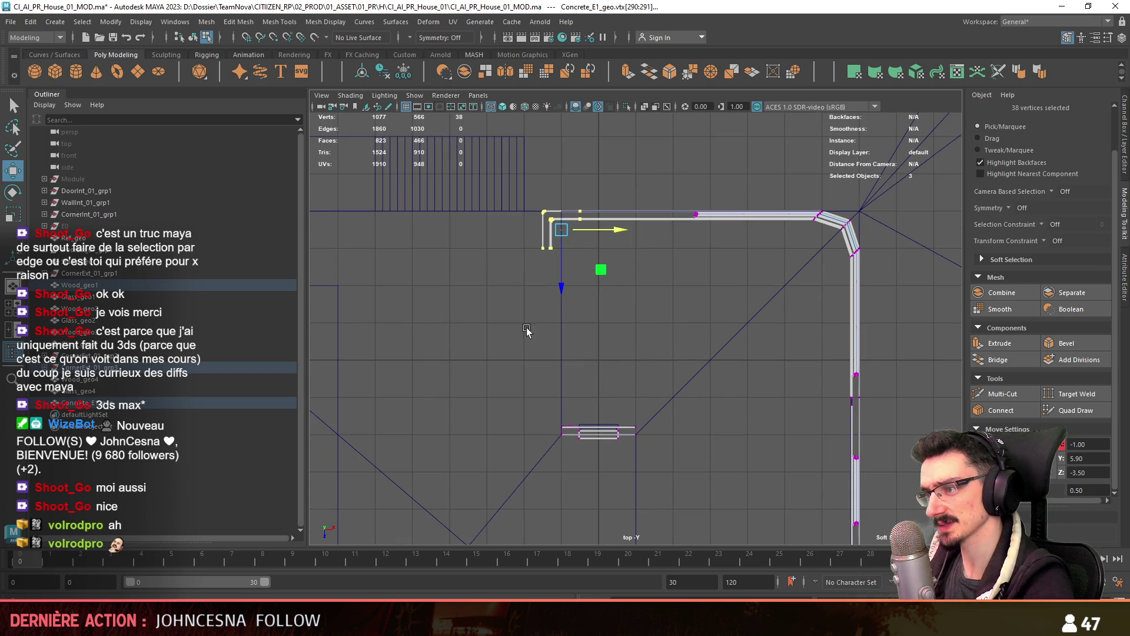
{"action": "mouse_move", "coordinate": [542, 389]}
{"action": "middle_mouse_down", "text": "alt"}
{"action": "mouse_move", "coordinate": [542, 336]}
{"action": "mouse_move", "coordinate": [537, 391]}
{"action": "mouse_move", "coordinate": [565, 410]}
{"action": "mouse_move", "coordinate": [601, 337]}
{"action": "middle_mouse_up", "text": "alt"}
Maximize the perspective view and orbit to review the extended wall
{"action": "key", "text": "space"}
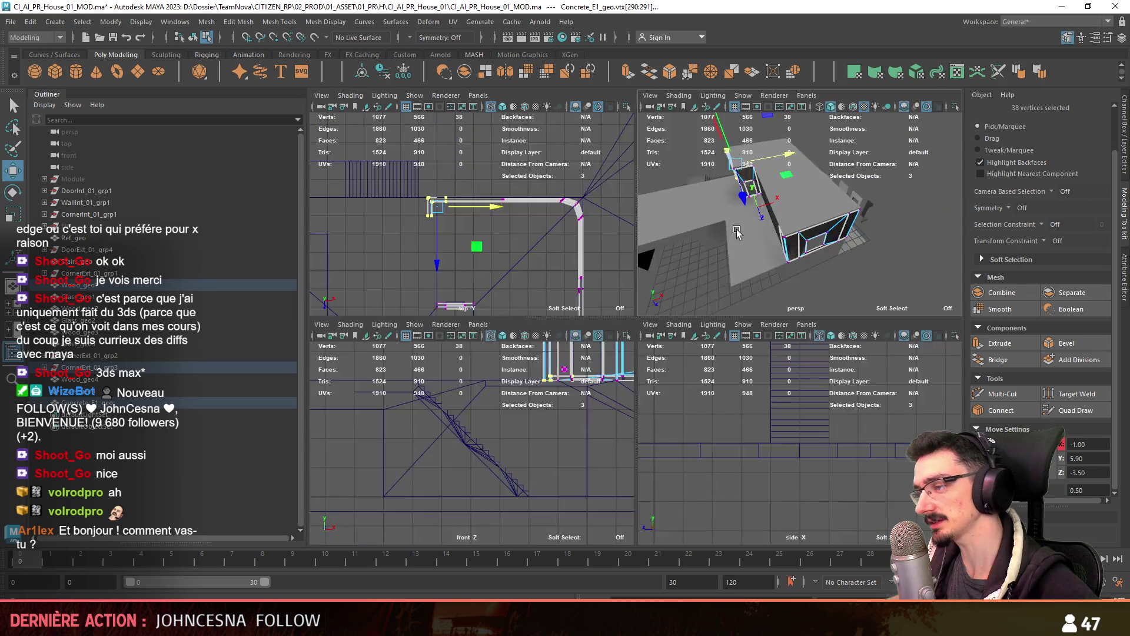
{"action": "key", "text": "space"}
{"action": "key", "text": "F8"}
{"action": "left_click_drag", "start_coordinate": [654, 224], "coordinate": [665, 327], "text": "alt"}
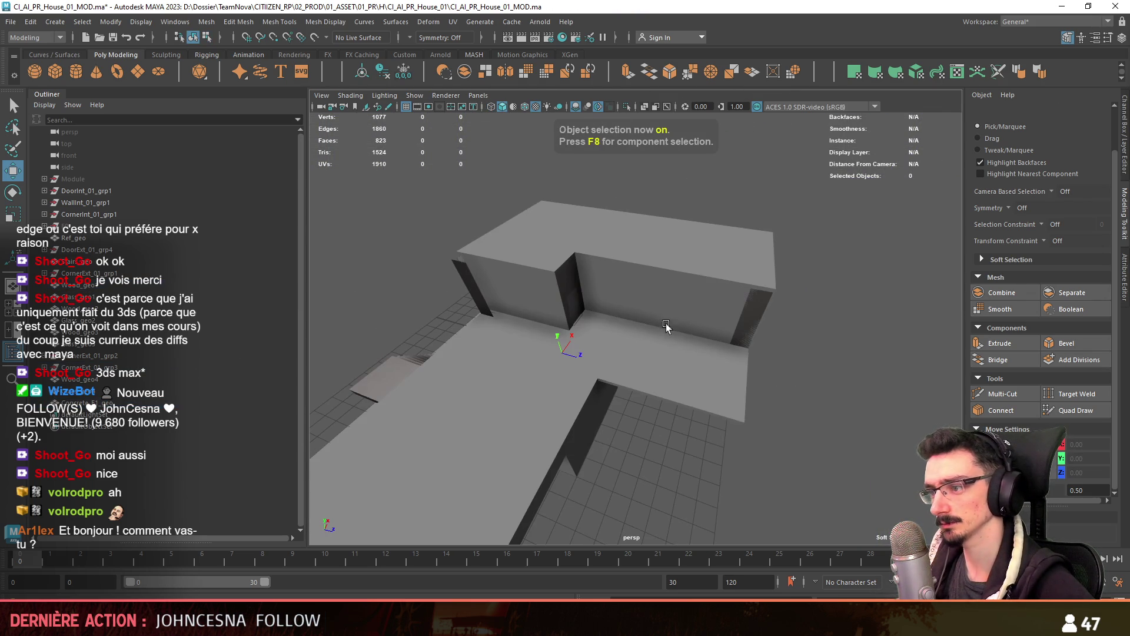
{"action": "mouse_move", "coordinate": [677, 370]}
{"action": "left_mouse_down", "text": "alt"}
{"action": "mouse_move", "coordinate": [534, 373]}
{"action": "mouse_move", "coordinate": [605, 377]}
{"action": "mouse_move", "coordinate": [532, 280]}
{"action": "left_mouse_up", "text": "alt"}
Select the reference geometry Ref_geo and hide it
{"action": "left_click", "coordinate": [603, 379]}
{"action": "left_click", "coordinate": [94, 355]}
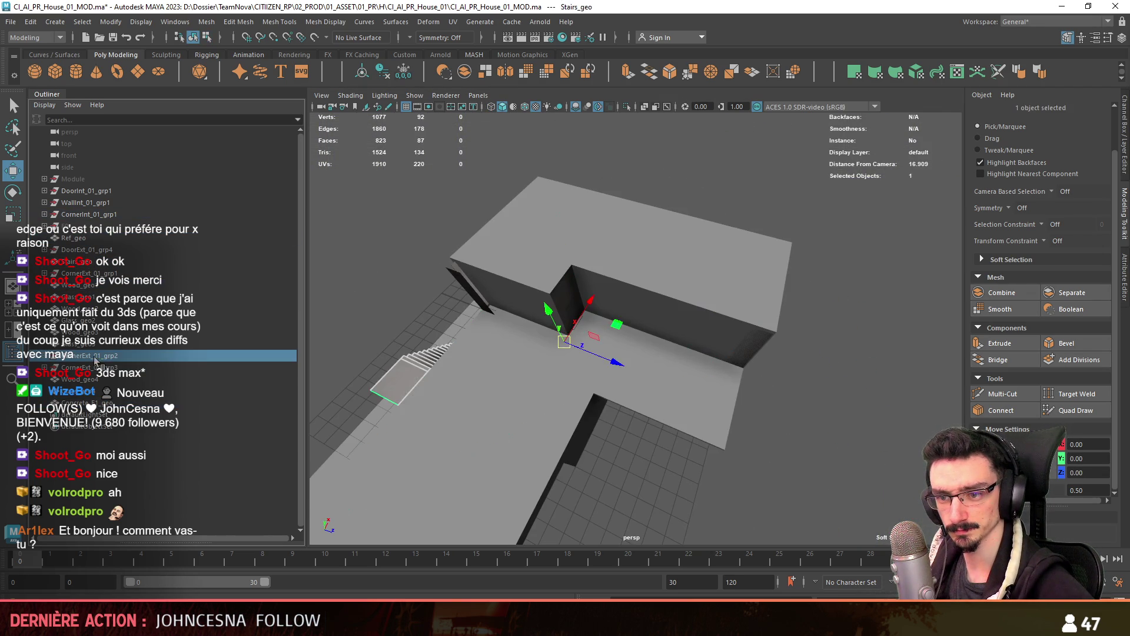
{"action": "left_click", "coordinate": [105, 367]}
{"action": "left_click", "coordinate": [559, 433]}
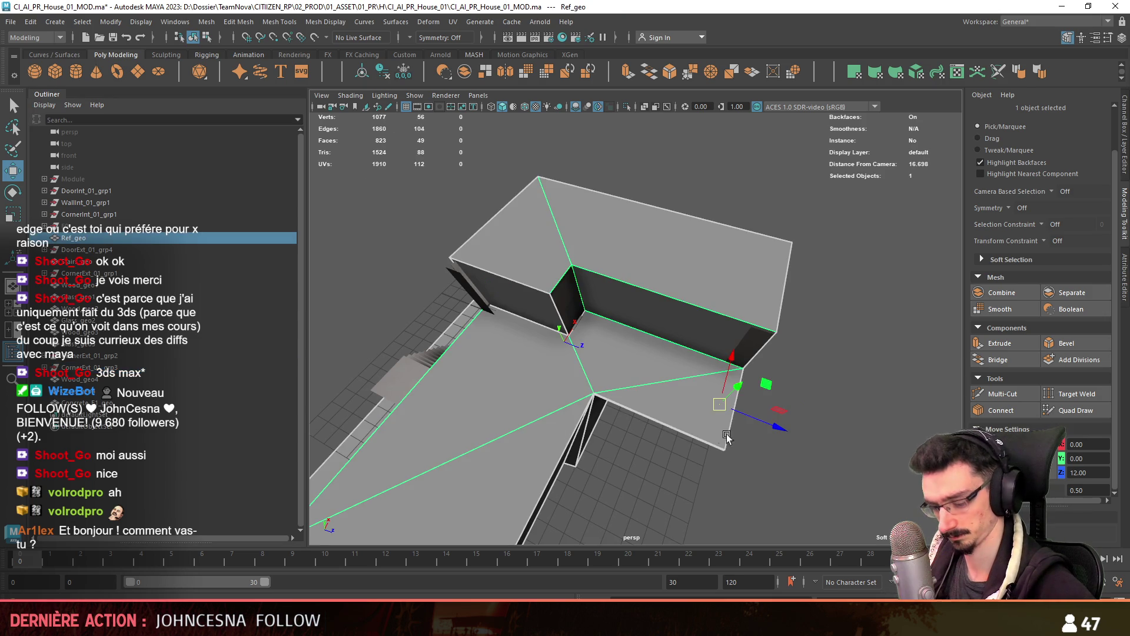
{"action": "key", "text": "ctrl+h"}
Select the interior corner piece CornerInt_01_grp2 and frame it
{"action": "mouse_move", "coordinate": [829, 329]}
{"action": "left_mouse_down", "text": "alt"}
{"action": "mouse_move", "coordinate": [736, 283]}
{"action": "mouse_move", "coordinate": [615, 394]}
{"action": "left_mouse_up", "text": "alt"}
{"action": "left_click", "coordinate": [736, 282]}
{"action": "left_click", "coordinate": [86, 379]}
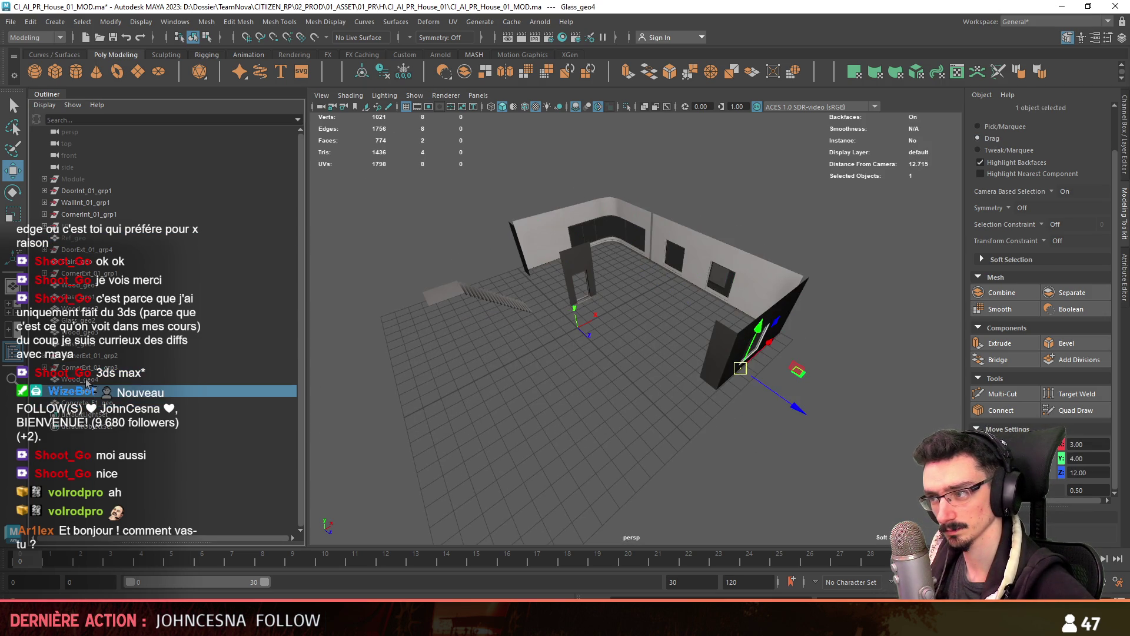
{"action": "left_click_drag", "start_coordinate": [676, 365], "coordinate": [592, 412], "text": "alt"}
{"action": "mouse_move", "coordinate": [853, 447]}
{"action": "left_mouse_down", "text": "alt"}
{"action": "mouse_move", "coordinate": [736, 404]}
{"action": "mouse_move", "coordinate": [777, 362]}
{"action": "left_mouse_up", "text": "alt"}
{"action": "left_click", "coordinate": [832, 368]}
{"action": "left_click", "coordinate": [783, 358]}
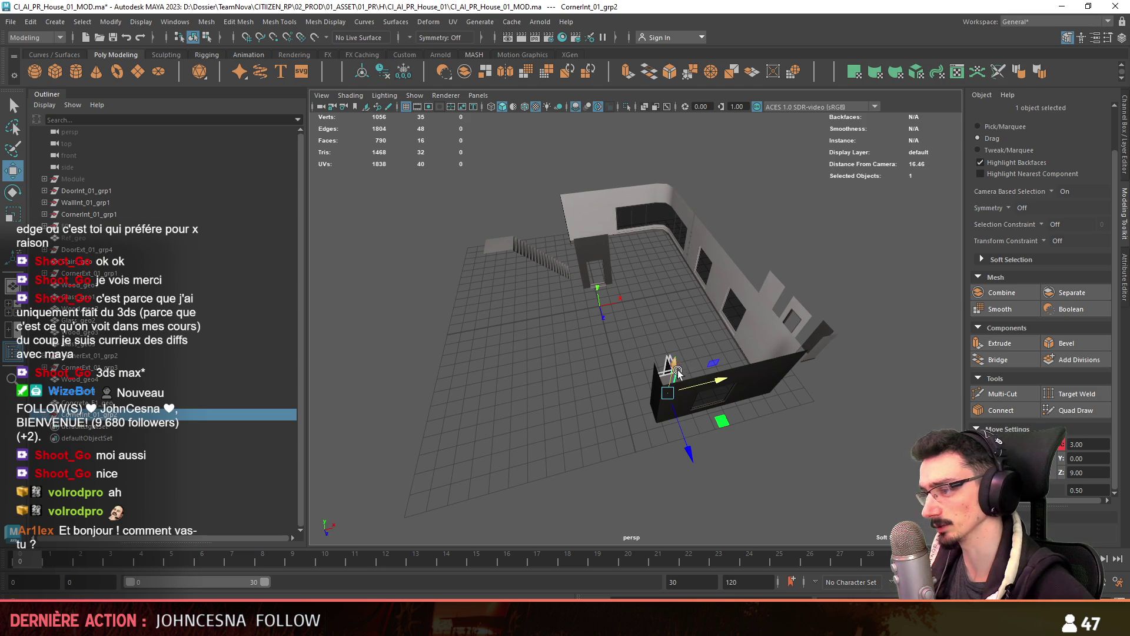
{"action": "left_click_drag", "start_coordinate": [550, 395], "coordinate": [695, 270], "text": "alt"}
{"action": "key", "text": "f"}
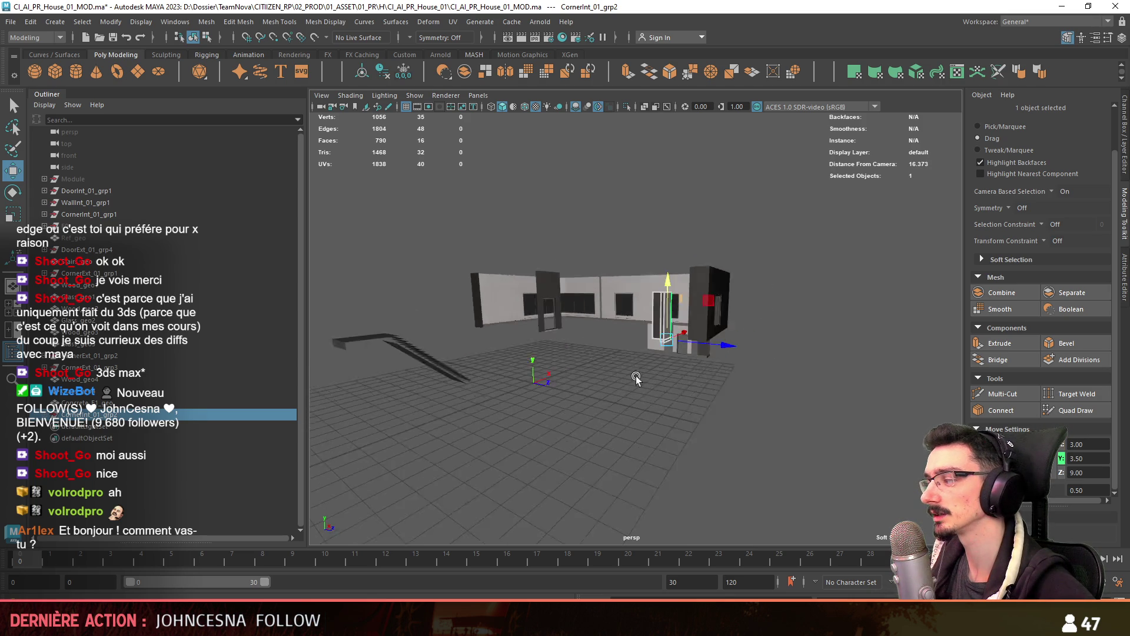
{"action": "scroll", "coordinate": [653, 355], "scroll_direction": "down", "scroll_amount": 5}
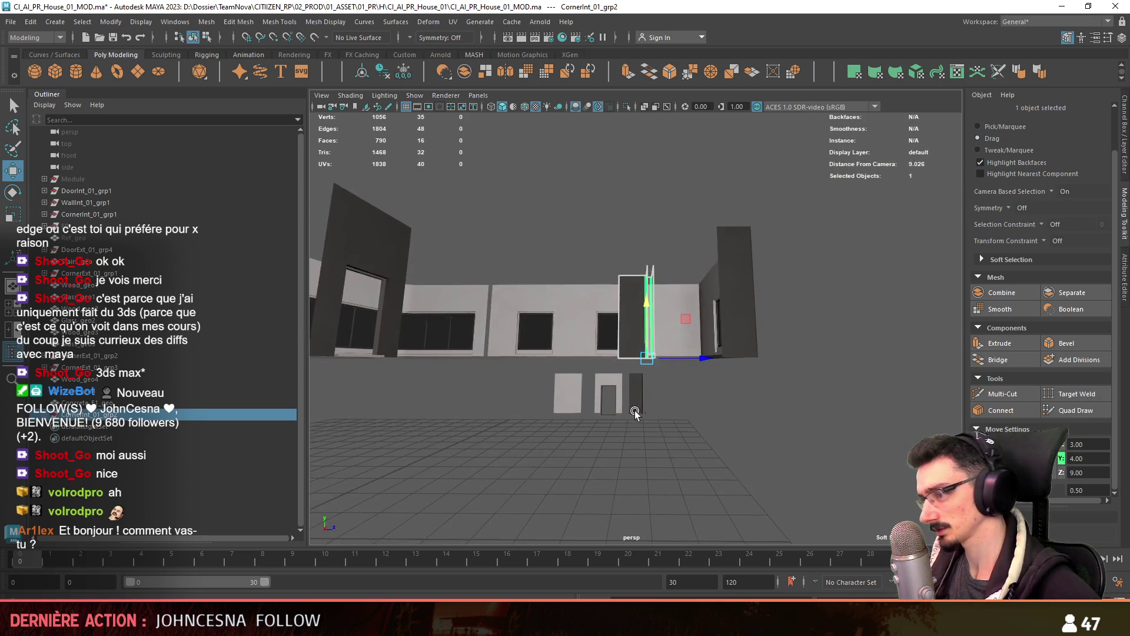
Raise the corner piece's top vertices to height Y 7
{"action": "key", "text": "F9"}
{"action": "mouse_move", "coordinate": [647, 382]}
{"action": "left_mouse_down", "text": "alt"}
{"action": "mouse_move", "coordinate": [789, 325]}
{"action": "mouse_move", "coordinate": [765, 327]}
{"action": "left_mouse_up", "text": "alt"}
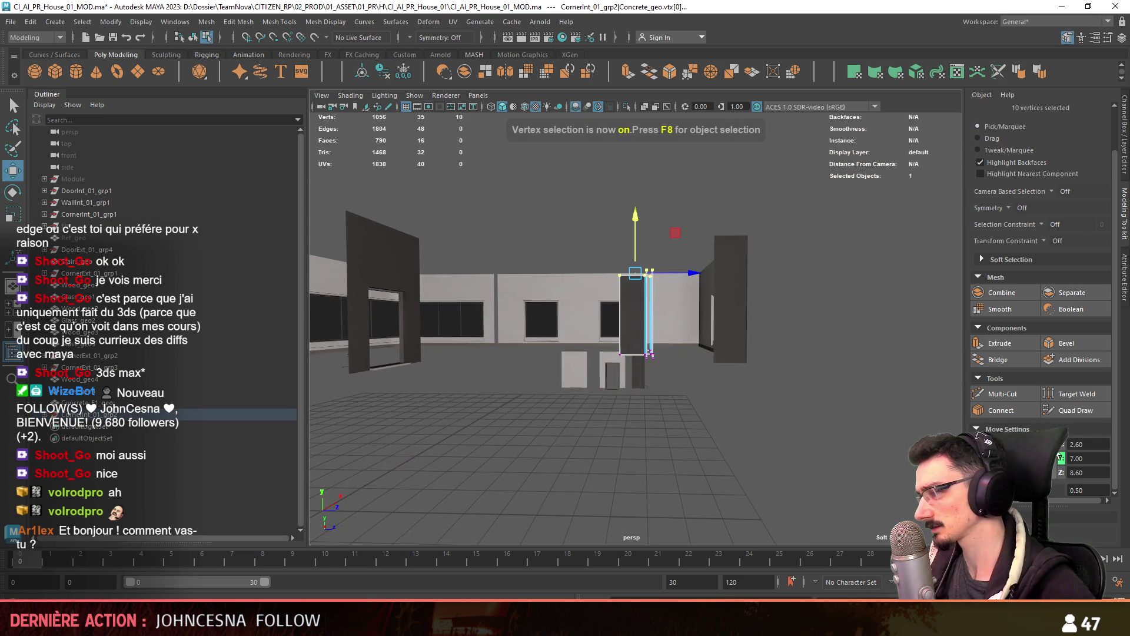
{"action": "key", "text": "Return"}
{"action": "mouse_move", "coordinate": [648, 500]}
{"action": "left_mouse_down", "text": "alt"}
{"action": "mouse_move", "coordinate": [662, 418]}
{"action": "mouse_move", "coordinate": [687, 415]}
{"action": "left_mouse_up", "text": "alt"}
{"action": "key", "text": "F8"}
{"action": "key", "text": "w"}
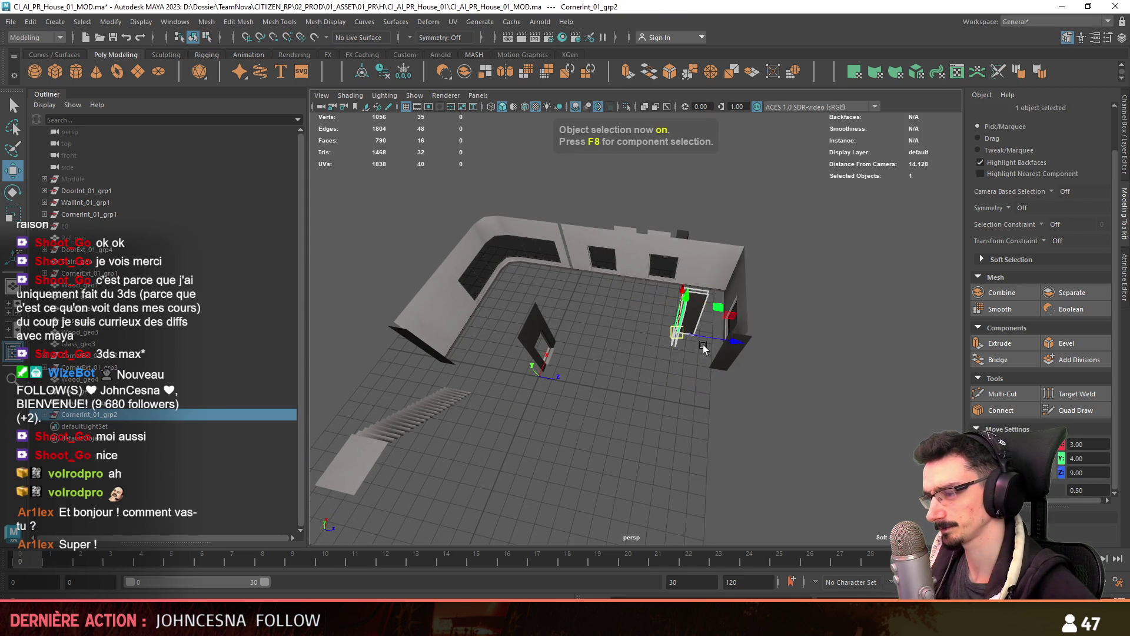
{"action": "key", "text": "f"}
{"action": "scroll", "coordinate": [566, 344], "scroll_direction": "down", "scroll_amount": 3}
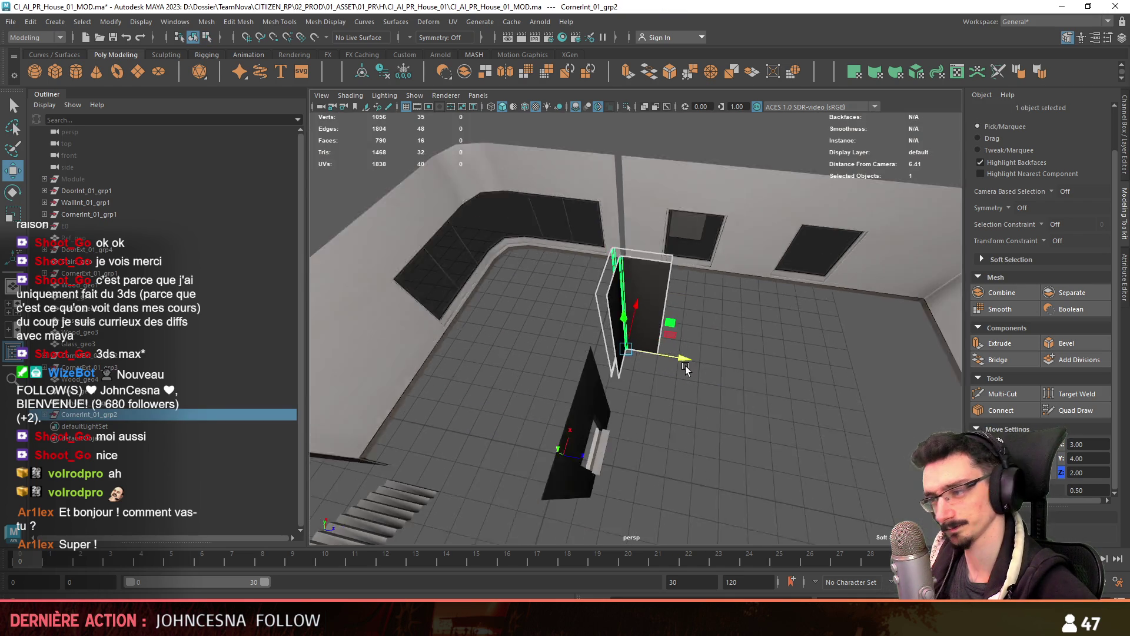
{"action": "left_click_drag", "start_coordinate": [567, 343], "coordinate": [592, 431], "text": "alt"}
{"action": "mouse_move", "coordinate": [609, 349]}
{"action": "left_mouse_down", "text": "alt"}
{"action": "mouse_move", "coordinate": [561, 390]}
{"action": "mouse_move", "coordinate": [576, 419]}
{"action": "left_mouse_up", "text": "alt"}
Select and stretch the corner piece's side vertices in the top view
{"action": "key", "text": "F8"}
{"action": "key", "text": "space"}
{"action": "middle_click_drag", "start_coordinate": [560, 320], "coordinate": [507, 143], "text": "alt"}
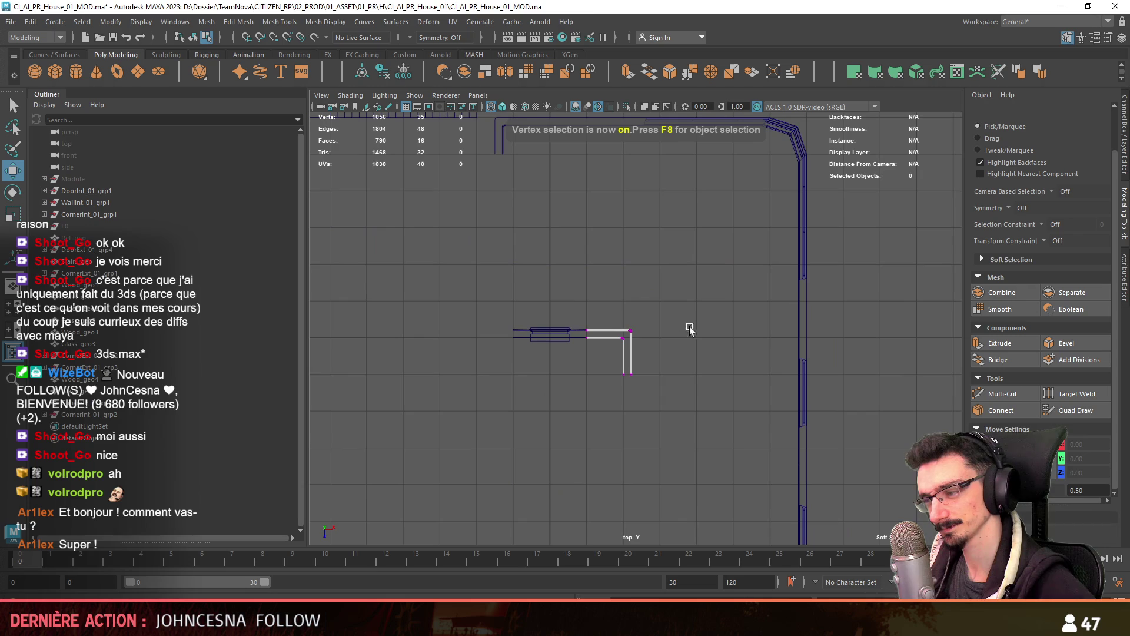
{"action": "left_click_drag", "start_coordinate": [606, 312], "coordinate": [769, 448]}
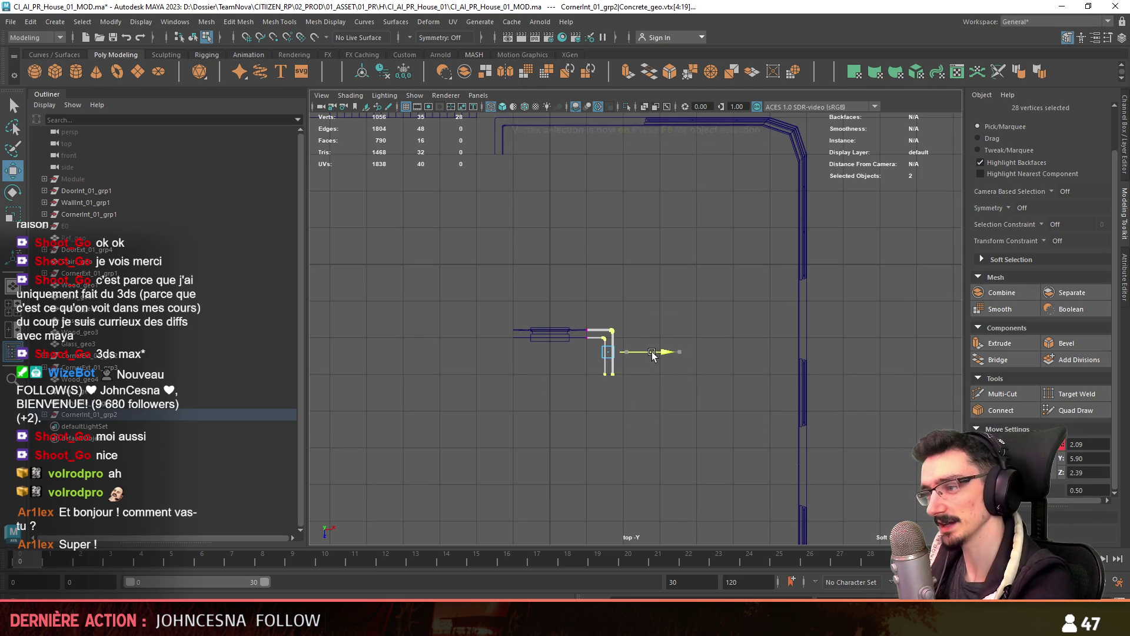
{"action": "key", "text": "space"}
{"action": "key", "text": "space"}
{"action": "mouse_move", "coordinate": [647, 294]}
{"action": "left_mouse_down", "text": "alt"}
{"action": "mouse_move", "coordinate": [557, 299]}
{"action": "mouse_move", "coordinate": [605, 356]}
{"action": "mouse_move", "coordinate": [672, 377]}
{"action": "mouse_move", "coordinate": [589, 249]}
{"action": "mouse_move", "coordinate": [504, 228]}
{"action": "mouse_move", "coordinate": [549, 302]}
{"action": "mouse_move", "coordinate": [687, 374]}
{"action": "mouse_move", "coordinate": [645, 390]}
{"action": "left_mouse_up", "text": "alt"}
{"action": "key", "text": "F8"}
{"action": "key", "text": "F8"}
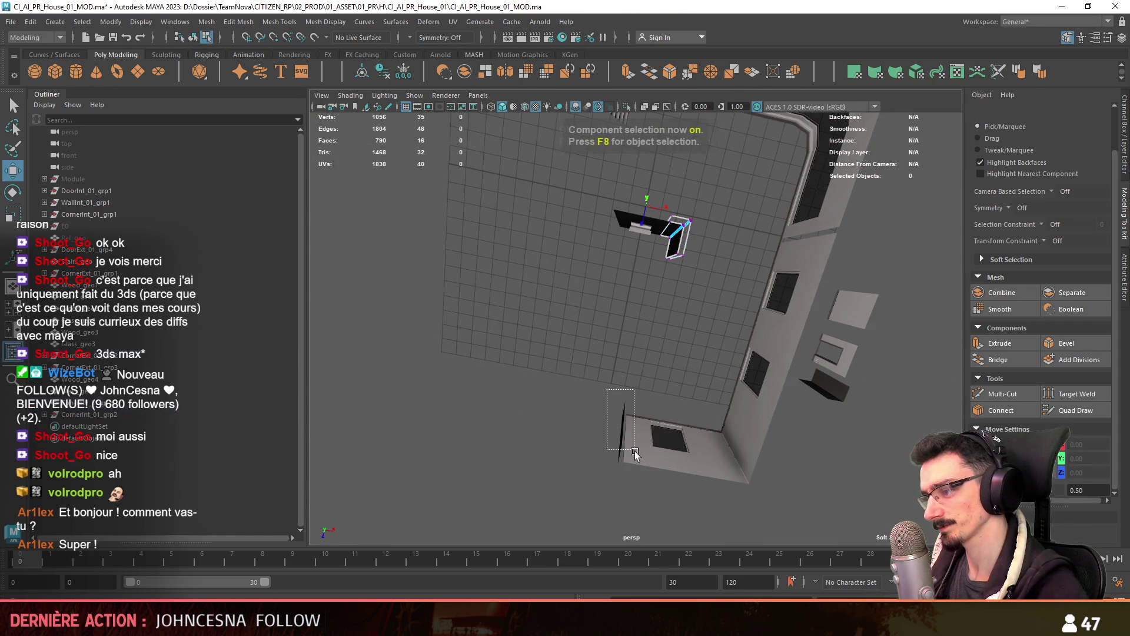
{"action": "key", "text": "space"}
{"action": "key", "text": "space"}
{"action": "key", "text": "F9"}
{"action": "scroll", "coordinate": [542, 233], "scroll_direction": "up", "scroll_amount": 3}
{"action": "left_click_drag", "start_coordinate": [542, 233], "coordinate": [579, 374]}
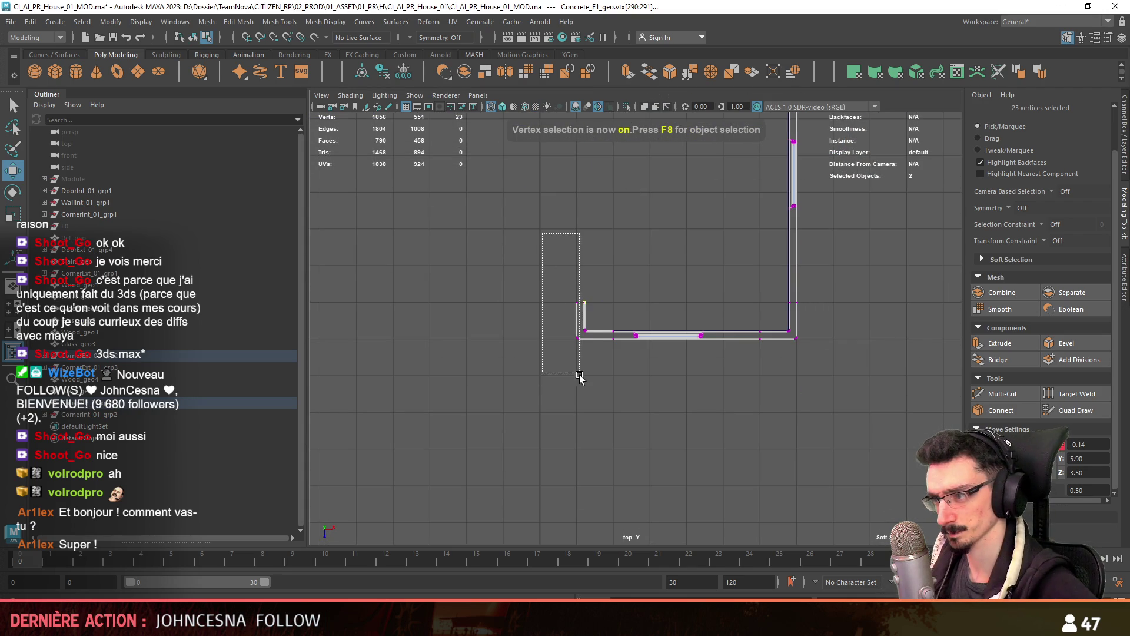
Clear the selection and orbit the four-view layout to the wall's door-frame piece
{"action": "scroll", "coordinate": [637, 253], "scroll_direction": "down", "scroll_amount": 3}
{"action": "key", "text": "F8"}
{"action": "left_click", "coordinate": [600, 302]}
{"action": "scroll", "coordinate": [600, 303], "scroll_direction": "down", "scroll_amount": 3}
{"action": "key", "text": "space"}
{"action": "key", "text": "space"}
{"action": "mouse_move", "coordinate": [751, 210]}
{"action": "left_mouse_down", "text": "alt"}
{"action": "mouse_move", "coordinate": [643, 333]}
{"action": "mouse_move", "coordinate": [804, 275]}
{"action": "mouse_move", "coordinate": [592, 360]}
{"action": "mouse_move", "coordinate": [766, 319]}
{"action": "left_mouse_up", "text": "alt"}
{"action": "key", "text": "F9"}
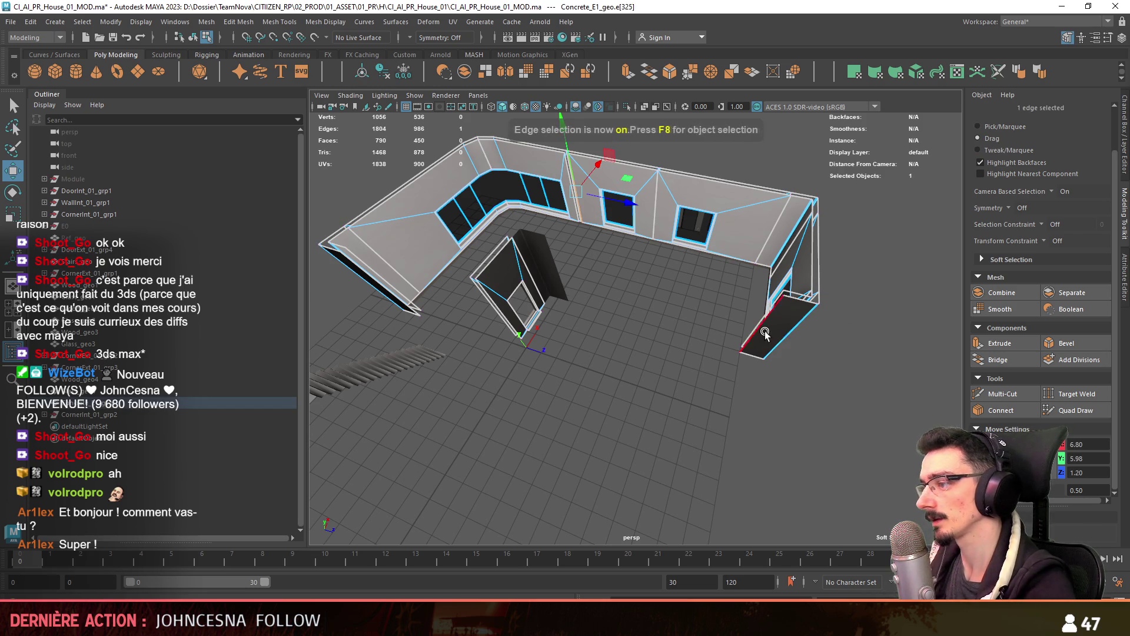
{"action": "mouse_move", "coordinate": [810, 342]}
{"action": "left_mouse_down", "text": "alt"}
{"action": "mouse_move", "coordinate": [668, 383]}
{"action": "mouse_move", "coordinate": [661, 444]}
{"action": "mouse_move", "coordinate": [655, 393]}
{"action": "mouse_move", "coordinate": [584, 408]}
{"action": "mouse_move", "coordinate": [646, 333]}
{"action": "mouse_move", "coordinate": [661, 415]}
{"action": "mouse_move", "coordinate": [560, 344]}
{"action": "mouse_move", "coordinate": [578, 394]}
{"action": "mouse_move", "coordinate": [652, 426]}
{"action": "mouse_move", "coordinate": [506, 365]}
{"action": "mouse_move", "coordinate": [538, 362]}
{"action": "mouse_move", "coordinate": [577, 319]}
{"action": "mouse_move", "coordinate": [574, 355]}
{"action": "mouse_move", "coordinate": [628, 412]}
{"action": "mouse_move", "coordinate": [605, 370]}
{"action": "mouse_move", "coordinate": [588, 415]}
{"action": "mouse_move", "coordinate": [734, 450]}
{"action": "mouse_move", "coordinate": [598, 391]}
{"action": "left_mouse_up", "text": "alt"}
{"action": "left_click", "coordinate": [646, 333]}
{"action": "key", "text": "F8"}
Select Concrete_E1_geo plus the wood trim and duplicate both with Ctrl+D
{"action": "left_click", "coordinate": [139, 403]}
{"action": "key", "text": "f"}
{"action": "left_click", "coordinate": [588, 415], "text": "shift"}
{"action": "key", "text": "ctrl+d"}
{"action": "scroll", "coordinate": [598, 391], "scroll_direction": "down", "scroll_amount": 5}
{"action": "key", "text": "F11"}
Select the copied wall's faces without the wood trim and check them in isolation
{"action": "mouse_move", "coordinate": [588, 294]}
{"action": "left_mouse_down", "text": "alt"}
{"action": "mouse_move", "coordinate": [668, 188]}
{"action": "mouse_move", "coordinate": [588, 383]}
{"action": "mouse_move", "coordinate": [521, 239]}
{"action": "left_mouse_up", "text": "alt"}
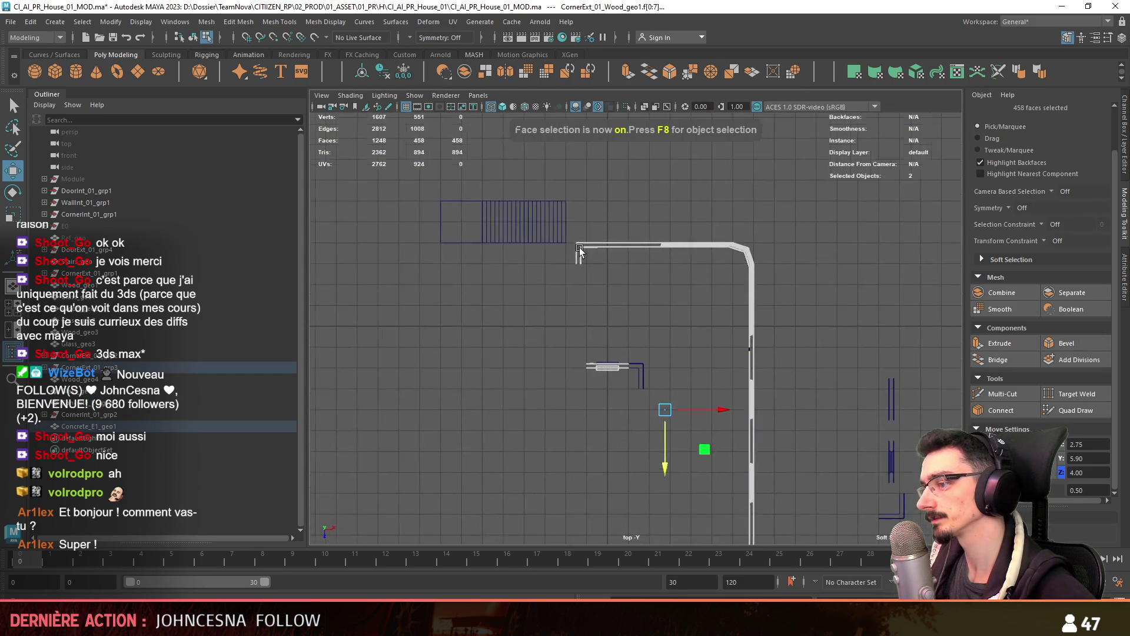
{"action": "left_click_drag", "start_coordinate": [519, 290], "coordinate": [578, 196], "text": "ctrl"}
{"action": "mouse_move", "coordinate": [740, 204]}
{"action": "left_mouse_down", "text": "alt"}
{"action": "mouse_move", "coordinate": [608, 280]}
{"action": "mouse_move", "coordinate": [564, 354]}
{"action": "mouse_move", "coordinate": [539, 366]}
{"action": "left_mouse_up", "text": "alt"}
{"action": "scroll", "coordinate": [612, 292], "scroll_direction": "up", "scroll_amount": 5}
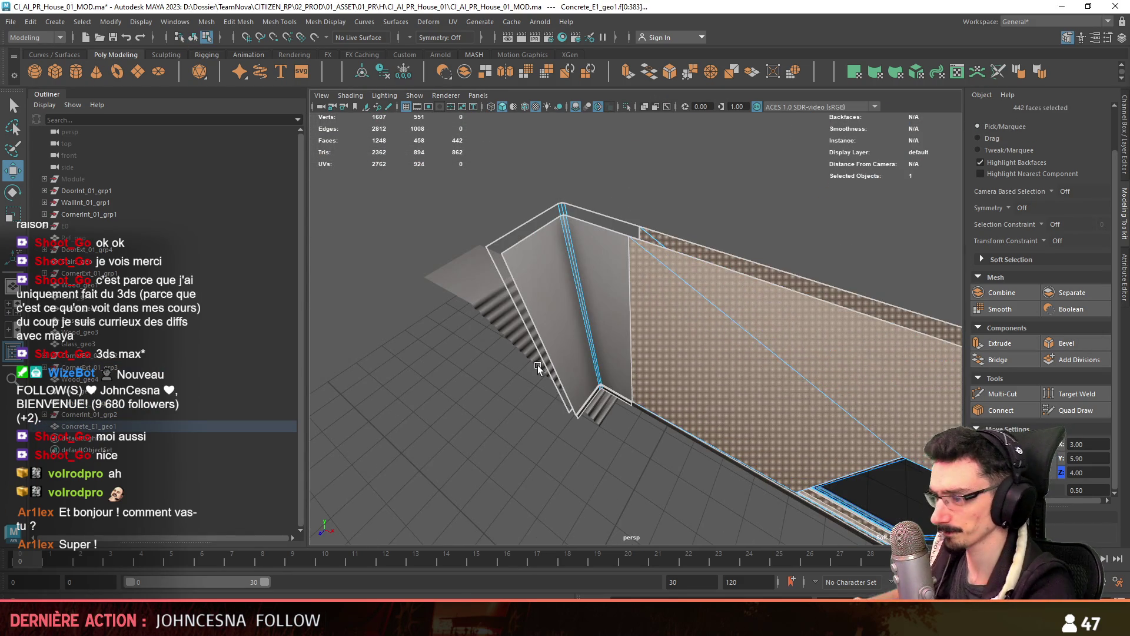
{"action": "scroll", "coordinate": [538, 365], "scroll_direction": "down", "scroll_amount": 5}
{"action": "key", "text": "F8"}
{"action": "mouse_move", "coordinate": [622, 366]}
{"action": "left_mouse_down", "text": "alt"}
{"action": "mouse_move", "coordinate": [595, 419]}
{"action": "mouse_move", "coordinate": [534, 236]}
{"action": "left_mouse_up", "text": "alt"}
{"action": "scroll", "coordinate": [595, 419], "scroll_direction": "down", "scroll_amount": 2}
{"action": "left_click", "coordinate": [628, 108]}
{"action": "left_click", "coordinate": [627, 108]}
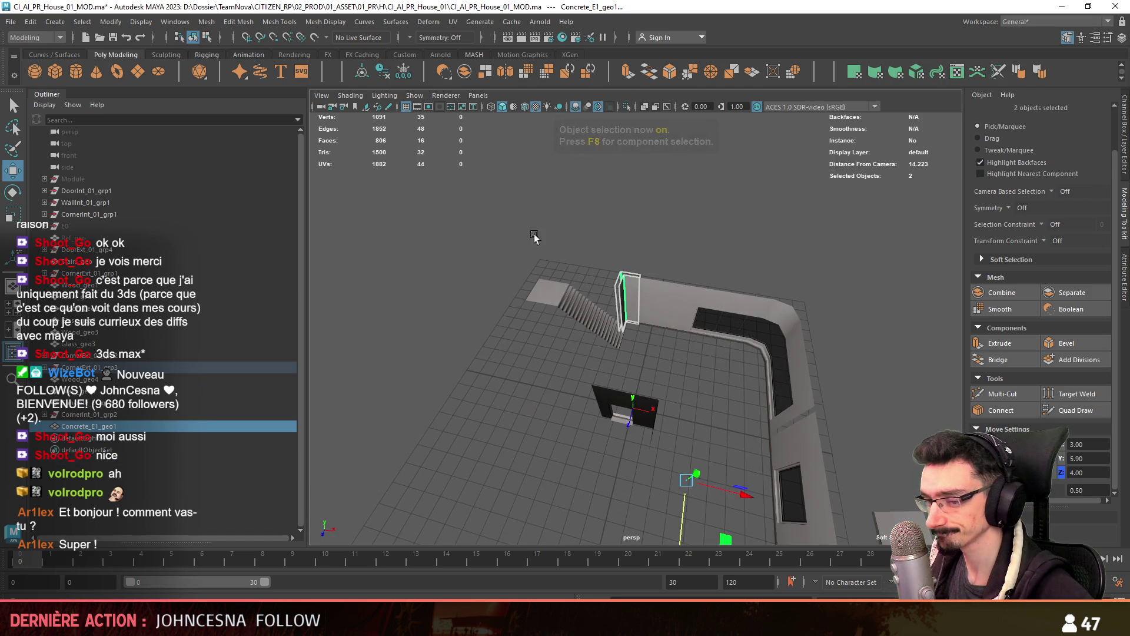
Rotate the copied trim and wall piece 45 degrees and move them near the stairs in top view
{"action": "left_click", "coordinate": [69, 422]}
{"action": "mouse_move", "coordinate": [647, 383]}
{"action": "left_mouse_down", "text": "alt"}
{"action": "mouse_move", "coordinate": [701, 357]}
{"action": "mouse_move", "coordinate": [534, 366]}
{"action": "left_mouse_up", "text": "alt"}
{"action": "left_click", "coordinate": [108, 445]}
{"action": "mouse_move", "coordinate": [676, 377]}
{"action": "left_mouse_down", "text": "alt"}
{"action": "mouse_move", "coordinate": [533, 319]}
{"action": "mouse_move", "coordinate": [761, 306]}
{"action": "mouse_move", "coordinate": [789, 293]}
{"action": "left_mouse_up", "text": "alt"}
{"action": "key", "text": "e"}
{"action": "key", "text": "w"}
{"action": "key", "text": "space"}
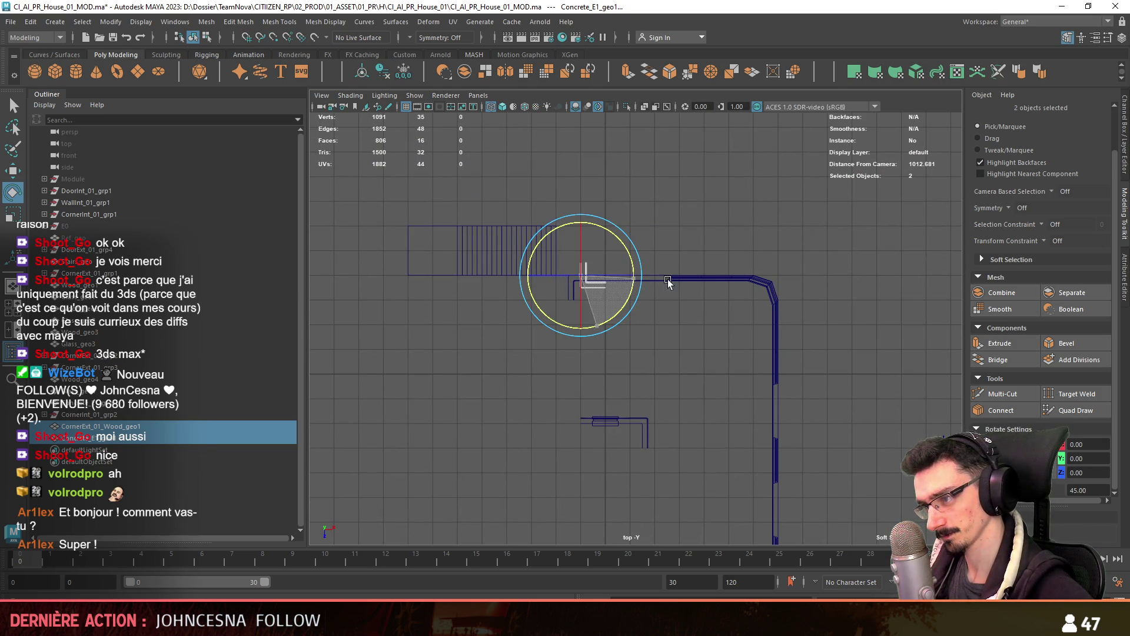
{"action": "key", "text": "w"}
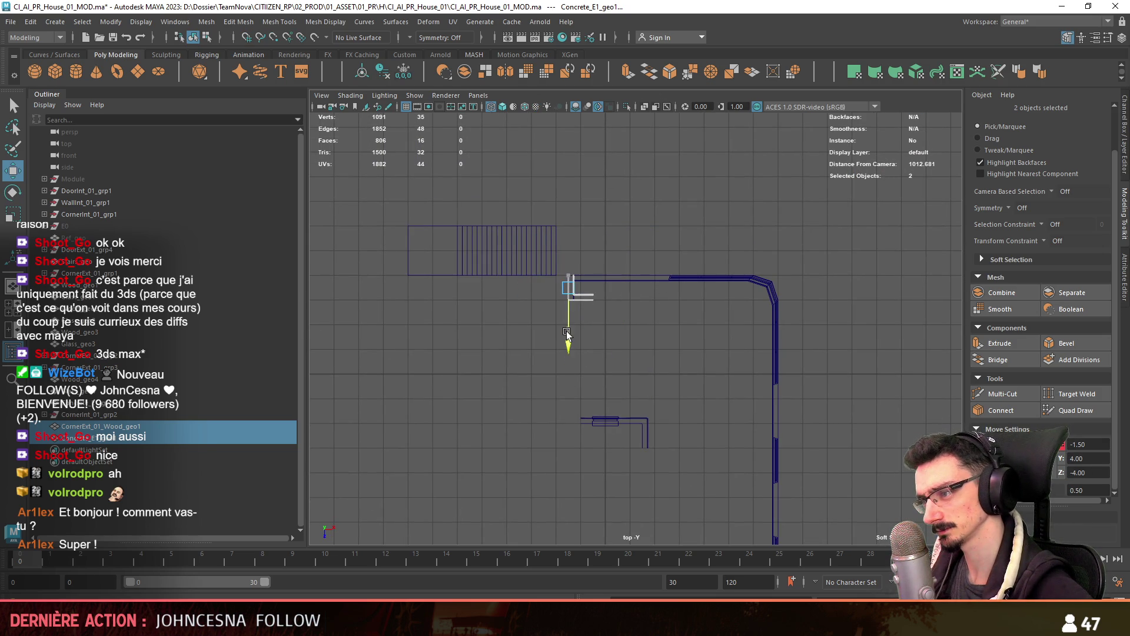
{"action": "scroll", "coordinate": [571, 372], "scroll_direction": "up", "scroll_amount": 5}
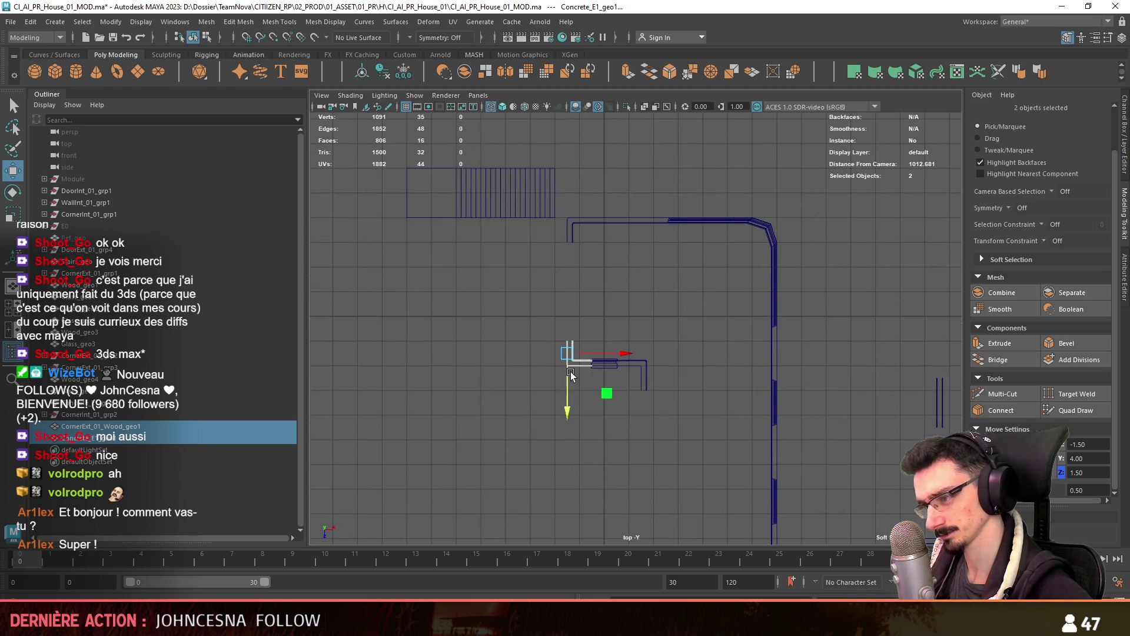
{"action": "key", "text": "F8"}
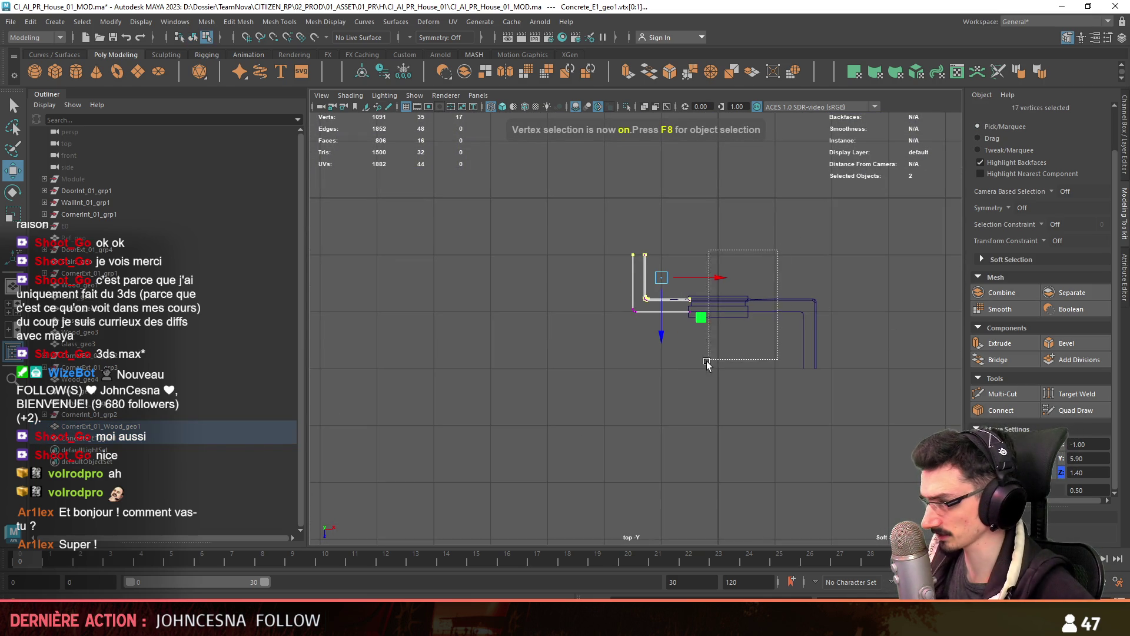
{"action": "key", "text": "space"}
Turn on wireframe-on-shaded and inspect the new corner piece
{"action": "mouse_move", "coordinate": [735, 255]}
{"action": "left_mouse_down"}
{"action": "mouse_move", "coordinate": [706, 312]}
{"action": "mouse_move", "coordinate": [560, 318]}
{"action": "left_mouse_up"}
{"action": "key", "text": "F8"}
{"action": "mouse_move", "coordinate": [620, 347]}
{"action": "left_mouse_down", "text": "alt"}
{"action": "mouse_move", "coordinate": [770, 400]}
{"action": "mouse_move", "coordinate": [800, 351]}
{"action": "mouse_move", "coordinate": [593, 448]}
{"action": "mouse_move", "coordinate": [556, 377]}
{"action": "mouse_move", "coordinate": [700, 401]}
{"action": "mouse_move", "coordinate": [662, 349]}
{"action": "mouse_move", "coordinate": [666, 358]}
{"action": "left_mouse_up", "text": "alt"}
{"action": "left_click", "coordinate": [503, 106]}
{"action": "scroll", "coordinate": [786, 366], "scroll_direction": "down", "scroll_amount": 5}
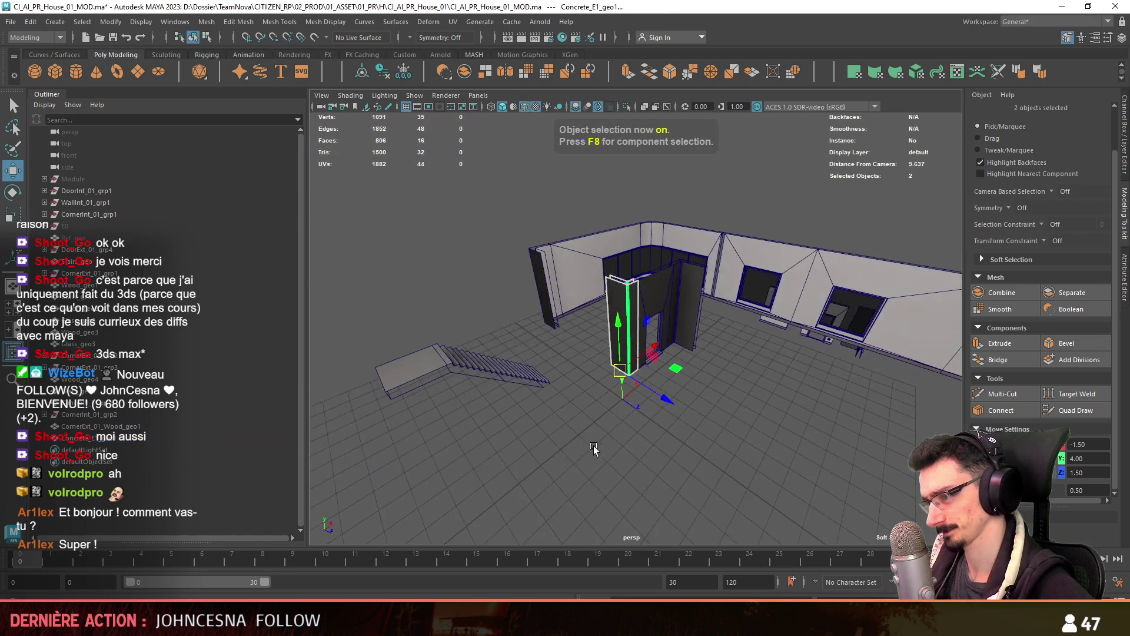
{"action": "left_click", "coordinate": [593, 446]}
{"action": "scroll", "coordinate": [667, 357], "scroll_direction": "up", "scroll_amount": 3}
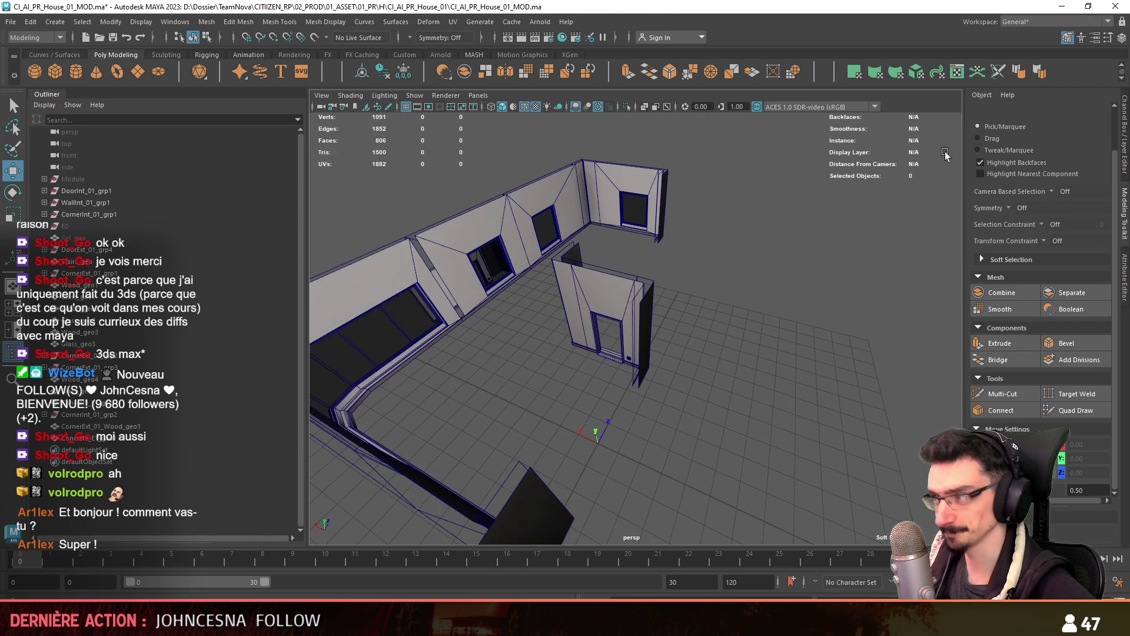
Combine the front concrete wall, new corner piece and interior corner piece into one mesh
{"action": "left_click_drag", "start_coordinate": [665, 400], "coordinate": [584, 429], "text": "alt"}
{"action": "left_click", "coordinate": [551, 440]}
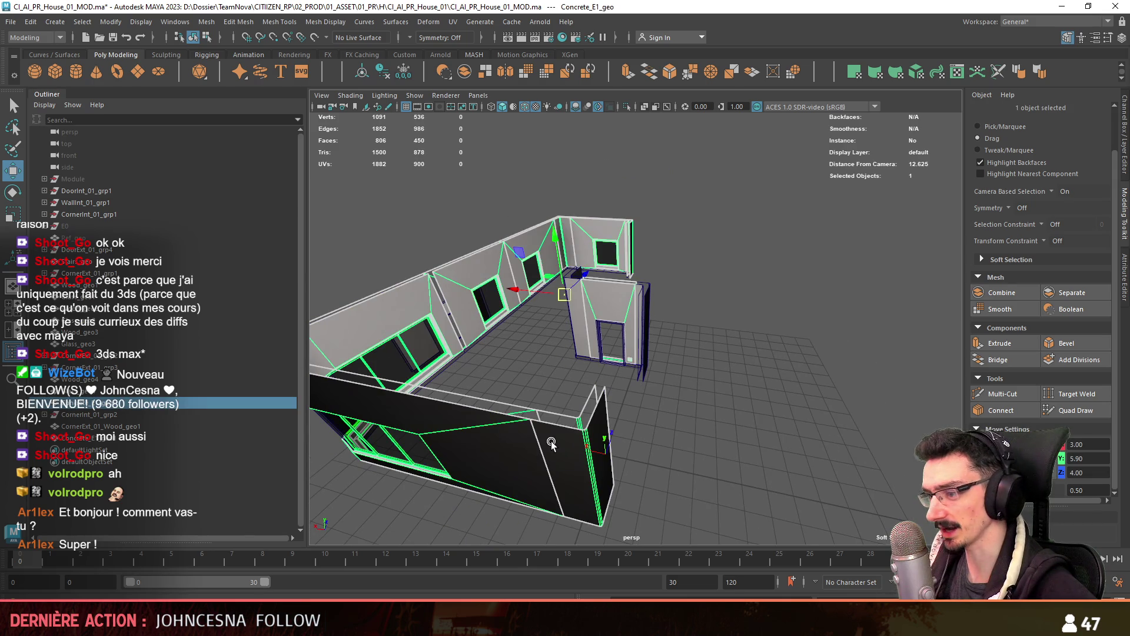
{"action": "mouse_move", "coordinate": [514, 401]}
{"action": "left_mouse_down", "text": "alt"}
{"action": "mouse_move", "coordinate": [560, 404]}
{"action": "mouse_move", "coordinate": [677, 342]}
{"action": "mouse_move", "coordinate": [642, 370]}
{"action": "mouse_move", "coordinate": [704, 363]}
{"action": "mouse_move", "coordinate": [725, 348]}
{"action": "left_mouse_up", "text": "alt"}
{"action": "left_click", "coordinate": [690, 333], "text": "shift"}
{"action": "scroll", "coordinate": [690, 333], "scroll_direction": "down", "scroll_amount": 3}
{"action": "left_click", "coordinate": [726, 347], "text": "shift"}
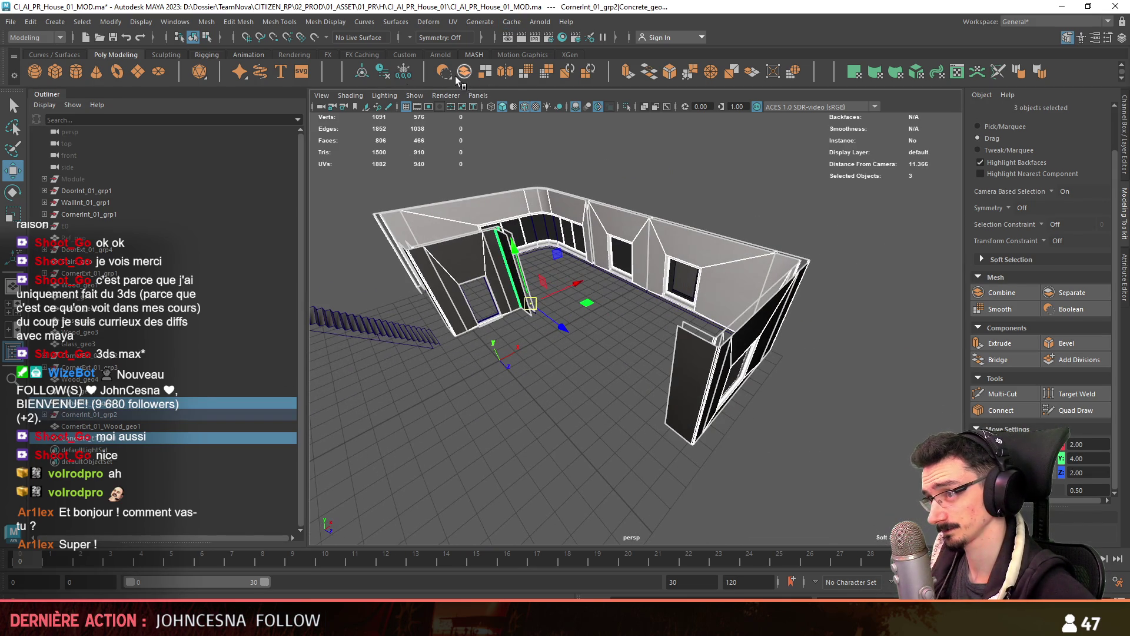
{"action": "left_click", "coordinate": [458, 76]}
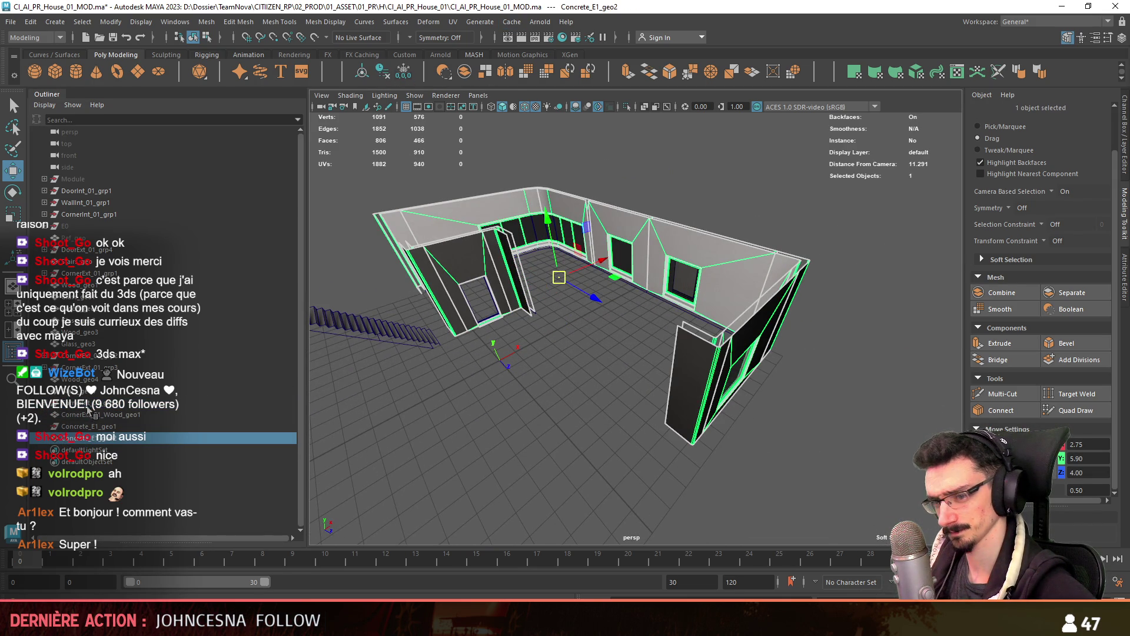
{"action": "left_click", "coordinate": [107, 428]}
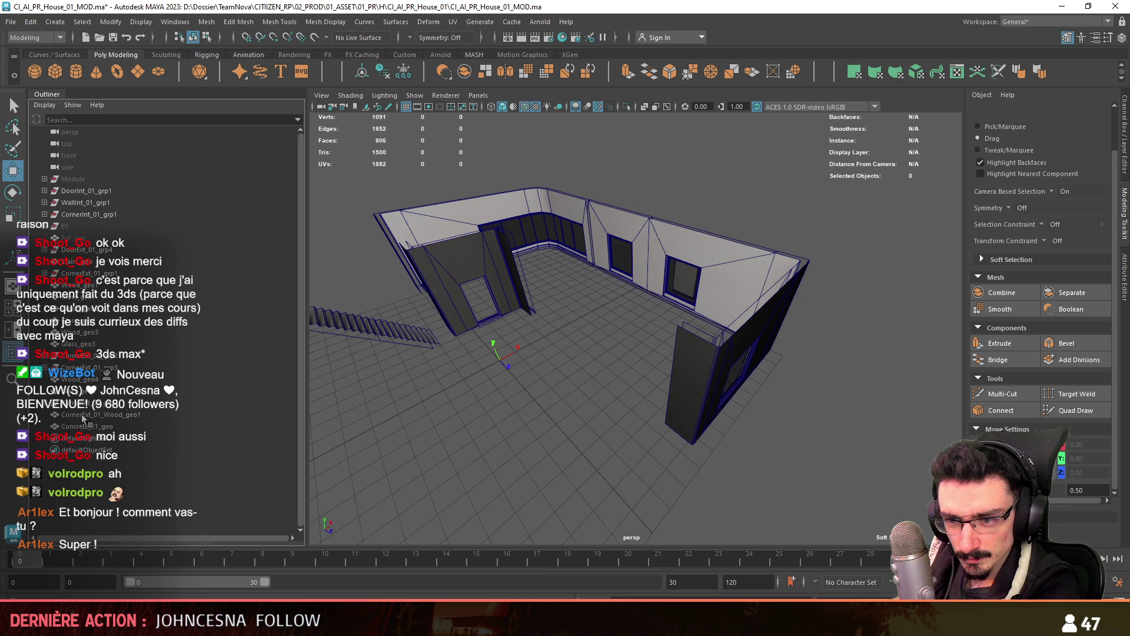
{"action": "left_click", "coordinate": [88, 436]}
{"action": "mouse_move", "coordinate": [677, 353]}
{"action": "left_mouse_down", "text": "alt"}
{"action": "mouse_move", "coordinate": [630, 426]}
{"action": "mouse_move", "coordinate": [447, 311]}
{"action": "mouse_move", "coordinate": [541, 339]}
{"action": "mouse_move", "coordinate": [511, 337]}
{"action": "left_mouse_up", "text": "alt"}
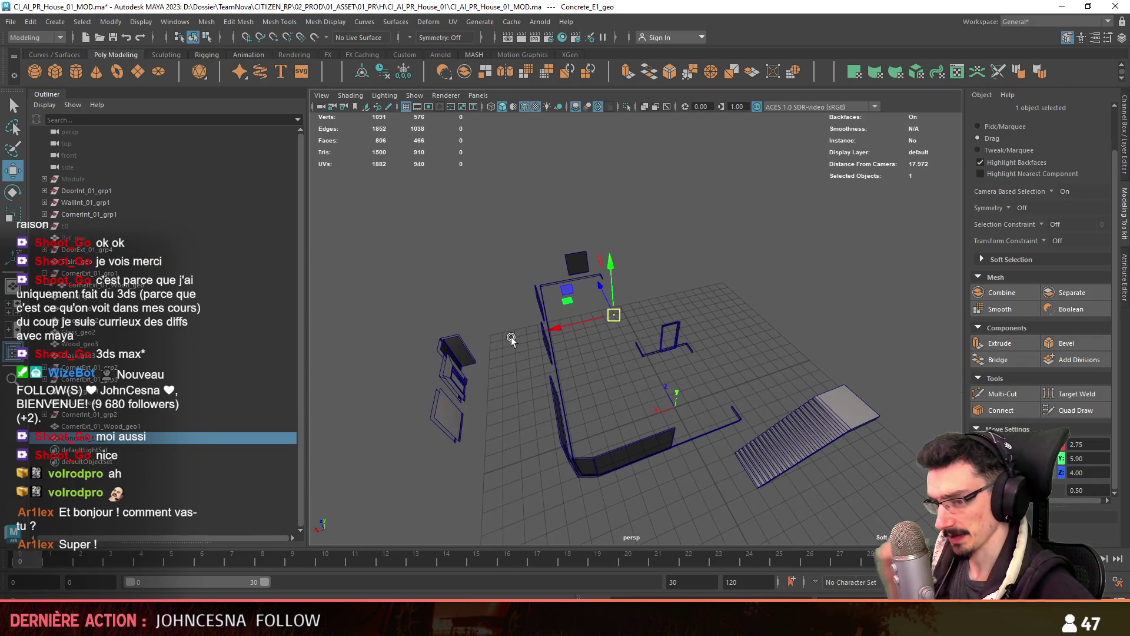
Gather the upper-floor glass panels and rename the glass mesh Glass_E1_geo
{"action": "mouse_move", "coordinate": [776, 306]}
{"action": "left_mouse_down", "text": "alt"}
{"action": "mouse_move", "coordinate": [729, 290]}
{"action": "mouse_move", "coordinate": [626, 306]}
{"action": "left_mouse_up", "text": "alt"}
{"action": "left_click", "coordinate": [691, 314]}
{"action": "left_click", "coordinate": [521, 348], "text": "shift"}
{"action": "left_click", "coordinate": [476, 342], "text": "shift"}
{"action": "left_click", "coordinate": [441, 291], "text": "shift"}
{"action": "left_click_drag", "start_coordinate": [441, 291], "coordinate": [430, 312], "text": "alt"}
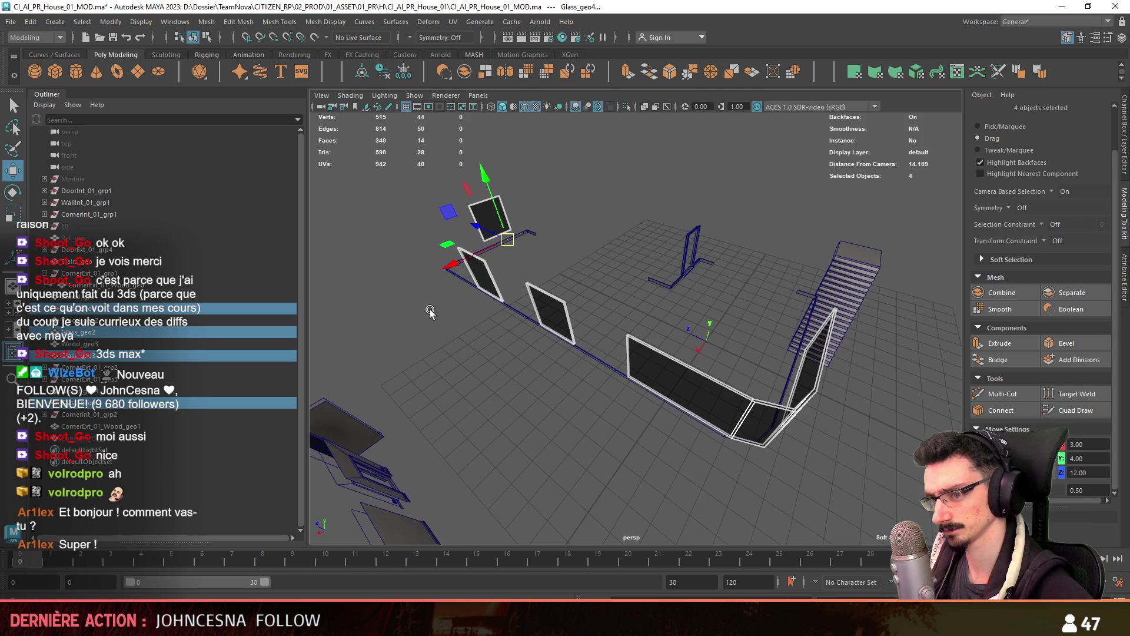
{"action": "left_click", "coordinate": [551, 312]}
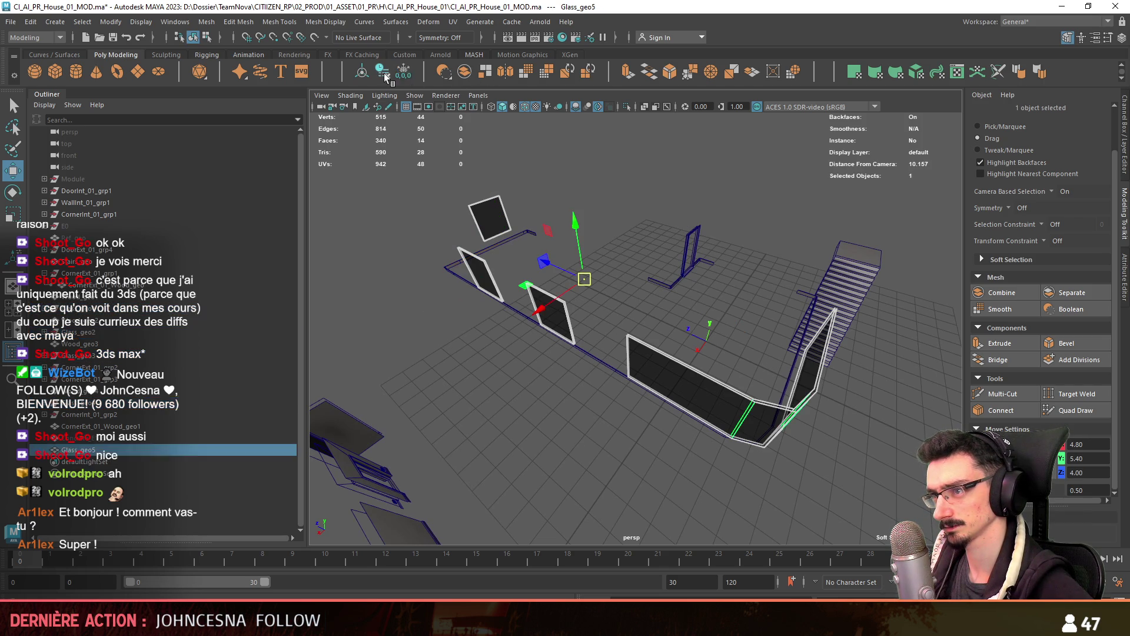
{"action": "double_click", "coordinate": [88, 403]}
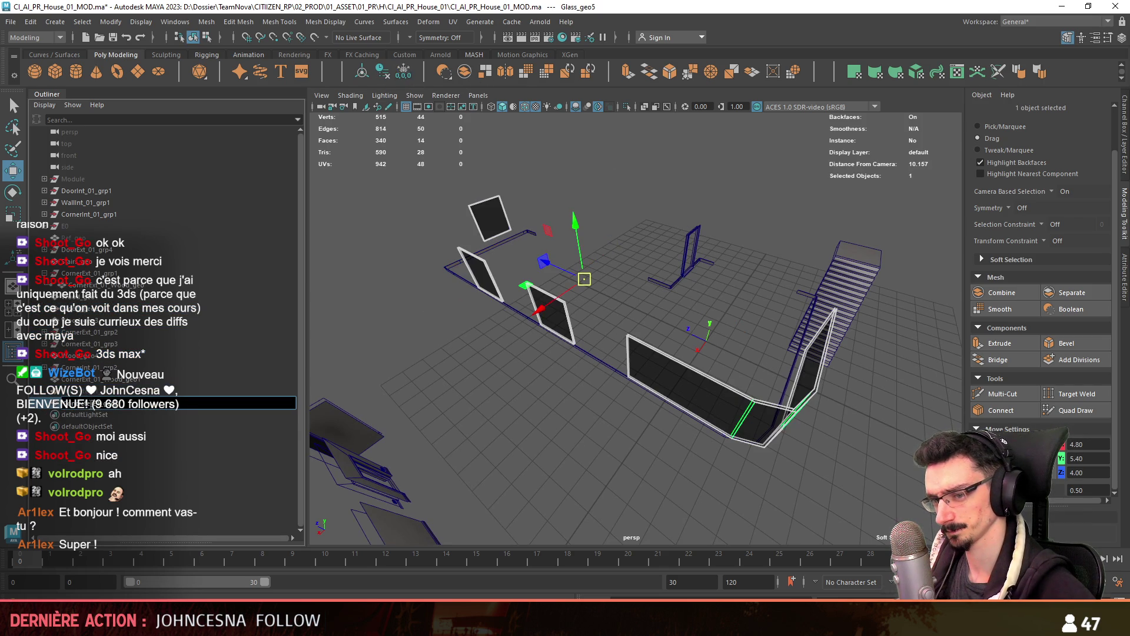
Select the wooden rails and door frame and name the combined mesh Wood_E1_geo
{"action": "mouse_move", "coordinate": [530, 301]}
{"action": "left_mouse_down", "text": "alt"}
{"action": "mouse_move", "coordinate": [581, 229]}
{"action": "mouse_move", "coordinate": [722, 225]}
{"action": "mouse_move", "coordinate": [745, 295]}
{"action": "mouse_move", "coordinate": [659, 426]}
{"action": "left_mouse_up", "text": "alt"}
{"action": "left_click", "coordinate": [757, 257]}
{"action": "left_click", "coordinate": [692, 373]}
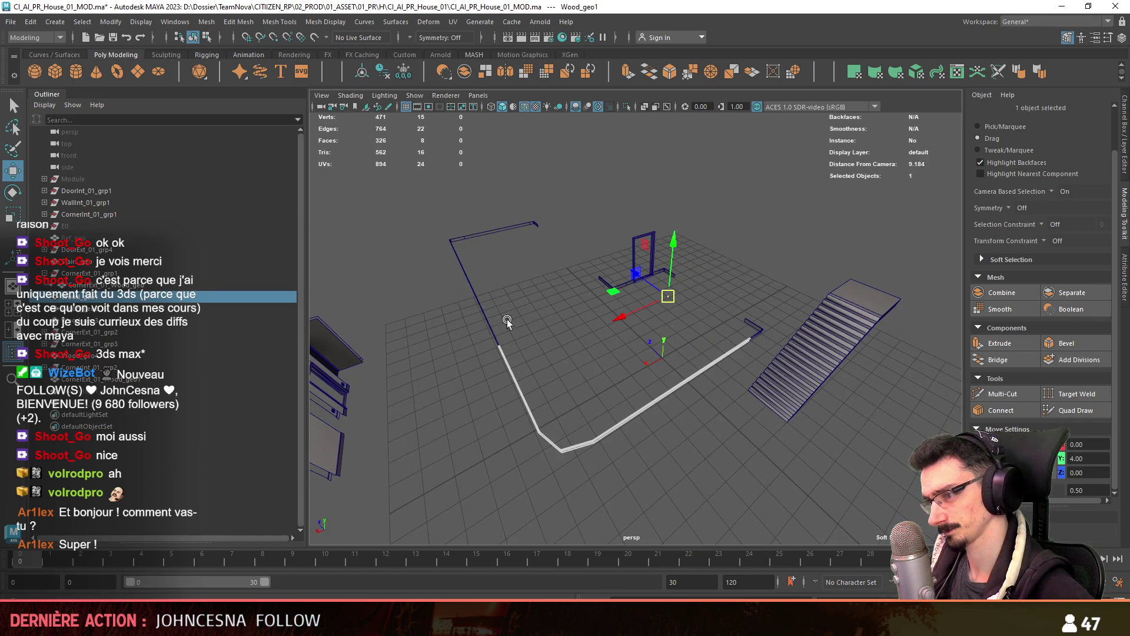
{"action": "left_click_drag", "start_coordinate": [443, 302], "coordinate": [563, 177], "text": "shift"}
{"action": "left_click_drag", "start_coordinate": [580, 315], "coordinate": [671, 213], "text": "shift"}
{"action": "left_click", "coordinate": [737, 339], "text": "shift"}
{"action": "mouse_move", "coordinate": [737, 339]}
{"action": "left_mouse_down", "text": "alt"}
{"action": "mouse_move", "coordinate": [610, 362]}
{"action": "mouse_move", "coordinate": [697, 316]}
{"action": "mouse_move", "coordinate": [520, 300]}
{"action": "left_mouse_up", "text": "alt"}
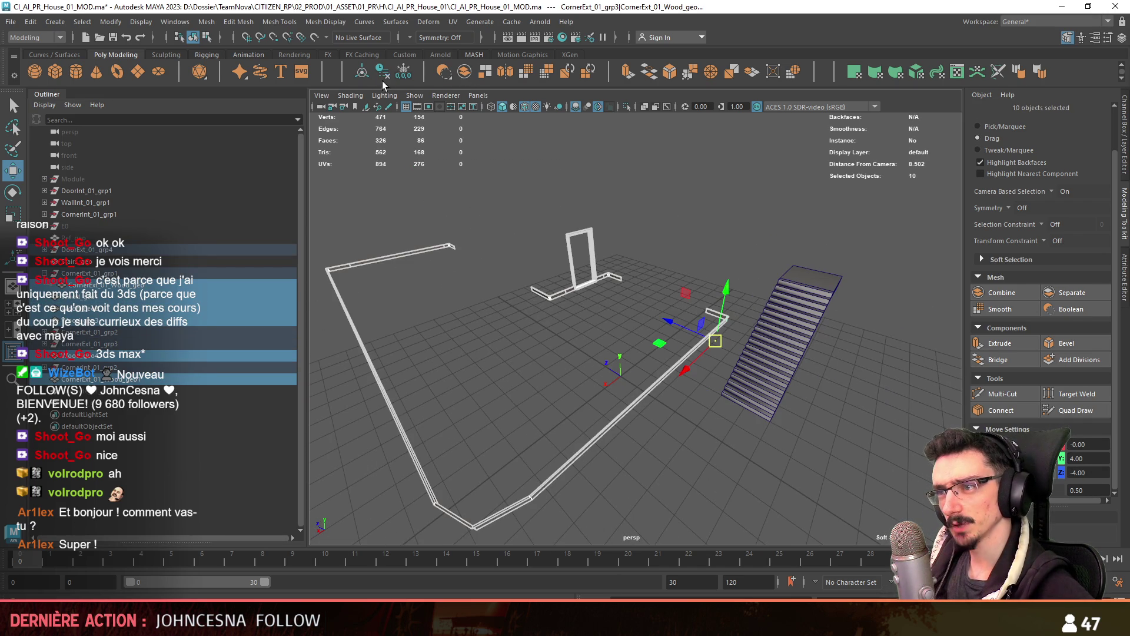
{"action": "key", "text": "f"}
{"action": "left_click", "coordinate": [114, 405]}
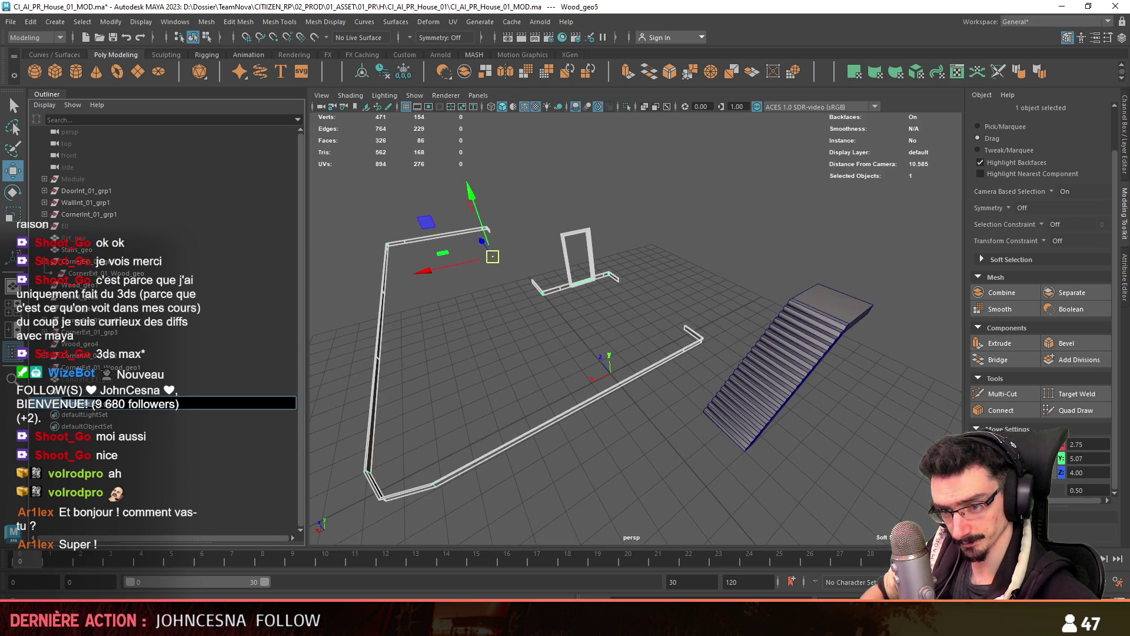
{"action": "left_click", "coordinate": [85, 403]}
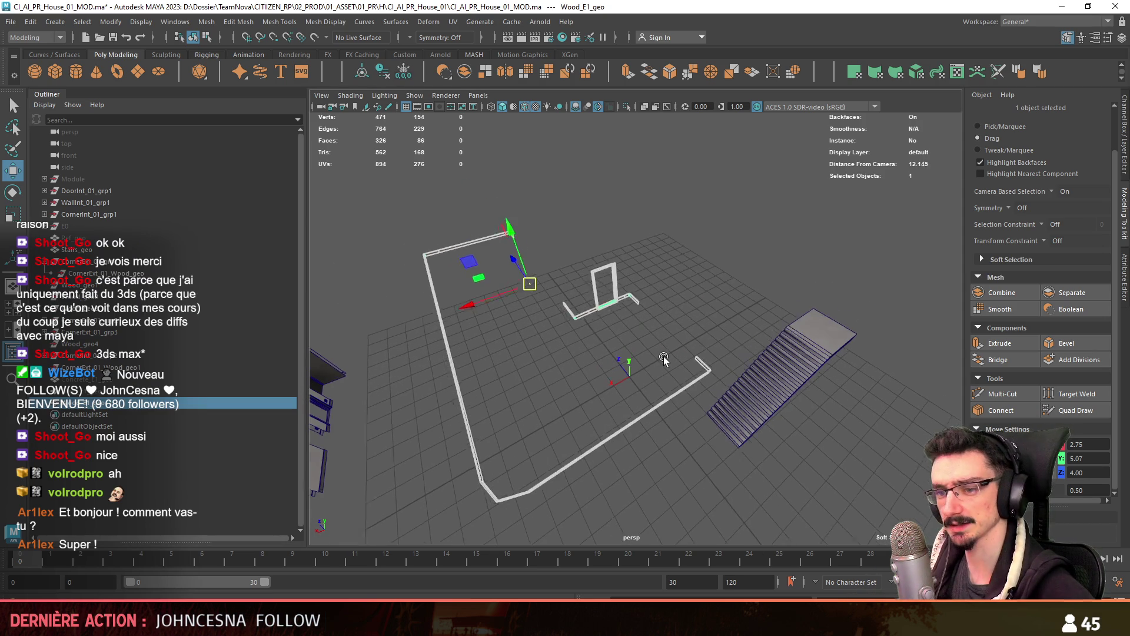
Expand the Outliner groups and select the CornerExt_01_grp1 group
{"action": "left_click_drag", "start_coordinate": [662, 355], "coordinate": [496, 414], "text": "alt"}
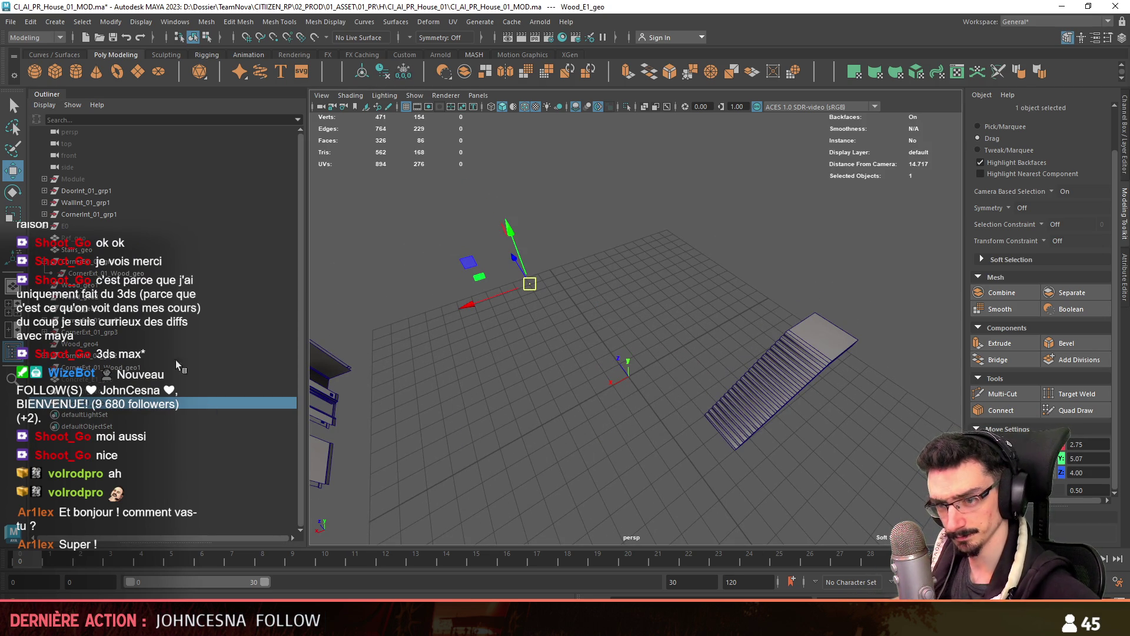
{"action": "left_click", "coordinate": [47, 358]}
{"action": "left_click", "coordinate": [45, 267]}
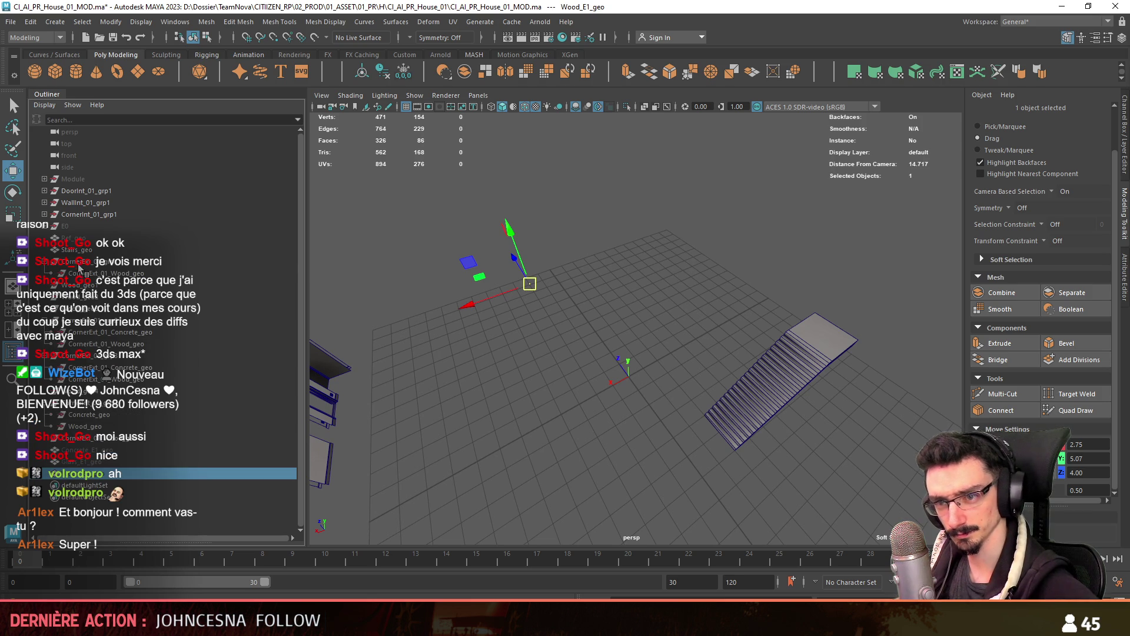
{"action": "left_click", "coordinate": [79, 263]}
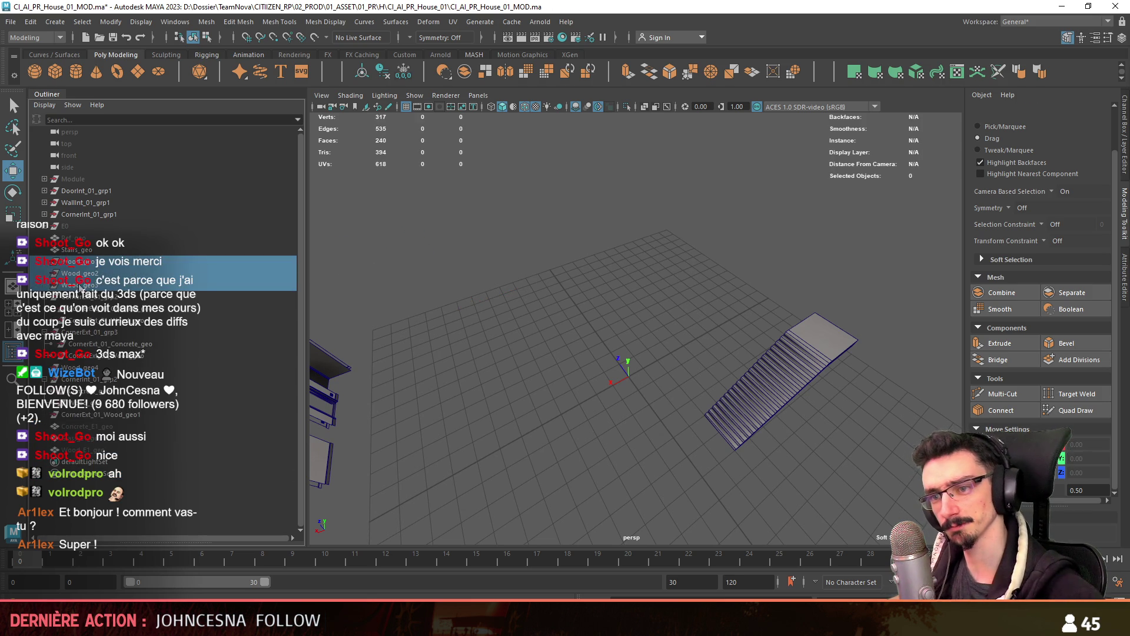
Frame the three corner walls, then their parent group E0, to review the house
{"action": "mouse_move", "coordinate": [81, 271]}
{"action": "left_mouse_down"}
{"action": "mouse_move", "coordinate": [83, 381]}
{"action": "mouse_move", "coordinate": [328, 361]}
{"action": "left_mouse_up"}
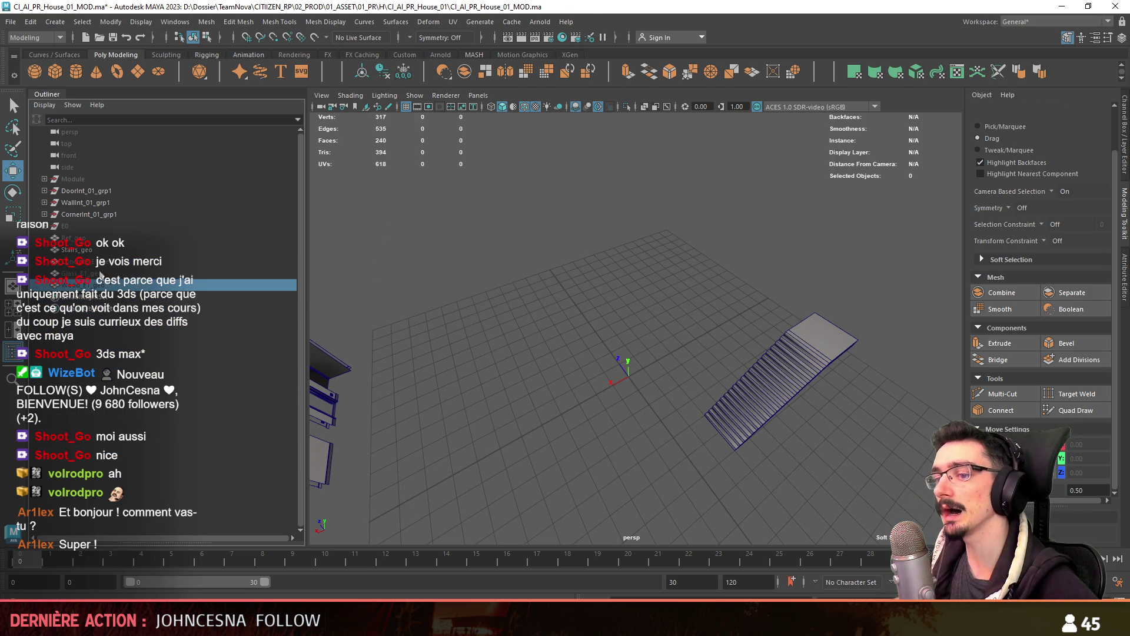
{"action": "left_click", "coordinate": [100, 262], "text": "shift"}
{"action": "key", "text": "f"}
{"action": "mouse_move", "coordinate": [836, 382]}
{"action": "left_mouse_down", "text": "alt"}
{"action": "mouse_move", "coordinate": [880, 394]}
{"action": "mouse_move", "coordinate": [663, 372]}
{"action": "left_mouse_up", "text": "alt"}
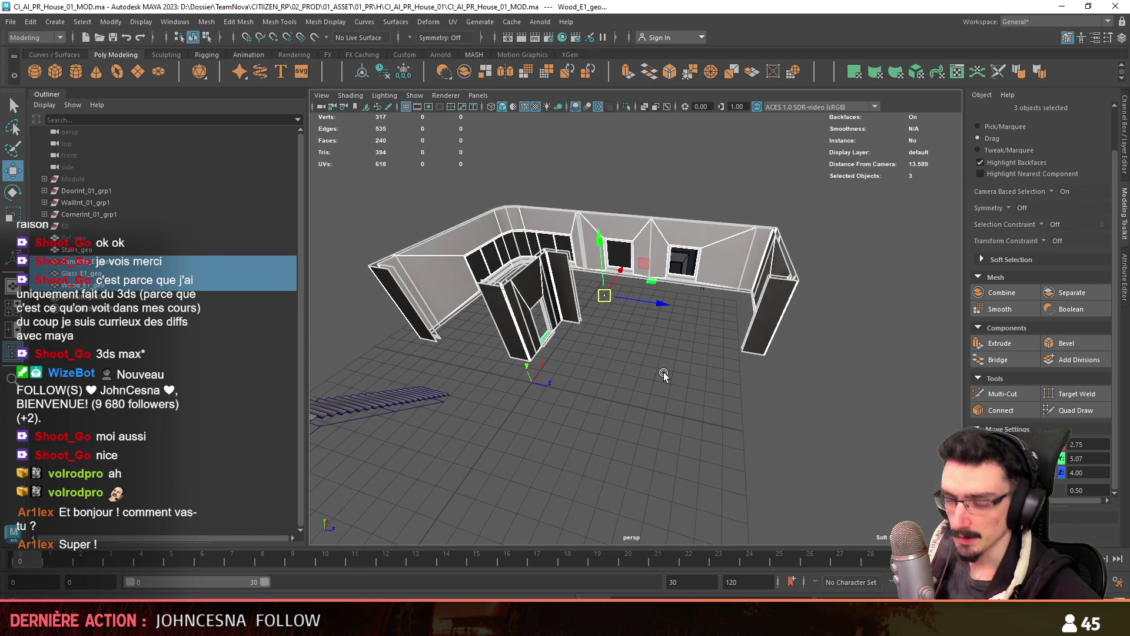
{"action": "key", "text": "Up"}
{"action": "key", "text": "f"}
{"action": "left_click", "coordinate": [762, 391]}
{"action": "mouse_move", "coordinate": [763, 391]}
{"action": "left_mouse_down", "text": "alt"}
{"action": "mouse_move", "coordinate": [678, 346]}
{"action": "mouse_move", "coordinate": [574, 372]}
{"action": "mouse_move", "coordinate": [701, 432]}
{"action": "mouse_move", "coordinate": [675, 340]}
{"action": "mouse_move", "coordinate": [317, 332]}
{"action": "left_mouse_up", "text": "alt"}
Review the E0 meshes, then pick the E1 Concrete_geo and switch to face selection
{"action": "left_click", "coordinate": [674, 340]}
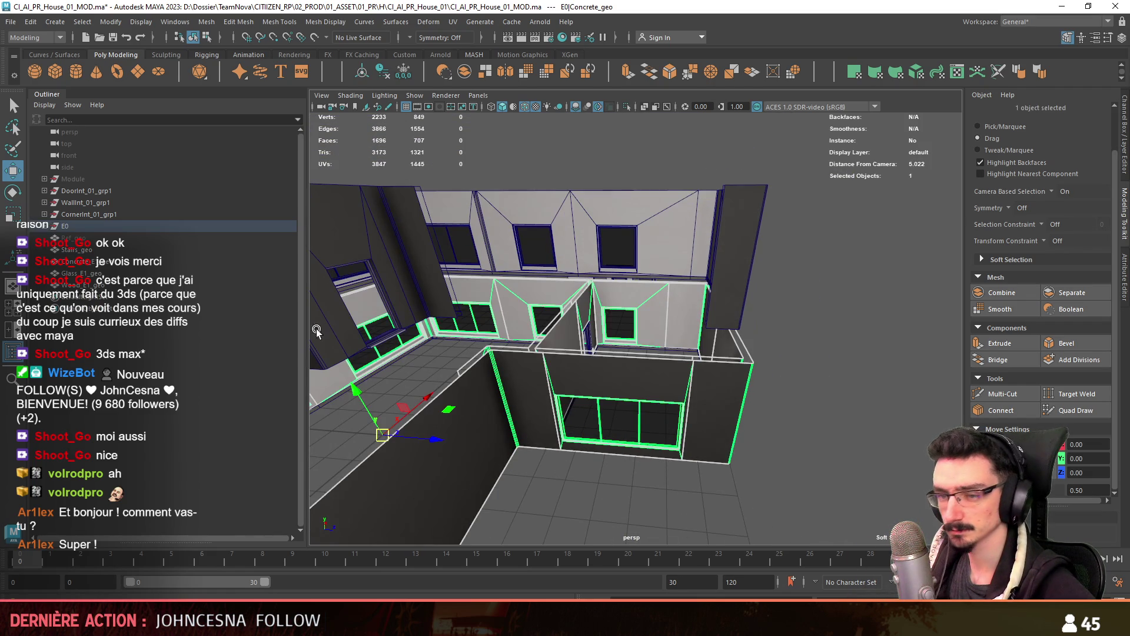
{"action": "left_click_drag", "start_coordinate": [88, 248], "coordinate": [91, 287]}
{"action": "left_click_drag", "start_coordinate": [530, 376], "coordinate": [649, 385], "text": "alt"}
{"action": "left_click", "coordinate": [63, 225]}
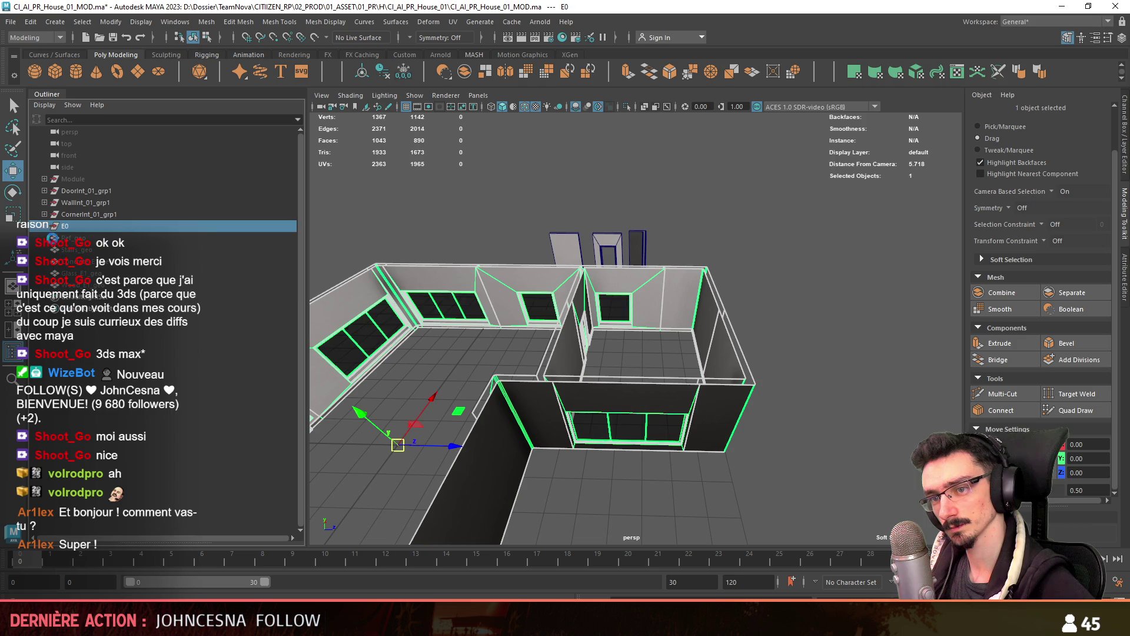
{"action": "left_click", "coordinate": [597, 478]}
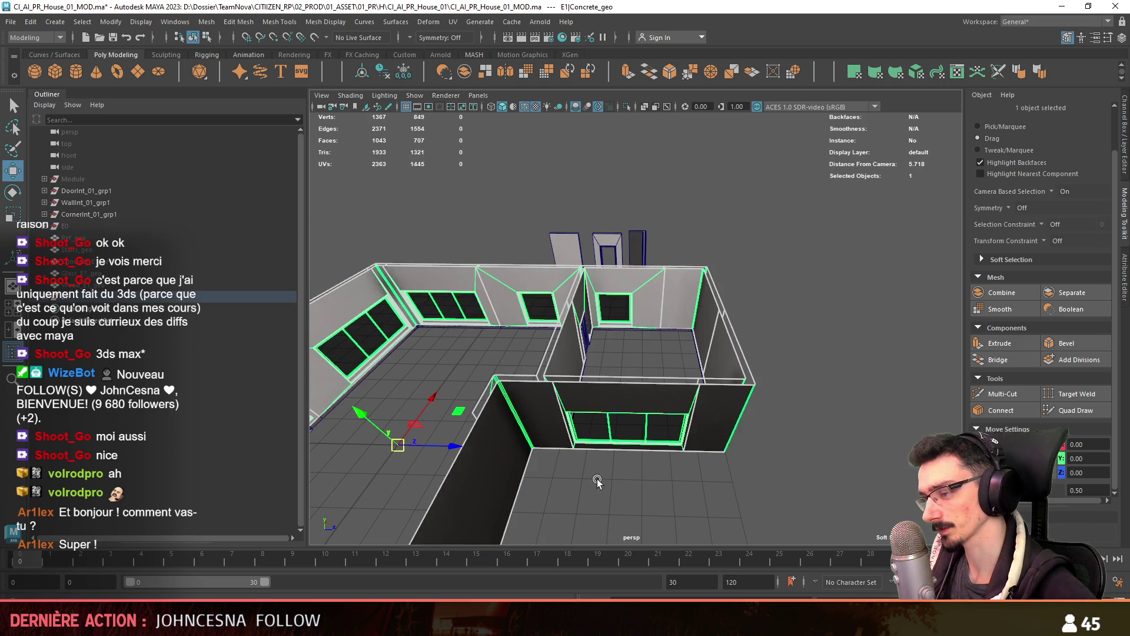
{"action": "scroll", "coordinate": [597, 479], "scroll_direction": "up", "scroll_amount": 5}
{"action": "left_click_drag", "start_coordinate": [537, 491], "coordinate": [556, 463]}
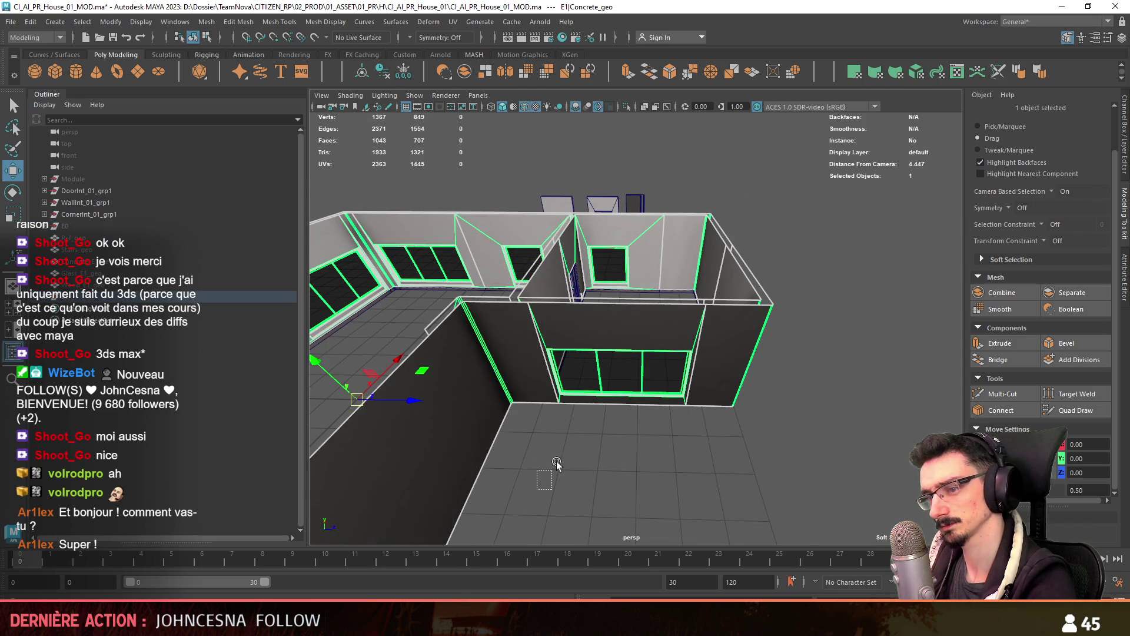
{"action": "key", "text": "F11"}
{"action": "scroll", "coordinate": [588, 383], "scroll_direction": "down", "scroll_amount": 5}
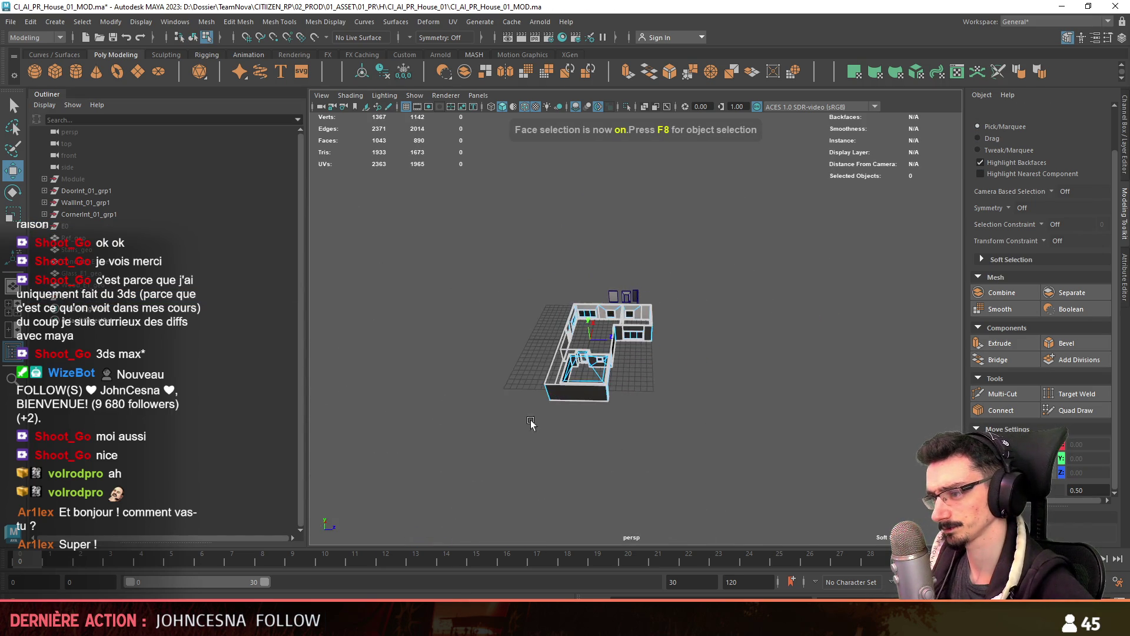
Box-select all the faces in the top view and isolate them, hiding the walls
{"action": "left_click_drag", "start_coordinate": [434, 161], "coordinate": [798, 467]}
{"action": "scroll", "coordinate": [710, 317], "scroll_direction": "up", "scroll_amount": 4}
{"action": "left_click_drag", "start_coordinate": [710, 316], "coordinate": [589, 265], "text": "alt"}
{"action": "key", "text": "space"}
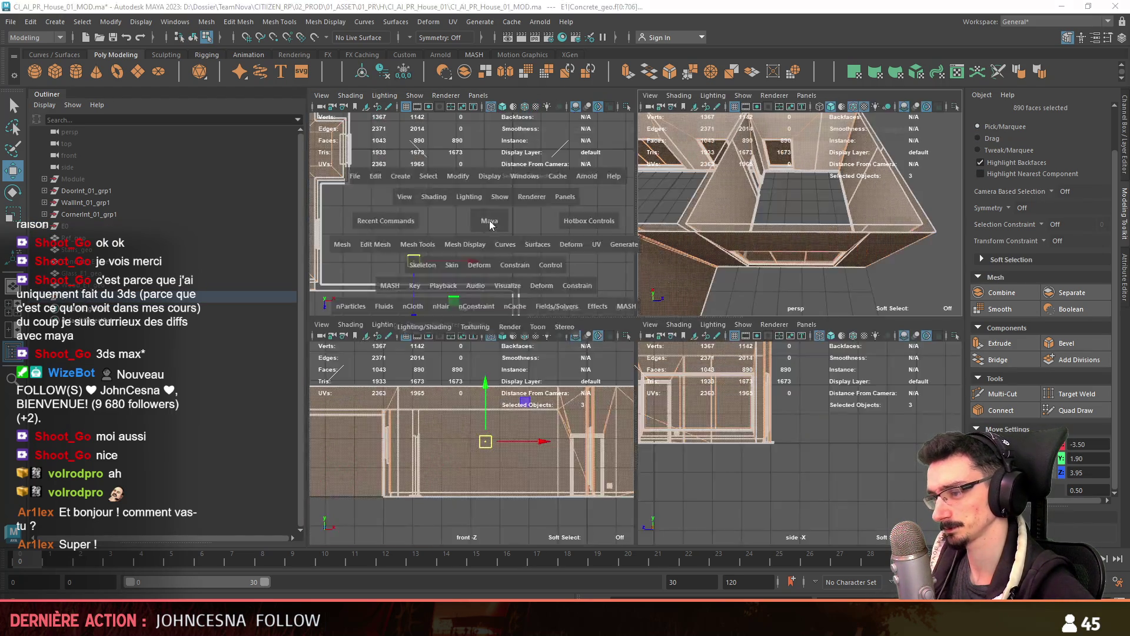
{"action": "key", "text": "space"}
{"action": "scroll", "coordinate": [659, 330], "scroll_direction": "up", "scroll_amount": 2}
{"action": "scroll", "coordinate": [695, 368], "scroll_direction": "down", "scroll_amount": 3}
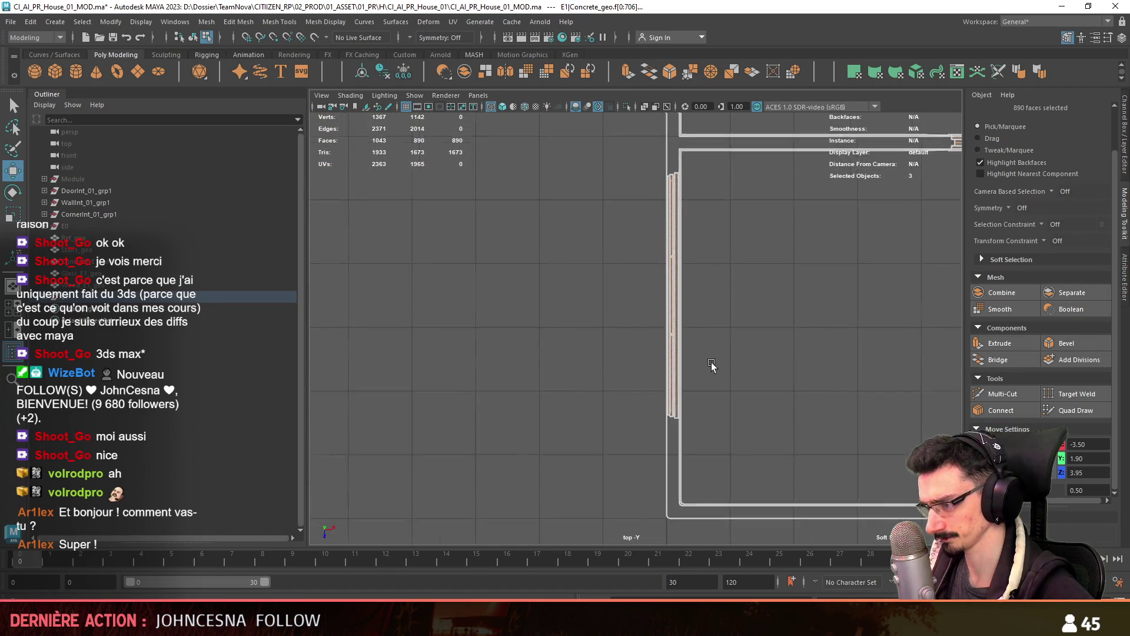
{"action": "scroll", "coordinate": [617, 496], "scroll_direction": "up", "scroll_amount": 4}
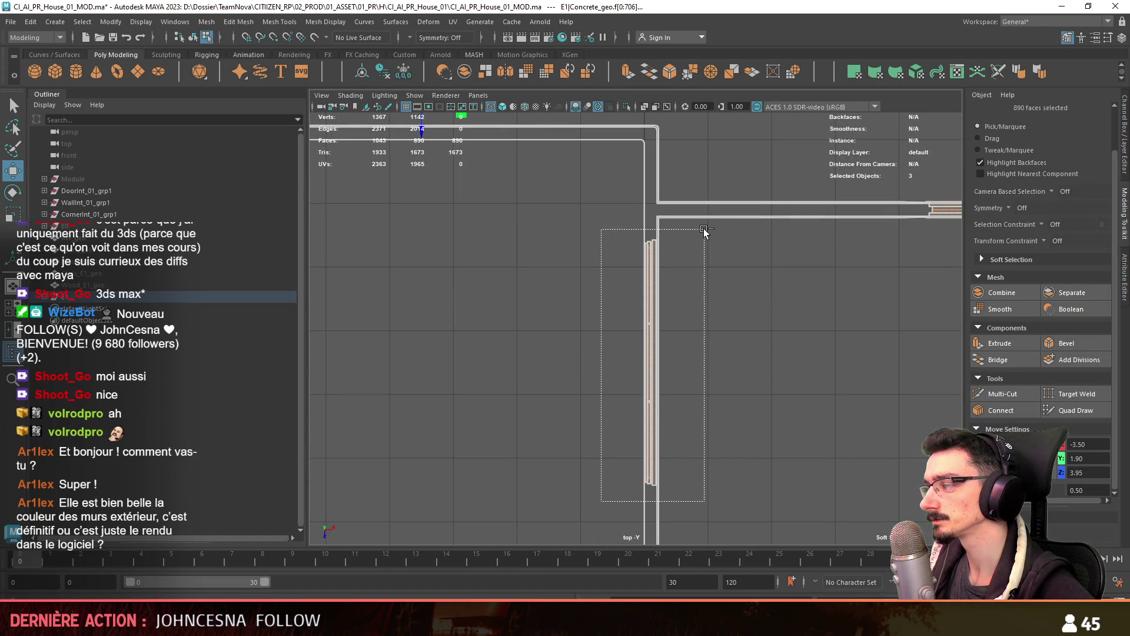
{"action": "key", "text": "space"}
{"action": "key", "text": "space"}
{"action": "key", "text": "ctrl+h"}
Delete the two right floor faces and the left wing floor face, returning to object mode
{"action": "left_click", "coordinate": [798, 350]}
{"action": "key", "text": "Delete"}
{"action": "left_click", "coordinate": [432, 371]}
{"action": "key", "text": "Delete"}
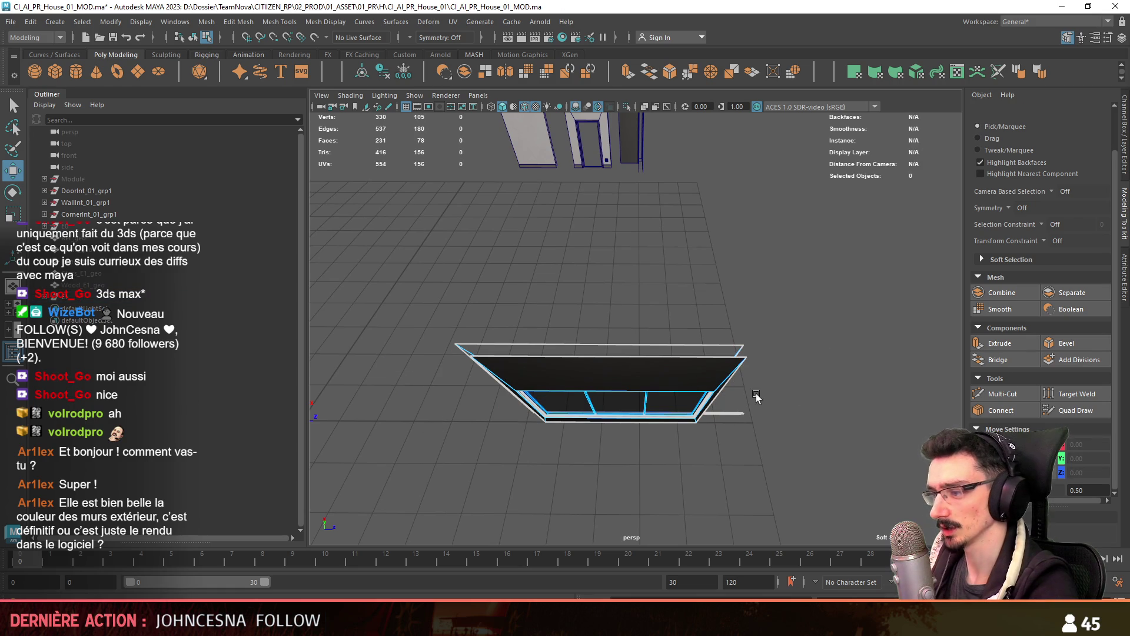
{"action": "key", "text": "F8"}
{"action": "mouse_move", "coordinate": [705, 422]}
{"action": "left_mouse_down", "text": "alt"}
{"action": "mouse_move", "coordinate": [721, 379]}
{"action": "mouse_move", "coordinate": [557, 569]}
{"action": "left_mouse_up", "text": "alt"}
Fly the Unity Scene camera through the city to the building's corner and down to the stair house
{"action": "key", "text": "alt+Tab"}
{"action": "mouse_move", "coordinate": [513, 249]}
{"action": "right_mouse_down"}
{"action": "mouse_move", "coordinate": [852, 244]}
{"action": "mouse_move", "coordinate": [530, 271]}
{"action": "mouse_move", "coordinate": [479, 259]}
{"action": "mouse_move", "coordinate": [554, 290]}
{"action": "right_mouse_up"}
{"action": "scroll", "coordinate": [511, 250], "scroll_direction": "down", "scroll_amount": 5}
{"action": "scroll", "coordinate": [647, 253], "scroll_direction": "up", "scroll_amount": 5}
{"action": "scroll", "coordinate": [530, 270], "scroll_direction": "up", "scroll_amount": 2}
{"action": "mouse_move", "coordinate": [705, 419]}
{"action": "right_mouse_down"}
{"action": "mouse_move", "coordinate": [337, 318]}
{"action": "mouse_move", "coordinate": [393, 330]}
{"action": "mouse_move", "coordinate": [383, 434]}
{"action": "right_mouse_up"}
{"action": "scroll", "coordinate": [518, 377], "scroll_direction": "down", "scroll_amount": 4}
{"action": "scroll", "coordinate": [391, 353], "scroll_direction": "up", "scroll_amount": 4}
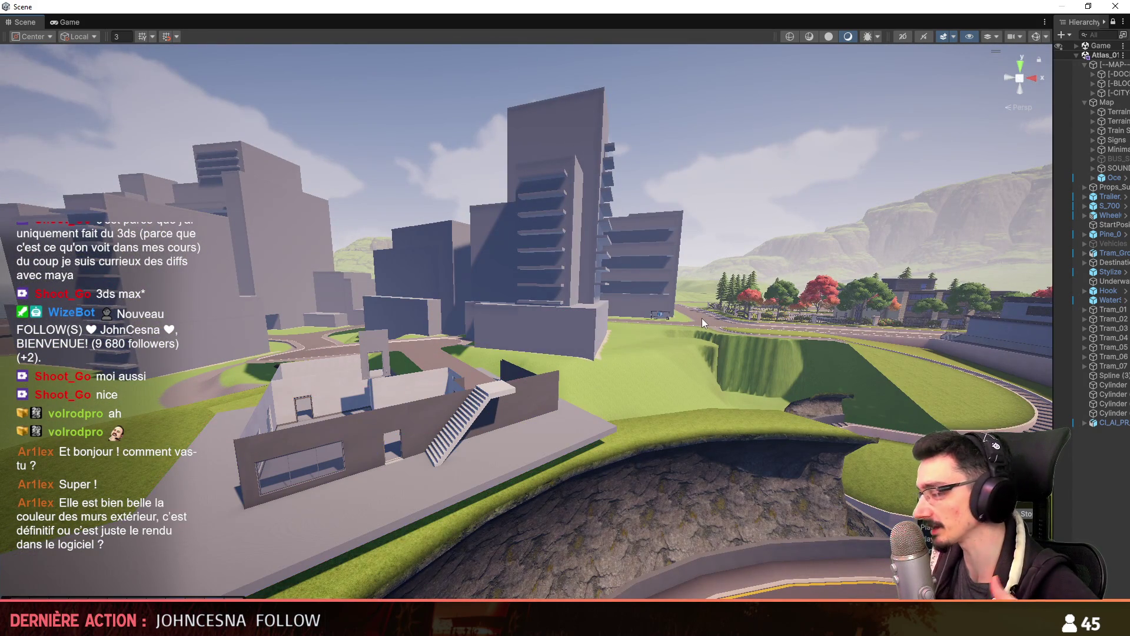
{"action": "mouse_move", "coordinate": [702, 318]}
{"action": "right_mouse_down"}
{"action": "mouse_move", "coordinate": [752, 380]}
{"action": "mouse_move", "coordinate": [624, 383]}
{"action": "mouse_move", "coordinate": [704, 401]}
{"action": "right_mouse_up"}
{"action": "scroll", "coordinate": [742, 368], "scroll_direction": "down", "scroll_amount": 3}
{"action": "scroll", "coordinate": [720, 381], "scroll_direction": "up", "scroll_amount": 2}
{"action": "scroll", "coordinate": [697, 396], "scroll_direction": "up", "scroll_amount": 3}
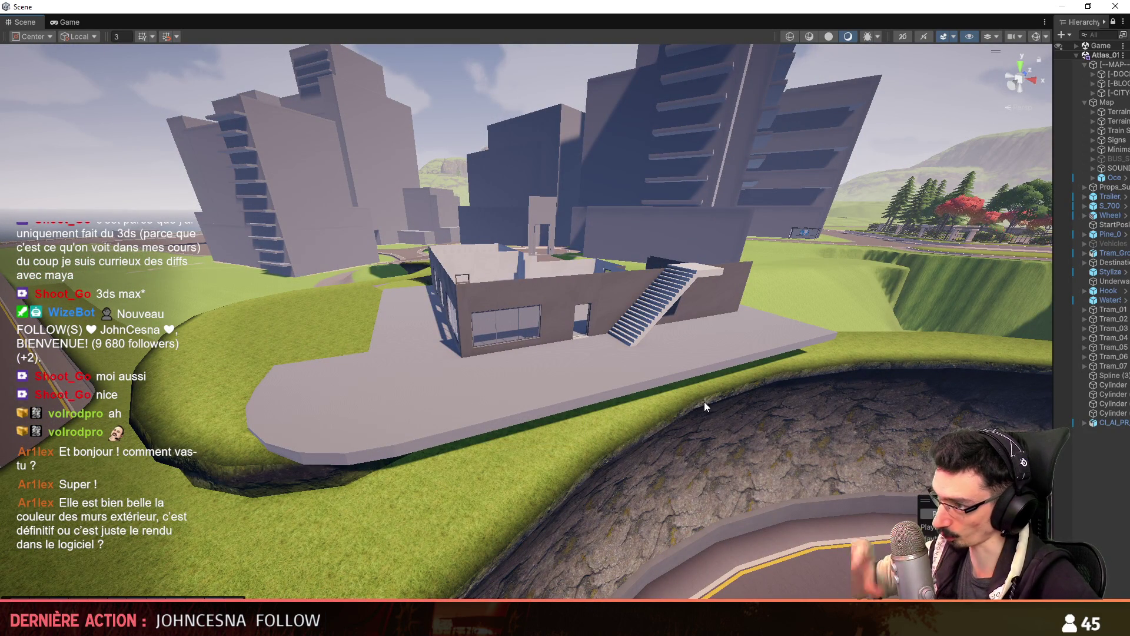
{"action": "key", "text": "w"}
{"action": "scroll", "coordinate": [682, 388], "scroll_direction": "down", "scroll_amount": 3}
{"action": "right_click_drag", "start_coordinate": [686, 405], "coordinate": [678, 359]}
Move the Window object up to Y 4, then bring back the rest of the house with Ctrl+1
{"action": "scroll", "coordinate": [678, 368], "scroll_direction": "down", "scroll_amount": 3}
{"action": "scroll", "coordinate": [678, 362], "scroll_direction": "up", "scroll_amount": 1}
{"action": "key", "text": "alt+Tab"}
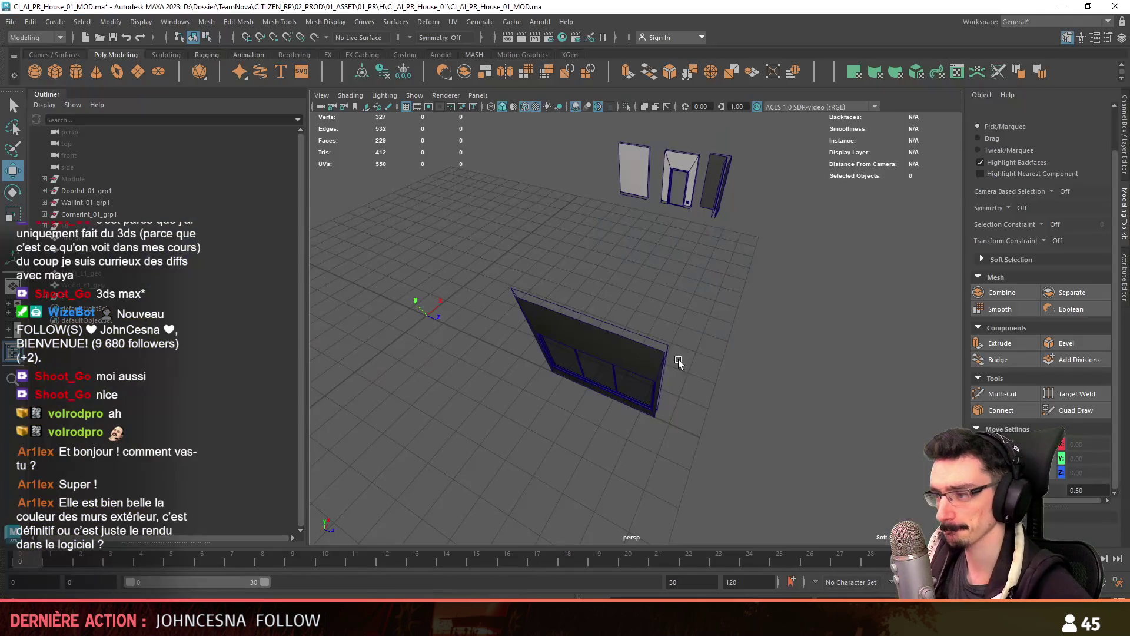
{"action": "mouse_move", "coordinate": [817, 334]}
{"action": "left_mouse_down", "text": "alt"}
{"action": "mouse_move", "coordinate": [740, 294]}
{"action": "mouse_move", "coordinate": [274, 287]}
{"action": "left_mouse_up", "text": "alt"}
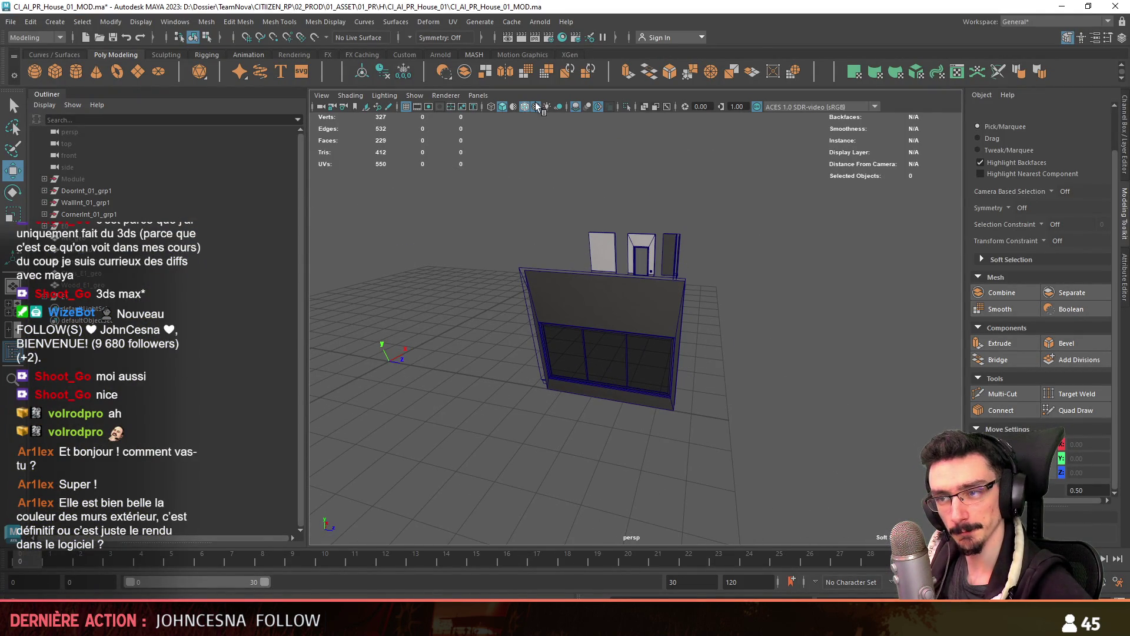
{"action": "left_click", "coordinate": [77, 298]}
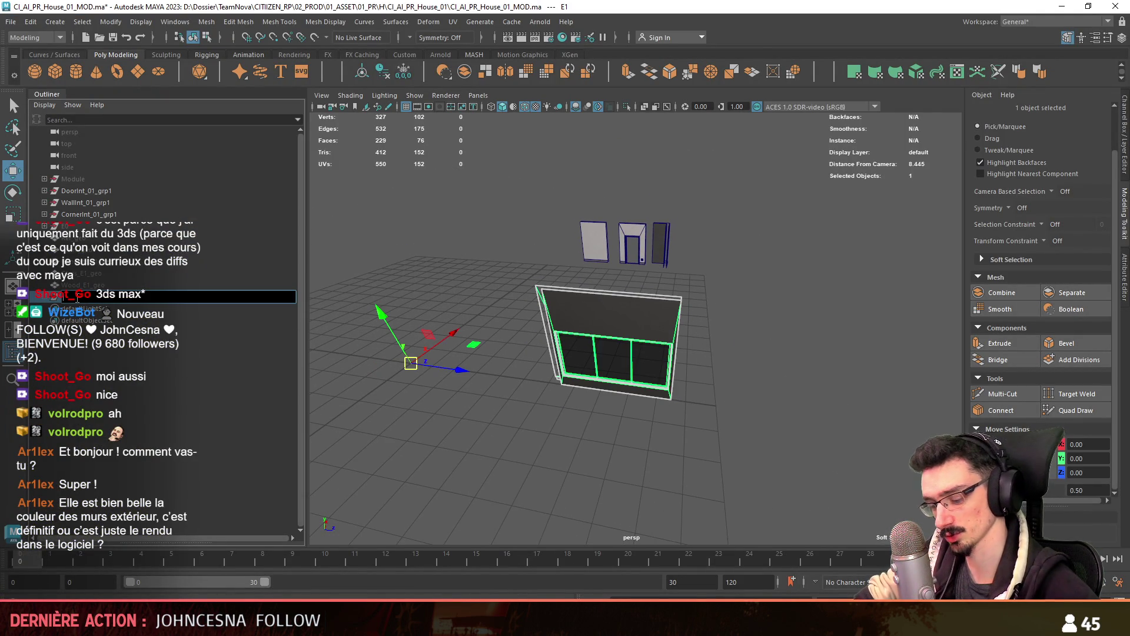
{"action": "left_click", "coordinate": [77, 299]}
{"action": "left_click_drag", "start_coordinate": [383, 365], "coordinate": [429, 362], "text": "alt"}
{"action": "key", "text": "e"}
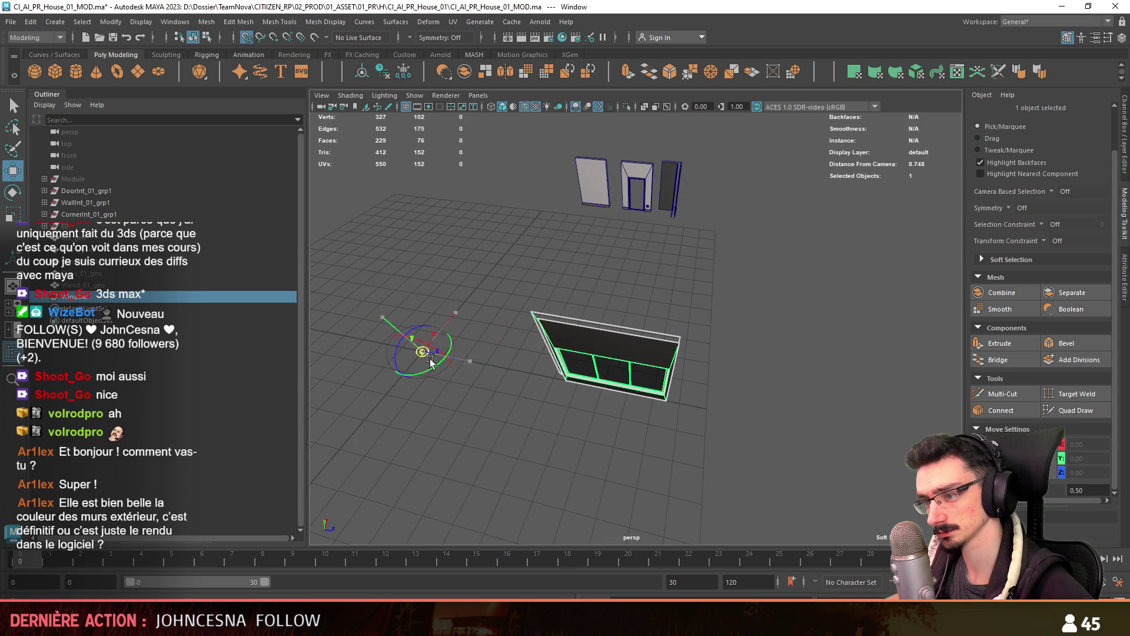
{"action": "key", "text": "w"}
{"action": "left_click_drag", "start_coordinate": [585, 402], "coordinate": [1079, 428], "text": "alt"}
{"action": "type", "text": "4"}
{"action": "key", "text": "Return"}
{"action": "left_click_drag", "start_coordinate": [109, 289], "coordinate": [109, 234]}
{"action": "key", "text": "ctrl+1"}
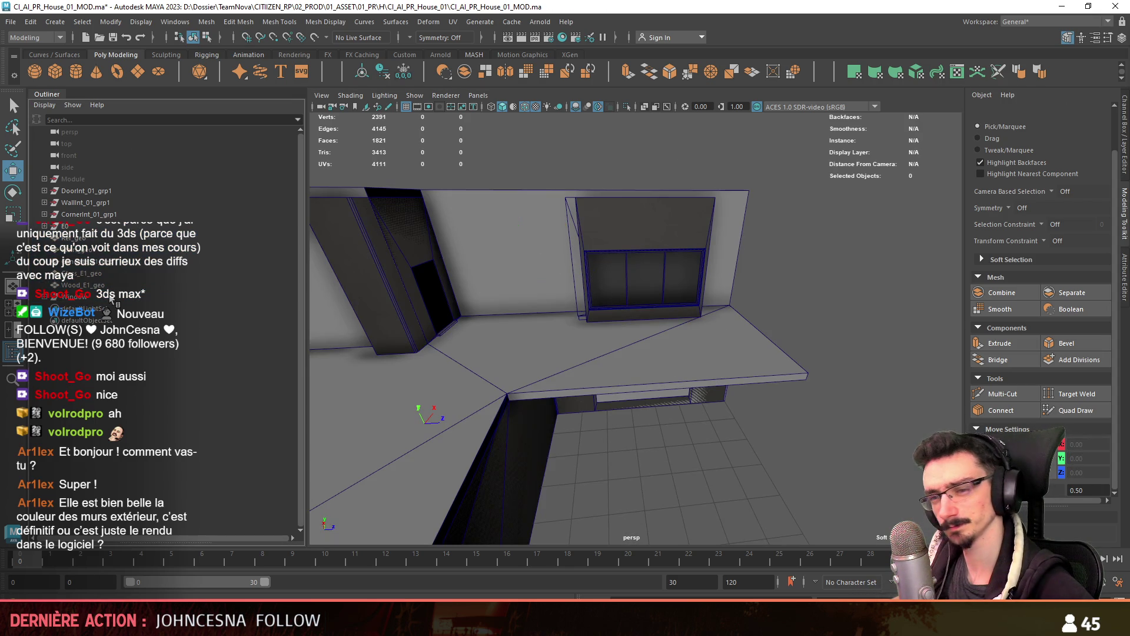
{"action": "left_click", "coordinate": [109, 297]}
{"action": "mouse_move", "coordinate": [477, 372]}
{"action": "left_mouse_down", "text": "alt"}
{"action": "mouse_move", "coordinate": [824, 345]}
{"action": "mouse_move", "coordinate": [673, 262]}
{"action": "left_mouse_up", "text": "alt"}
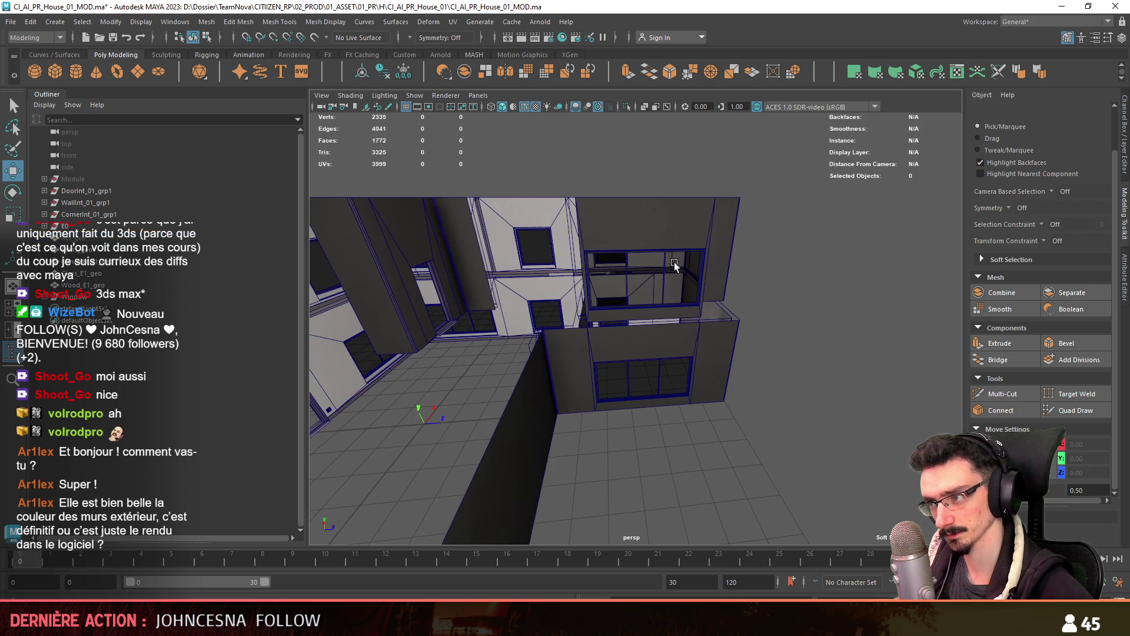
{"action": "mouse_move", "coordinate": [725, 306]}
{"action": "left_mouse_down", "text": "alt"}
{"action": "mouse_move", "coordinate": [654, 330]}
{"action": "mouse_move", "coordinate": [581, 326]}
{"action": "left_mouse_up", "text": "alt"}
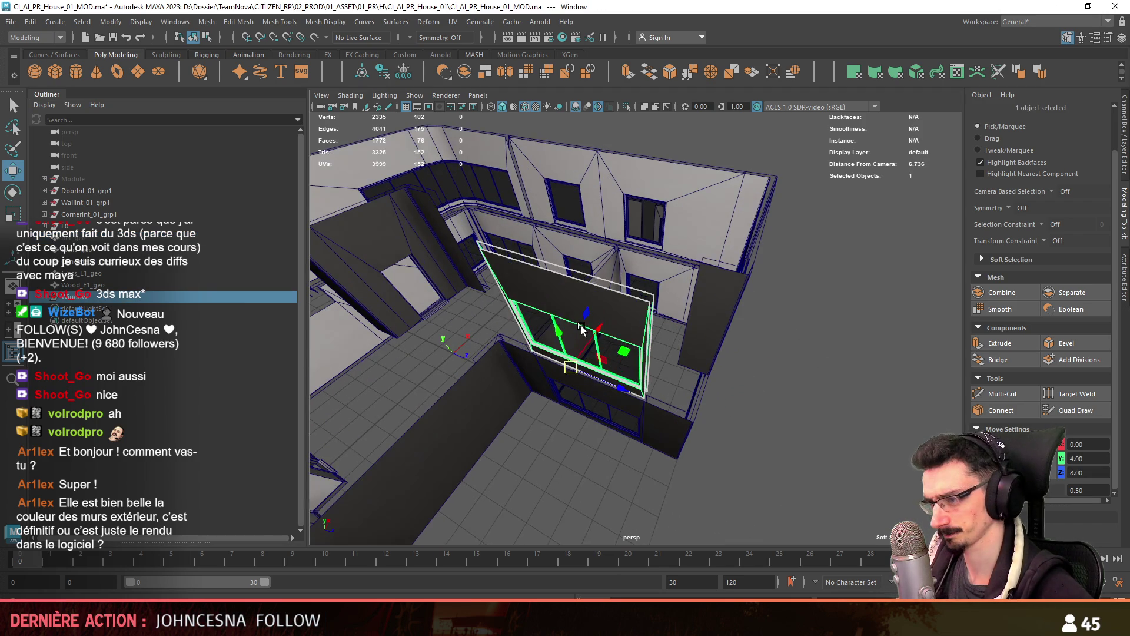
{"action": "key", "text": "space"}
{"action": "key", "text": "space"}
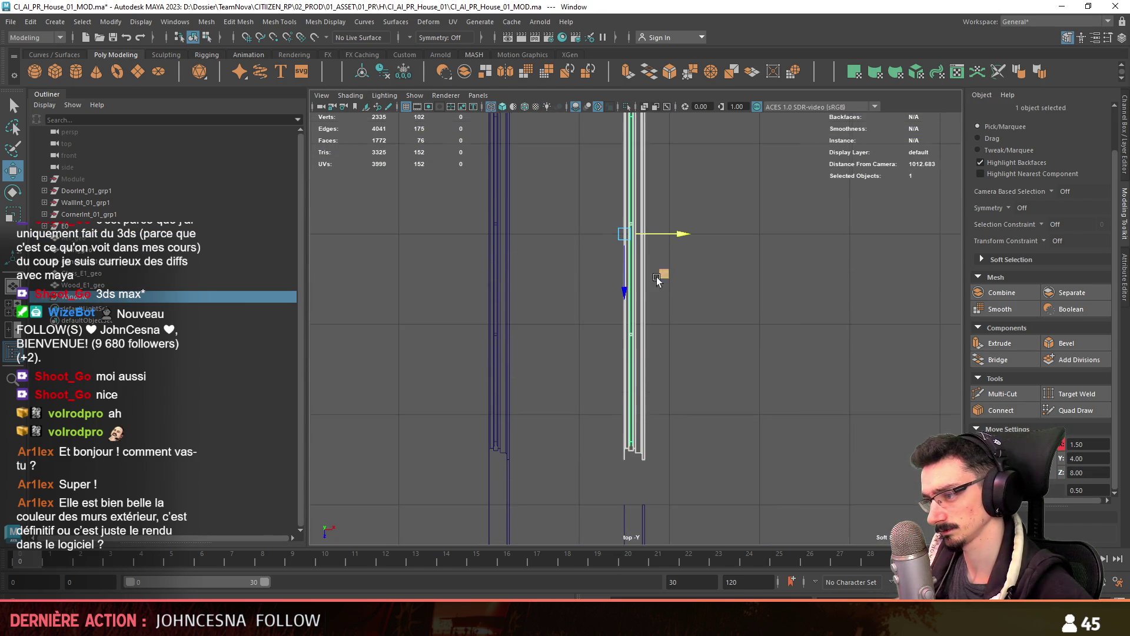
{"action": "key", "text": "space"}
{"action": "key", "text": "space"}
{"action": "left_click_drag", "start_coordinate": [768, 268], "coordinate": [736, 295], "text": "alt"}
{"action": "scroll", "coordinate": [710, 309], "scroll_direction": "up", "scroll_amount": 5}
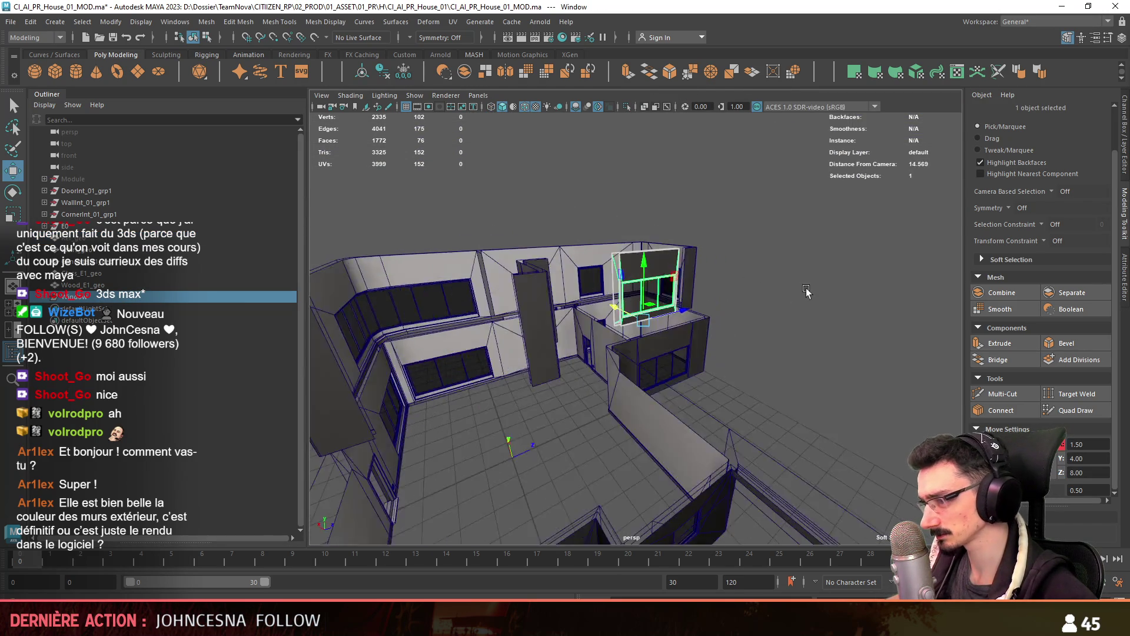
{"action": "left_click_drag", "start_coordinate": [728, 357], "coordinate": [766, 377], "text": "alt"}
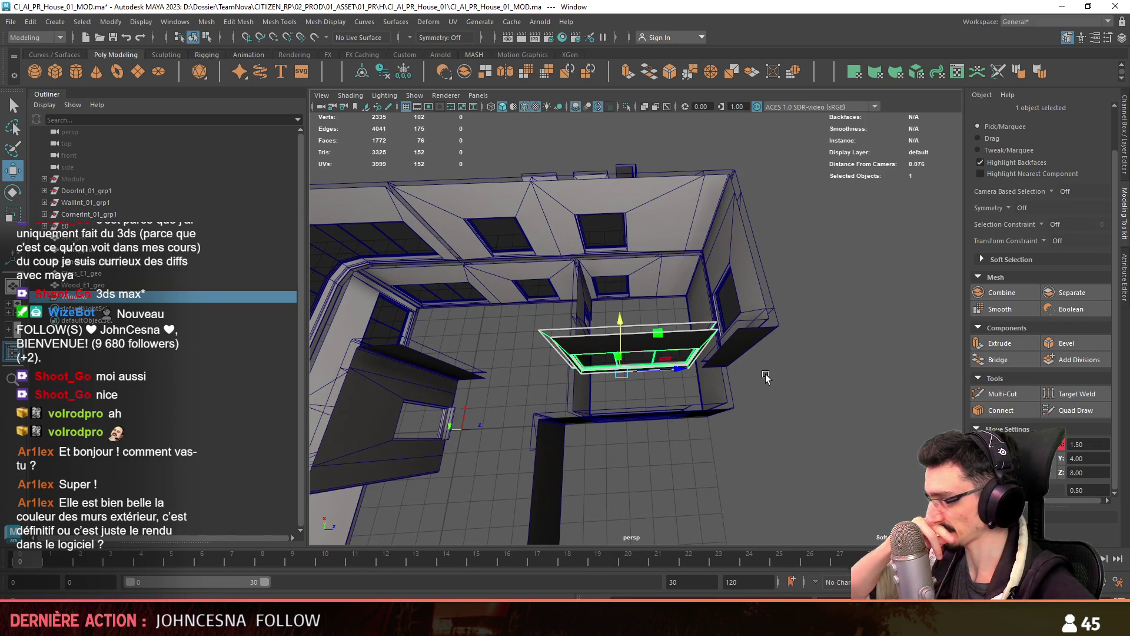
{"action": "left_click_drag", "start_coordinate": [765, 377], "coordinate": [740, 405], "text": "alt"}
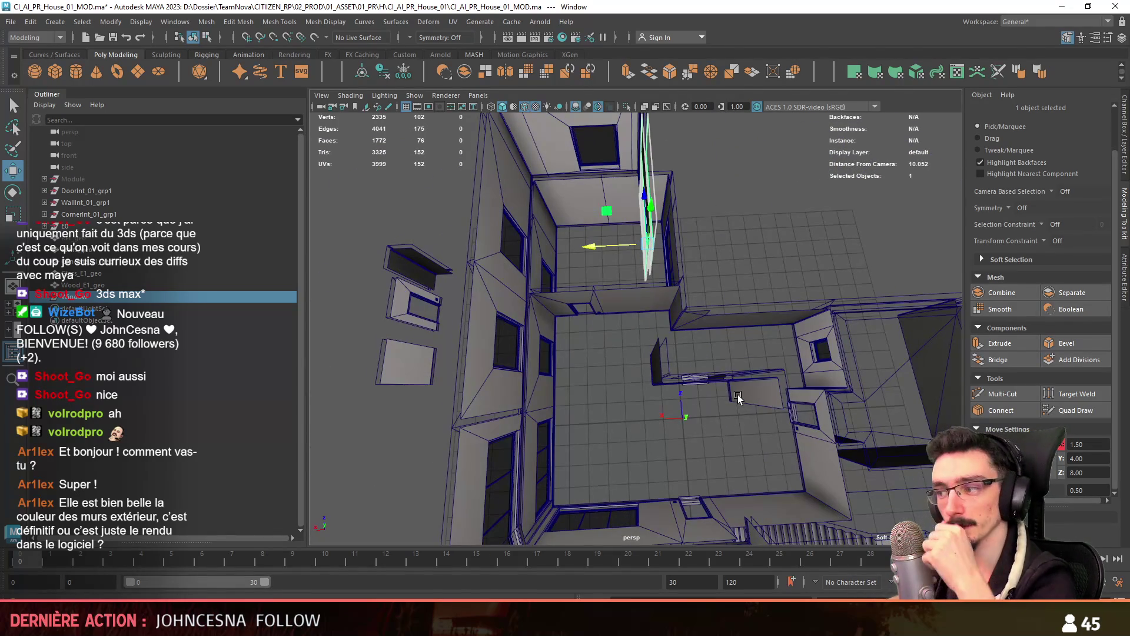
{"action": "left_click", "coordinate": [977, 138]}
{"action": "mouse_move", "coordinate": [882, 177]}
{"action": "left_mouse_down", "text": "alt"}
{"action": "mouse_move", "coordinate": [820, 213]}
{"action": "mouse_move", "coordinate": [848, 231]}
{"action": "mouse_move", "coordinate": [690, 302]}
{"action": "mouse_move", "coordinate": [705, 289]}
{"action": "mouse_move", "coordinate": [786, 288]}
{"action": "mouse_move", "coordinate": [708, 329]}
{"action": "mouse_move", "coordinate": [662, 404]}
{"action": "left_mouse_up", "text": "alt"}
{"action": "left_click", "coordinate": [700, 365]}
{"action": "key", "text": "F10"}
{"action": "left_click", "coordinate": [723, 347]}
{"action": "key", "text": "space"}
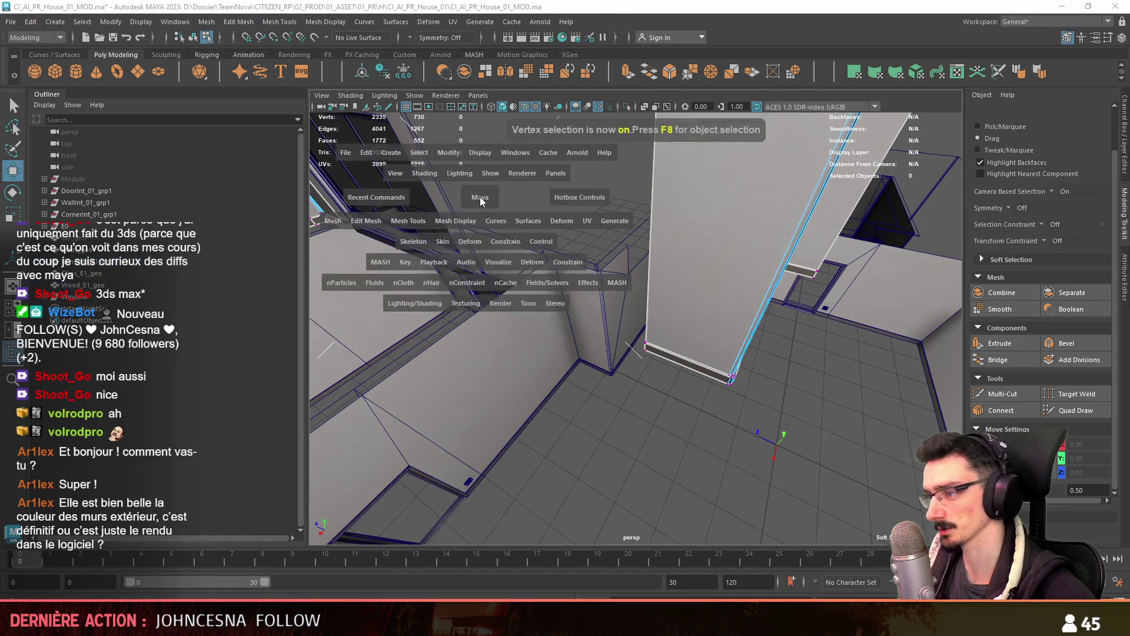
{"action": "left_click", "coordinate": [606, 272]}
{"action": "key", "text": "F9"}
{"action": "scroll", "coordinate": [661, 290], "scroll_direction": "down", "scroll_amount": 3}
{"action": "key", "text": "space"}
{"action": "left_click", "coordinate": [688, 320]}
Duplicate the Doorlnt_01_grp1 door group and move the copy into the wall corner
{"action": "key", "text": "F8"}
{"action": "mouse_move", "coordinate": [695, 411]}
{"action": "left_mouse_down", "text": "alt"}
{"action": "mouse_move", "coordinate": [631, 394]}
{"action": "mouse_move", "coordinate": [488, 429]}
{"action": "left_mouse_up", "text": "alt"}
{"action": "left_click", "coordinate": [464, 406]}
{"action": "key", "text": "Up"}
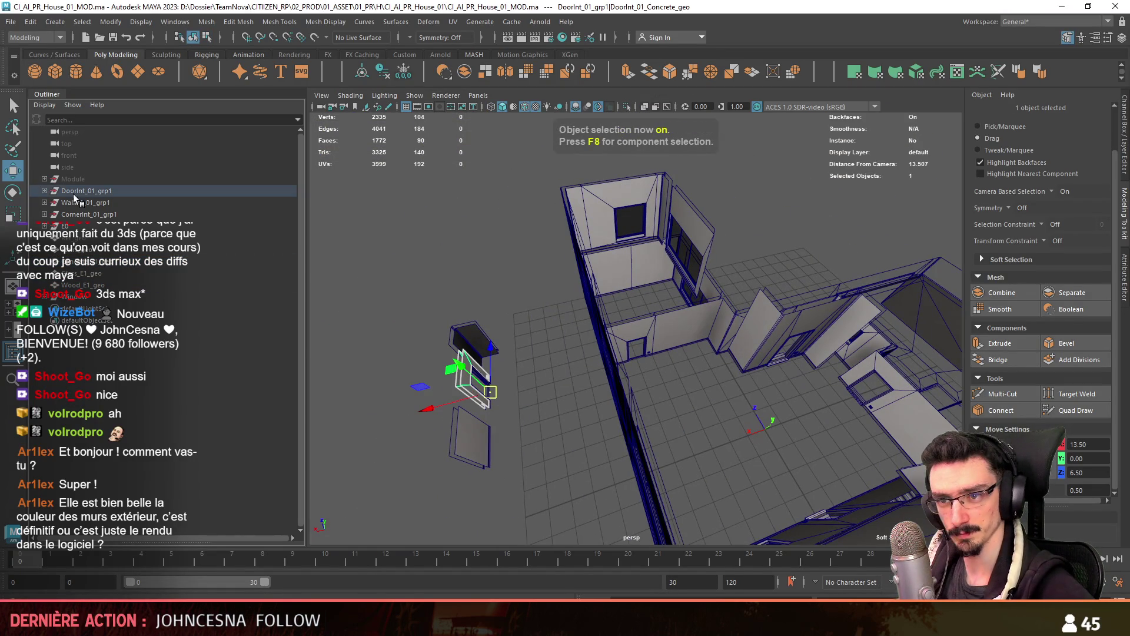
{"action": "key", "text": "ctrl+d"}
{"action": "left_click_drag", "start_coordinate": [444, 393], "coordinate": [872, 427], "text": "alt"}
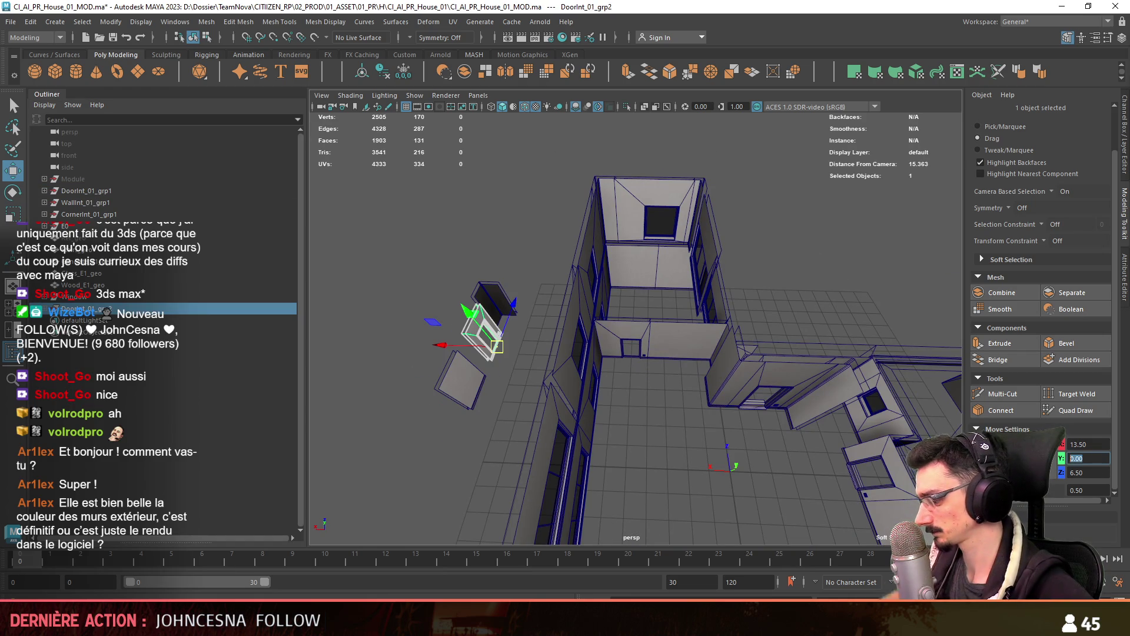
{"action": "left_click_drag", "start_coordinate": [483, 330], "coordinate": [688, 360]}
{"action": "key", "text": "e"}
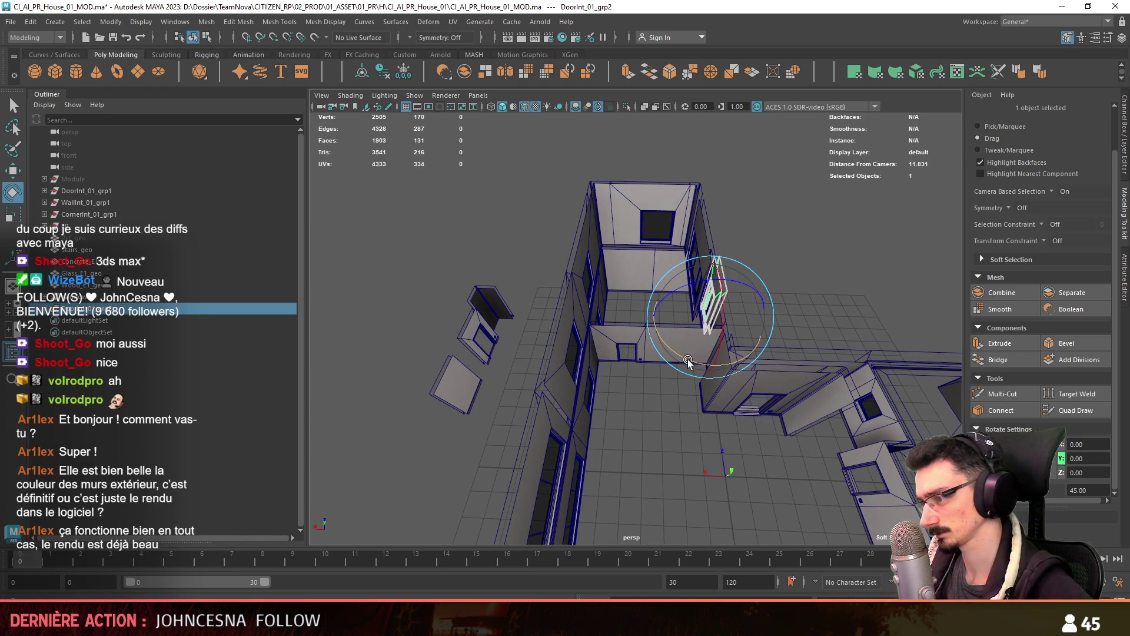
Align the copied door in the top view near X 5, Y 4, Z 2 on the upper floor
{"action": "key", "text": "space"}
{"action": "key", "text": "space"}
{"action": "key", "text": "w"}
{"action": "scroll", "coordinate": [576, 360], "scroll_direction": "down", "scroll_amount": 3}
{"action": "middle_click_drag", "start_coordinate": [574, 360], "coordinate": [542, 465], "text": "alt"}
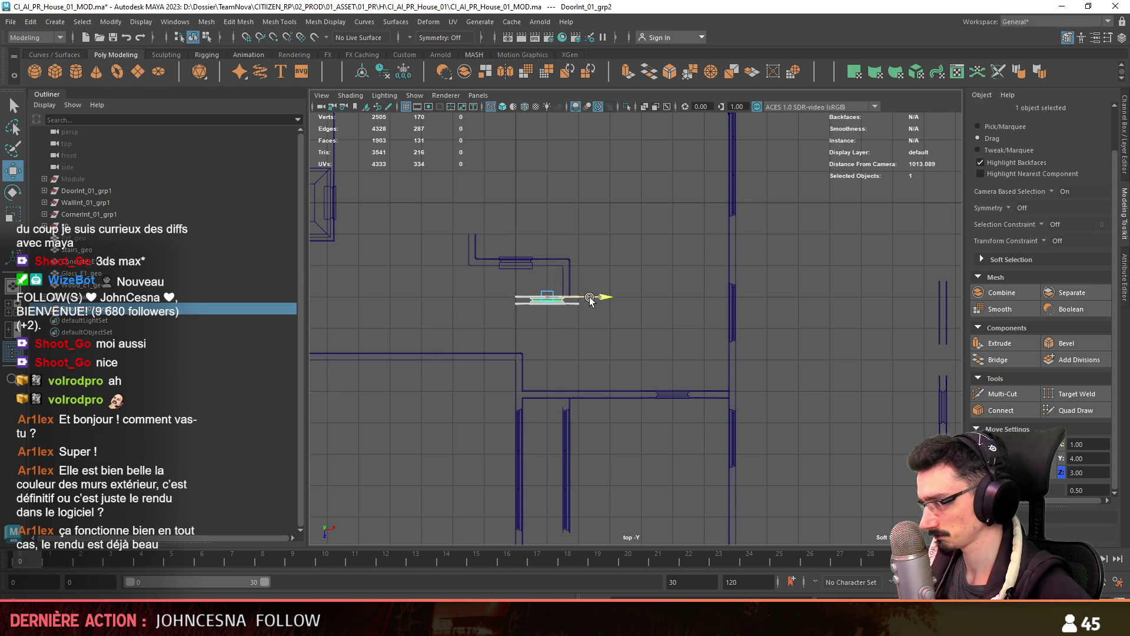
{"action": "middle_click_drag", "start_coordinate": [668, 300], "coordinate": [660, 330], "text": "alt"}
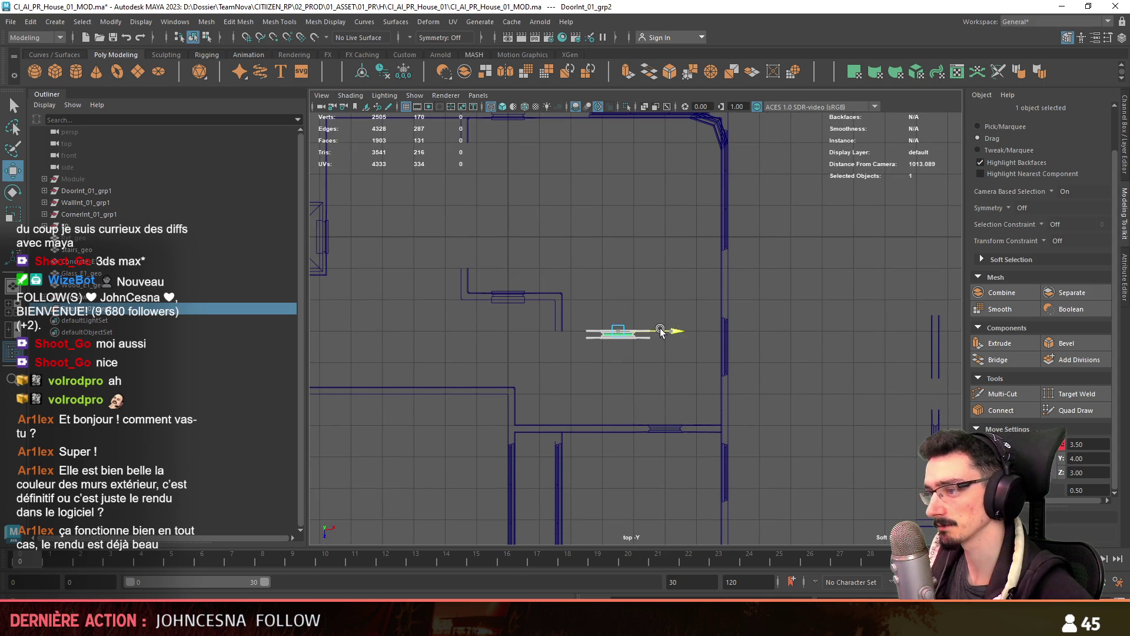
{"action": "key", "text": "space"}
Check the copied door's placement from several perspective angles around the house
{"action": "key", "text": "space"}
{"action": "mouse_move", "coordinate": [641, 271]}
{"action": "left_mouse_down", "text": "alt"}
{"action": "mouse_move", "coordinate": [474, 333]}
{"action": "mouse_move", "coordinate": [747, 350]}
{"action": "mouse_move", "coordinate": [686, 397]}
{"action": "mouse_move", "coordinate": [739, 411]}
{"action": "mouse_move", "coordinate": [672, 424]}
{"action": "mouse_move", "coordinate": [623, 348]}
{"action": "mouse_move", "coordinate": [628, 394]}
{"action": "mouse_move", "coordinate": [589, 377]}
{"action": "mouse_move", "coordinate": [612, 327]}
{"action": "mouse_move", "coordinate": [704, 253]}
{"action": "left_mouse_up", "text": "alt"}
{"action": "key", "text": "space"}
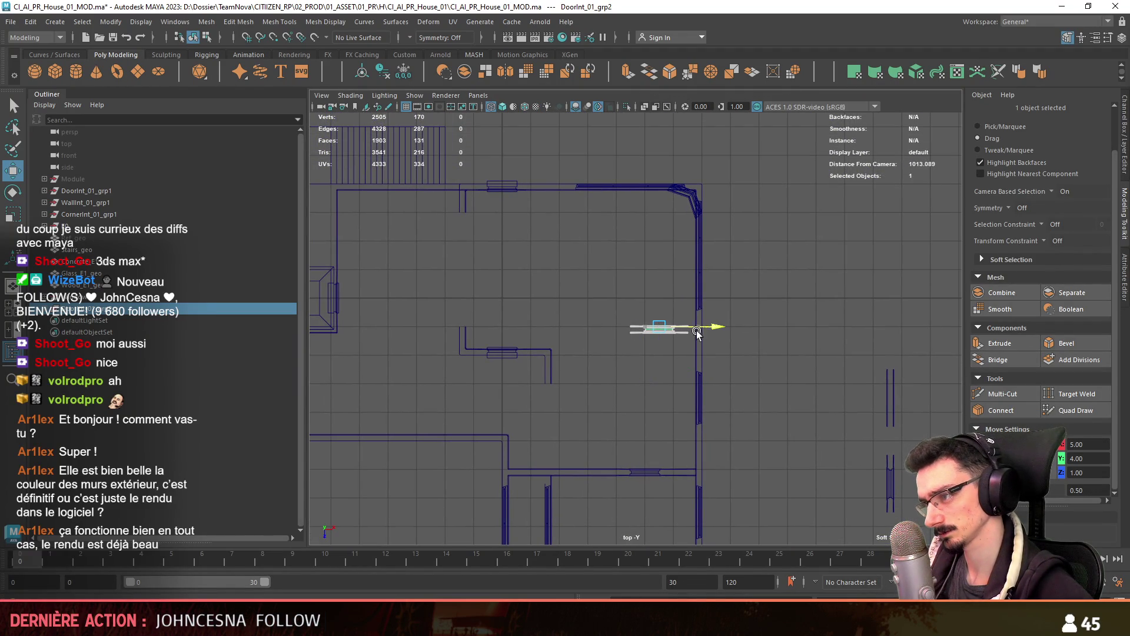
{"action": "right_click_drag", "start_coordinate": [848, 303], "coordinate": [731, 361], "text": "alt"}
{"action": "mouse_move", "coordinate": [701, 320]}
{"action": "left_mouse_down", "text": "alt"}
{"action": "mouse_move", "coordinate": [737, 337]}
{"action": "mouse_move", "coordinate": [665, 318]}
{"action": "mouse_move", "coordinate": [631, 382]}
{"action": "left_mouse_up", "text": "alt"}
{"action": "right_click_drag", "start_coordinate": [631, 382], "coordinate": [741, 385], "text": "alt"}
{"action": "mouse_move", "coordinate": [742, 385]}
{"action": "left_mouse_down", "text": "alt"}
{"action": "mouse_move", "coordinate": [681, 375]}
{"action": "mouse_move", "coordinate": [713, 318]}
{"action": "left_mouse_up", "text": "alt"}
{"action": "right_click_drag", "start_coordinate": [713, 318], "coordinate": [745, 356], "text": "alt"}
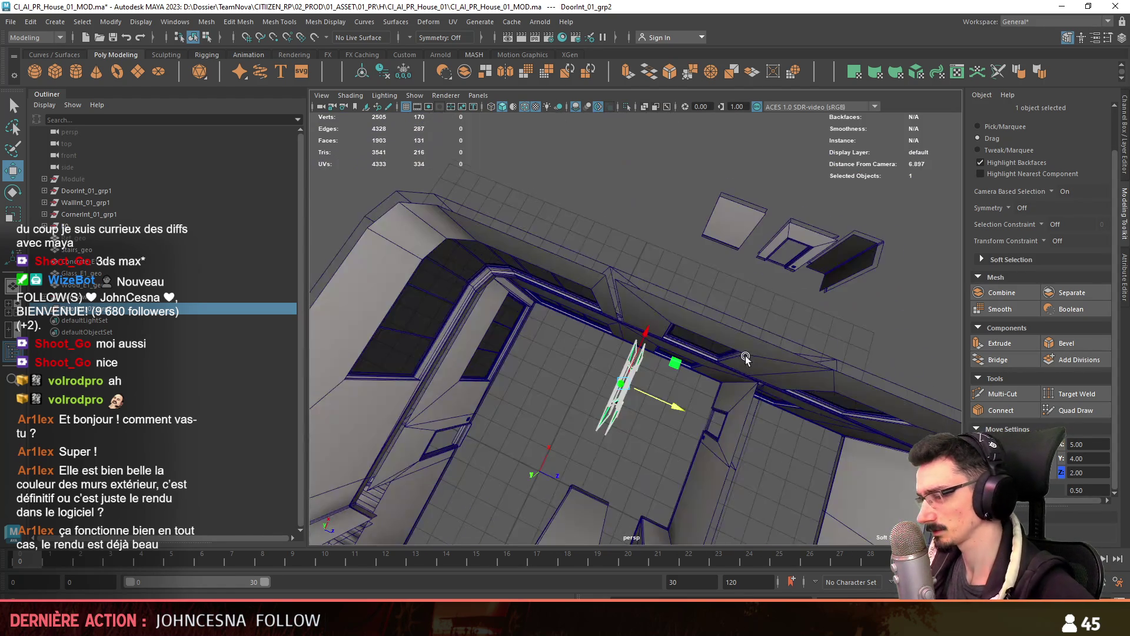
{"action": "scroll", "coordinate": [745, 356], "scroll_direction": "up", "scroll_amount": 5}
{"action": "key", "text": "F8"}
Select the end edge of the Wood_E1_geo wooden trim in edge mode
{"action": "left_click", "coordinate": [623, 280]}
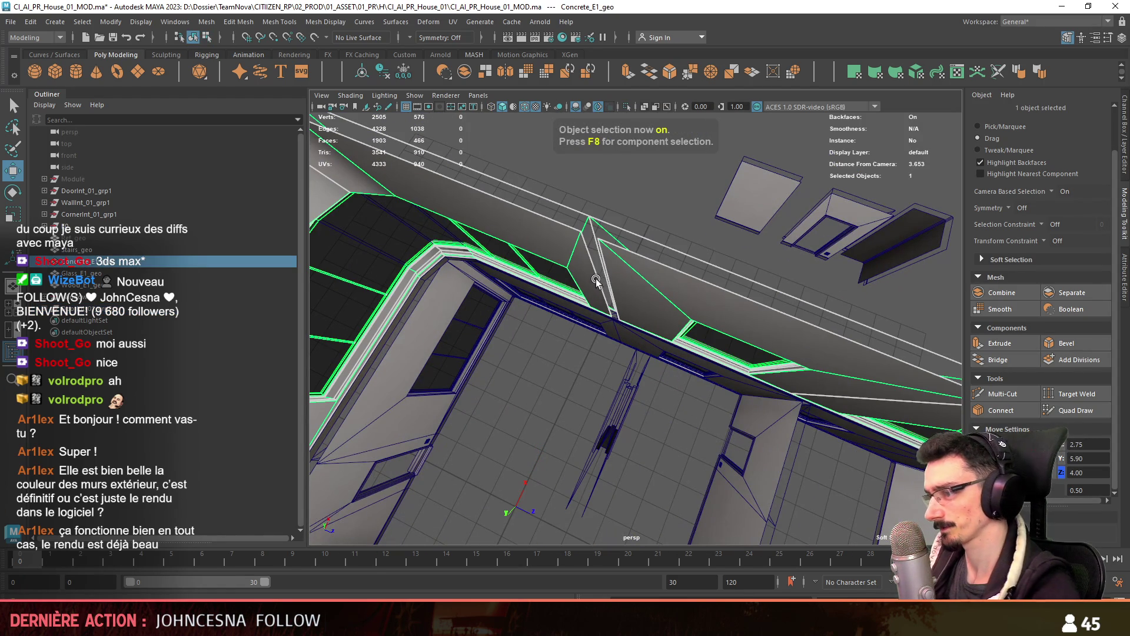
{"action": "key", "text": "F10"}
{"action": "left_click_drag", "start_coordinate": [596, 281], "coordinate": [596, 342], "text": "alt"}
{"action": "mouse_move", "coordinate": [596, 342]}
{"action": "right_mouse_down", "text": "alt"}
{"action": "mouse_move", "coordinate": [598, 415]}
{"action": "mouse_move", "coordinate": [576, 436]}
{"action": "right_mouse_up", "text": "alt"}
{"action": "left_click", "coordinate": [577, 436]}
{"action": "key", "text": "F10"}
{"action": "left_click", "coordinate": [589, 446]}
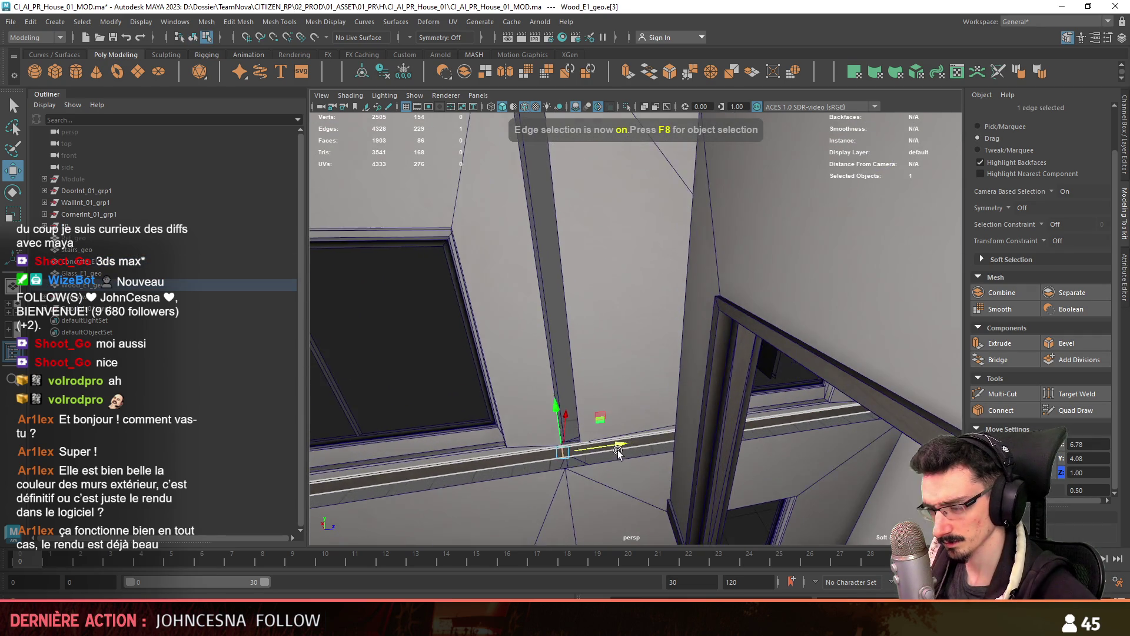
{"action": "key", "text": "f"}
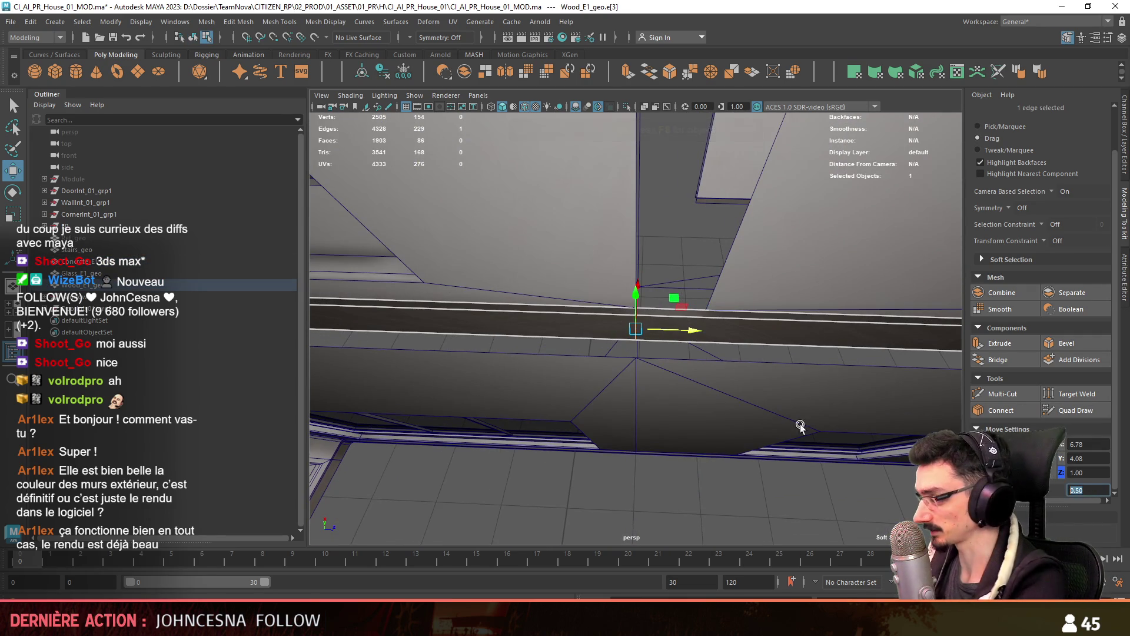
Set the move step to 0.2 and pull the trim's end back to Z 0.90, leaving a gap
{"action": "type", "text": "0.2"}
{"action": "key", "text": "Return"}
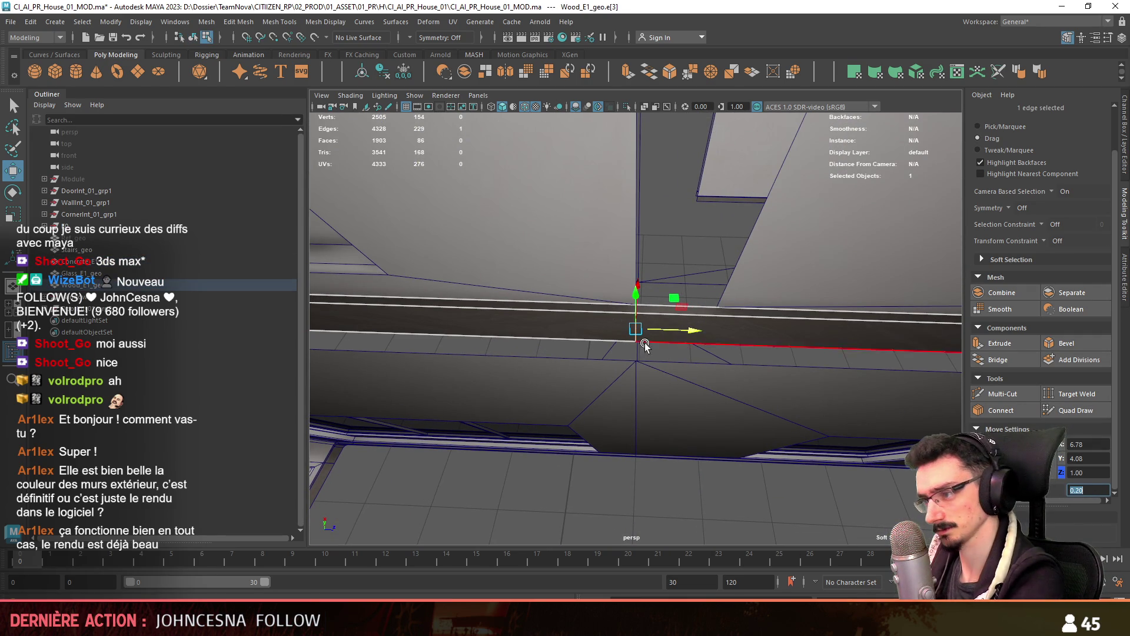
{"action": "left_click_drag", "start_coordinate": [641, 333], "coordinate": [616, 323]}
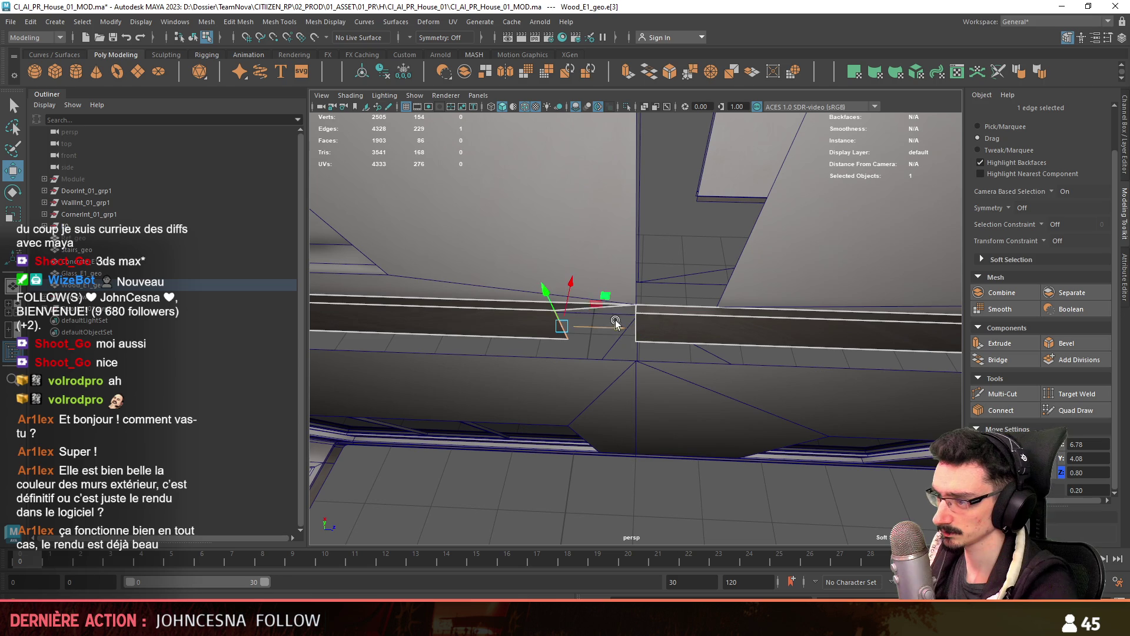
{"action": "key", "text": "r"}
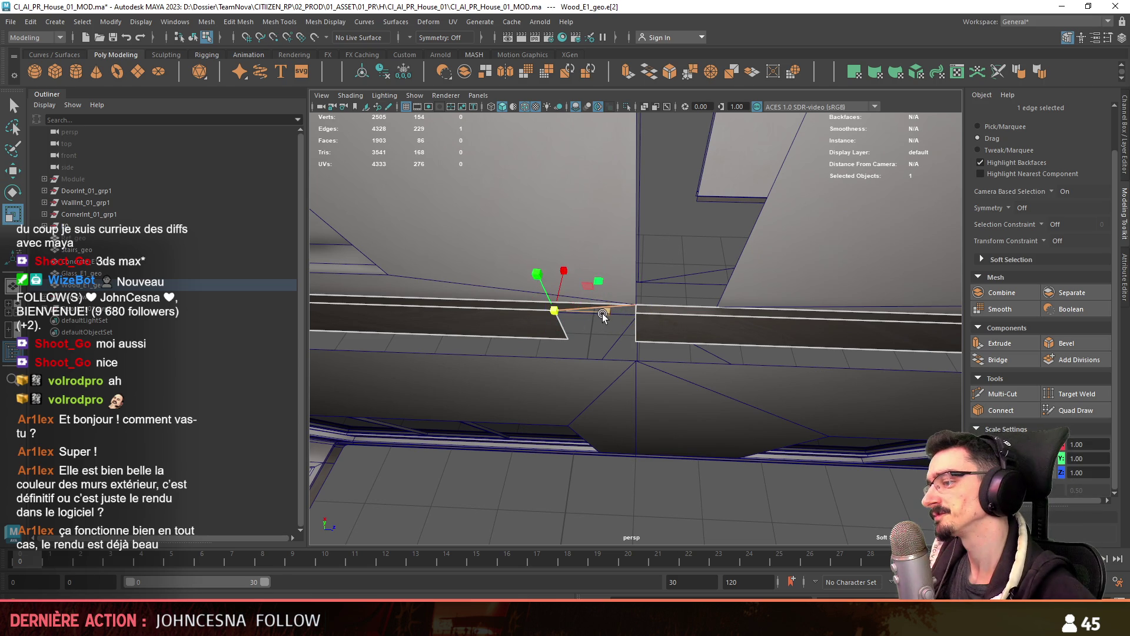
{"action": "key", "text": "w"}
{"action": "left_click_drag", "start_coordinate": [564, 376], "coordinate": [554, 334], "text": "alt"}
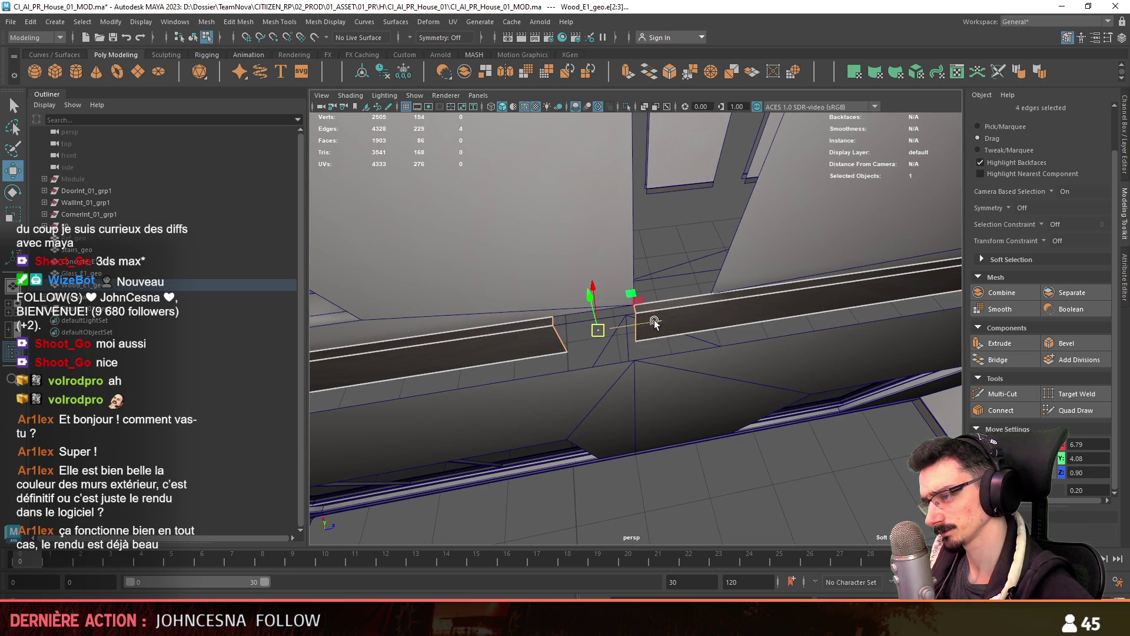
{"action": "key", "text": "F8"}
{"action": "mouse_move", "coordinate": [694, 371]}
{"action": "left_mouse_down", "text": "alt"}
{"action": "mouse_move", "coordinate": [683, 434]}
{"action": "mouse_move", "coordinate": [698, 383]}
{"action": "mouse_move", "coordinate": [635, 331]}
{"action": "mouse_move", "coordinate": [645, 366]}
{"action": "mouse_move", "coordinate": [634, 376]}
{"action": "left_mouse_up", "text": "alt"}
{"action": "left_click", "coordinate": [616, 344]}
{"action": "key", "text": "F8"}
Switch to marquee selection and box-select the L-shaped trim's corner vertices
{"action": "left_click", "coordinate": [1025, 125]}
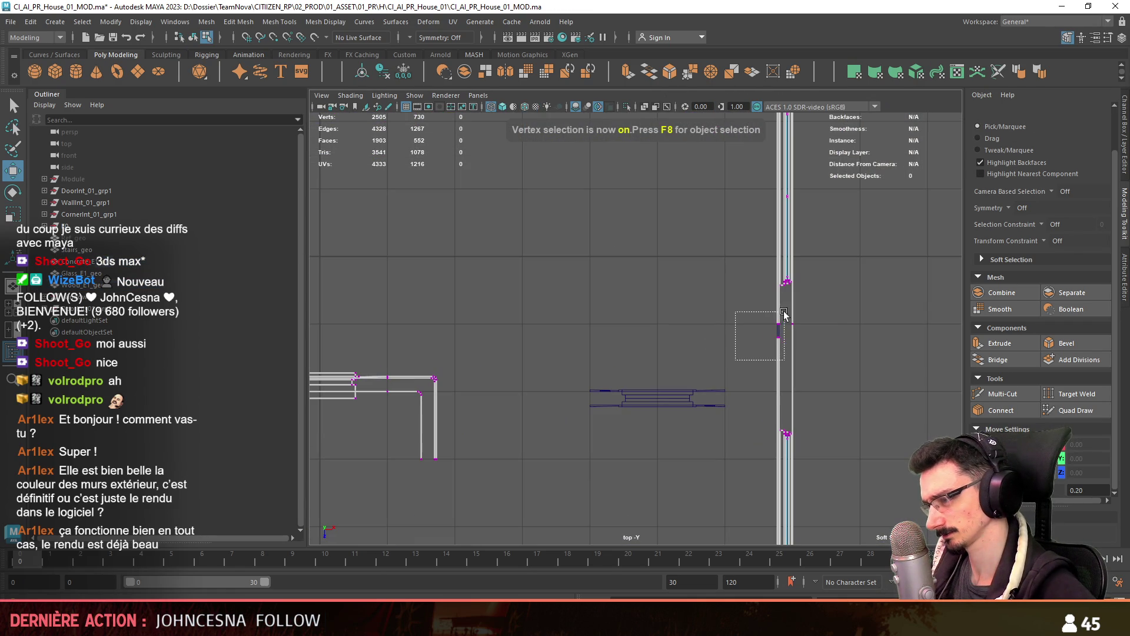
{"action": "left_click_drag", "start_coordinate": [784, 314], "coordinate": [784, 315]}
{"action": "middle_click_drag", "start_coordinate": [770, 437], "coordinate": [681, 411], "text": "alt"}
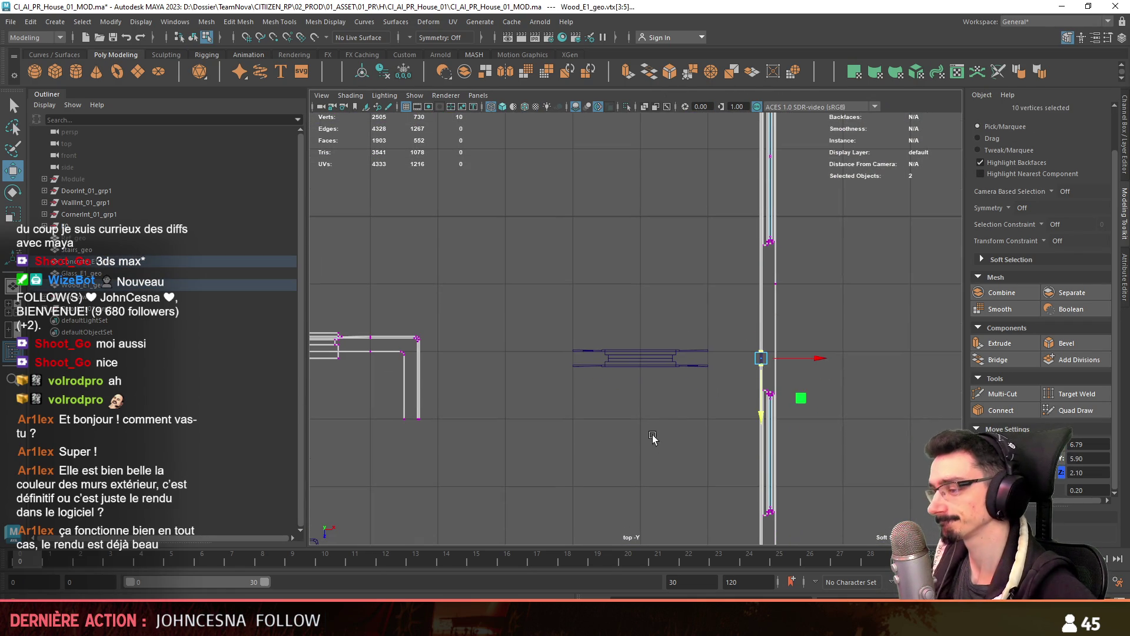
{"action": "key", "text": "F8"}
{"action": "key", "text": "F8"}
{"action": "left_click_drag", "start_coordinate": [357, 453], "coordinate": [448, 408]}
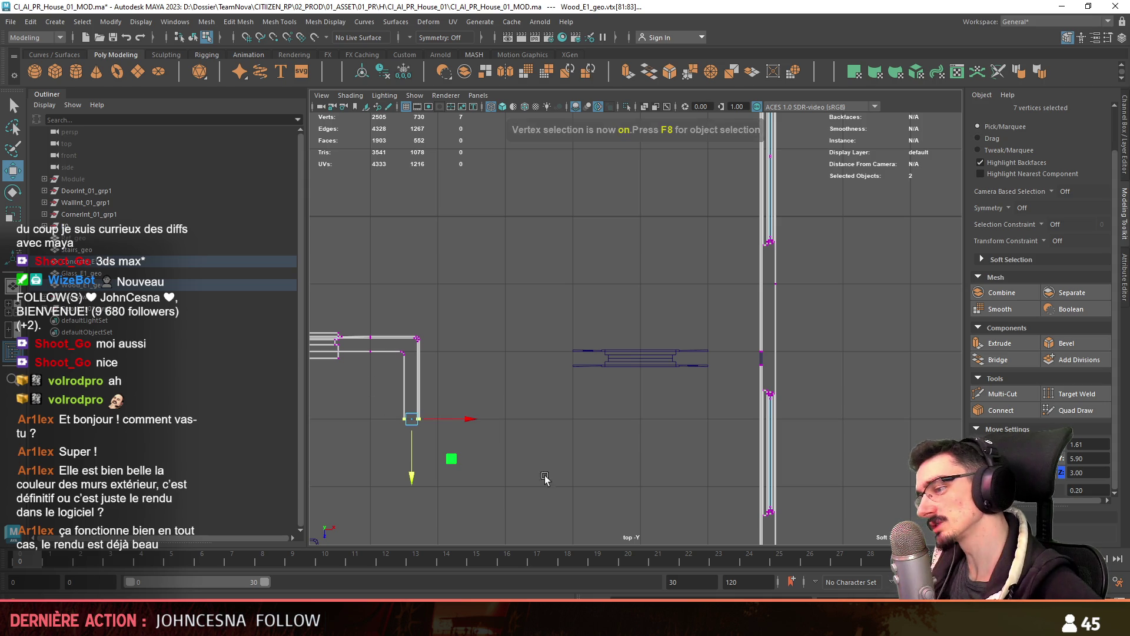
Move the trim's end vertices to X 1.71, Y 5.90, Z 2.00, then zoom out over the house
{"action": "middle_click_drag", "start_coordinate": [544, 477], "coordinate": [605, 424], "text": "alt"}
{"action": "scroll", "coordinate": [577, 348], "scroll_direction": "up", "scroll_amount": 3}
{"action": "middle_click_drag", "start_coordinate": [577, 348], "coordinate": [625, 343], "text": "alt"}
{"action": "scroll", "coordinate": [625, 343], "scroll_direction": "up", "scroll_amount": 2}
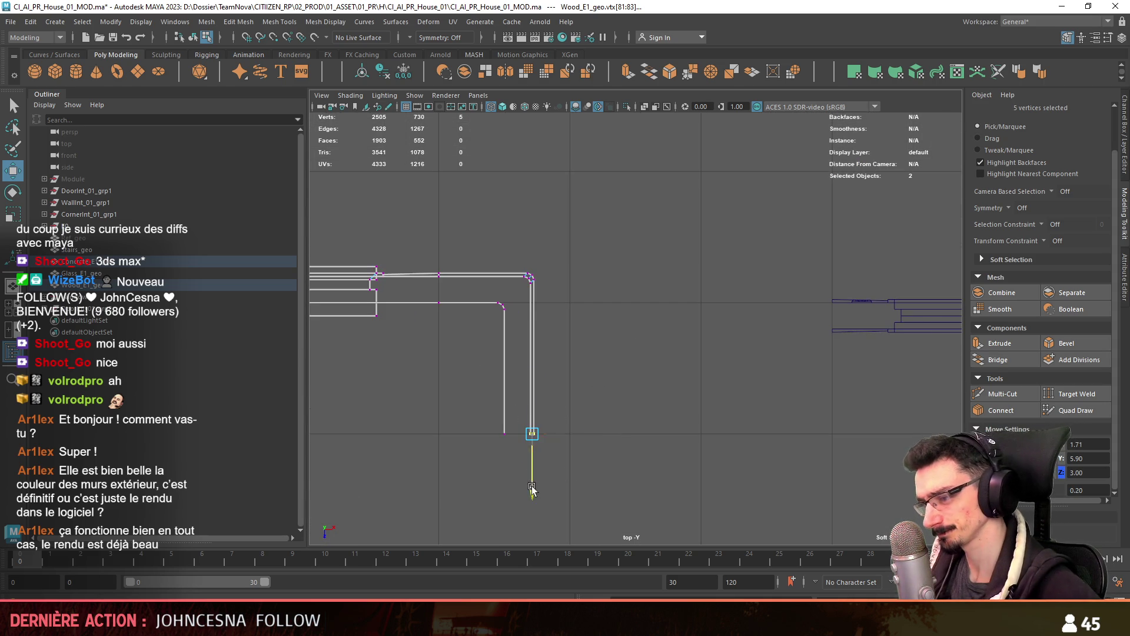
{"action": "scroll", "coordinate": [539, 352], "scroll_direction": "up", "scroll_amount": 1}
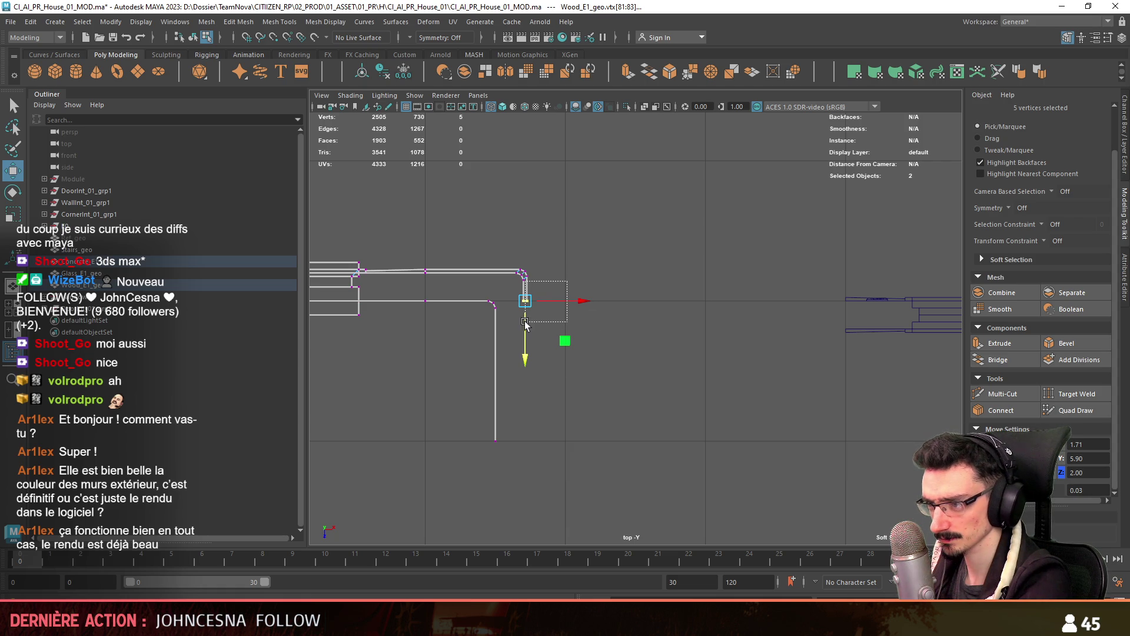
{"action": "left_click_drag", "start_coordinate": [524, 323], "coordinate": [532, 344]}
{"action": "left_click", "coordinate": [586, 382]}
{"action": "middle_click_drag", "start_coordinate": [648, 335], "coordinate": [621, 376], "text": "alt"}
{"action": "scroll", "coordinate": [621, 377], "scroll_direction": "down", "scroll_amount": 3}
{"action": "key", "text": "F8"}
{"action": "key", "text": "space"}
{"action": "scroll", "coordinate": [707, 353], "scroll_direction": "down", "scroll_amount": 5}
{"action": "left_click_drag", "start_coordinate": [776, 376], "coordinate": [721, 390], "text": "alt"}
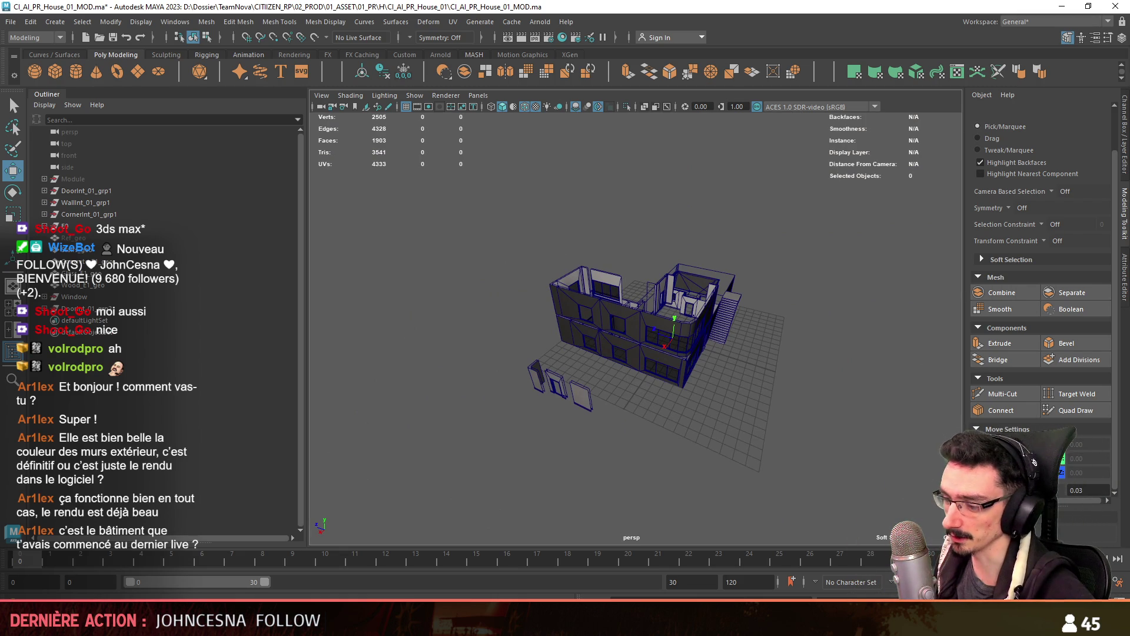
Switch to Unity and fly the camera over the city to the house on the grassy hill
{"action": "key", "text": "alt+Tab"}
{"action": "mouse_move", "coordinate": [823, 307]}
{"action": "right_mouse_down"}
{"action": "mouse_move", "coordinate": [850, 327]}
{"action": "mouse_move", "coordinate": [882, 269]}
{"action": "mouse_move", "coordinate": [610, 404]}
{"action": "right_mouse_up"}
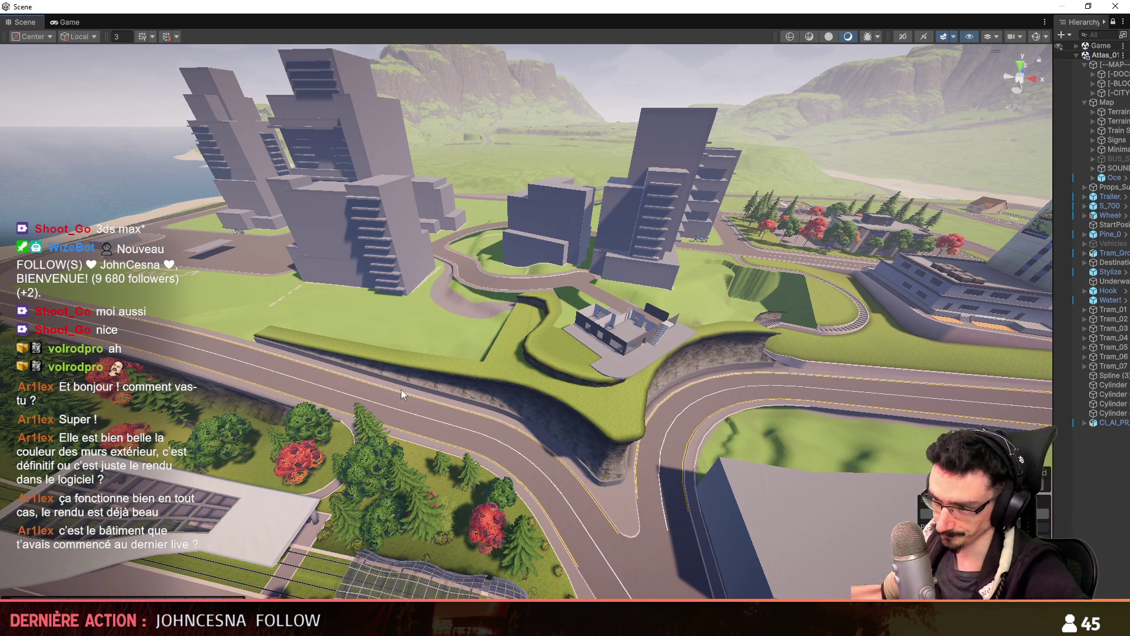
{"action": "mouse_move", "coordinate": [452, 354]}
{"action": "right_mouse_down"}
{"action": "mouse_move", "coordinate": [393, 352]}
{"action": "mouse_move", "coordinate": [530, 430]}
{"action": "mouse_move", "coordinate": [601, 369]}
{"action": "mouse_move", "coordinate": [824, 320]}
{"action": "right_mouse_up"}
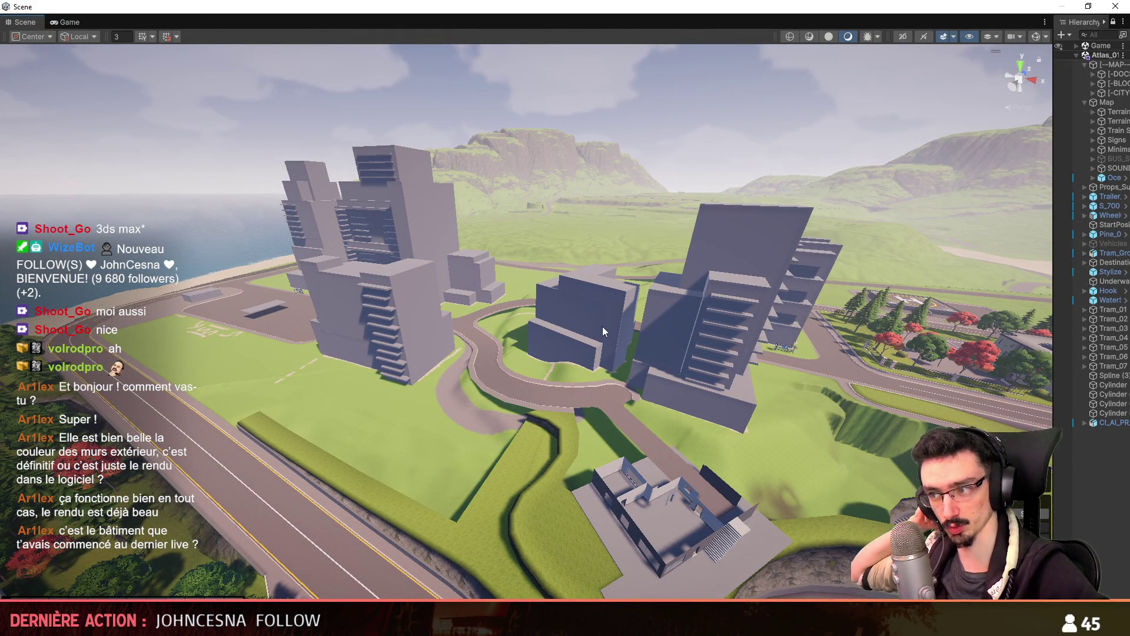
{"action": "mouse_move", "coordinate": [602, 326]}
{"action": "right_mouse_down"}
{"action": "mouse_move", "coordinate": [496, 292]}
{"action": "mouse_move", "coordinate": [636, 278]}
{"action": "mouse_move", "coordinate": [596, 245]}
{"action": "mouse_move", "coordinate": [538, 266]}
{"action": "mouse_move", "coordinate": [532, 313]}
{"action": "mouse_move", "coordinate": [489, 274]}
{"action": "mouse_move", "coordinate": [644, 306]}
{"action": "right_mouse_up"}
{"action": "scroll", "coordinate": [637, 279], "scroll_direction": "up", "scroll_amount": 2}
{"action": "right_click_drag", "start_coordinate": [662, 352], "coordinate": [602, 338]}
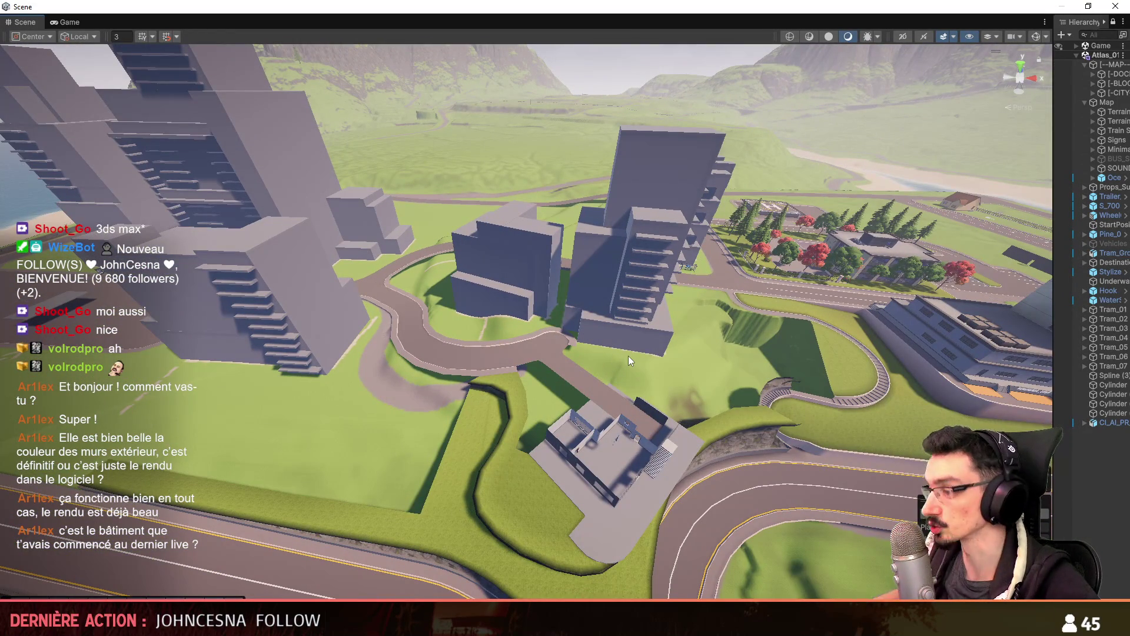
{"action": "right_click", "coordinate": [628, 356]}
{"action": "mouse_move", "coordinate": [533, 335]}
{"action": "right_mouse_down"}
{"action": "mouse_move", "coordinate": [521, 335]}
{"action": "mouse_move", "coordinate": [543, 300]}
{"action": "right_mouse_up"}
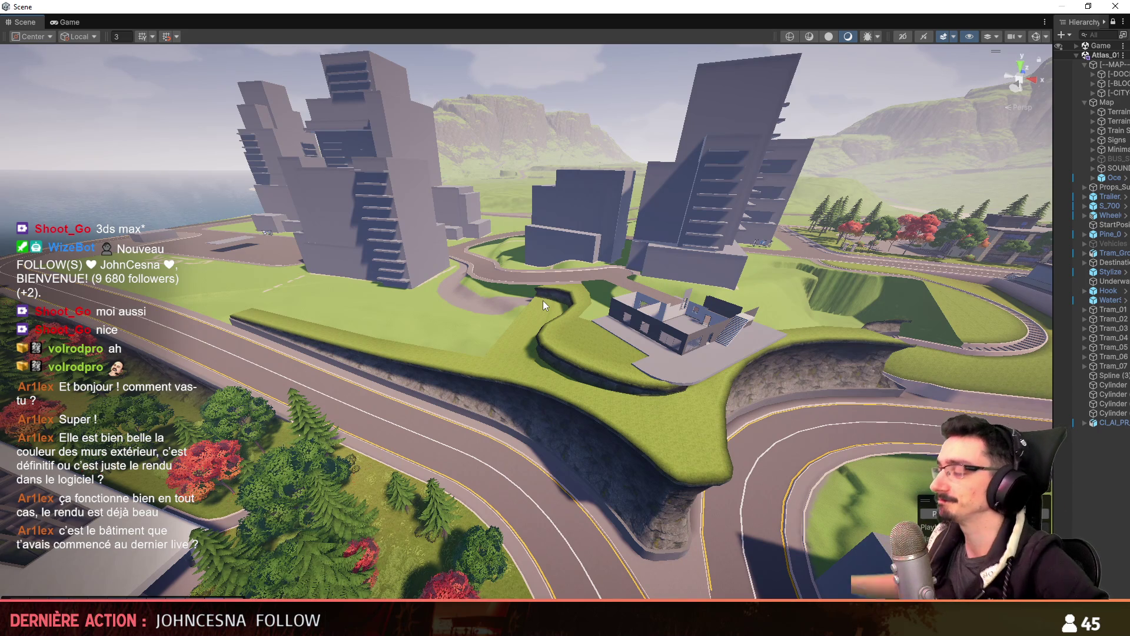
{"action": "mouse_move", "coordinate": [542, 300]}
{"action": "right_mouse_down"}
{"action": "mouse_move", "coordinate": [536, 361]}
{"action": "mouse_move", "coordinate": [645, 354]}
{"action": "mouse_move", "coordinate": [554, 357]}
{"action": "mouse_move", "coordinate": [624, 420]}
{"action": "mouse_move", "coordinate": [601, 424]}
{"action": "mouse_move", "coordinate": [548, 293]}
{"action": "mouse_move", "coordinate": [597, 373]}
{"action": "mouse_move", "coordinate": [606, 345]}
{"action": "right_mouse_up"}
{"action": "scroll", "coordinate": [624, 355], "scroll_direction": "down", "scroll_amount": 2}
{"action": "scroll", "coordinate": [556, 356], "scroll_direction": "down", "scroll_amount": 2}
{"action": "scroll", "coordinate": [579, 379], "scroll_direction": "up", "scroll_amount": 1}
{"action": "scroll", "coordinate": [606, 422], "scroll_direction": "down", "scroll_amount": 3}
{"action": "scroll", "coordinate": [606, 420], "scroll_direction": "up", "scroll_amount": 3}
{"action": "scroll", "coordinate": [604, 410], "scroll_direction": "down", "scroll_amount": 2}
{"action": "scroll", "coordinate": [595, 388], "scroll_direction": "down", "scroll_amount": 3}
{"action": "scroll", "coordinate": [568, 335], "scroll_direction": "up", "scroll_amount": 3}
{"action": "scroll", "coordinate": [565, 312], "scroll_direction": "up", "scroll_amount": 2}
{"action": "scroll", "coordinate": [589, 353], "scroll_direction": "down", "scroll_amount": 3}
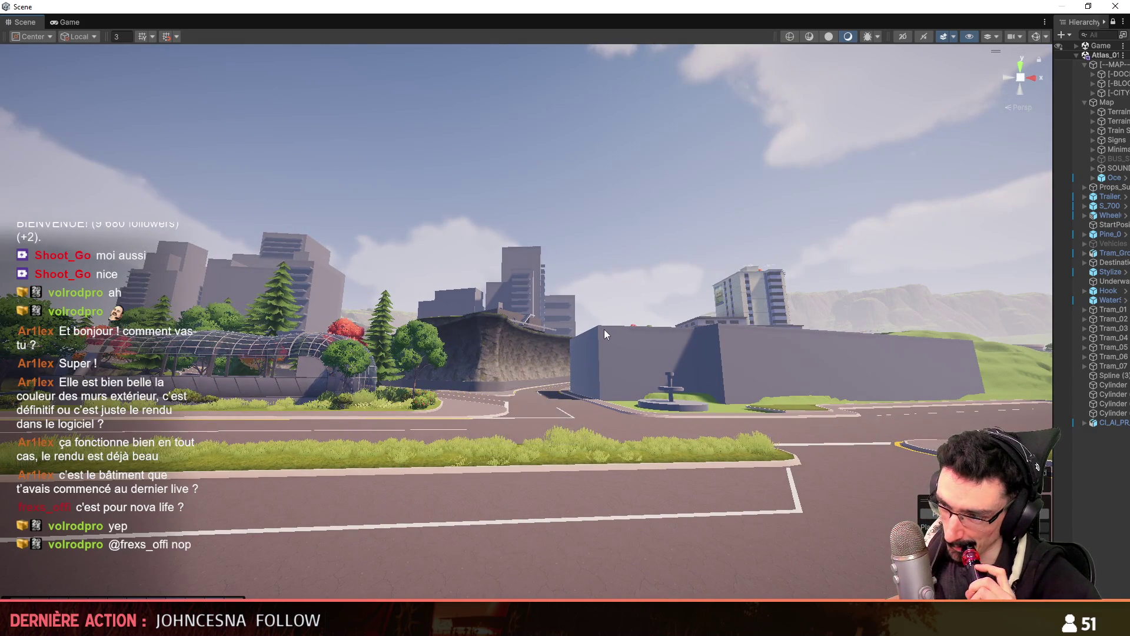
Fly the Scene camera along the road and over the water toward the city skyline
{"action": "mouse_move", "coordinate": [585, 325]}
{"action": "right_mouse_down"}
{"action": "mouse_move", "coordinate": [579, 407]}
{"action": "mouse_move", "coordinate": [578, 386]}
{"action": "right_mouse_up"}
{"action": "scroll", "coordinate": [580, 400], "scroll_direction": "down", "scroll_amount": 3}
{"action": "scroll", "coordinate": [579, 405], "scroll_direction": "up", "scroll_amount": 4}
{"action": "key", "text": "s"}
{"action": "scroll", "coordinate": [579, 403], "scroll_direction": "up", "scroll_amount": 3}
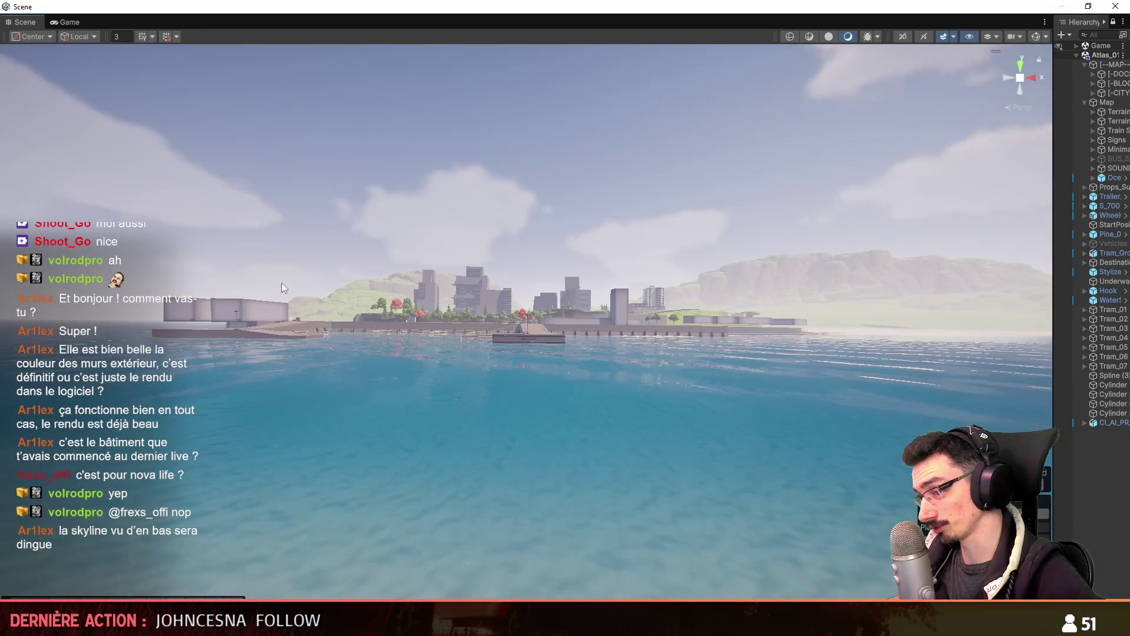
{"action": "mouse_move", "coordinate": [427, 323]}
{"action": "right_mouse_down"}
{"action": "mouse_move", "coordinate": [598, 391]}
{"action": "mouse_move", "coordinate": [601, 284]}
{"action": "right_mouse_up"}
{"action": "key", "text": "w"}
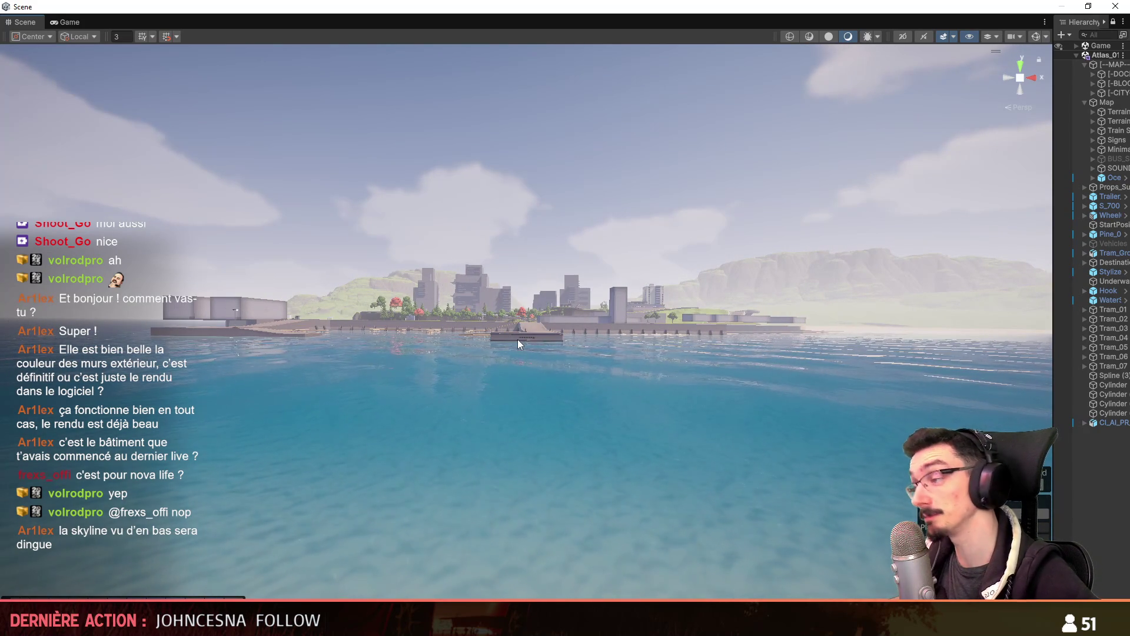
{"action": "right_click_drag", "start_coordinate": [529, 348], "coordinate": [532, 352]}
{"action": "key", "text": "w"}
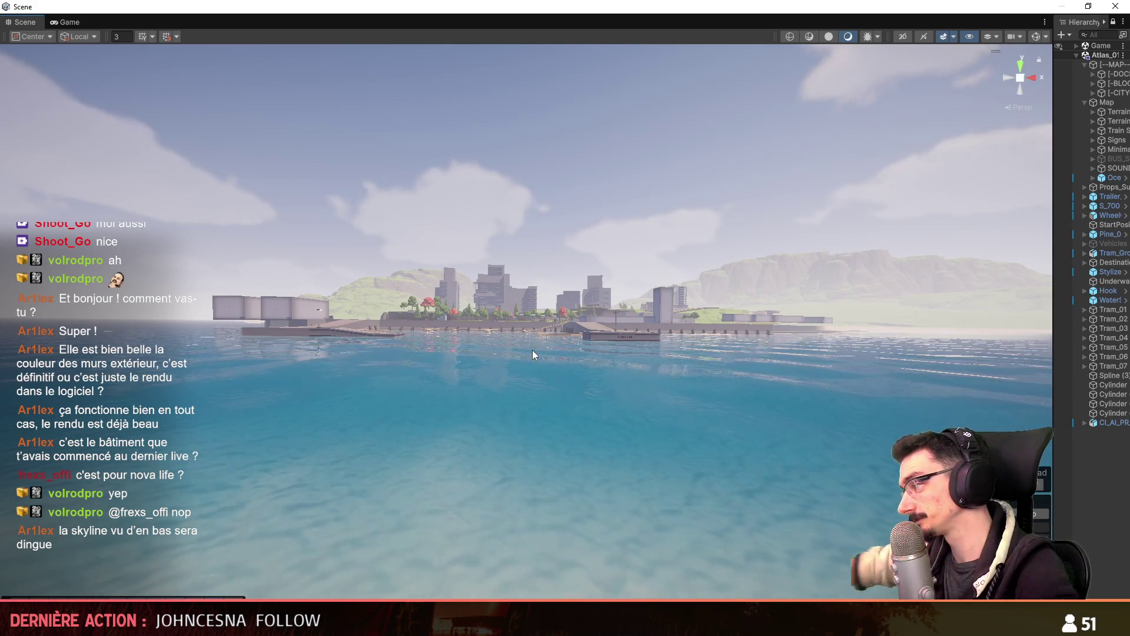
{"action": "key", "text": "w"}
{"action": "mouse_move", "coordinate": [530, 351]}
{"action": "right_mouse_down"}
{"action": "mouse_move", "coordinate": [690, 383]}
{"action": "mouse_move", "coordinate": [538, 369]}
{"action": "mouse_move", "coordinate": [609, 370]}
{"action": "mouse_move", "coordinate": [547, 373]}
{"action": "mouse_move", "coordinate": [558, 405]}
{"action": "right_mouse_up"}
Pull the camera back to look down on the house on its hillside plot
{"action": "scroll", "coordinate": [652, 379], "scroll_direction": "up", "scroll_amount": 2}
{"action": "key", "text": "s"}
{"action": "key", "text": "w"}
{"action": "scroll", "coordinate": [547, 373], "scroll_direction": "down", "scroll_amount": 2}
{"action": "key", "text": "s"}
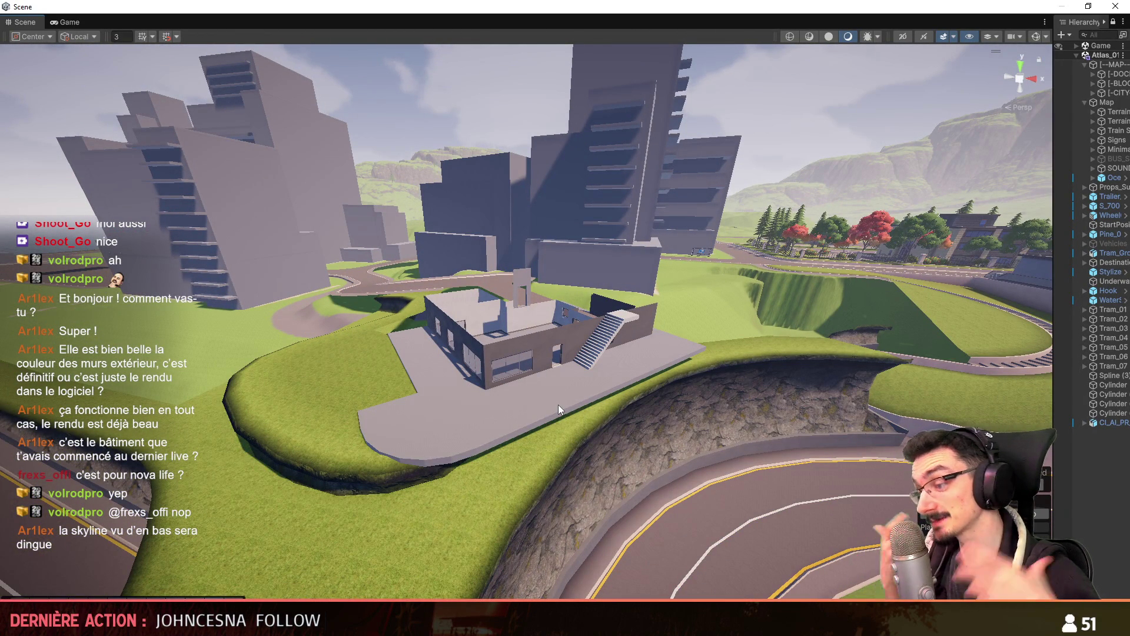
{"action": "scroll", "coordinate": [558, 404], "scroll_direction": "down", "scroll_amount": 2}
{"action": "right_click_drag", "start_coordinate": [558, 404], "coordinate": [558, 404]}
Return to Maya and orbit to a top-down view of the house interior
{"action": "key", "text": "alt+Tab"}
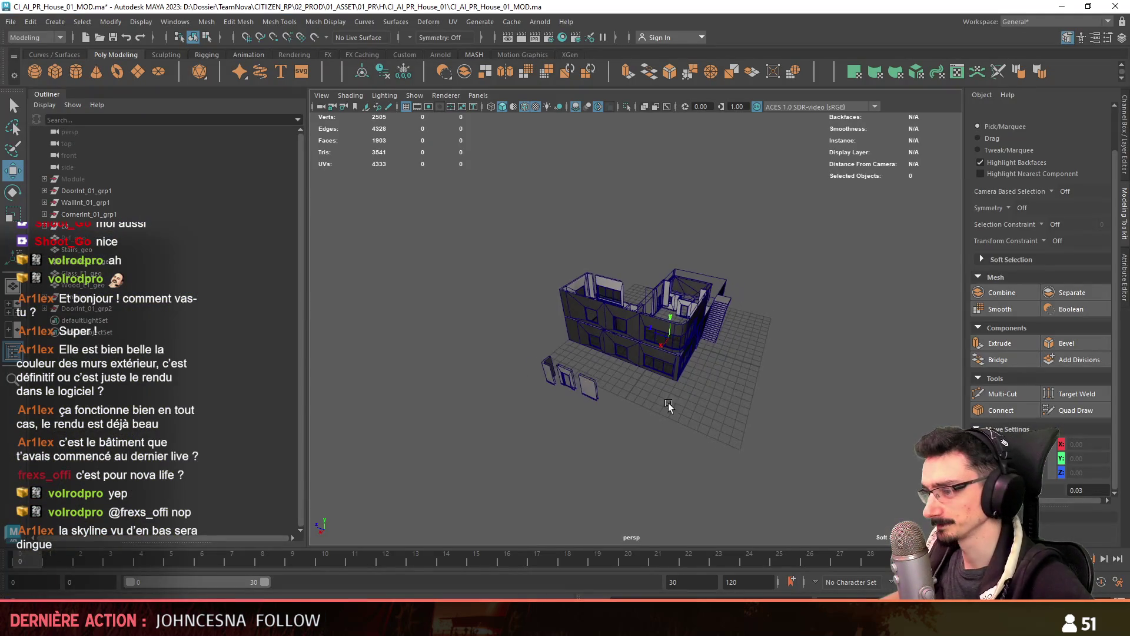
{"action": "scroll", "coordinate": [669, 403], "scroll_direction": "up", "scroll_amount": 3}
{"action": "left_click_drag", "start_coordinate": [669, 403], "coordinate": [759, 270], "text": "alt"}
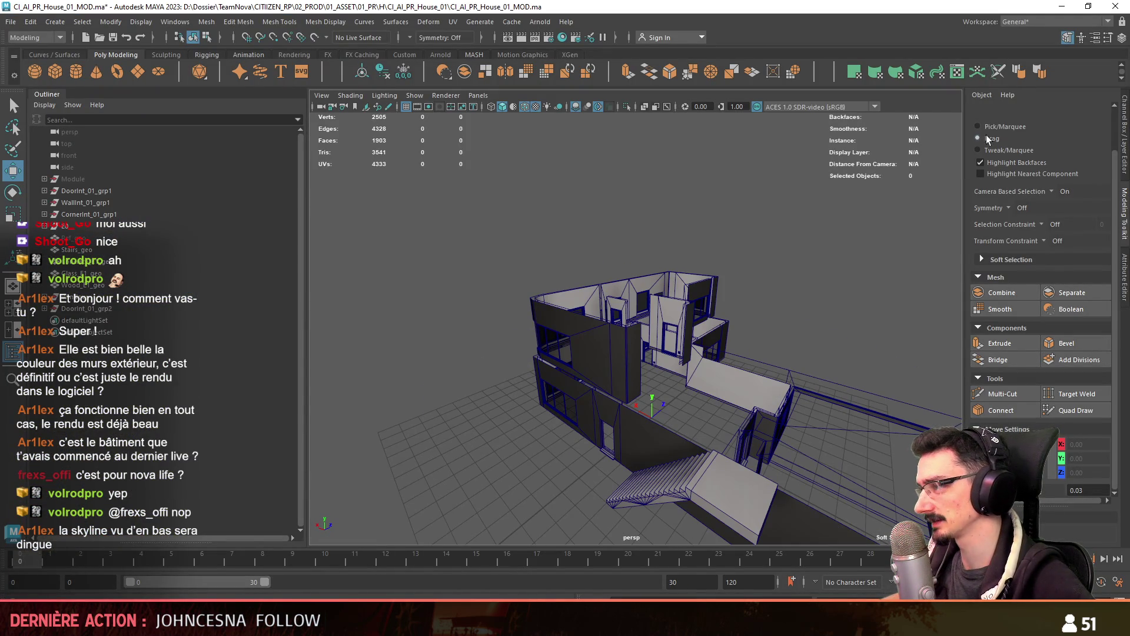
{"action": "left_click_drag", "start_coordinate": [844, 422], "coordinate": [591, 367], "text": "alt"}
{"action": "scroll", "coordinate": [591, 366], "scroll_direction": "up", "scroll_amount": 4}
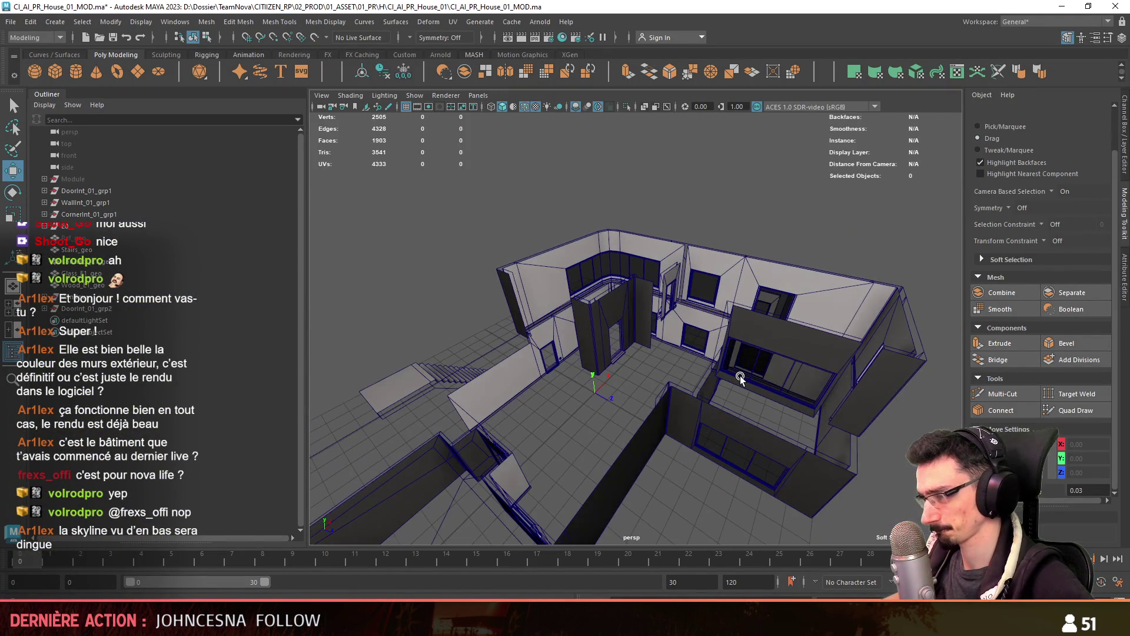
{"action": "left_click", "coordinate": [747, 315]}
{"action": "mouse_move", "coordinate": [695, 436]}
{"action": "left_mouse_down", "text": "alt"}
{"action": "mouse_move", "coordinate": [669, 460]}
{"action": "mouse_move", "coordinate": [780, 362]}
{"action": "mouse_move", "coordinate": [683, 313]}
{"action": "mouse_move", "coordinate": [735, 330]}
{"action": "left_mouse_up", "text": "alt"}
{"action": "scroll", "coordinate": [685, 492], "scroll_direction": "up", "scroll_amount": 3}
{"action": "left_click", "coordinate": [685, 488]}
Raise the interior door frame's top edges to Y 7.8
{"action": "left_click", "coordinate": [824, 353]}
{"action": "key", "text": "F10"}
{"action": "left_click", "coordinate": [825, 321]}
{"action": "left_click_drag", "start_coordinate": [825, 321], "coordinate": [882, 341], "text": "alt"}
{"action": "type", "text": "7.8"}
{"action": "key", "text": "Return"}
In the top view, marquee-select the vertices at the door piece's right end
{"action": "mouse_move", "coordinate": [813, 409]}
{"action": "left_mouse_down", "text": "alt"}
{"action": "mouse_move", "coordinate": [662, 392]}
{"action": "mouse_move", "coordinate": [703, 371]}
{"action": "mouse_move", "coordinate": [773, 366]}
{"action": "left_mouse_up", "text": "alt"}
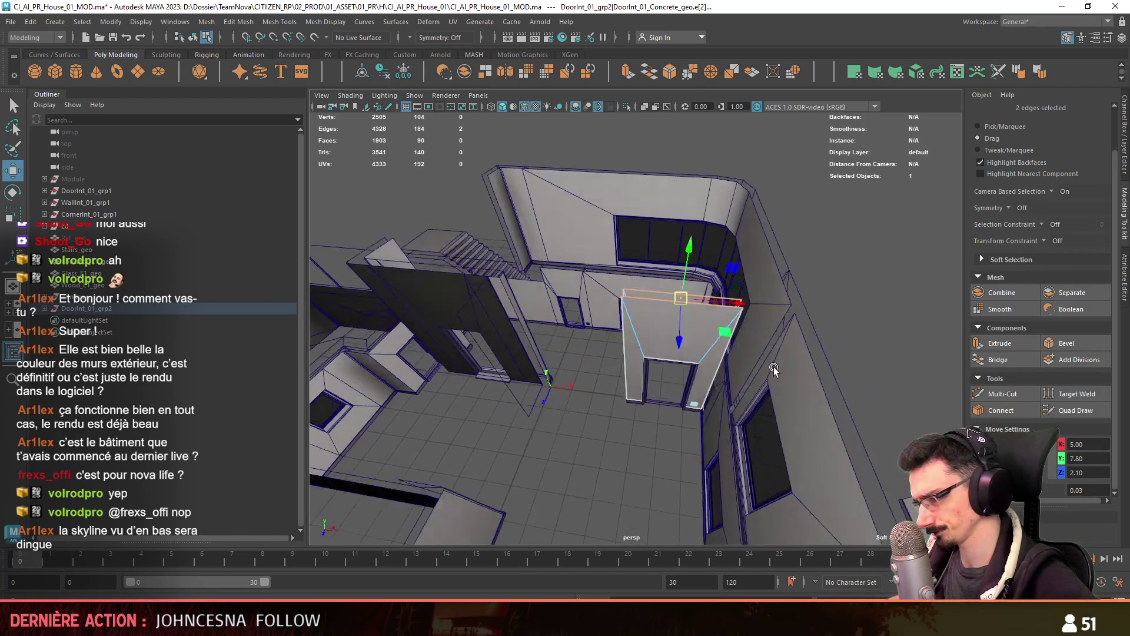
{"action": "key", "text": "space"}
{"action": "key", "text": "space"}
{"action": "key", "text": "F8"}
{"action": "scroll", "coordinate": [568, 280], "scroll_direction": "up", "scroll_amount": 3}
{"action": "key", "text": "F9"}
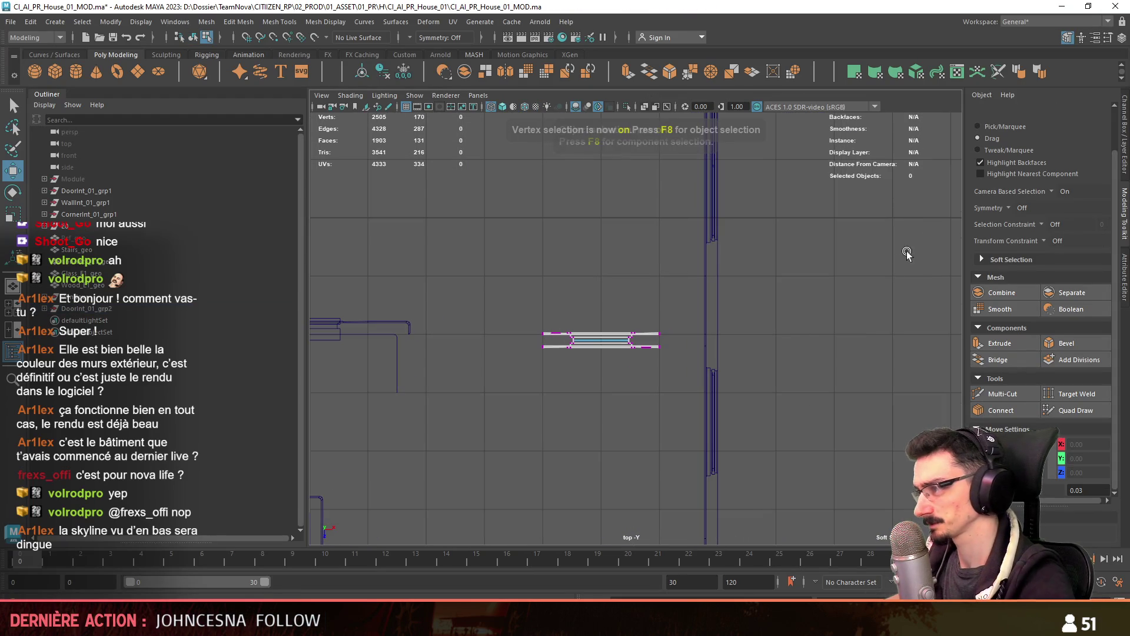
{"action": "left_click_drag", "start_coordinate": [761, 268], "coordinate": [656, 386]}
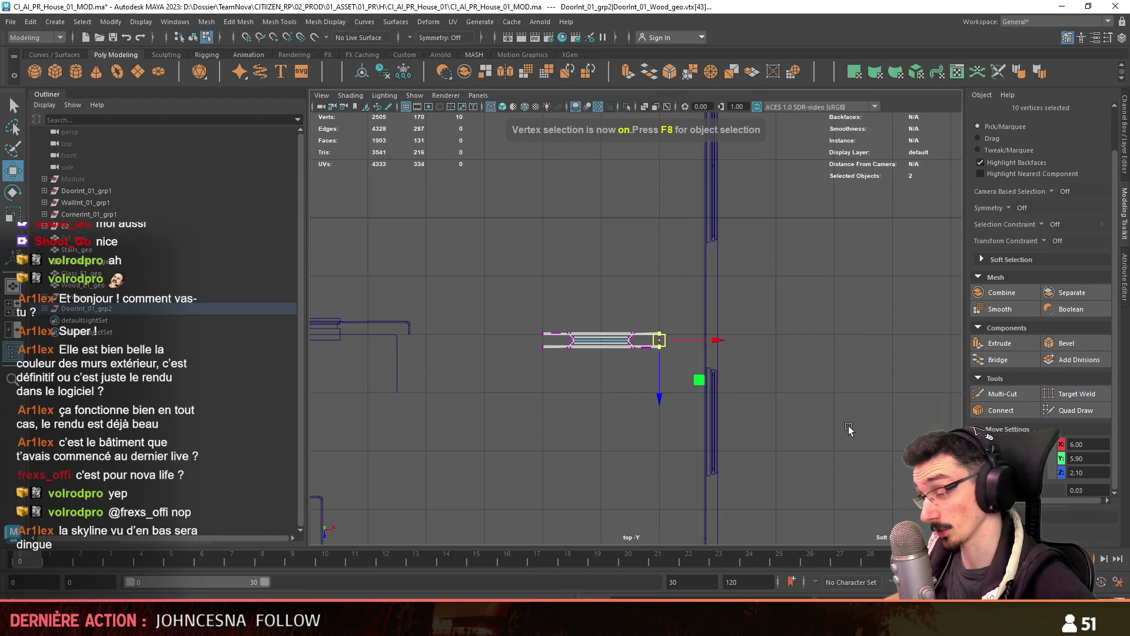
{"action": "scroll", "coordinate": [819, 383], "scroll_direction": "down", "scroll_amount": 2}
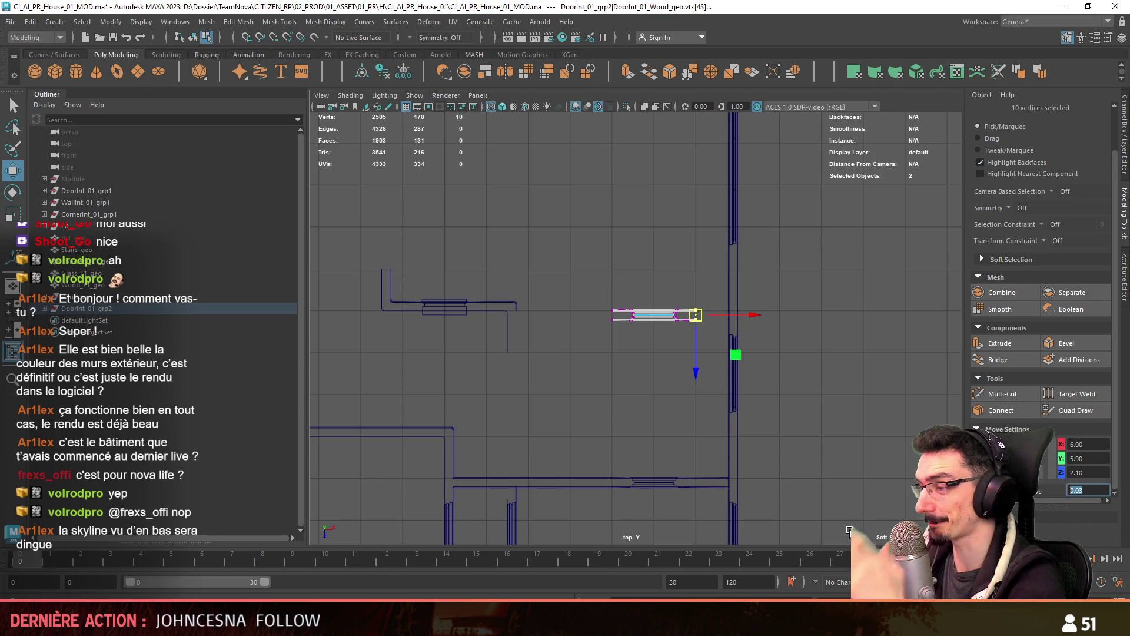
{"action": "scroll", "coordinate": [824, 354], "scroll_direction": "up", "scroll_amount": 3}
{"action": "scroll", "coordinate": [847, 356], "scroll_direction": "up", "scroll_amount": 6}
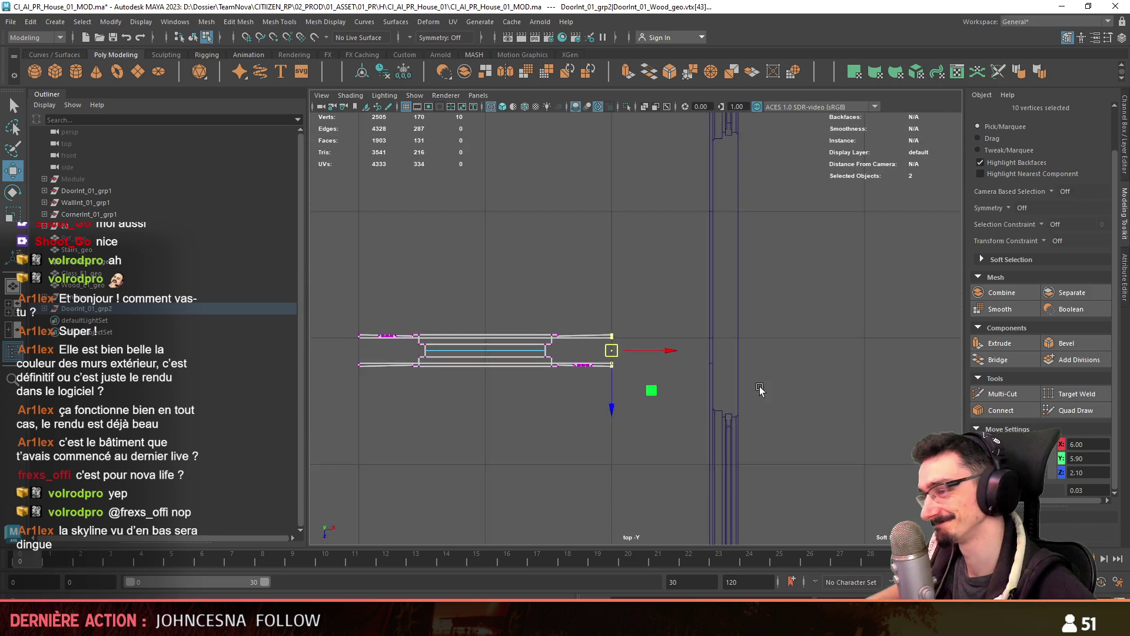
{"action": "key", "text": "F8"}
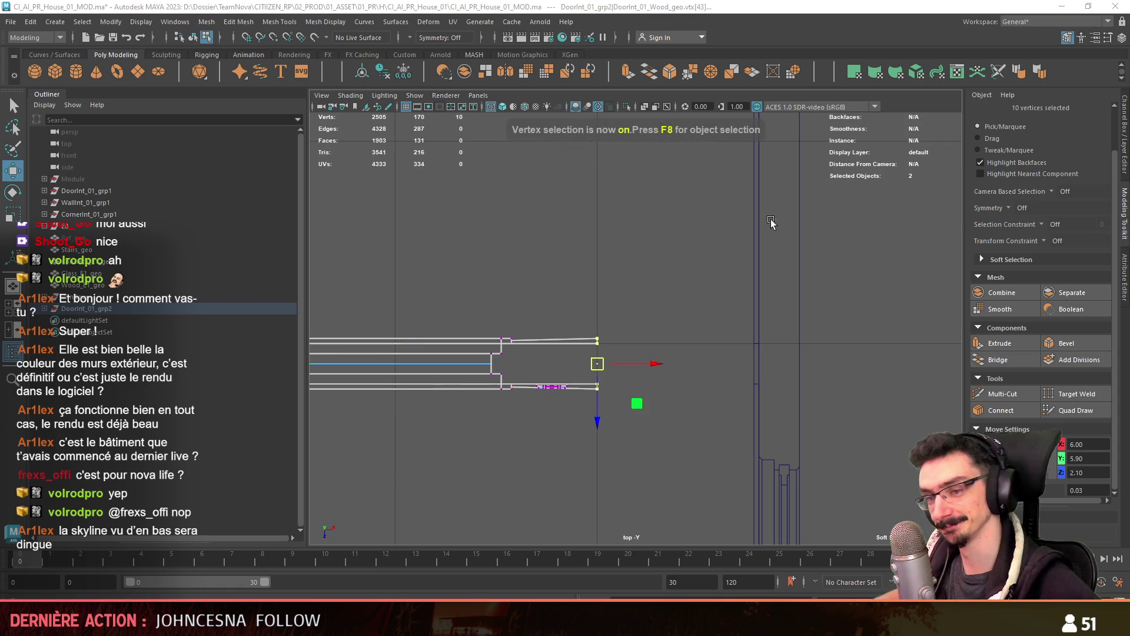
Stretch the door's wood piece rightward so its end reaches about X 6.8
{"action": "key", "text": "space"}
{"action": "key", "text": "space"}
{"action": "left_click", "coordinate": [86, 225]}
{"action": "key", "text": "f"}
{"action": "key", "text": "space"}
{"action": "key", "text": "space"}
{"action": "key", "text": "F8"}
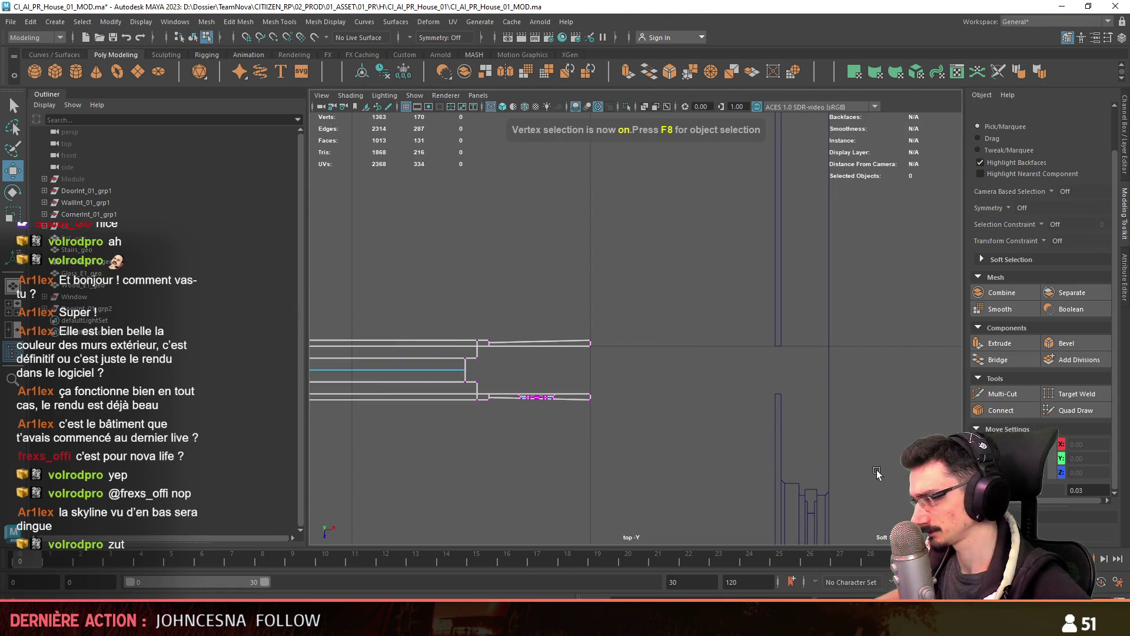
{"action": "left_click_drag", "start_coordinate": [587, 434], "coordinate": [587, 434]}
{"action": "mouse_move", "coordinate": [652, 376]}
{"action": "left_mouse_down"}
{"action": "mouse_move", "coordinate": [805, 386]}
{"action": "mouse_move", "coordinate": [829, 398]}
{"action": "left_mouse_up"}
{"action": "scroll", "coordinate": [771, 416], "scroll_direction": "up", "scroll_amount": 2}
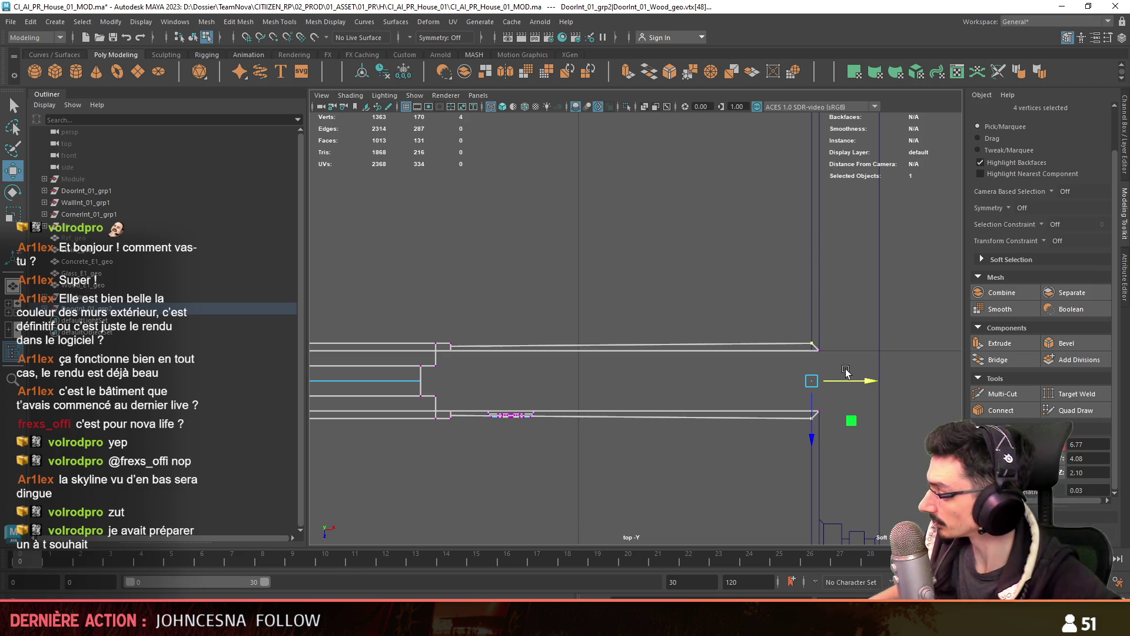
{"action": "middle_click_drag", "start_coordinate": [845, 370], "coordinate": [718, 316], "text": "alt"}
Shift the Wood_E1_geo trim's end vertices to about X 6.77
{"action": "key", "text": "F8"}
{"action": "left_click", "coordinate": [753, 353]}
{"action": "key", "text": "F8"}
{"action": "left_click_drag", "start_coordinate": [736, 347], "coordinate": [754, 400]}
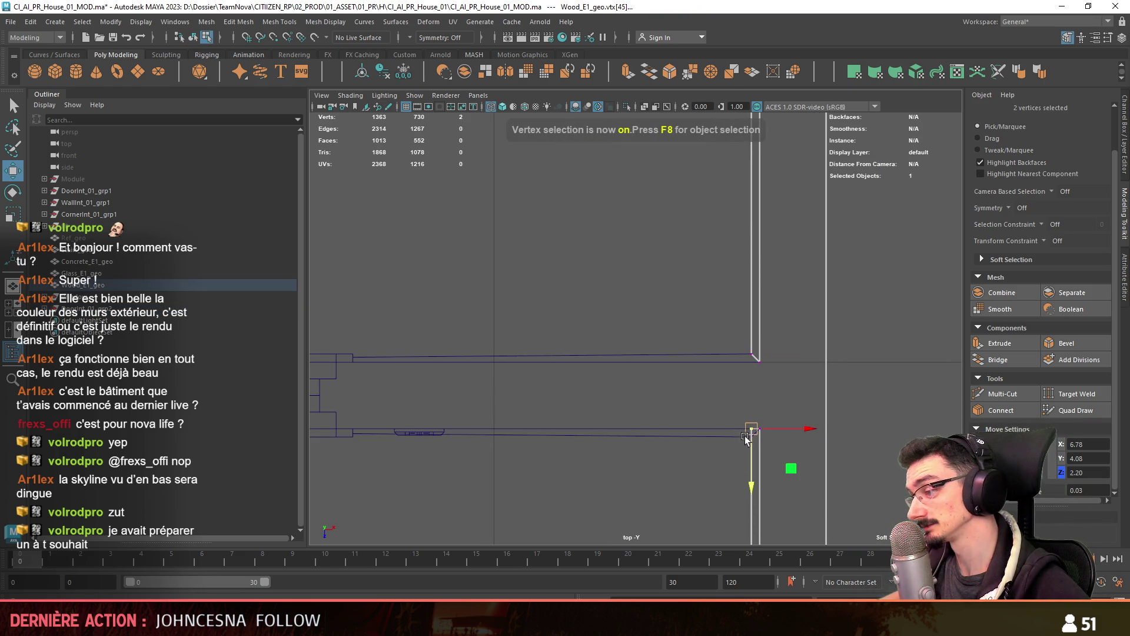
{"action": "key", "text": "F8"}
{"action": "mouse_move", "coordinate": [721, 466]}
{"action": "middle_mouse_down", "text": "alt"}
{"action": "mouse_move", "coordinate": [515, 388]}
{"action": "mouse_move", "coordinate": [692, 371]}
{"action": "middle_mouse_up", "text": "alt"}
{"action": "left_click", "coordinate": [695, 365]}
{"action": "key", "text": "F8"}
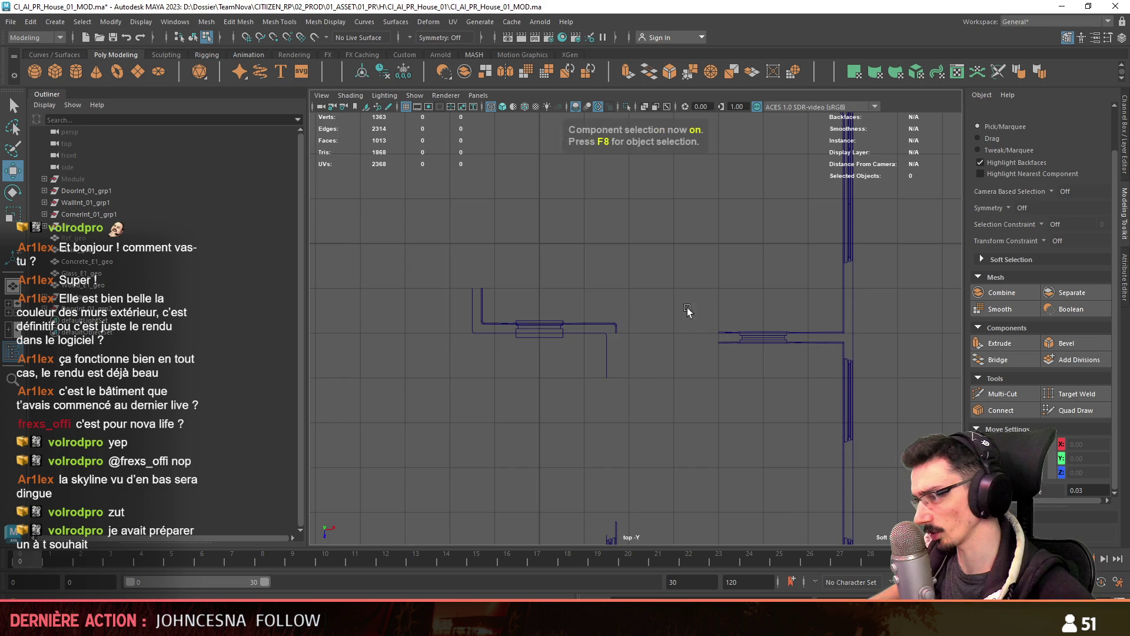
Select the loose interior wall piece WallInt_01_grp2 and rotate it to face the house
{"action": "key", "text": "space"}
{"action": "left_click", "coordinate": [1001, 139]}
{"action": "scroll", "coordinate": [735, 376], "scroll_direction": "up", "scroll_amount": 5}
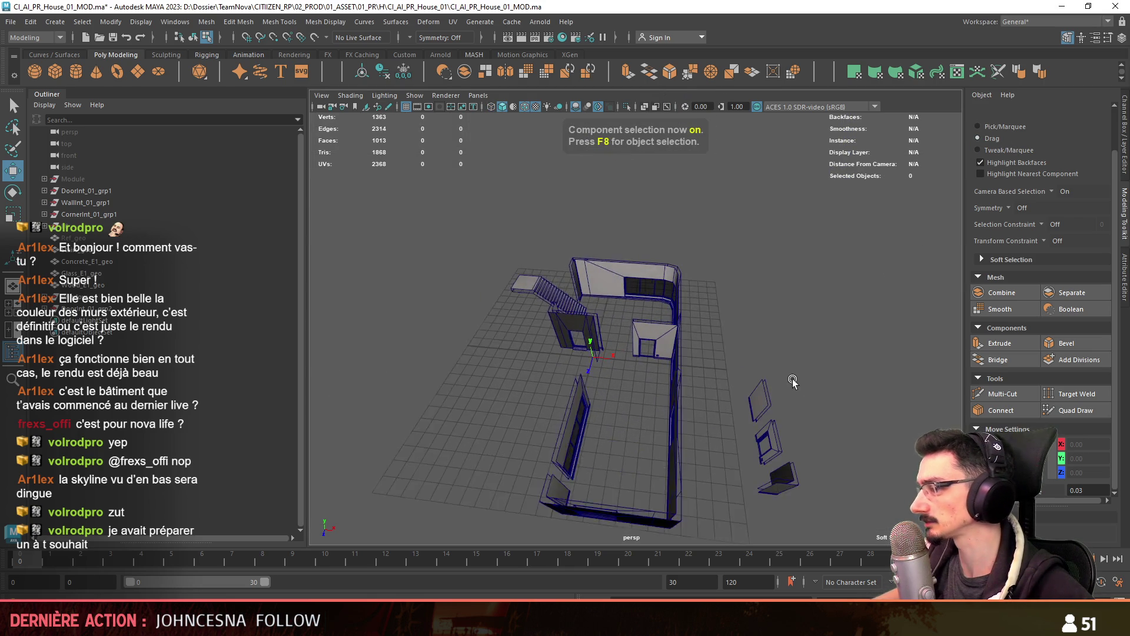
{"action": "left_click", "coordinate": [758, 383]}
{"action": "key", "text": "F8"}
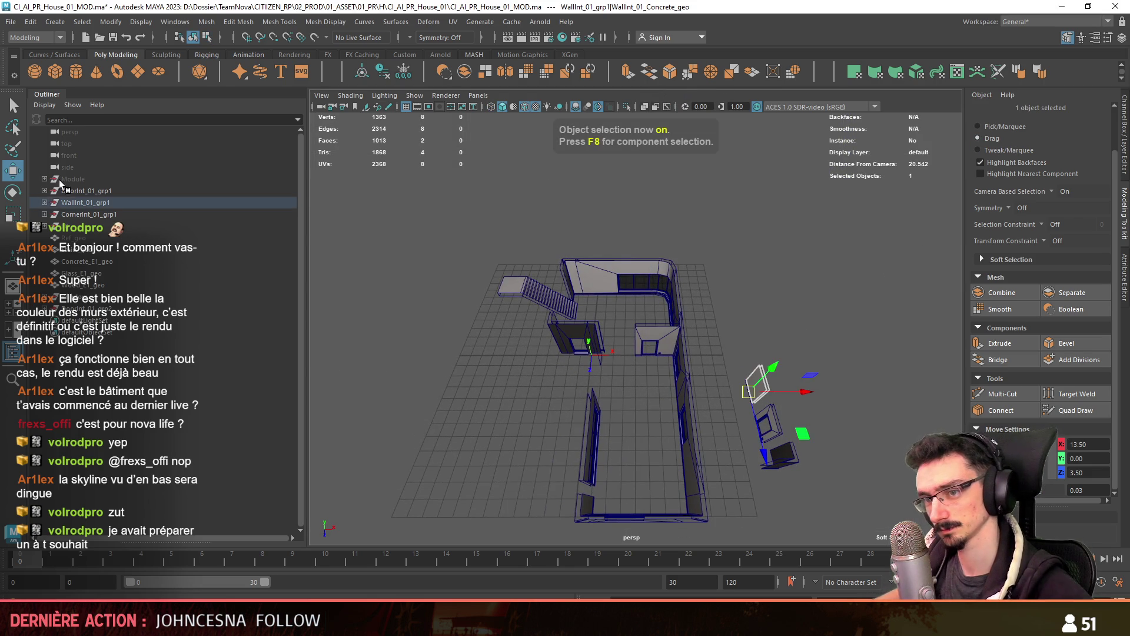
{"action": "left_click_drag", "start_coordinate": [664, 376], "coordinate": [653, 360], "text": "alt"}
{"action": "key", "text": "e"}
{"action": "left_click_drag", "start_coordinate": [746, 405], "coordinate": [832, 426]}
Move the wall piece inside the house beside the staircase using the Top view, then check it in perspective
{"action": "key", "text": "w"}
{"action": "key", "text": "space"}
{"action": "key", "text": "space"}
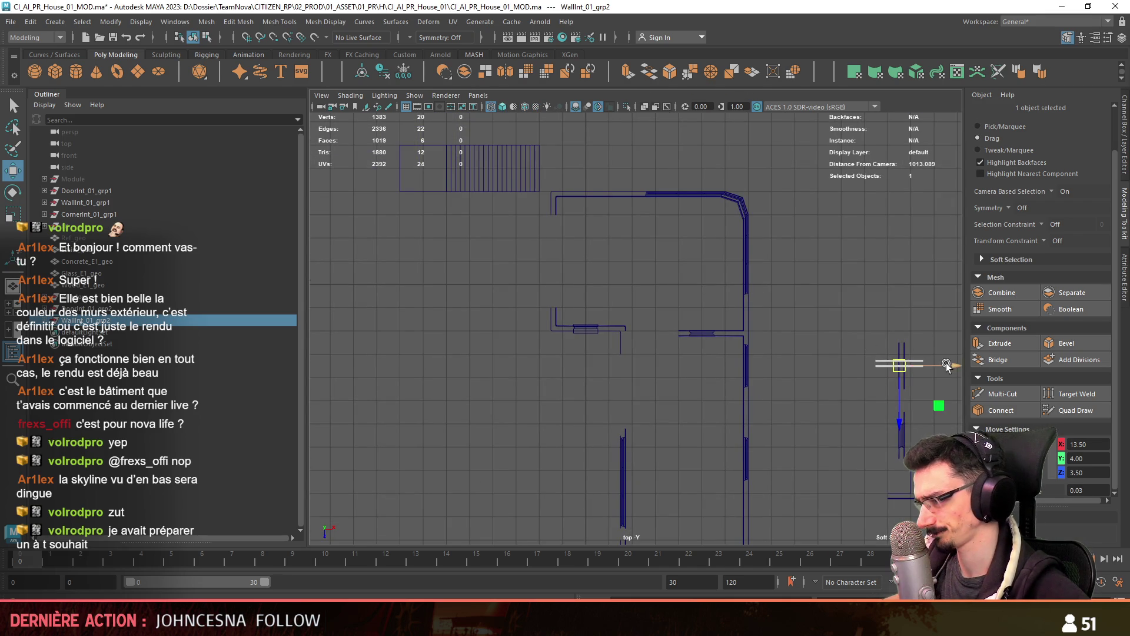
{"action": "key", "text": "f"}
{"action": "left_click_drag", "start_coordinate": [636, 401], "coordinate": [637, 372]}
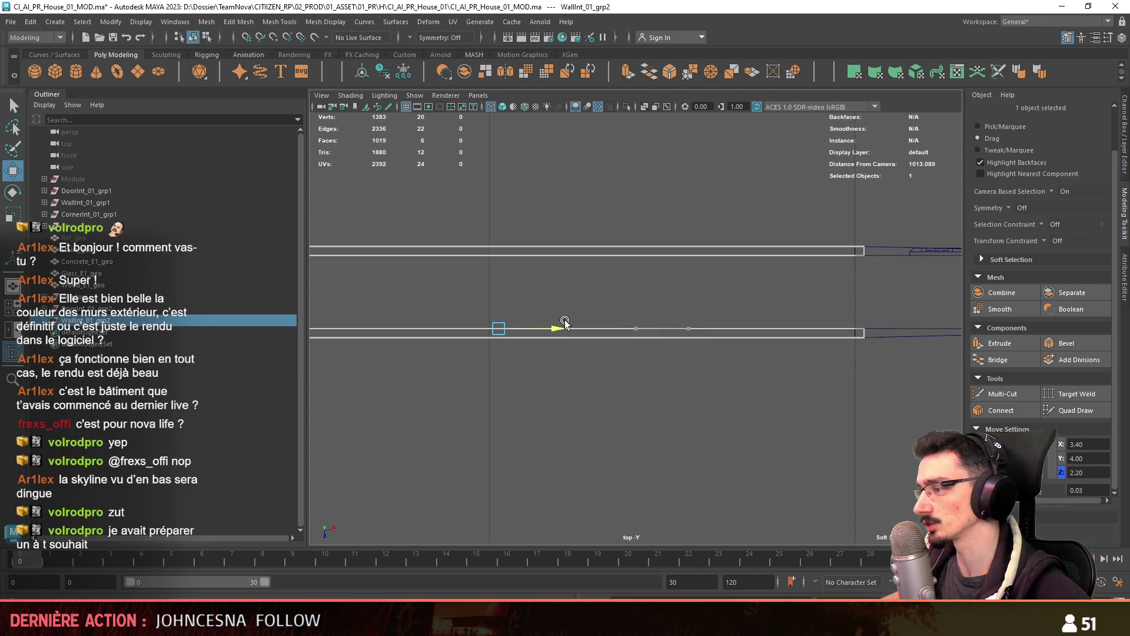
{"action": "key", "text": "space"}
{"action": "key", "text": "space"}
{"action": "mouse_move", "coordinate": [680, 320]}
{"action": "left_mouse_down", "text": "alt"}
{"action": "mouse_move", "coordinate": [637, 361]}
{"action": "mouse_move", "coordinate": [720, 367]}
{"action": "mouse_move", "coordinate": [374, 366]}
{"action": "mouse_move", "coordinate": [678, 399]}
{"action": "left_mouse_up", "text": "alt"}
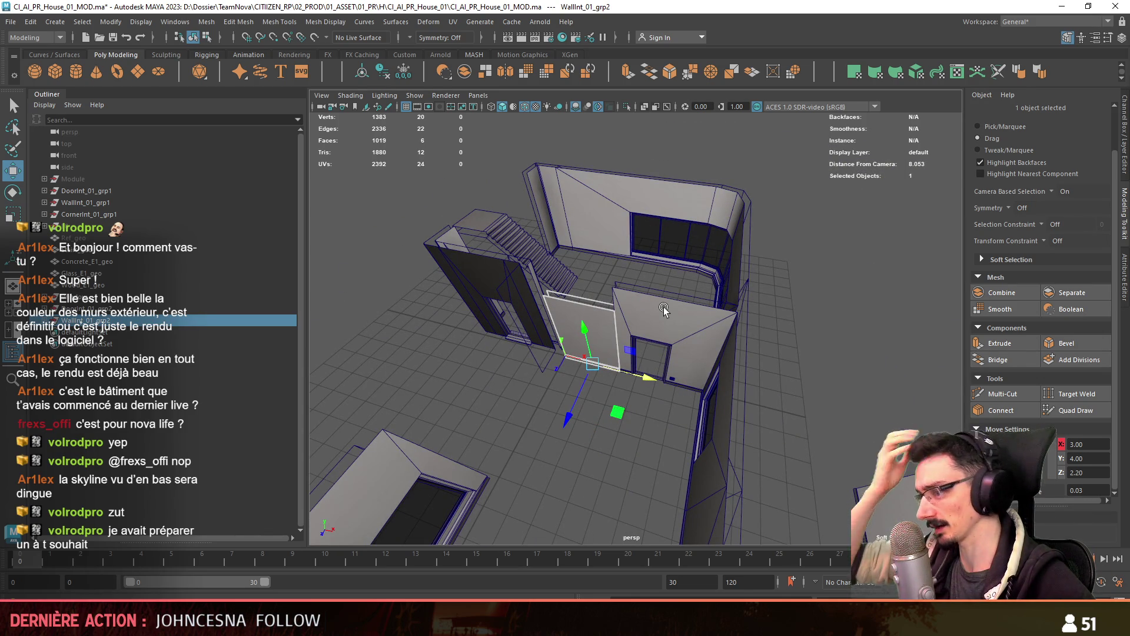
{"action": "mouse_move", "coordinate": [663, 309]}
{"action": "left_mouse_down", "text": "alt"}
{"action": "mouse_move", "coordinate": [500, 374]}
{"action": "mouse_move", "coordinate": [683, 334]}
{"action": "mouse_move", "coordinate": [749, 397]}
{"action": "mouse_move", "coordinate": [863, 357]}
{"action": "mouse_move", "coordinate": [726, 357]}
{"action": "mouse_move", "coordinate": [405, 390]}
{"action": "mouse_move", "coordinate": [687, 336]}
{"action": "left_mouse_up", "text": "alt"}
{"action": "scroll", "coordinate": [700, 326], "scroll_direction": "up", "scroll_amount": 2}
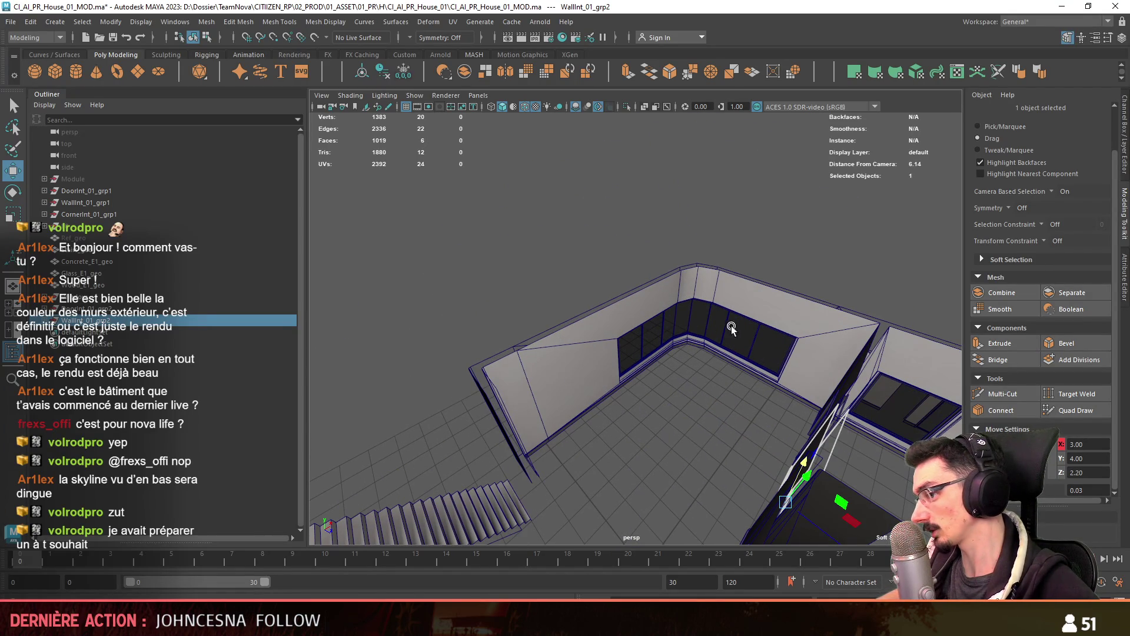
Fly over the house roof in the Unity city scene, then return to Maya
{"action": "key", "text": "alt+Tab"}
{"action": "mouse_move", "coordinate": [528, 495]}
{"action": "right_mouse_down"}
{"action": "mouse_move", "coordinate": [589, 412]}
{"action": "mouse_move", "coordinate": [741, 300]}
{"action": "mouse_move", "coordinate": [739, 372]}
{"action": "right_mouse_up"}
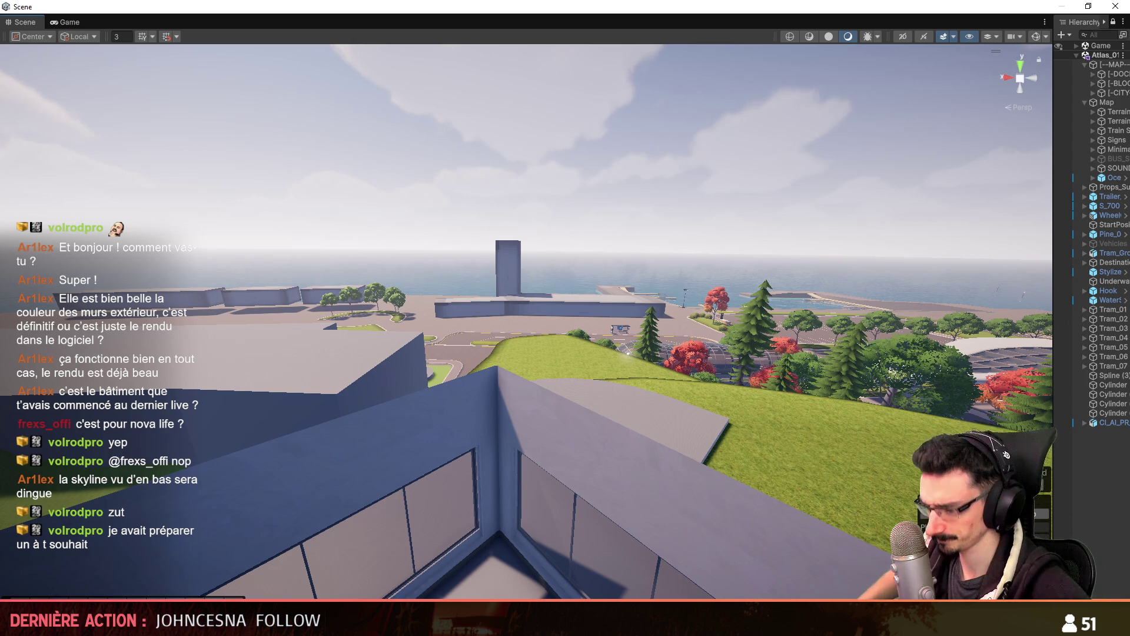
{"action": "key", "text": "alt+Tab"}
{"action": "mouse_move", "coordinate": [676, 320]}
{"action": "left_mouse_down", "text": "alt"}
{"action": "mouse_move", "coordinate": [542, 335]}
{"action": "mouse_move", "coordinate": [491, 281]}
{"action": "left_mouse_up", "text": "alt"}
{"action": "scroll", "coordinate": [491, 281], "scroll_direction": "down", "scroll_amount": 3}
Slide the interior wall's end vertices left to meet the neighbouring wall
{"action": "key", "text": "F8"}
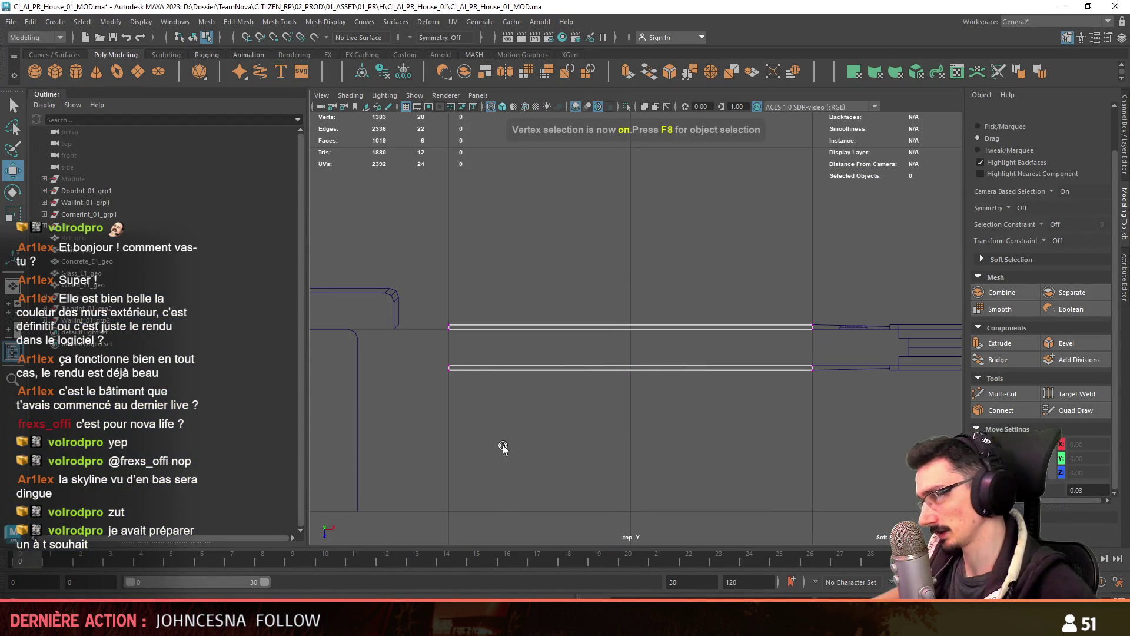
{"action": "middle_click_drag", "start_coordinate": [503, 448], "coordinate": [575, 431], "text": "alt"}
{"action": "left_click_drag", "start_coordinate": [542, 244], "coordinate": [537, 256]}
{"action": "left_click_drag", "start_coordinate": [575, 328], "coordinate": [514, 325]}
{"action": "middle_click_drag", "start_coordinate": [498, 310], "coordinate": [425, 305], "text": "alt"}
{"action": "scroll", "coordinate": [424, 305], "scroll_direction": "up", "scroll_amount": 2}
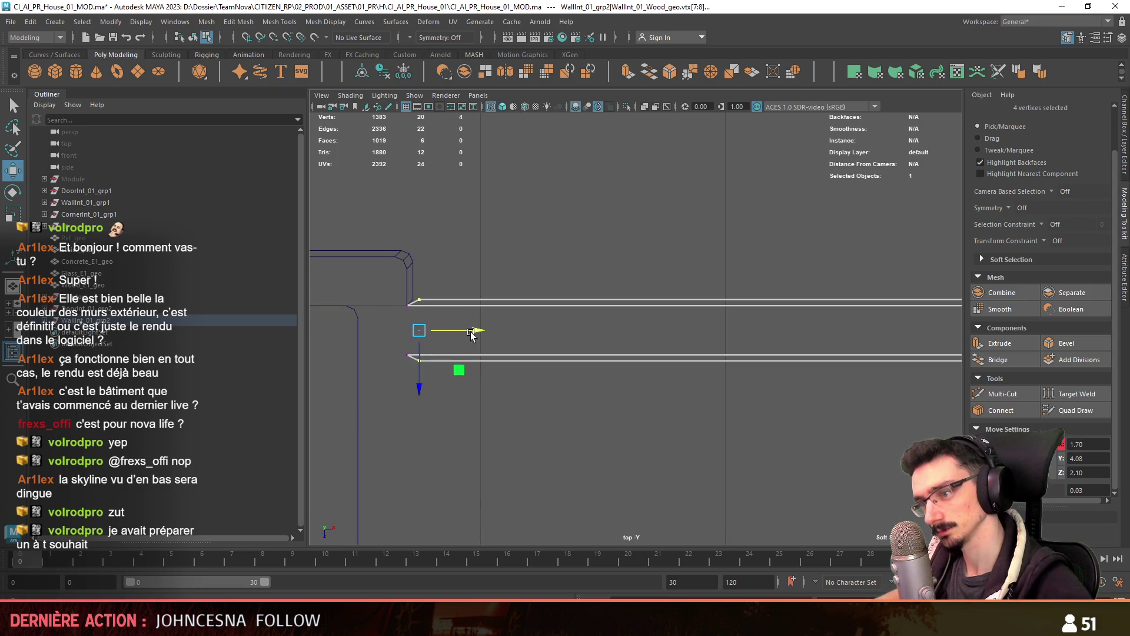
Select the tall, thin concrete window piece Concrete_geo in the Top view
{"action": "key", "text": "F8"}
{"action": "scroll", "coordinate": [472, 318], "scroll_direction": "down", "scroll_amount": 3}
{"action": "middle_click_drag", "start_coordinate": [630, 321], "coordinate": [696, 310], "text": "alt"}
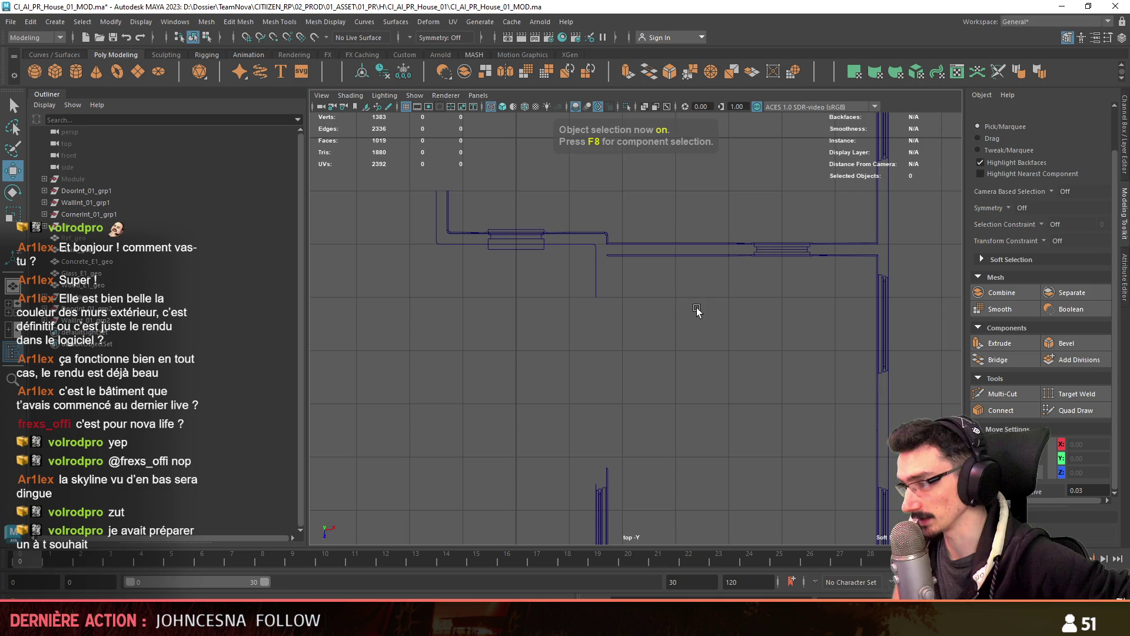
{"action": "scroll", "coordinate": [644, 418], "scroll_direction": "down", "scroll_amount": 3}
{"action": "left_click", "coordinate": [625, 440]}
{"action": "left_click", "coordinate": [628, 438]}
{"action": "scroll", "coordinate": [647, 400], "scroll_direction": "up", "scroll_amount": 2}
{"action": "left_click_drag", "start_coordinate": [649, 393], "coordinate": [583, 458]}
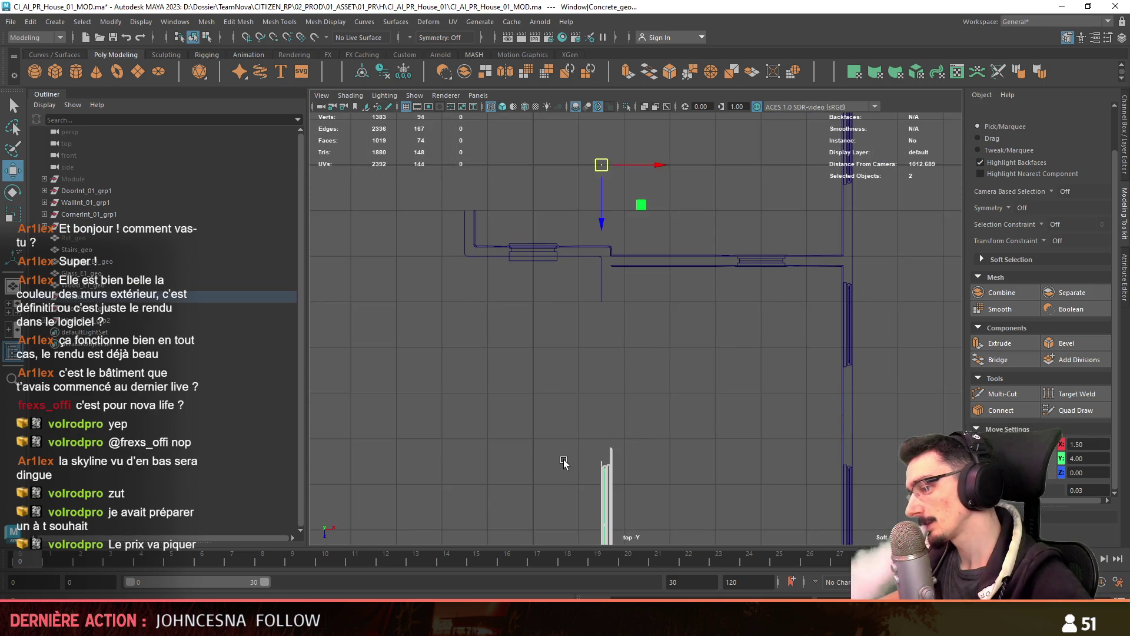
{"action": "scroll", "coordinate": [624, 318], "scroll_direction": "up", "scroll_amount": 2}
Lower the window piece's top vertices down to wall height and check them in perspective
{"action": "key", "text": "F8"}
{"action": "scroll", "coordinate": [618, 310], "scroll_direction": "up", "scroll_amount": 2}
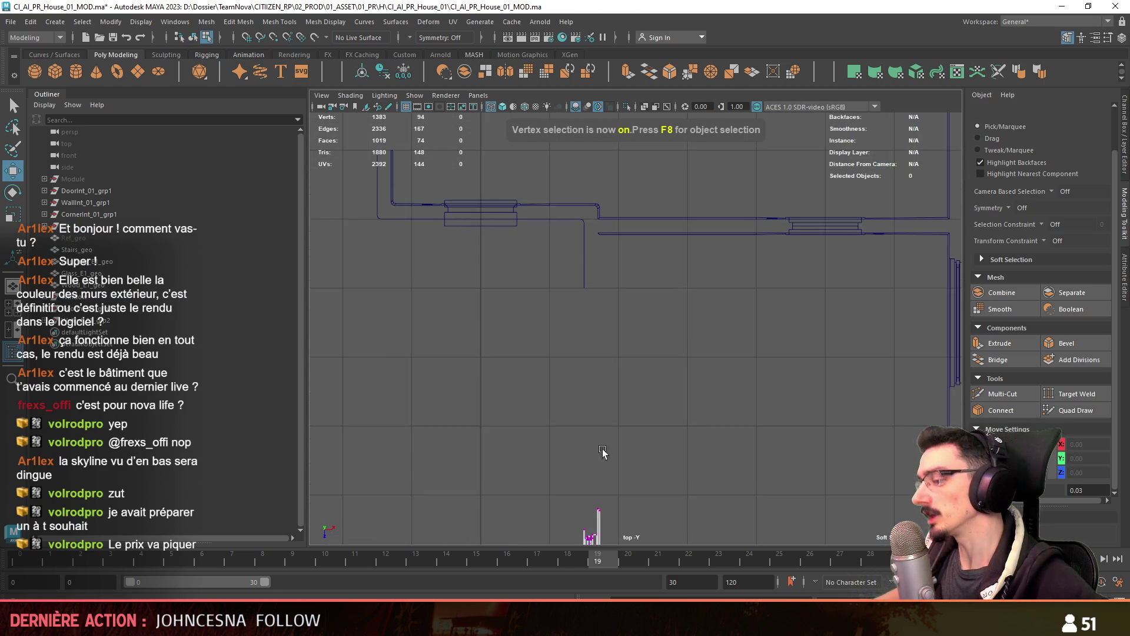
{"action": "key", "text": "f"}
{"action": "scroll", "coordinate": [706, 315], "scroll_direction": "up", "scroll_amount": 3}
{"action": "left_click_drag", "start_coordinate": [582, 337], "coordinate": [627, 375]}
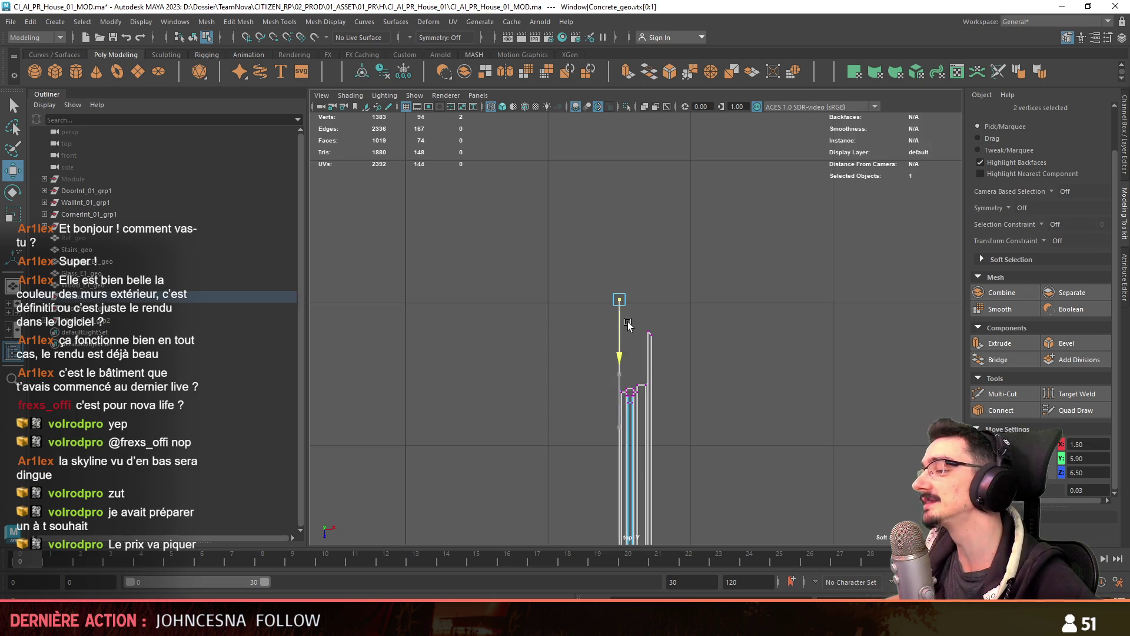
{"action": "scroll", "coordinate": [629, 331], "scroll_direction": "up", "scroll_amount": 1}
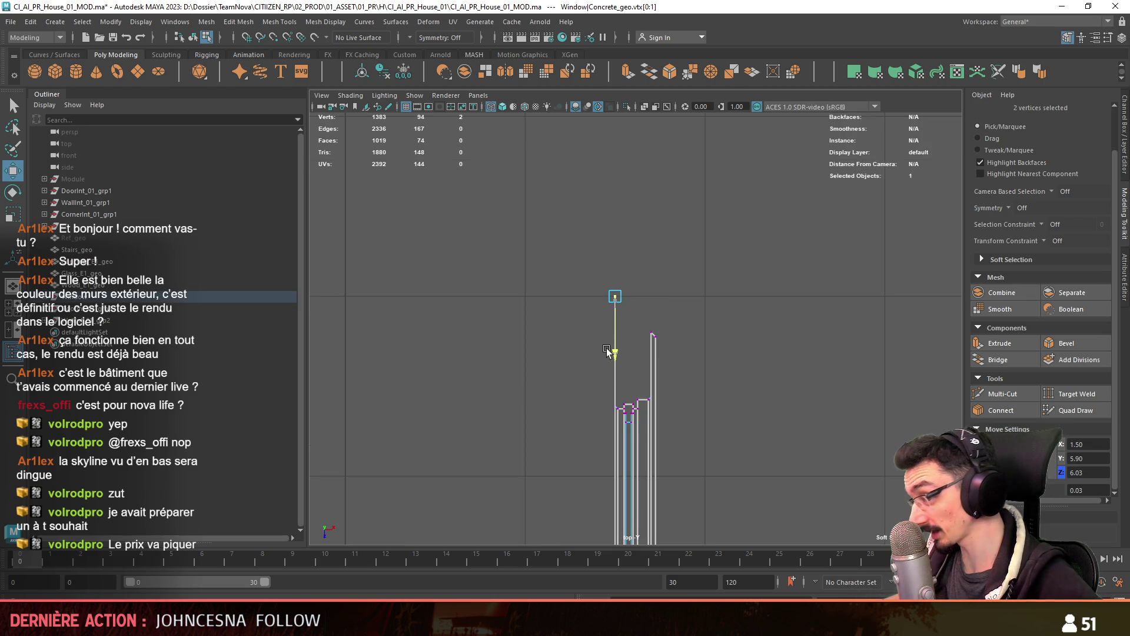
{"action": "scroll", "coordinate": [682, 271], "scroll_direction": "up", "scroll_amount": 1}
{"action": "left_click_drag", "start_coordinate": [653, 354], "coordinate": [631, 329]}
{"action": "scroll", "coordinate": [626, 329], "scroll_direction": "down", "scroll_amount": 5}
{"action": "scroll", "coordinate": [604, 393], "scroll_direction": "up", "scroll_amount": 3}
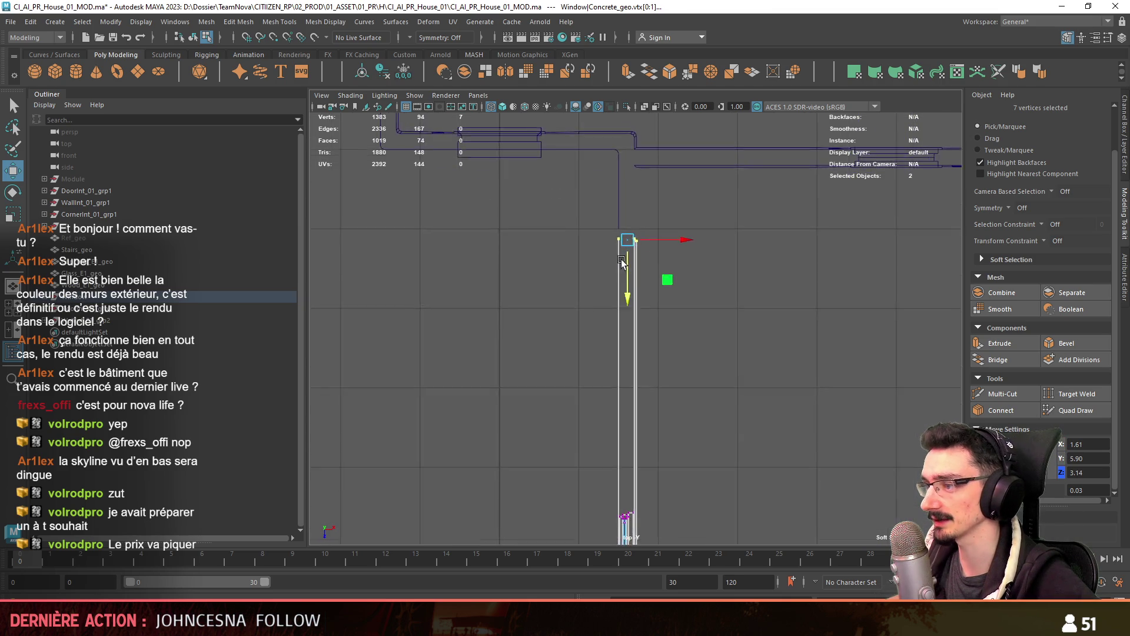
{"action": "left_click_drag", "start_coordinate": [647, 296], "coordinate": [614, 386]}
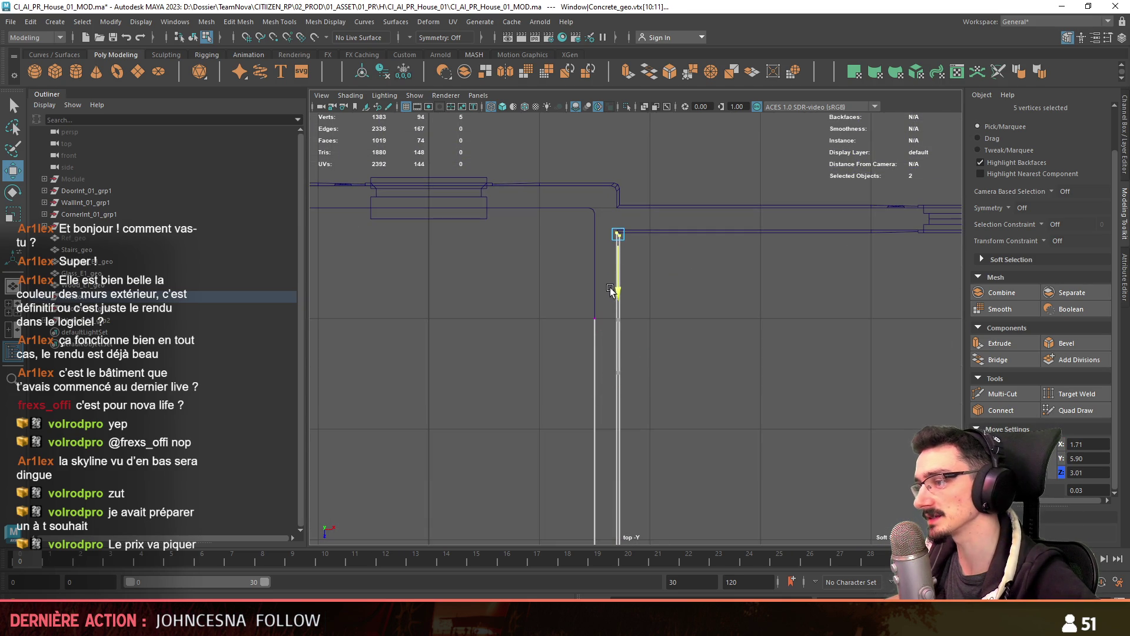
{"action": "key", "text": "space"}
{"action": "key", "text": "space"}
{"action": "mouse_move", "coordinate": [612, 329]}
{"action": "left_mouse_down", "text": "alt"}
{"action": "mouse_move", "coordinate": [627, 405]}
{"action": "mouse_move", "coordinate": [664, 314]}
{"action": "left_mouse_up", "text": "alt"}
{"action": "key", "text": "F8"}
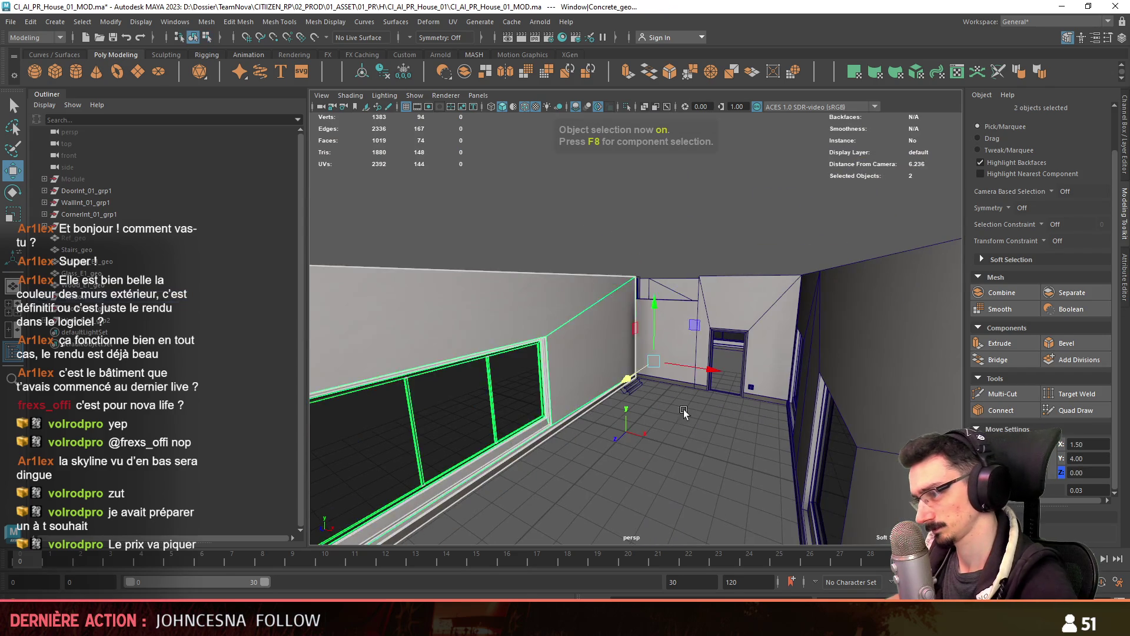
Return to object mode and frame the whole house in the perspective view
{"action": "scroll", "coordinate": [671, 318], "scroll_direction": "up", "scroll_amount": 4}
{"action": "left_click", "coordinate": [689, 287]}
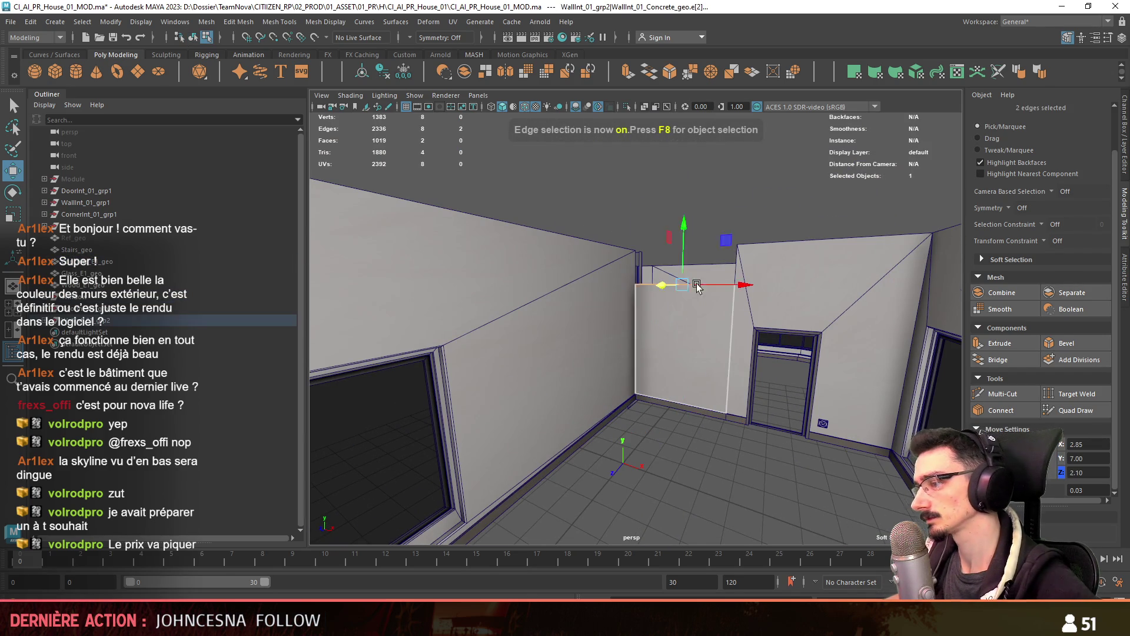
{"action": "left_click_drag", "start_coordinate": [689, 288], "coordinate": [706, 382], "text": "alt"}
{"action": "mouse_move", "coordinate": [817, 435]}
{"action": "left_mouse_down", "text": "alt"}
{"action": "mouse_move", "coordinate": [669, 467]}
{"action": "mouse_move", "coordinate": [842, 298]}
{"action": "left_mouse_up", "text": "alt"}
{"action": "key", "text": "F8"}
{"action": "right_click_drag", "start_coordinate": [842, 298], "coordinate": [595, 351], "text": "alt"}
{"action": "mouse_move", "coordinate": [594, 351]}
{"action": "left_mouse_down", "text": "alt"}
{"action": "mouse_move", "coordinate": [846, 361]}
{"action": "mouse_move", "coordinate": [677, 265]}
{"action": "left_mouse_up", "text": "alt"}
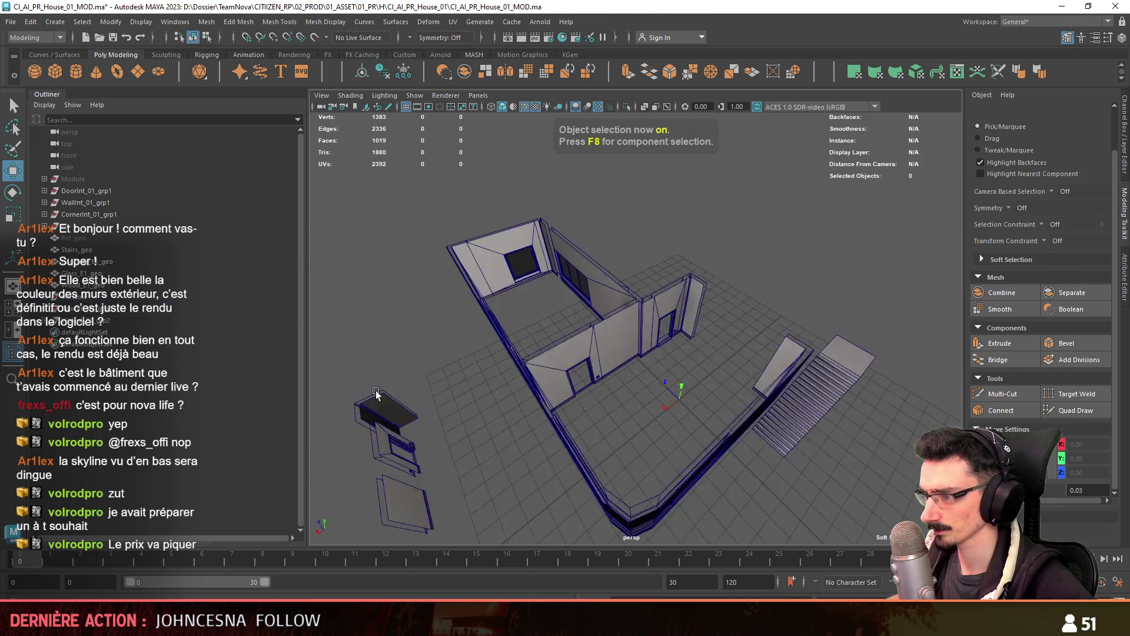
{"action": "scroll", "coordinate": [589, 156], "scroll_direction": "up", "scroll_amount": 5}
Turn off Wireframe on Shaded, inspect the walls close up and select Concrete_E1_geo
{"action": "left_click", "coordinate": [523, 109]}
{"action": "left_click_drag", "start_coordinate": [601, 295], "coordinate": [644, 222], "text": "alt"}
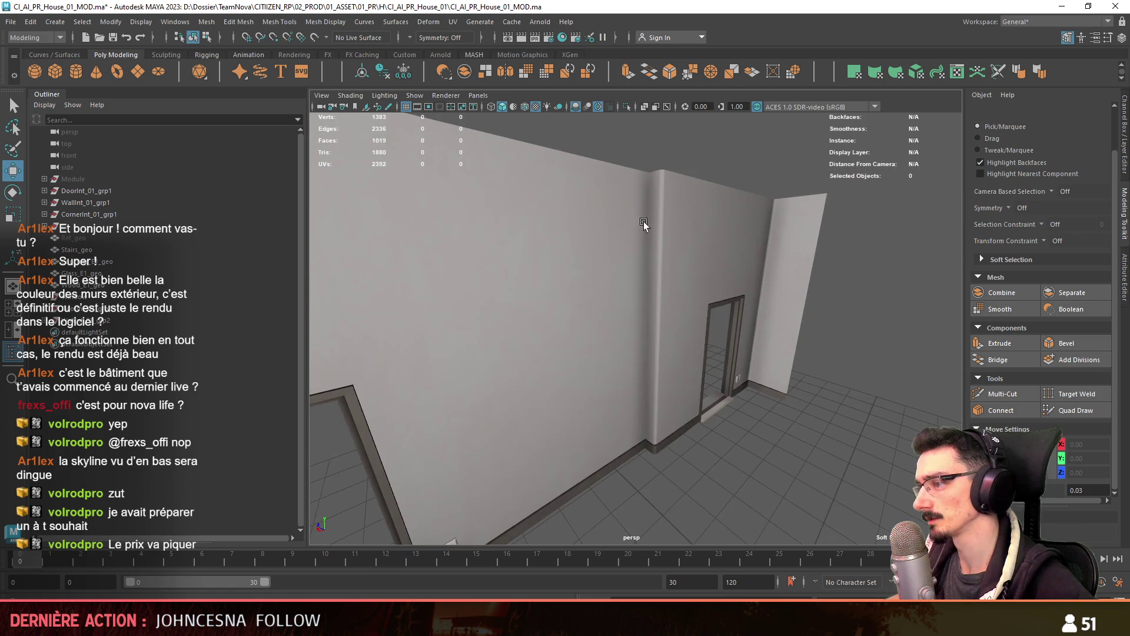
{"action": "mouse_move", "coordinate": [683, 297]}
{"action": "left_mouse_down", "text": "alt"}
{"action": "mouse_move", "coordinate": [653, 141]}
{"action": "mouse_move", "coordinate": [662, 316]}
{"action": "mouse_move", "coordinate": [587, 313]}
{"action": "mouse_move", "coordinate": [637, 415]}
{"action": "left_mouse_up", "text": "alt"}
{"action": "scroll", "coordinate": [662, 317], "scroll_direction": "down", "scroll_amount": 10}
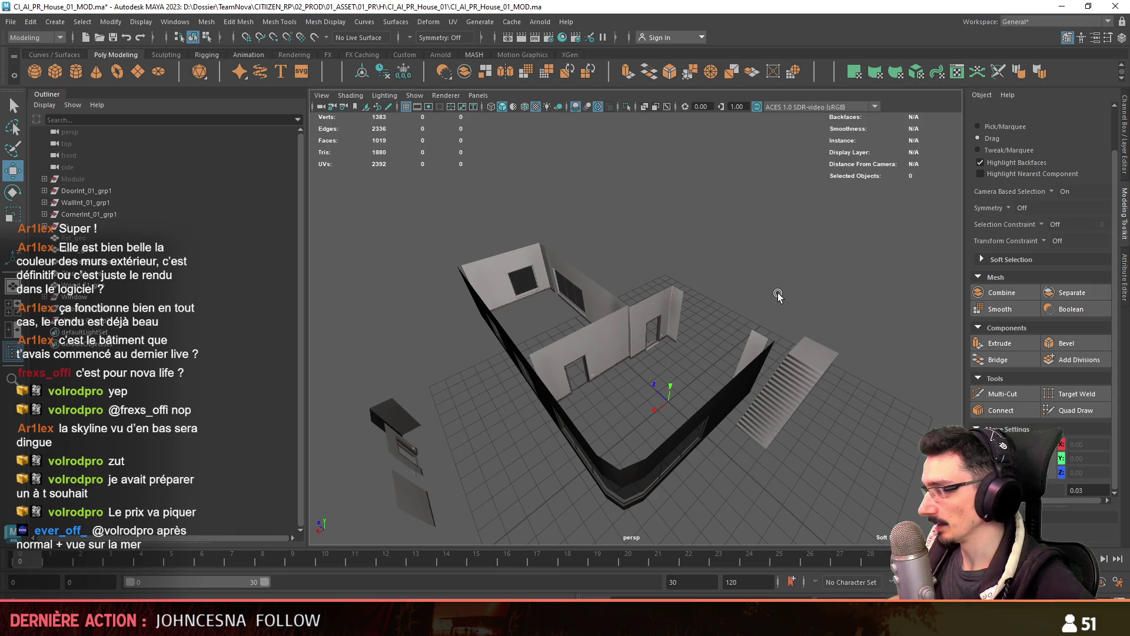
{"action": "mouse_move", "coordinate": [779, 293]}
{"action": "left_mouse_down", "text": "alt"}
{"action": "mouse_move", "coordinate": [634, 304]}
{"action": "mouse_move", "coordinate": [781, 319]}
{"action": "mouse_move", "coordinate": [571, 338]}
{"action": "mouse_move", "coordinate": [645, 362]}
{"action": "mouse_move", "coordinate": [677, 353]}
{"action": "mouse_move", "coordinate": [697, 469]}
{"action": "mouse_move", "coordinate": [590, 322]}
{"action": "left_mouse_up", "text": "alt"}
{"action": "left_click", "coordinate": [518, 376]}
Target Weld the stray vertex onto its neighbour on the concrete wall edge
{"action": "mouse_move", "coordinate": [518, 376]}
{"action": "left_mouse_down", "text": "alt"}
{"action": "mouse_move", "coordinate": [649, 385]}
{"action": "mouse_move", "coordinate": [664, 412]}
{"action": "left_mouse_up", "text": "alt"}
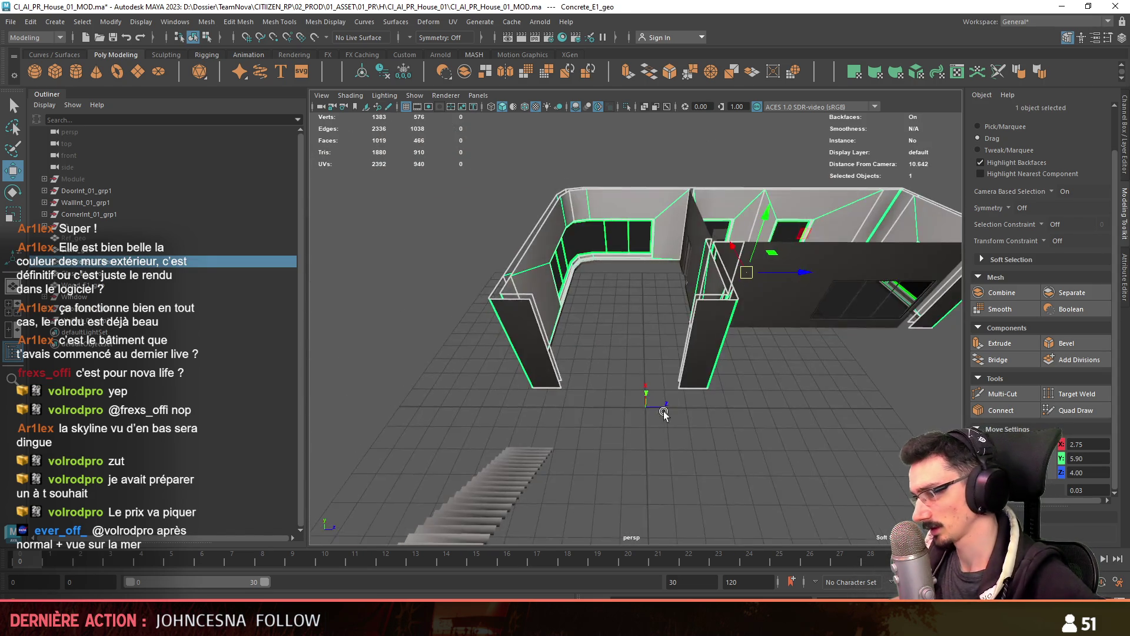
{"action": "scroll", "coordinate": [664, 414], "scroll_direction": "up", "scroll_amount": 3}
{"action": "key", "text": "F10"}
{"action": "left_click", "coordinate": [1076, 393]}
{"action": "left_click_drag", "start_coordinate": [823, 478], "coordinate": [706, 378], "text": "alt"}
{"action": "left_click_drag", "start_coordinate": [517, 407], "coordinate": [518, 406]}
{"action": "mouse_move", "coordinate": [517, 406]}
{"action": "left_mouse_down", "text": "alt"}
{"action": "mouse_move", "coordinate": [681, 390]}
{"action": "mouse_move", "coordinate": [785, 252]}
{"action": "left_mouse_up", "text": "alt"}
{"action": "mouse_move", "coordinate": [575, 268]}
{"action": "left_mouse_down", "text": "alt"}
{"action": "mouse_move", "coordinate": [594, 412]}
{"action": "mouse_move", "coordinate": [666, 372]}
{"action": "mouse_move", "coordinate": [797, 331]}
{"action": "left_mouse_up", "text": "alt"}
Select the three trim corner vertices and review them in the top and perspective views
{"action": "key", "text": "F8"}
{"action": "key", "text": "w"}
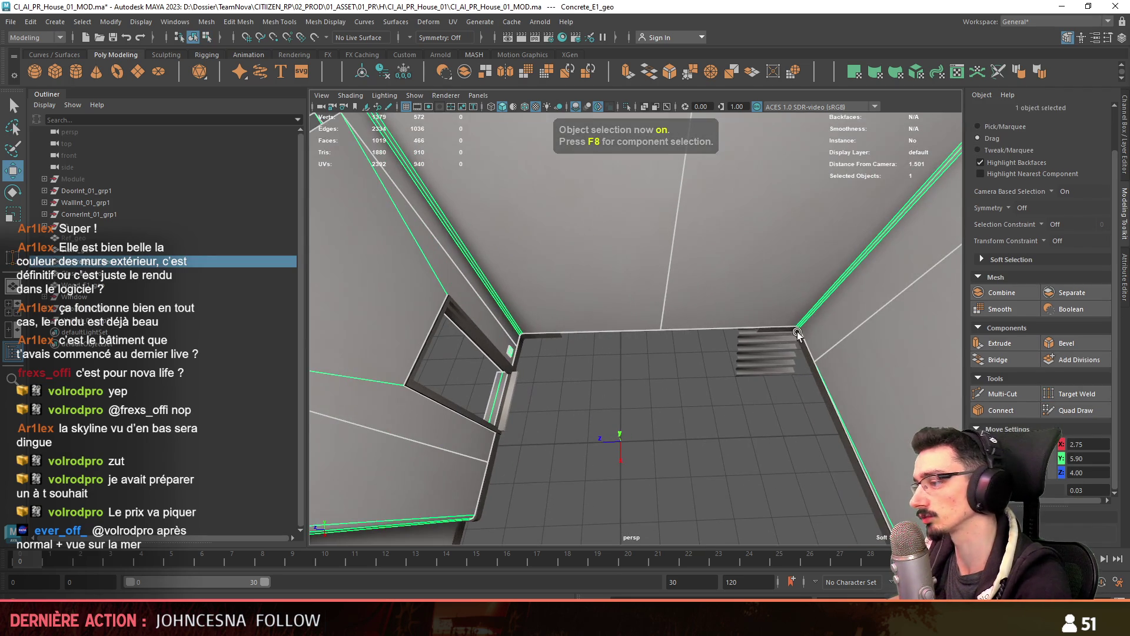
{"action": "key", "text": "F8"}
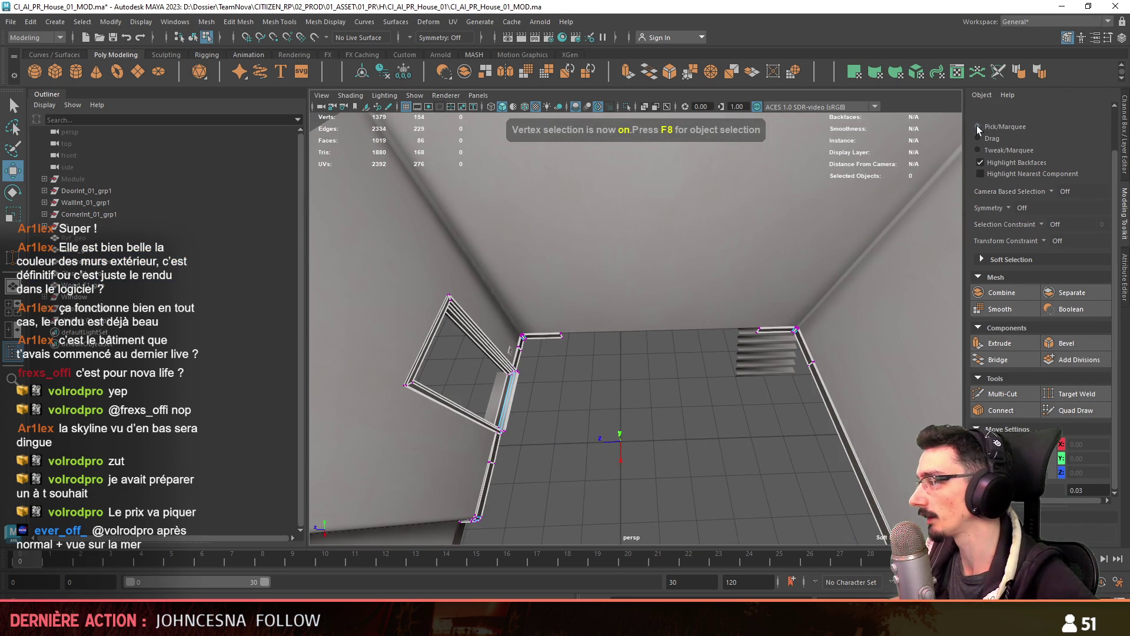
{"action": "left_click_drag", "start_coordinate": [785, 260], "coordinate": [784, 260]}
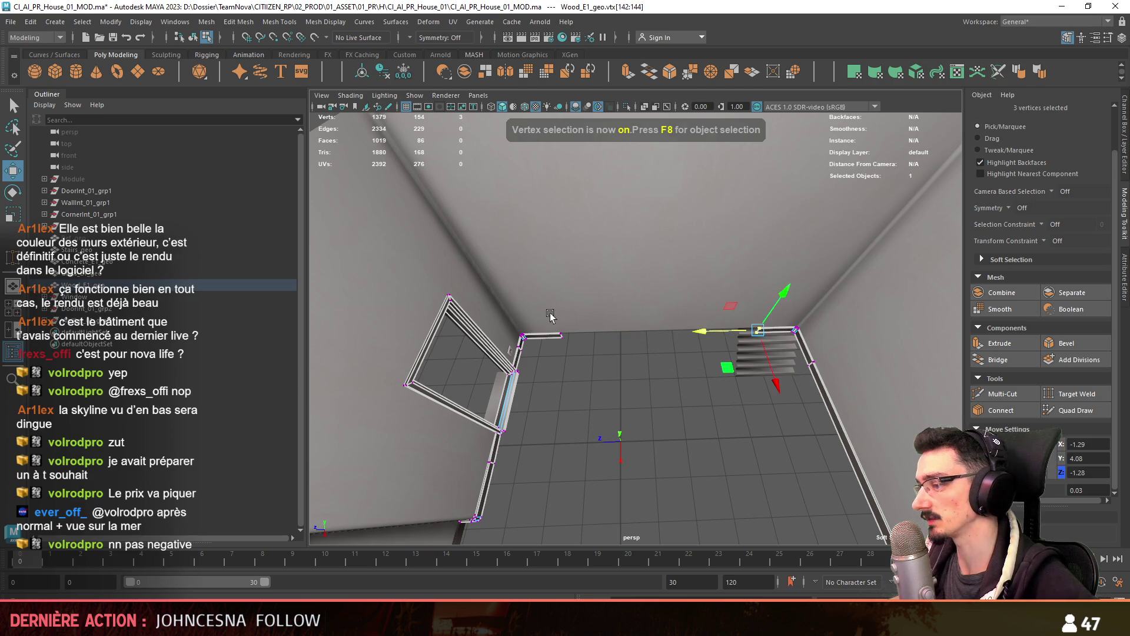
{"action": "key", "text": "space"}
{"action": "key", "text": "space"}
{"action": "scroll", "coordinate": [594, 277], "scroll_direction": "up", "scroll_amount": 3}
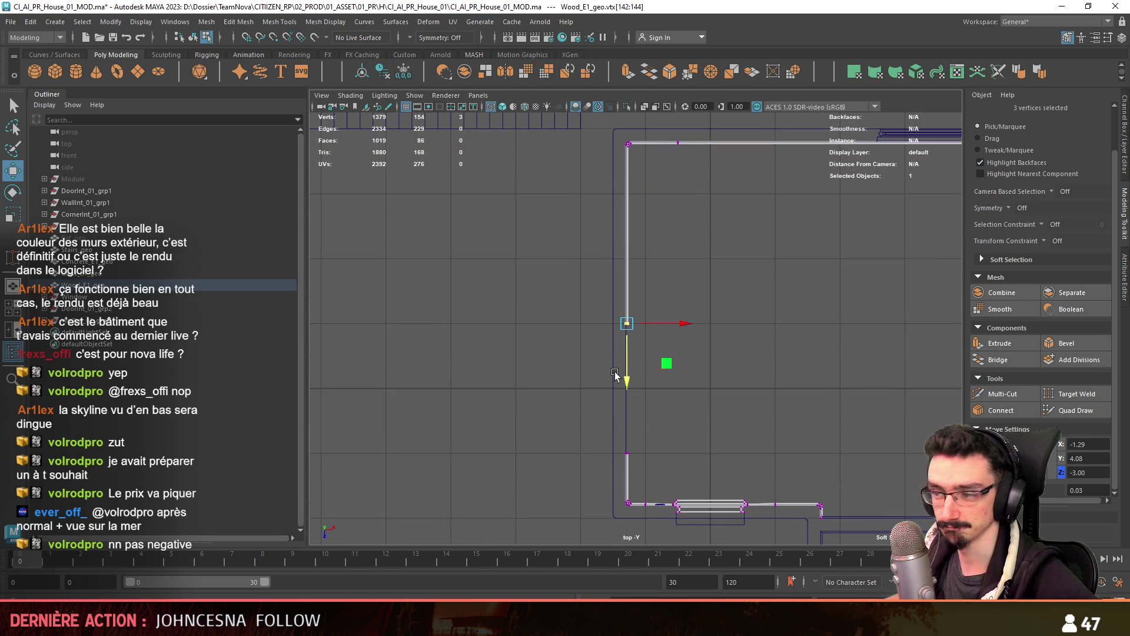
{"action": "scroll", "coordinate": [624, 284], "scroll_direction": "up", "scroll_amount": 1}
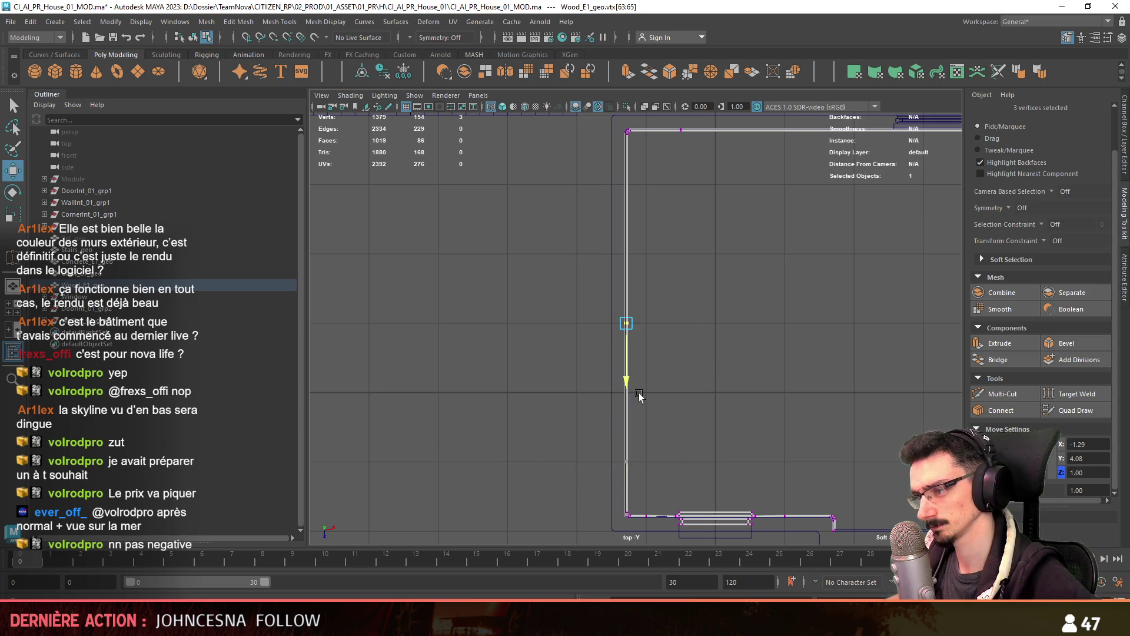
{"action": "key", "text": "space"}
{"action": "key", "text": "space"}
{"action": "key", "text": "F8"}
{"action": "left_click_drag", "start_coordinate": [812, 430], "coordinate": [659, 369], "text": "alt"}
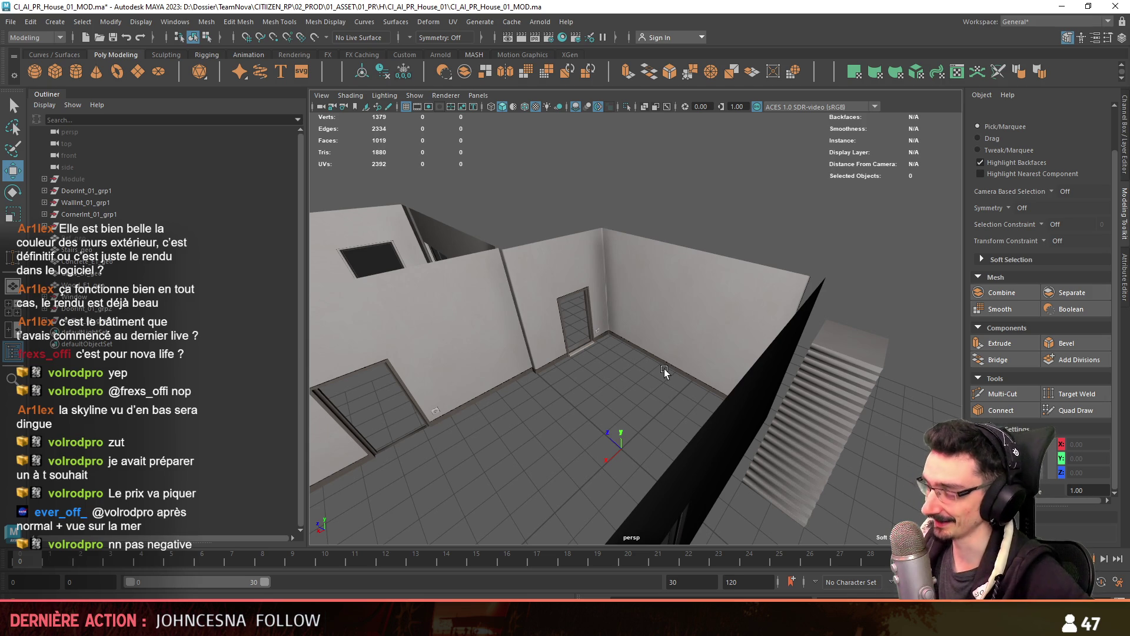
{"action": "scroll", "coordinate": [664, 368], "scroll_direction": "down", "scroll_amount": 5}
{"action": "mouse_move", "coordinate": [664, 368]}
{"action": "left_mouse_down", "text": "alt"}
{"action": "mouse_move", "coordinate": [701, 330]}
{"action": "mouse_move", "coordinate": [628, 309]}
{"action": "mouse_move", "coordinate": [605, 319]}
{"action": "mouse_move", "coordinate": [880, 315]}
{"action": "mouse_move", "coordinate": [795, 338]}
{"action": "mouse_move", "coordinate": [821, 350]}
{"action": "mouse_move", "coordinate": [598, 360]}
{"action": "mouse_move", "coordinate": [806, 347]}
{"action": "mouse_move", "coordinate": [697, 344]}
{"action": "left_mouse_up", "text": "alt"}
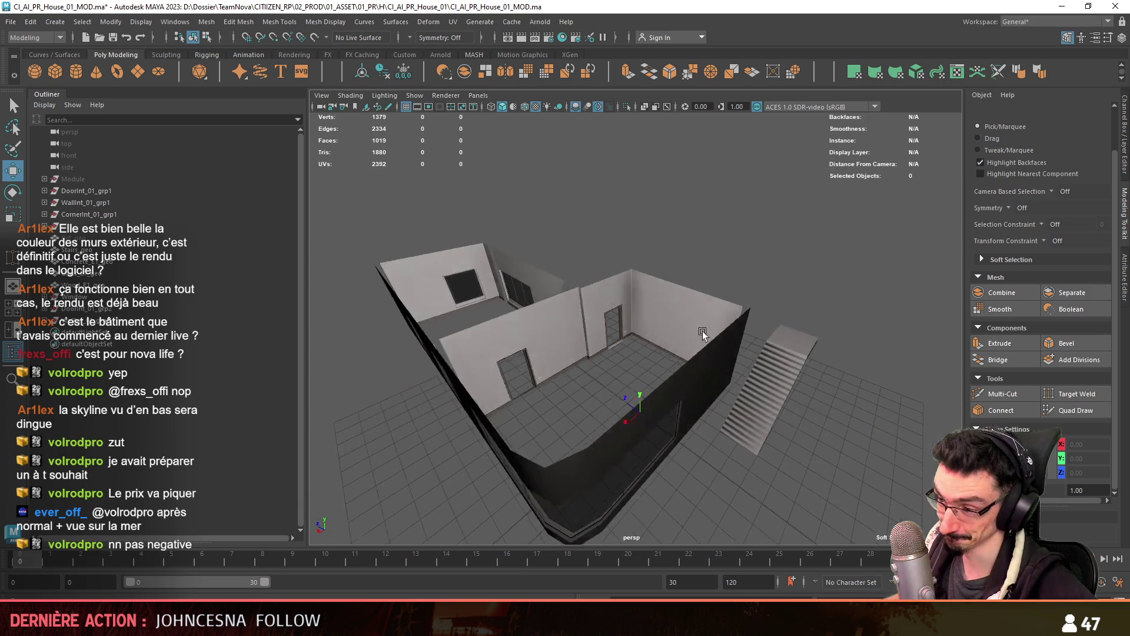
Align the seven corner vertices of Concrete_E1_geo and Wood_E1_geo to X 1.61, Y 5.90, Z 11.00
{"action": "left_click", "coordinate": [697, 344]}
{"action": "key", "text": "space"}
{"action": "key", "text": "space"}
{"action": "scroll", "coordinate": [586, 442], "scroll_direction": "down", "scroll_amount": 3}
{"action": "mouse_move", "coordinate": [718, 381]}
{"action": "middle_mouse_down", "text": "alt"}
{"action": "mouse_move", "coordinate": [708, 298]}
{"action": "mouse_move", "coordinate": [638, 398]}
{"action": "middle_mouse_up", "text": "alt"}
{"action": "left_click", "coordinate": [663, 404], "text": "shift"}
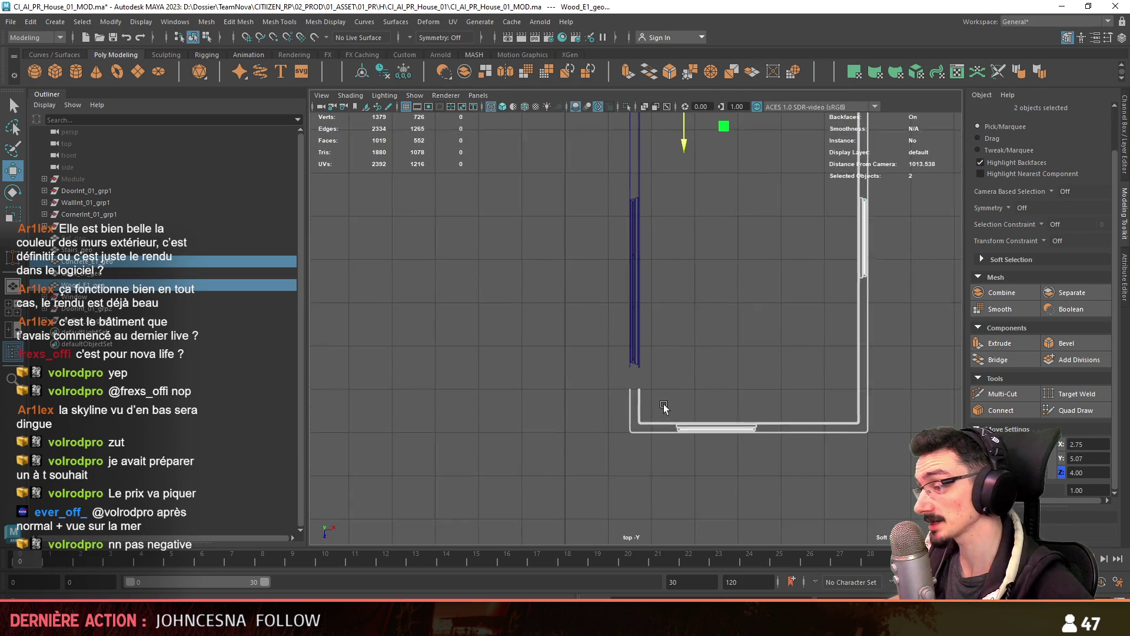
{"action": "key", "text": "F9"}
{"action": "left_click_drag", "start_coordinate": [647, 404], "coordinate": [622, 432]}
{"action": "scroll", "coordinate": [638, 449], "scroll_direction": "up", "scroll_amount": 1}
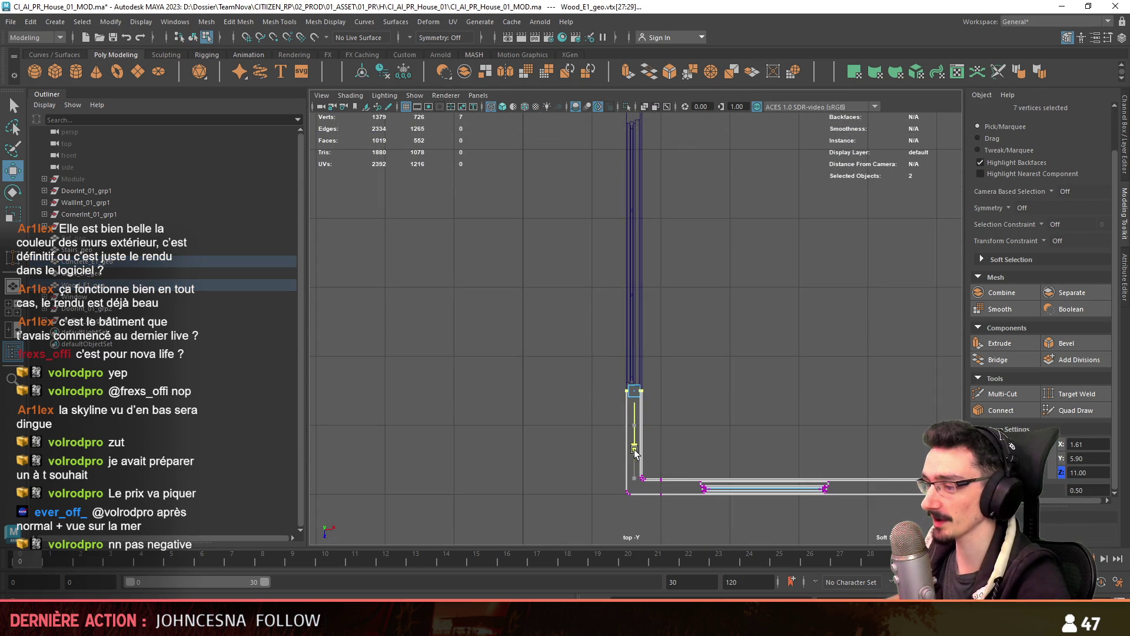
{"action": "key", "text": "F8"}
{"action": "key", "text": "space"}
{"action": "key", "text": "space"}
{"action": "mouse_move", "coordinate": [707, 447]}
{"action": "left_mouse_down", "text": "alt"}
{"action": "mouse_move", "coordinate": [757, 424]}
{"action": "mouse_move", "coordinate": [786, 363]}
{"action": "left_mouse_up", "text": "alt"}
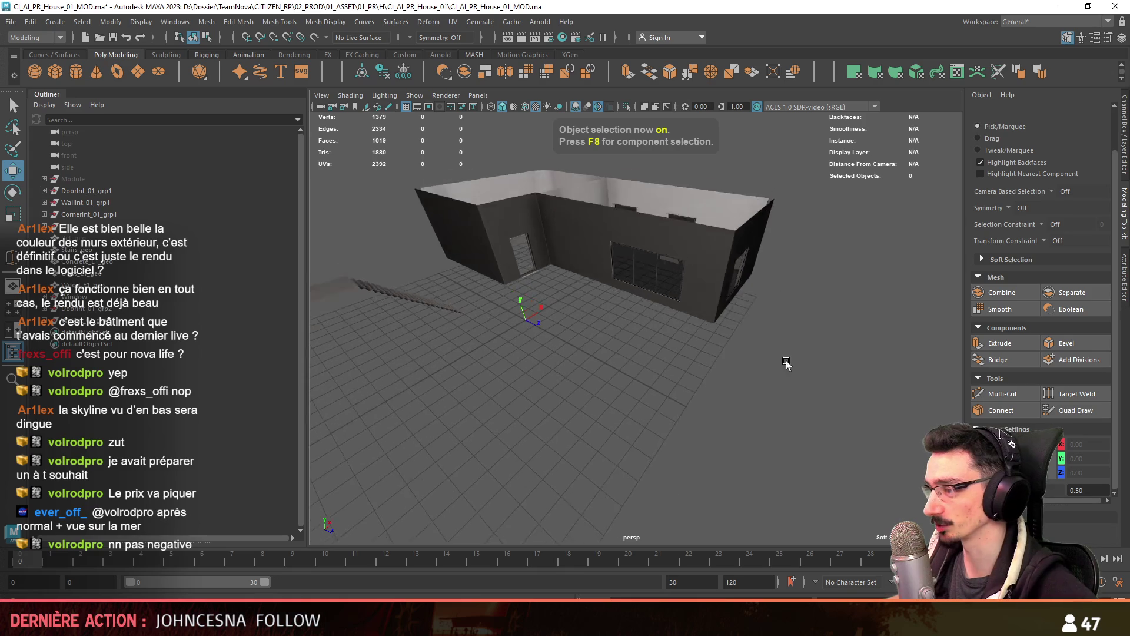
Tumble around the two-storey house and select the upper-floor window wall
{"action": "scroll", "coordinate": [791, 330], "scroll_direction": "up", "scroll_amount": 5}
{"action": "left_click_drag", "start_coordinate": [796, 303], "coordinate": [803, 403], "text": "alt"}
{"action": "scroll", "coordinate": [802, 403], "scroll_direction": "up", "scroll_amount": 3}
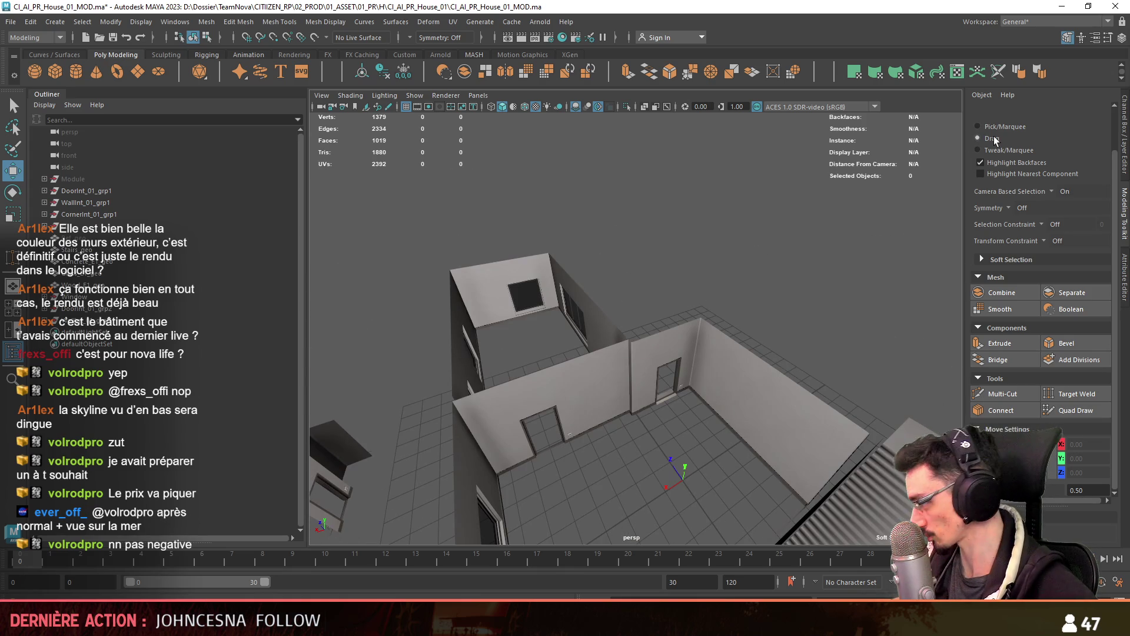
{"action": "mouse_move", "coordinate": [751, 346]}
{"action": "left_mouse_down", "text": "alt"}
{"action": "mouse_move", "coordinate": [490, 296]}
{"action": "mouse_move", "coordinate": [677, 282]}
{"action": "left_mouse_up", "text": "alt"}
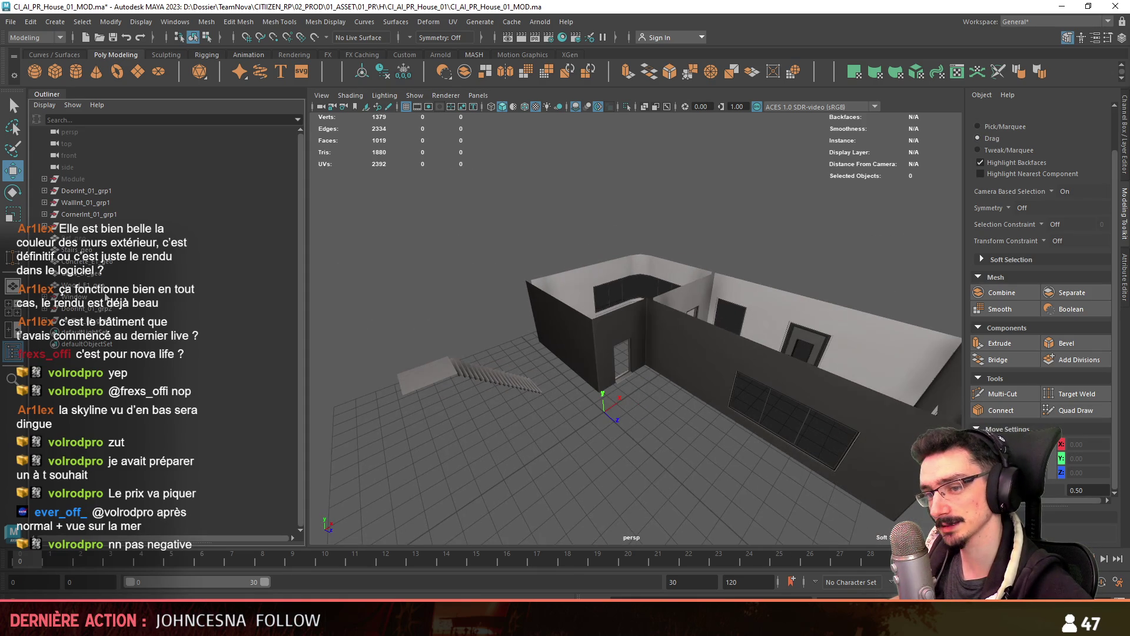
{"action": "scroll", "coordinate": [769, 449], "scroll_direction": "down", "scroll_amount": 5}
{"action": "scroll", "coordinate": [769, 383], "scroll_direction": "up", "scroll_amount": 4}
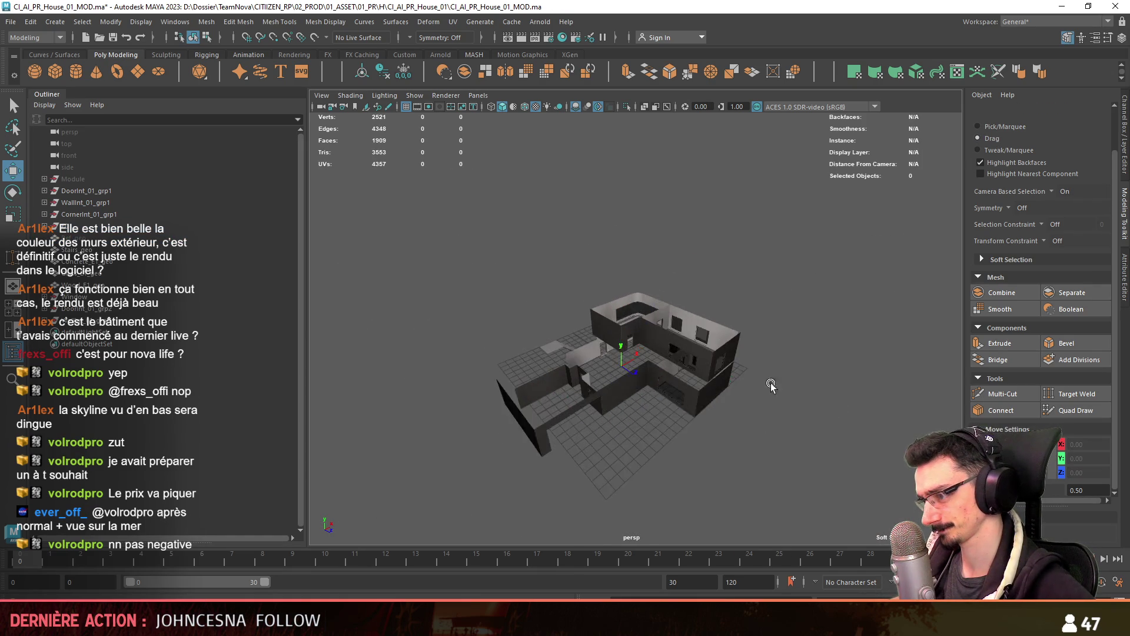
{"action": "mouse_move", "coordinate": [647, 283]}
{"action": "left_mouse_down", "text": "alt"}
{"action": "mouse_move", "coordinate": [733, 313]}
{"action": "mouse_move", "coordinate": [589, 329]}
{"action": "mouse_move", "coordinate": [577, 305]}
{"action": "mouse_move", "coordinate": [730, 306]}
{"action": "mouse_move", "coordinate": [726, 291]}
{"action": "mouse_move", "coordinate": [681, 318]}
{"action": "left_mouse_up", "text": "alt"}
{"action": "scroll", "coordinate": [536, 340], "scroll_direction": "up", "scroll_amount": 3}
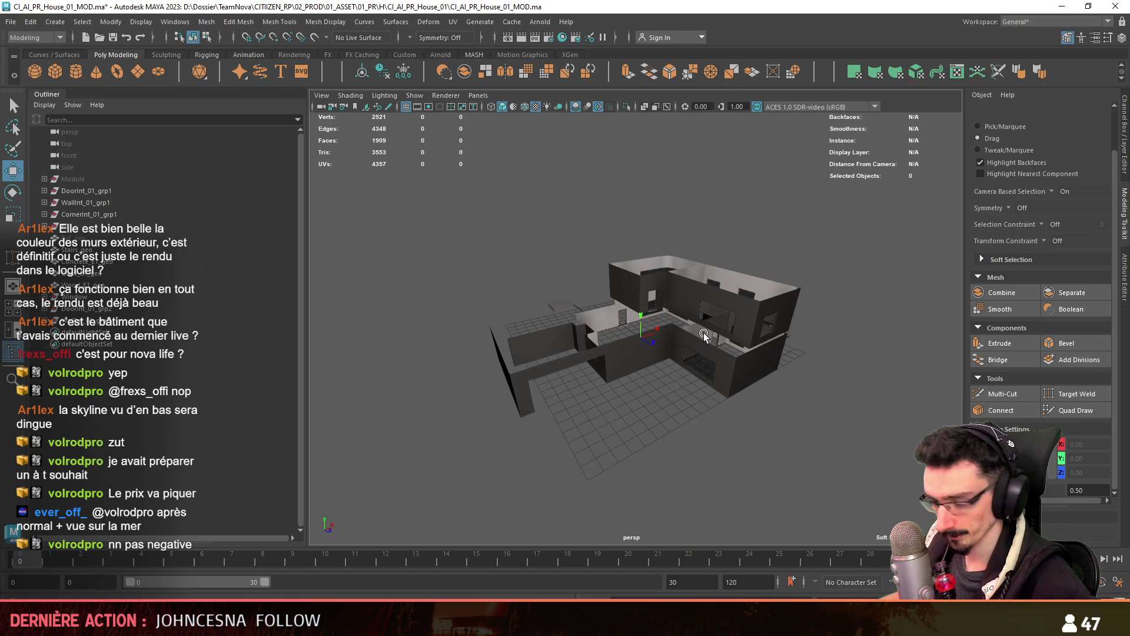
{"action": "mouse_move", "coordinate": [677, 365]}
{"action": "left_mouse_down", "text": "alt"}
{"action": "mouse_move", "coordinate": [704, 369]}
{"action": "mouse_move", "coordinate": [839, 323]}
{"action": "mouse_move", "coordinate": [637, 359]}
{"action": "left_mouse_up", "text": "alt"}
{"action": "scroll", "coordinate": [637, 359], "scroll_direction": "up", "scroll_amount": 10}
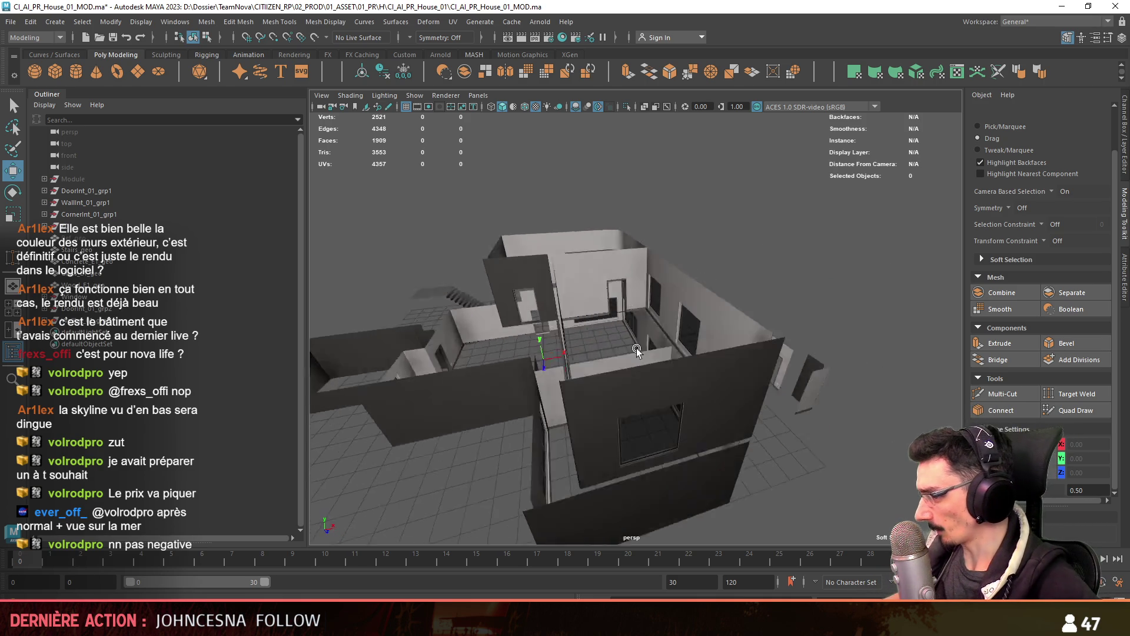
{"action": "left_click", "coordinate": [704, 351]}
{"action": "scroll", "coordinate": [704, 352], "scroll_direction": "down", "scroll_amount": 5}
{"action": "left_click_drag", "start_coordinate": [704, 352], "coordinate": [746, 338], "text": "alt"}
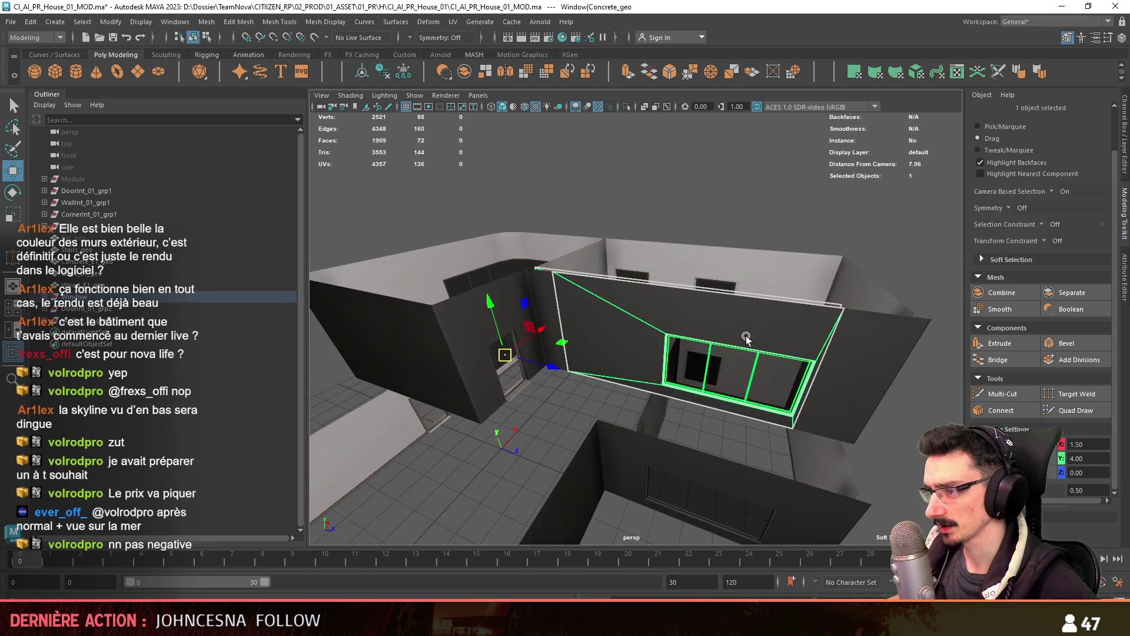
Combine the four concrete wall pieces into one mesh and rename it Concrete_E1_geo1
{"action": "left_click", "coordinate": [859, 350]}
{"action": "left_click", "coordinate": [73, 297], "text": "ctrl"}
{"action": "mouse_move", "coordinate": [434, 316]}
{"action": "left_mouse_down", "text": "alt"}
{"action": "mouse_move", "coordinate": [408, 346]}
{"action": "mouse_move", "coordinate": [588, 261]}
{"action": "mouse_move", "coordinate": [707, 306]}
{"action": "mouse_move", "coordinate": [688, 327]}
{"action": "mouse_move", "coordinate": [597, 330]}
{"action": "left_mouse_up", "text": "alt"}
{"action": "left_click", "coordinate": [588, 262], "text": "shift"}
{"action": "left_click", "coordinate": [708, 306], "text": "shift"}
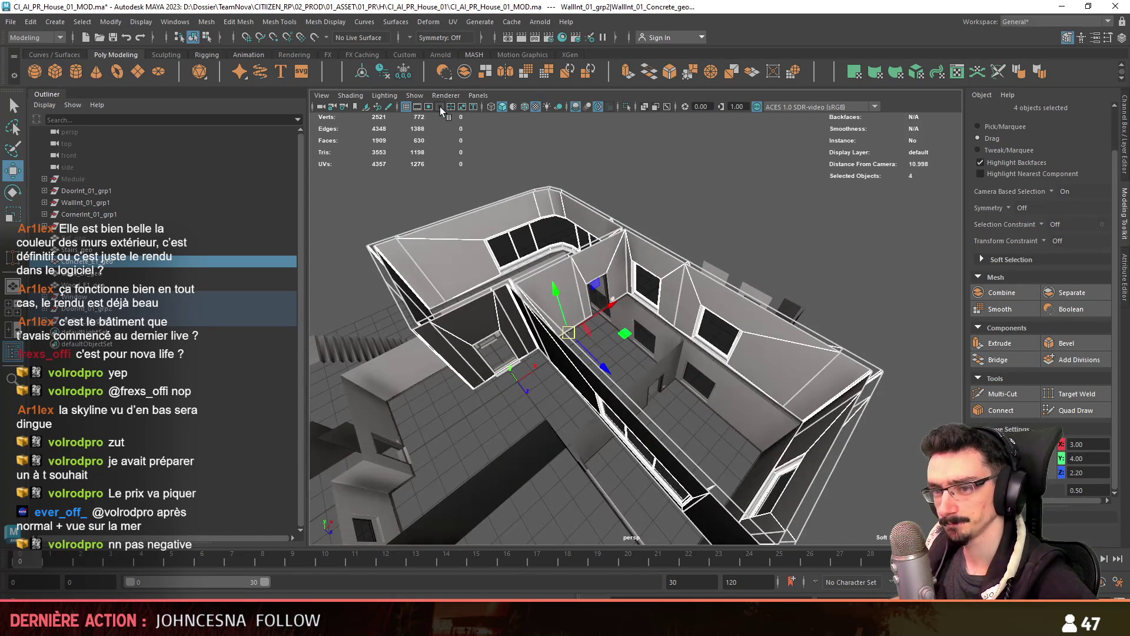
{"action": "left_click", "coordinate": [440, 107]}
{"action": "left_click", "coordinate": [464, 71]}
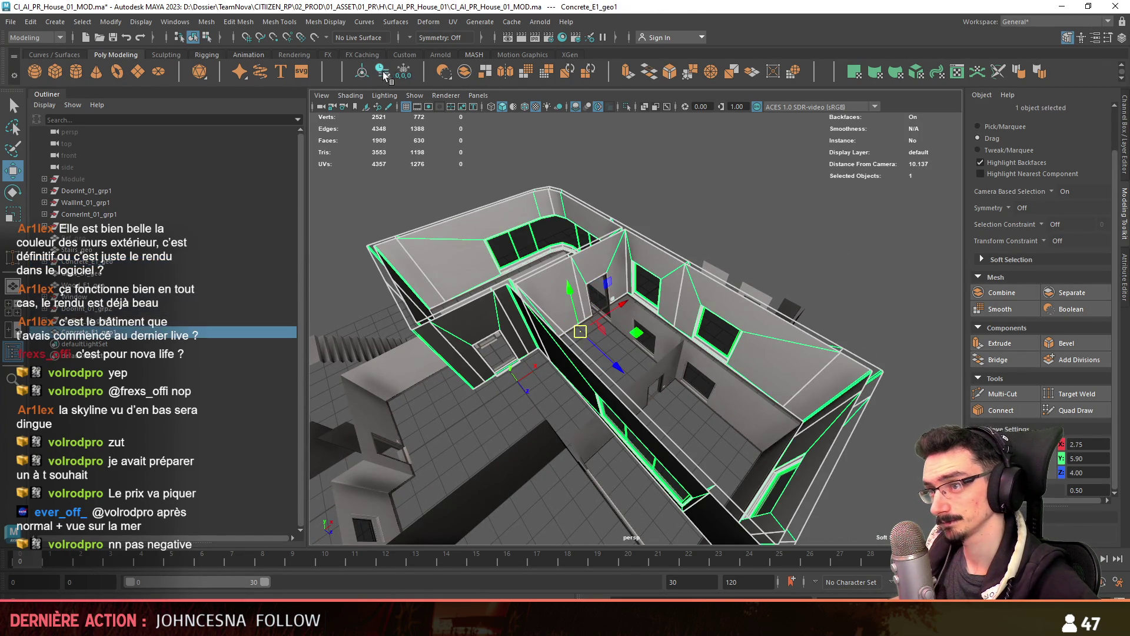
{"action": "double_click", "coordinate": [137, 322]}
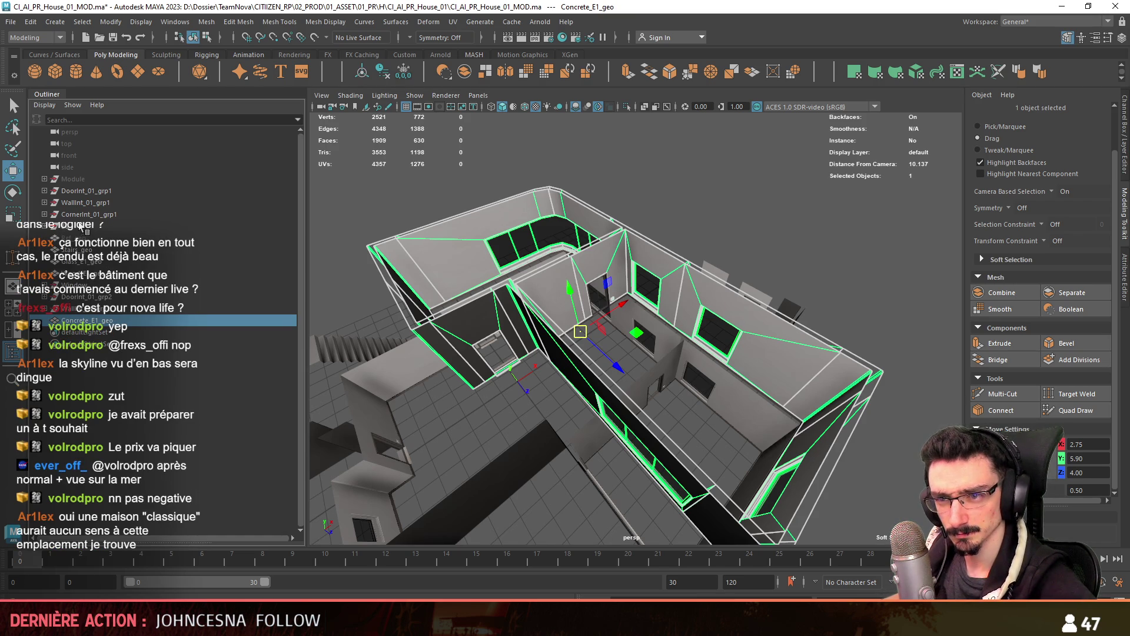
Check the DoorInt, WallInt and CornerInt groups, then fly across the Unity city scene
{"action": "left_click_drag", "start_coordinate": [89, 190], "coordinate": [250, 220]}
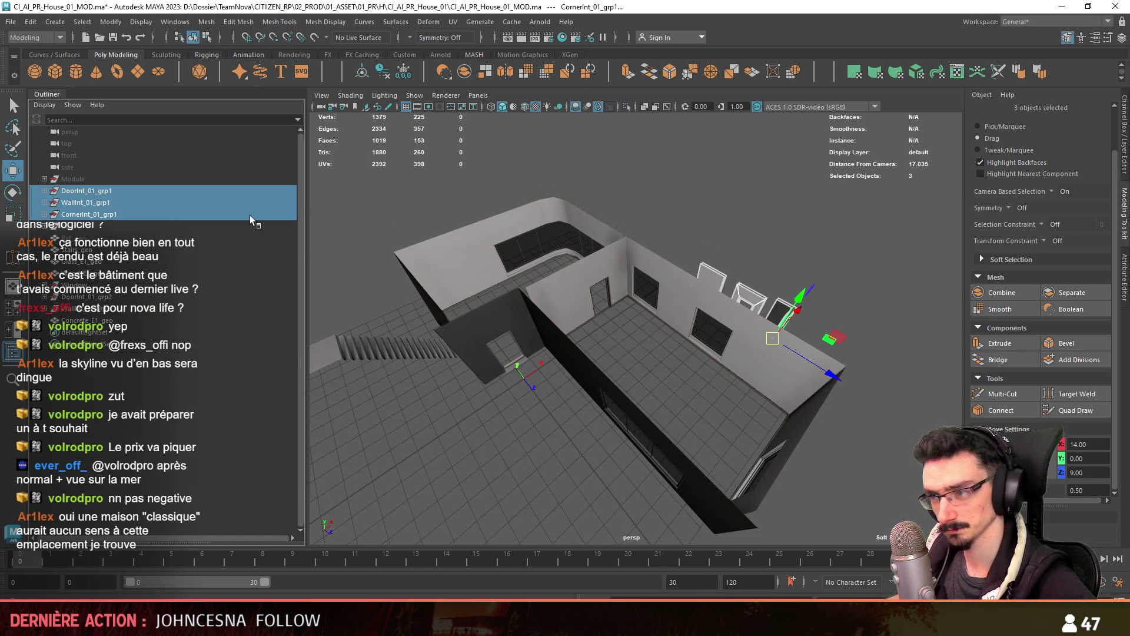
{"action": "left_click", "coordinate": [642, 249]}
{"action": "mouse_move", "coordinate": [658, 342]}
{"action": "left_mouse_down", "text": "alt"}
{"action": "mouse_move", "coordinate": [623, 347]}
{"action": "mouse_move", "coordinate": [632, 331]}
{"action": "mouse_move", "coordinate": [615, 370]}
{"action": "mouse_move", "coordinate": [673, 384]}
{"action": "mouse_move", "coordinate": [589, 326]}
{"action": "mouse_move", "coordinate": [652, 341]}
{"action": "left_mouse_up", "text": "alt"}
{"action": "key", "text": "w"}
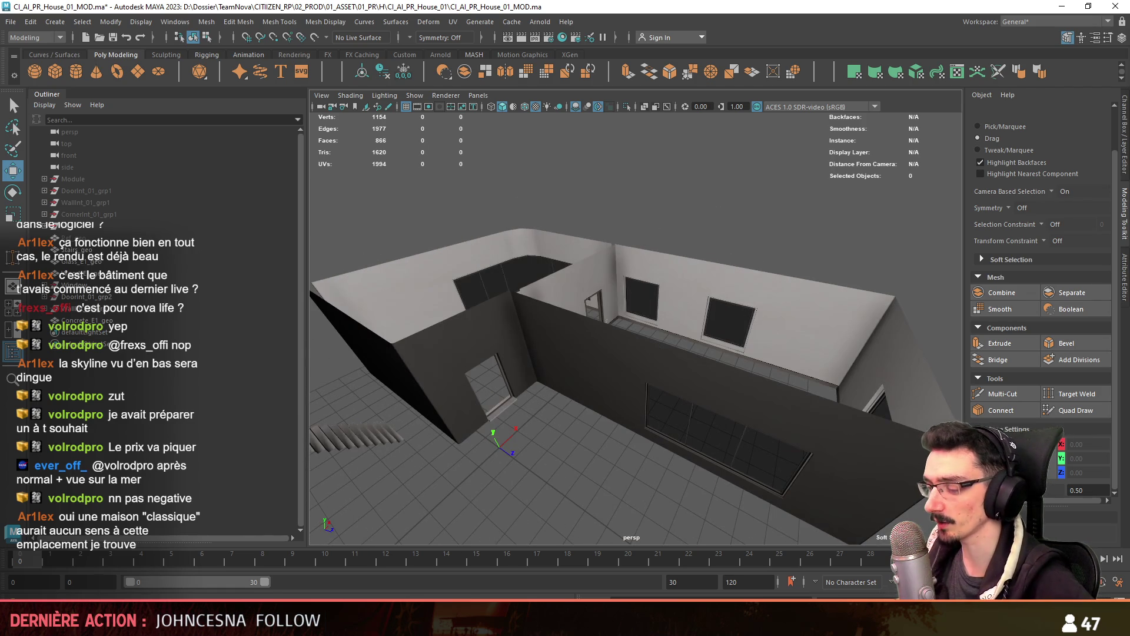
{"action": "key", "text": "alt+Tab"}
{"action": "mouse_move", "coordinate": [480, 328]}
{"action": "right_mouse_down"}
{"action": "mouse_move", "coordinate": [268, 355]}
{"action": "mouse_move", "coordinate": [632, 336]}
{"action": "mouse_move", "coordinate": [619, 331]}
{"action": "right_mouse_up"}
{"action": "scroll", "coordinate": [619, 330], "scroll_direction": "down", "scroll_amount": 1}
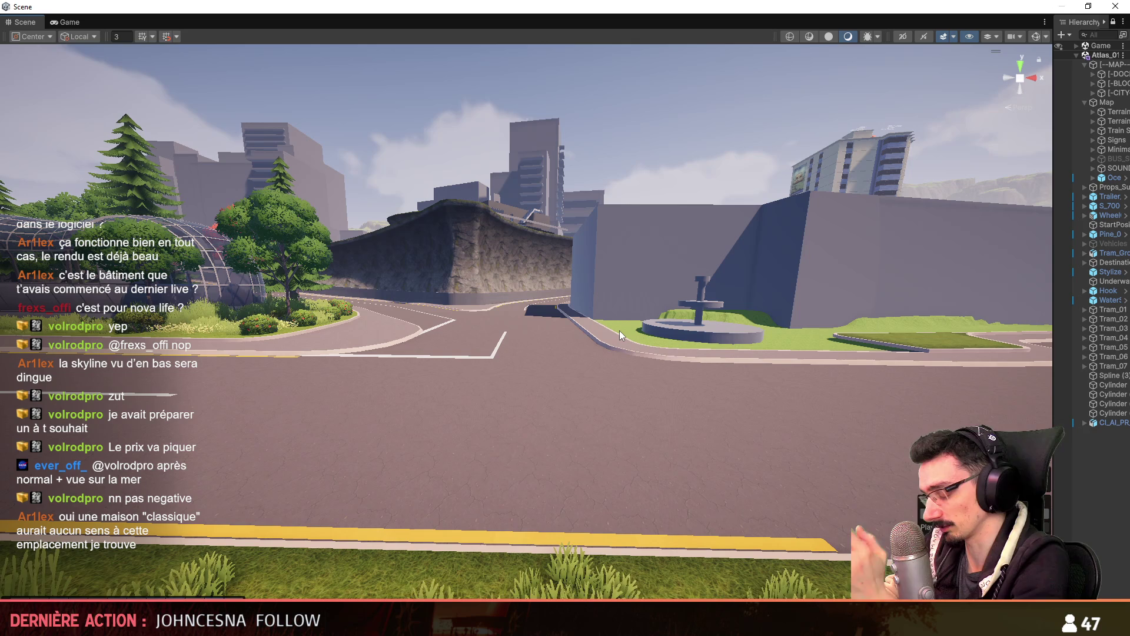
{"action": "mouse_move", "coordinate": [619, 331]}
{"action": "right_mouse_down"}
{"action": "mouse_move", "coordinate": [588, 297]}
{"action": "mouse_move", "coordinate": [492, 315]}
{"action": "mouse_move", "coordinate": [533, 273]}
{"action": "mouse_move", "coordinate": [477, 238]}
{"action": "mouse_move", "coordinate": [594, 372]}
{"action": "mouse_move", "coordinate": [539, 177]}
{"action": "right_mouse_up"}
{"action": "scroll", "coordinate": [598, 307], "scroll_direction": "up", "scroll_amount": 2}
{"action": "scroll", "coordinate": [538, 312], "scroll_direction": "up", "scroll_amount": 1}
{"action": "scroll", "coordinate": [477, 238], "scroll_direction": "up", "scroll_amount": 2}
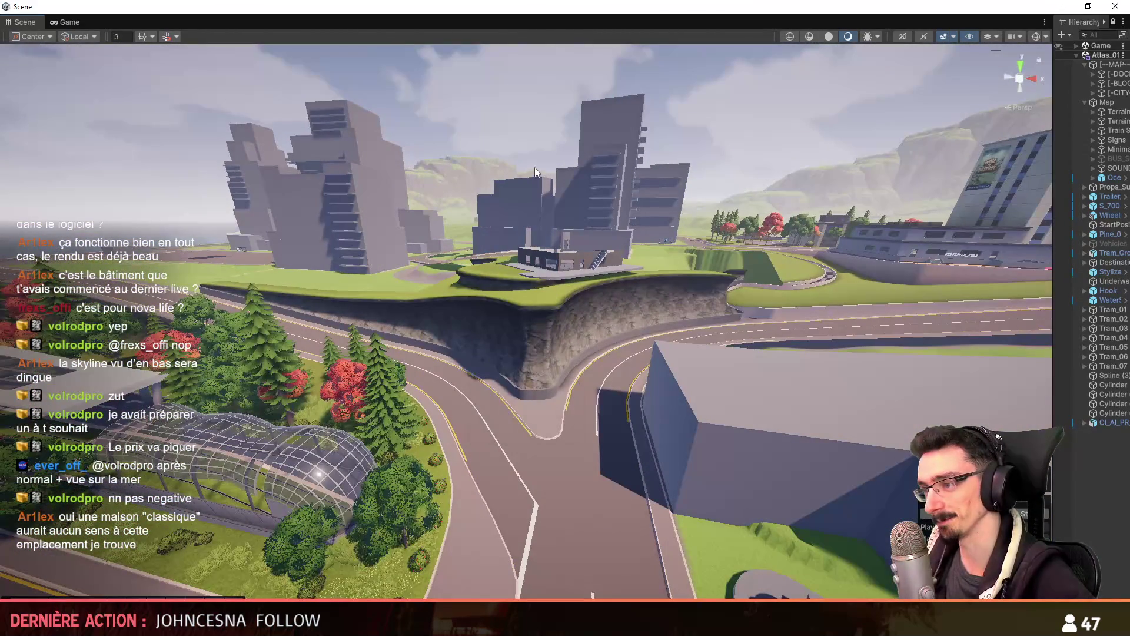
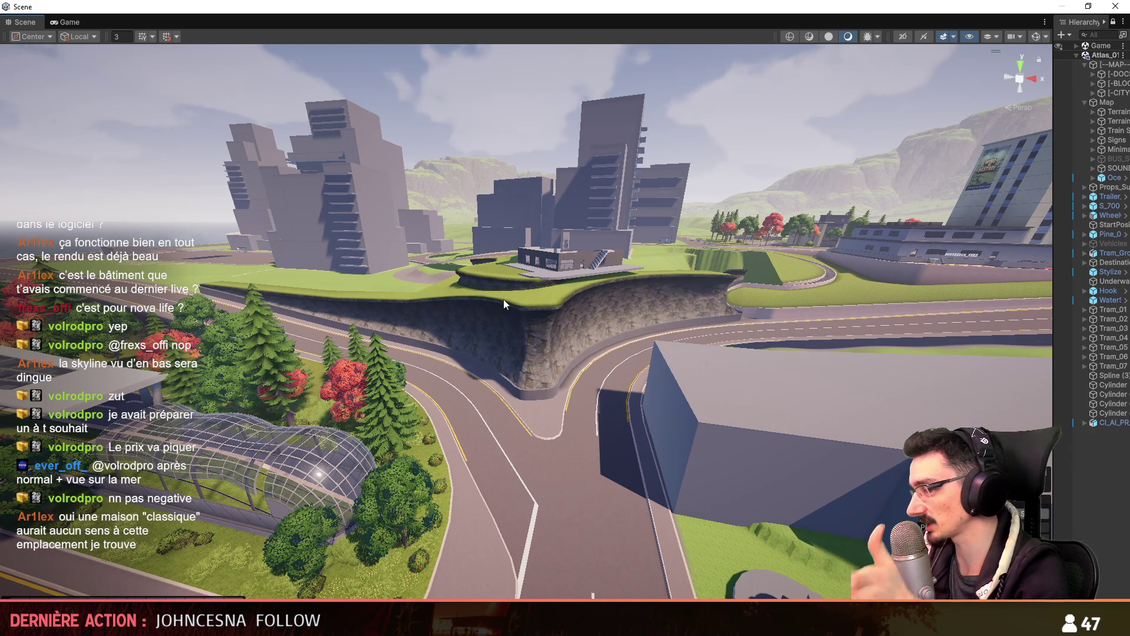
Fly the Unity scene camera toward the house on the hill
{"action": "key", "text": "w"}
{"action": "mouse_move", "coordinate": [504, 299]}
{"action": "right_mouse_down"}
{"action": "mouse_move", "coordinate": [535, 259]}
{"action": "mouse_move", "coordinate": [439, 457]}
{"action": "right_mouse_up"}
{"action": "scroll", "coordinate": [535, 259], "scroll_direction": "up", "scroll_amount": 2}
{"action": "scroll", "coordinate": [535, 259], "scroll_direction": "down", "scroll_amount": 1}
Return to Maya and select the Concrete_E1_geo wall mesh on the house
{"action": "key", "text": "alt+Tab"}
{"action": "mouse_move", "coordinate": [703, 320]}
{"action": "left_mouse_down", "text": "alt"}
{"action": "mouse_move", "coordinate": [599, 336]}
{"action": "mouse_move", "coordinate": [641, 361]}
{"action": "mouse_move", "coordinate": [601, 358]}
{"action": "mouse_move", "coordinate": [729, 377]}
{"action": "mouse_move", "coordinate": [698, 359]}
{"action": "left_mouse_up", "text": "alt"}
{"action": "left_click", "coordinate": [698, 359]}
Combine the two window glass meshes, including Glass_E1_geo, into a single mesh
{"action": "left_click", "coordinate": [77, 281]}
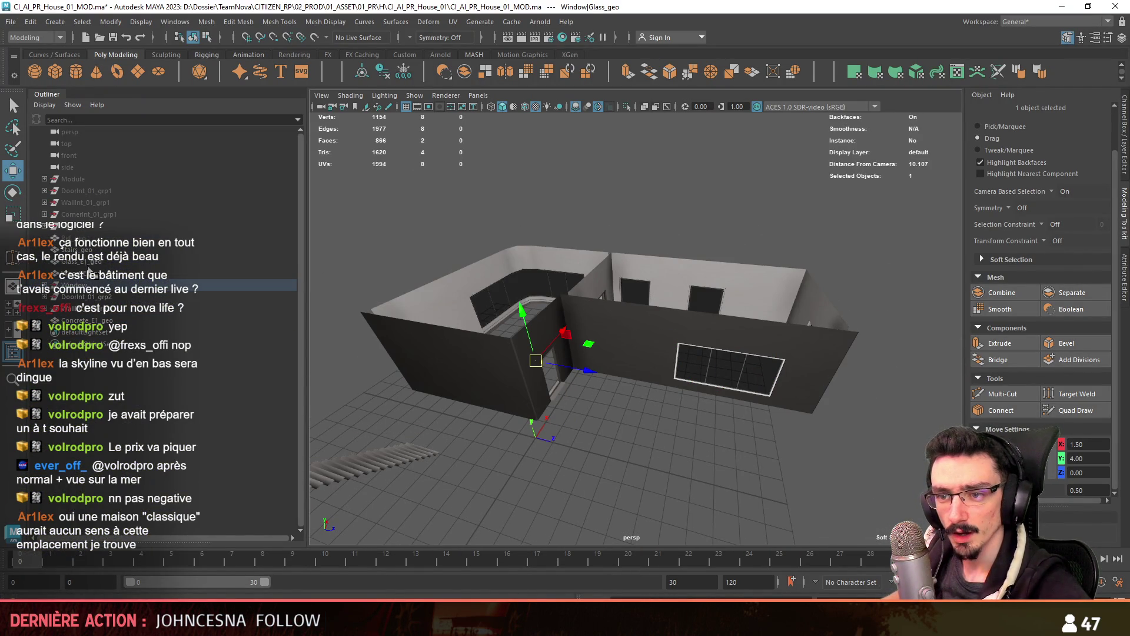
{"action": "left_click", "coordinate": [82, 261], "text": "ctrl"}
{"action": "mouse_move", "coordinate": [518, 388]}
{"action": "left_mouse_down", "text": "alt"}
{"action": "mouse_move", "coordinate": [573, 398]}
{"action": "mouse_move", "coordinate": [754, 382]}
{"action": "mouse_move", "coordinate": [649, 386]}
{"action": "mouse_move", "coordinate": [726, 349]}
{"action": "left_mouse_up", "text": "alt"}
{"action": "left_click", "coordinate": [403, 73]}
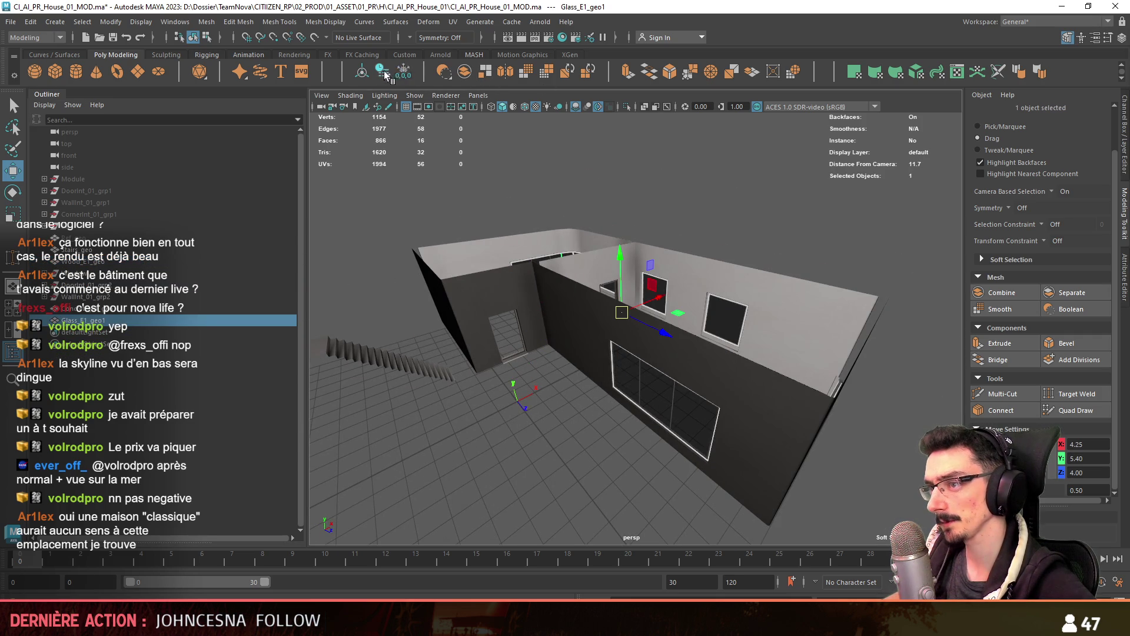
Hide the WallInt_01_grp2 interior walls to expose the wooden frames
{"action": "left_click", "coordinate": [602, 467]}
{"action": "mouse_move", "coordinate": [602, 467]}
{"action": "left_mouse_down", "text": "alt"}
{"action": "mouse_move", "coordinate": [659, 409]}
{"action": "mouse_move", "coordinate": [612, 389]}
{"action": "left_mouse_up", "text": "alt"}
{"action": "key", "text": "q"}
{"action": "left_click", "coordinate": [110, 298]}
{"action": "key", "text": "w"}
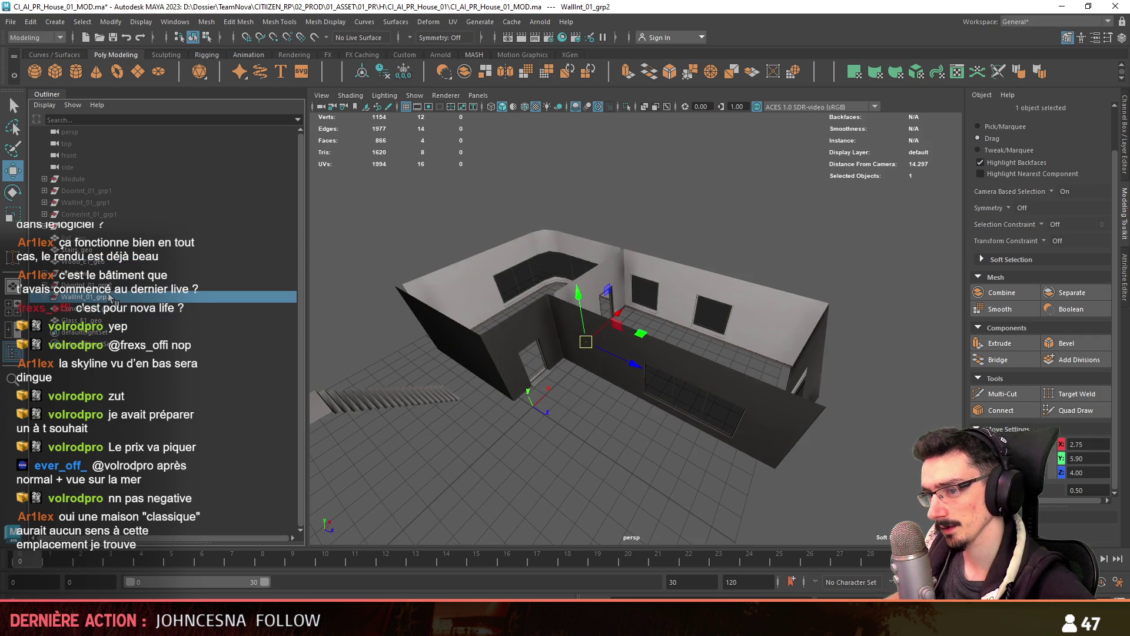
{"action": "left_click_drag", "start_coordinate": [584, 428], "coordinate": [597, 472], "text": "alt"}
{"action": "scroll", "coordinate": [596, 471], "scroll_direction": "up", "scroll_amount": 5}
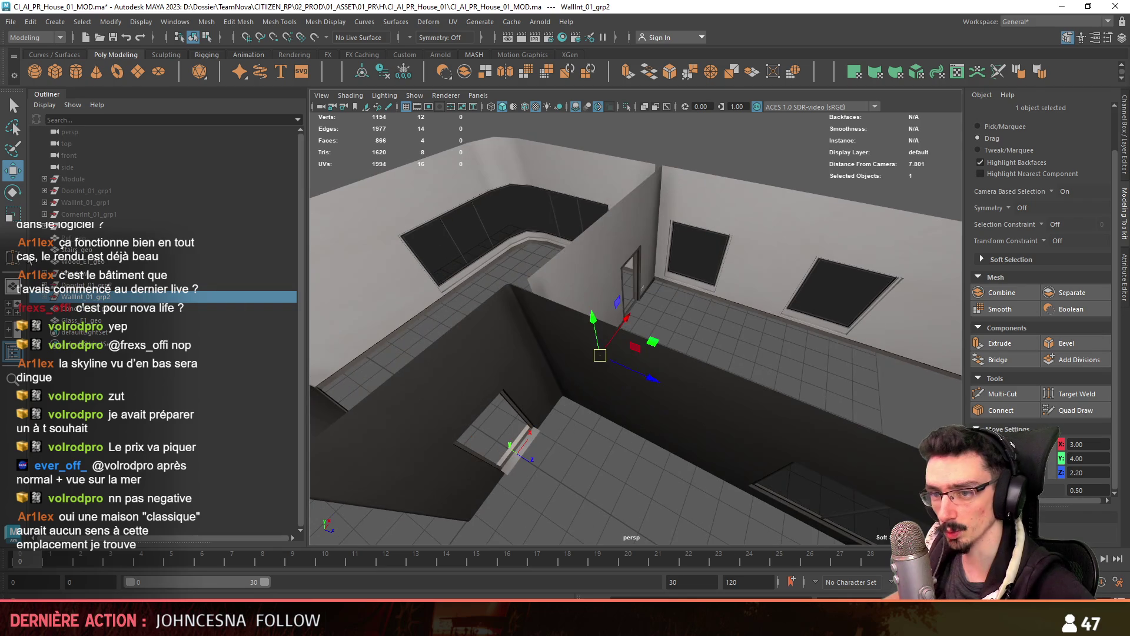
{"action": "left_click", "coordinate": [85, 262]}
{"action": "left_click_drag", "start_coordinate": [560, 359], "coordinate": [634, 323], "text": "alt"}
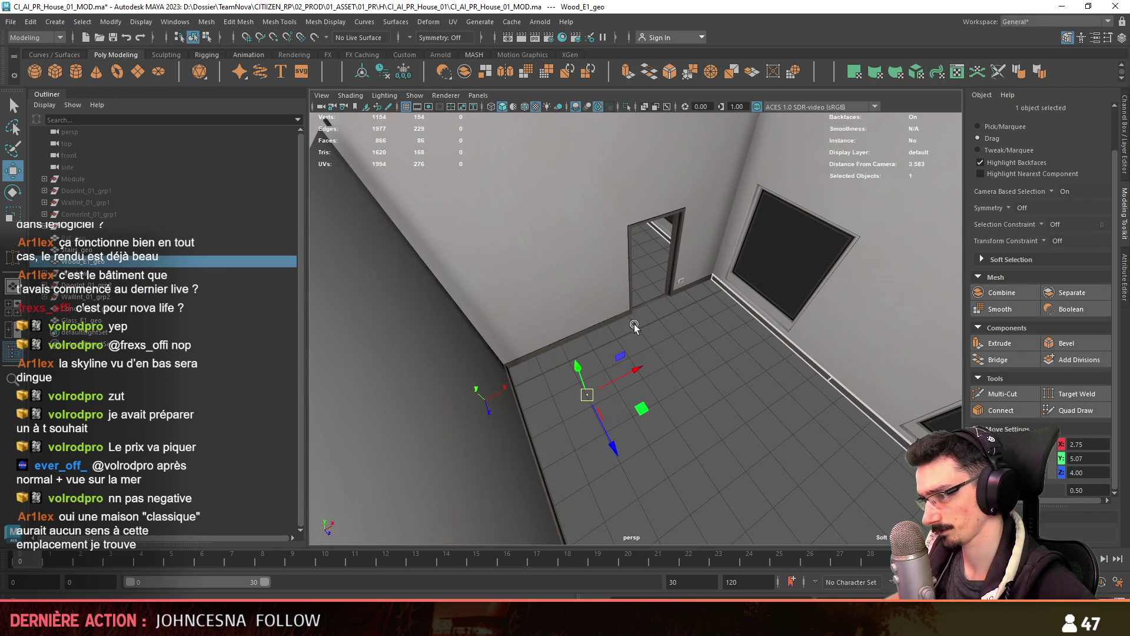
{"action": "left_click", "coordinate": [94, 321]}
{"action": "scroll", "coordinate": [694, 400], "scroll_direction": "down", "scroll_amount": 5}
{"action": "key", "text": "ctrl+h"}
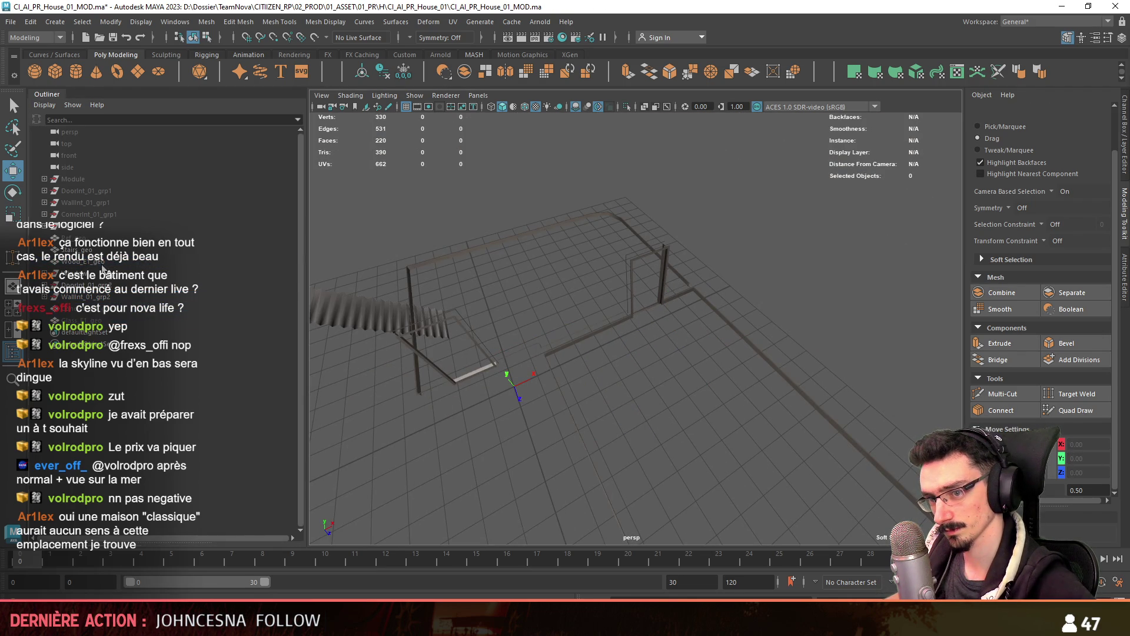
Select the four wooden frame pieces and combine them into one mesh
{"action": "key", "text": "ctrl+z"}
{"action": "scroll", "coordinate": [673, 345], "scroll_direction": "up", "scroll_amount": 3}
{"action": "mouse_move", "coordinate": [673, 344]}
{"action": "left_mouse_down", "text": "alt"}
{"action": "mouse_move", "coordinate": [626, 321]}
{"action": "mouse_move", "coordinate": [595, 285]}
{"action": "left_mouse_up", "text": "alt"}
{"action": "scroll", "coordinate": [691, 322], "scroll_direction": "up", "scroll_amount": 2}
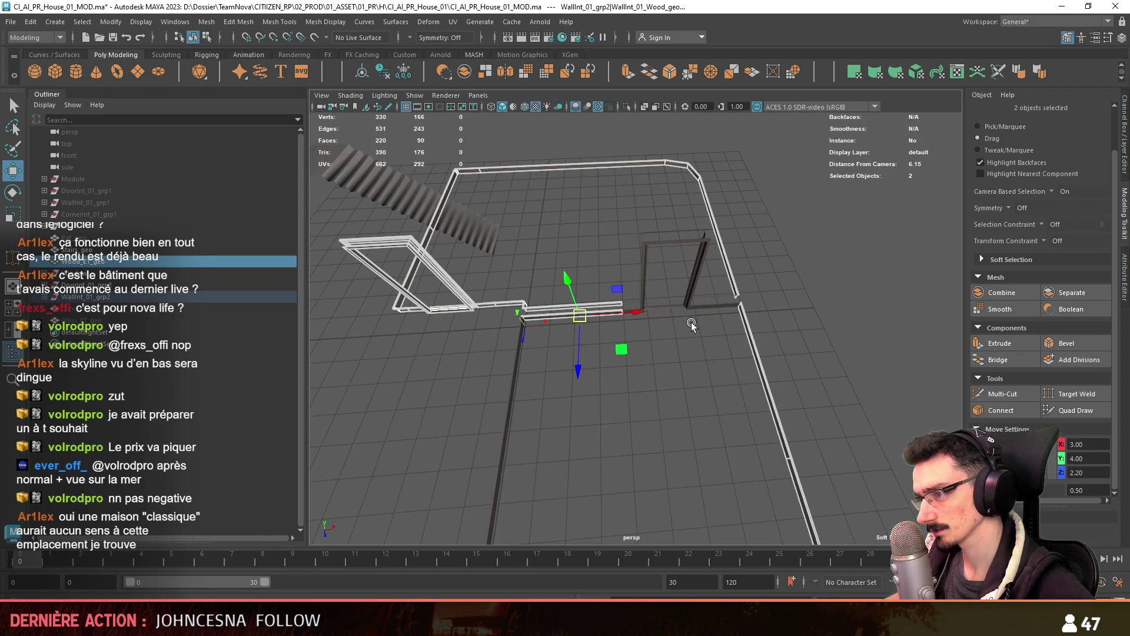
{"action": "left_click_drag", "start_coordinate": [701, 285], "coordinate": [703, 284], "text": "shift"}
{"action": "scroll", "coordinate": [500, 446], "scroll_direction": "down", "scroll_amount": 3}
{"action": "mouse_move", "coordinate": [497, 454]}
{"action": "left_mouse_down", "text": "alt"}
{"action": "mouse_move", "coordinate": [609, 323]}
{"action": "mouse_move", "coordinate": [695, 334]}
{"action": "mouse_move", "coordinate": [555, 348]}
{"action": "left_mouse_up", "text": "alt"}
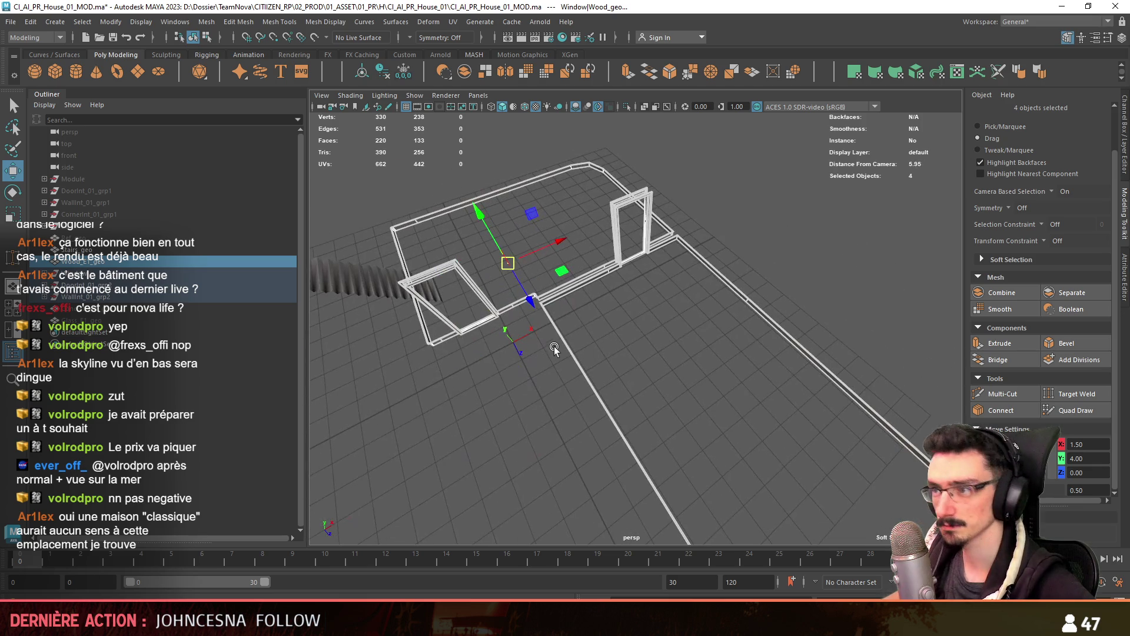
{"action": "left_click", "coordinate": [470, 68]}
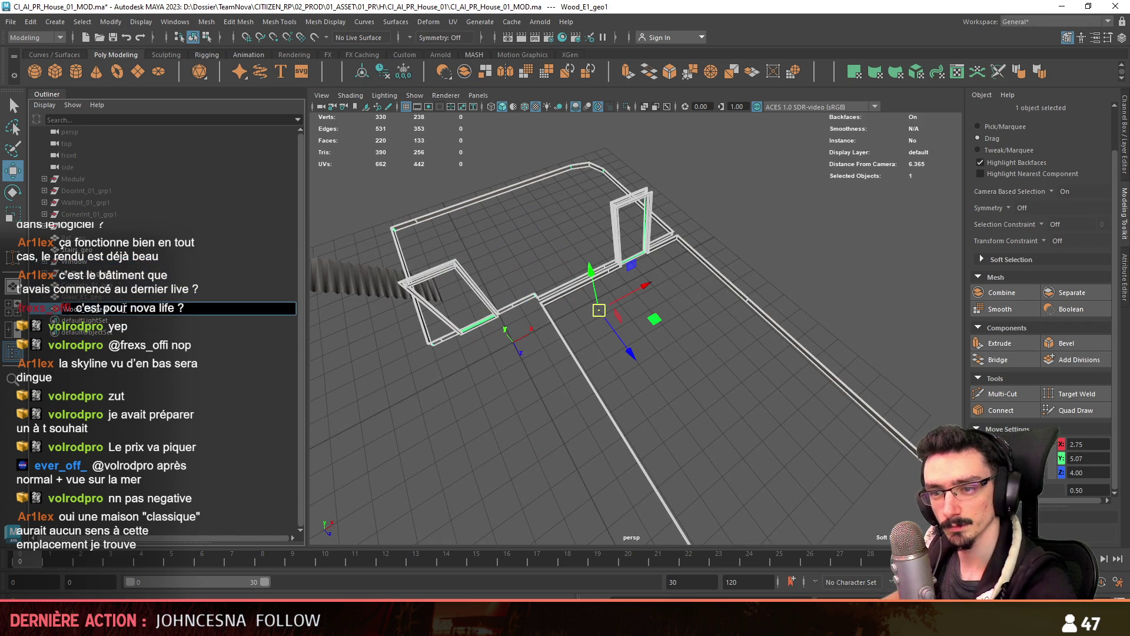
Unhide the upper storey and frame the whole house in view
{"action": "left_click", "coordinate": [118, 238]}
{"action": "key", "text": "f"}
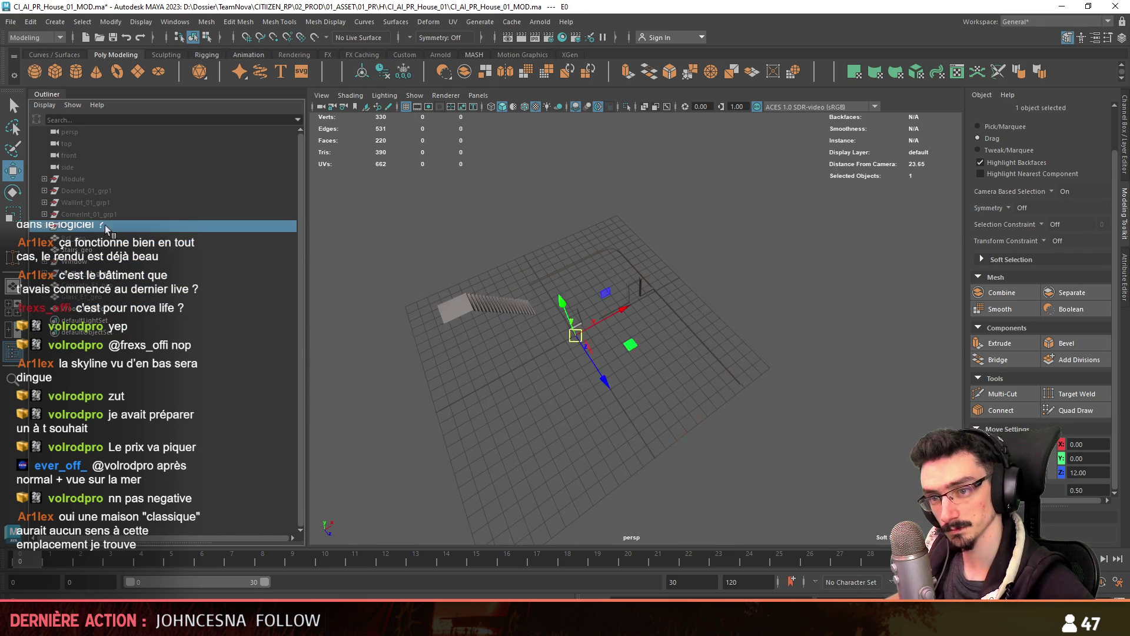
{"action": "mouse_move", "coordinate": [787, 249]}
{"action": "left_mouse_down", "text": "alt"}
{"action": "mouse_move", "coordinate": [573, 417]}
{"action": "mouse_move", "coordinate": [589, 412]}
{"action": "left_mouse_up", "text": "alt"}
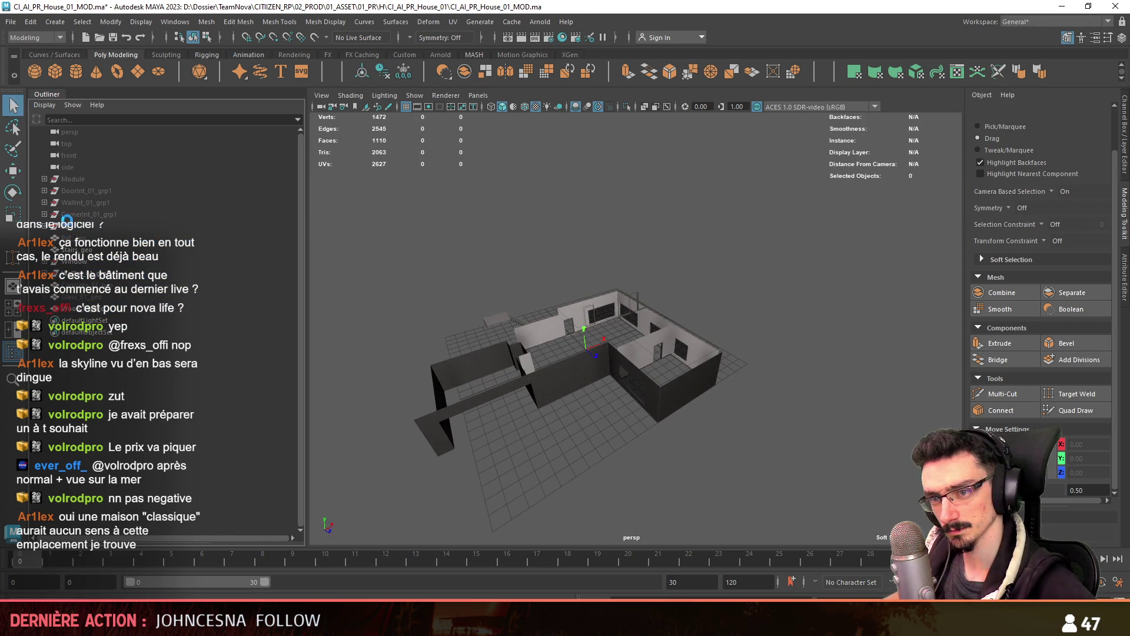
{"action": "left_click", "coordinate": [96, 294]}
{"action": "key", "text": "shift+h"}
{"action": "key", "text": "f"}
{"action": "left_click", "coordinate": [691, 284]}
{"action": "mouse_move", "coordinate": [691, 285]}
{"action": "left_mouse_down", "text": "alt"}
{"action": "mouse_move", "coordinate": [814, 326]}
{"action": "mouse_move", "coordinate": [663, 287]}
{"action": "mouse_move", "coordinate": [644, 313]}
{"action": "mouse_move", "coordinate": [694, 306]}
{"action": "mouse_move", "coordinate": [673, 284]}
{"action": "mouse_move", "coordinate": [416, 320]}
{"action": "mouse_move", "coordinate": [496, 273]}
{"action": "mouse_move", "coordinate": [752, 292]}
{"action": "mouse_move", "coordinate": [620, 309]}
{"action": "mouse_move", "coordinate": [627, 284]}
{"action": "mouse_move", "coordinate": [793, 309]}
{"action": "mouse_move", "coordinate": [564, 310]}
{"action": "mouse_move", "coordinate": [651, 329]}
{"action": "mouse_move", "coordinate": [402, 310]}
{"action": "mouse_move", "coordinate": [627, 315]}
{"action": "mouse_move", "coordinate": [565, 312]}
{"action": "left_mouse_up", "text": "alt"}
{"action": "left_click", "coordinate": [68, 275]}
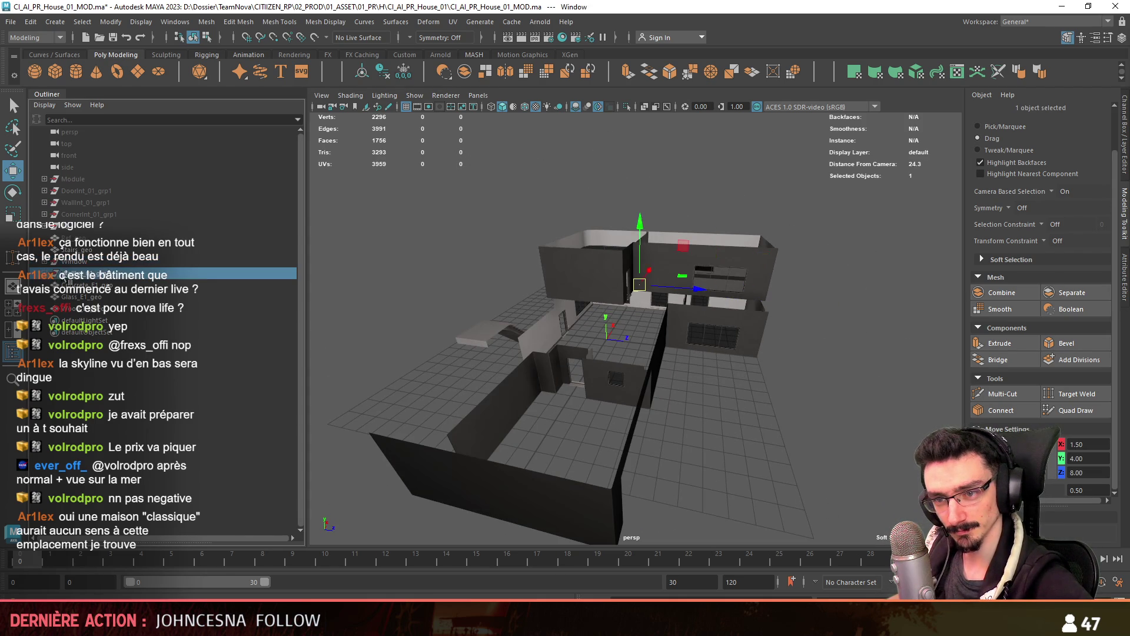
Select the E0|Concrete_geo house mesh and switch to edge mode
{"action": "key", "text": "Down"}
{"action": "left_click", "coordinate": [765, 353]}
{"action": "mouse_move", "coordinate": [765, 353]}
{"action": "left_mouse_down", "text": "alt"}
{"action": "mouse_move", "coordinate": [779, 355]}
{"action": "mouse_move", "coordinate": [719, 359]}
{"action": "left_mouse_up", "text": "alt"}
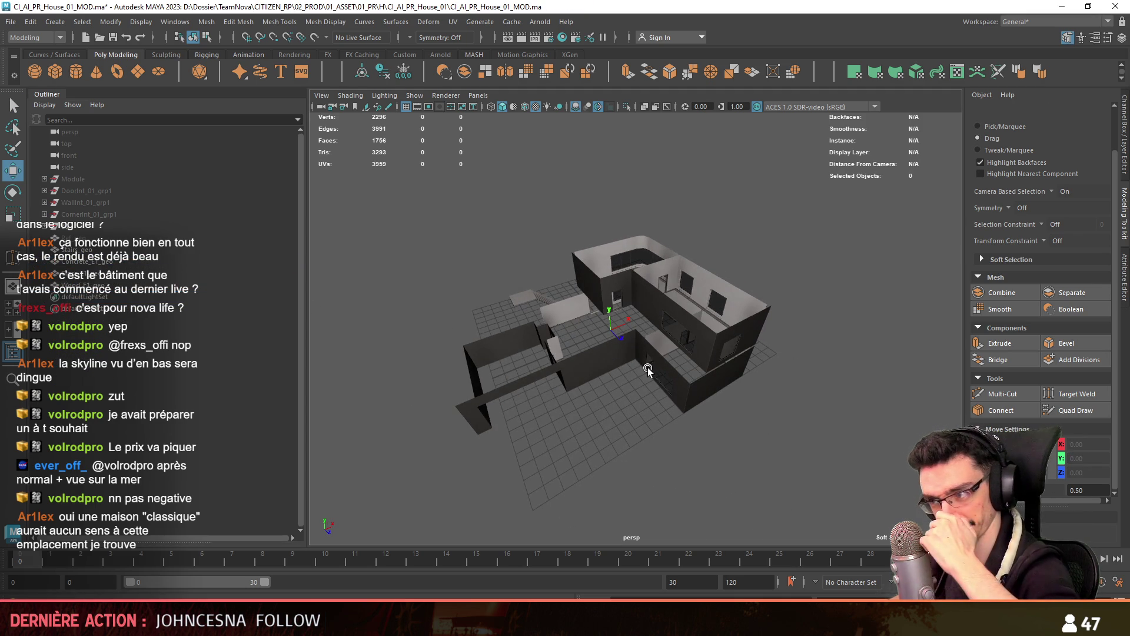
{"action": "left_click_drag", "start_coordinate": [624, 330], "coordinate": [680, 347], "text": "alt"}
{"action": "scroll", "coordinate": [661, 347], "scroll_direction": "down", "scroll_amount": 5}
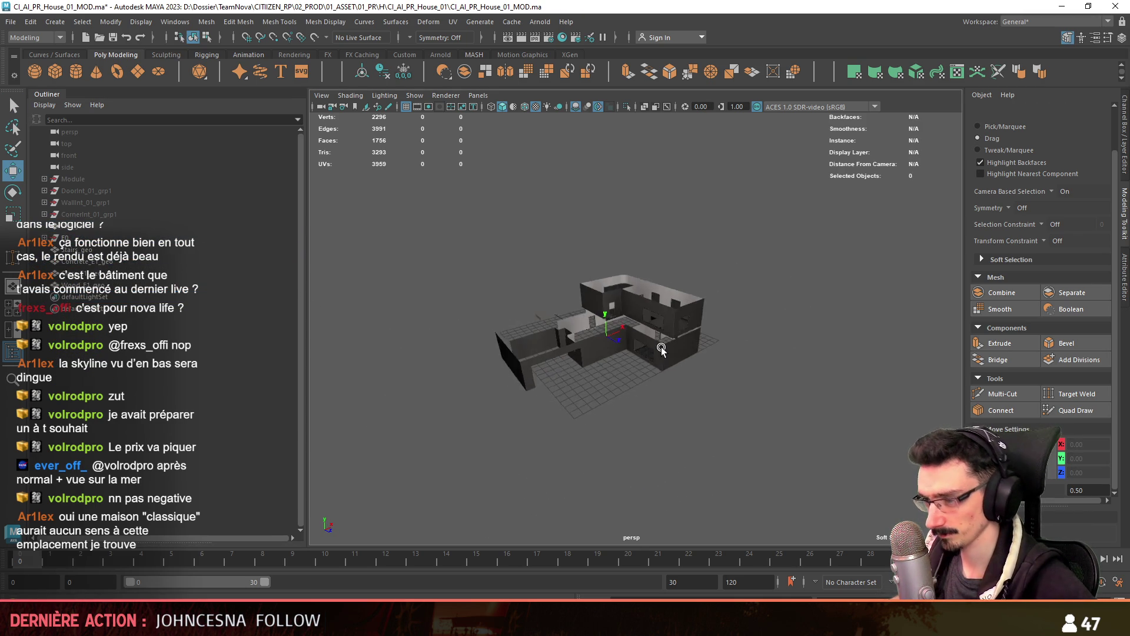
{"action": "scroll", "coordinate": [663, 345], "scroll_direction": "up", "scroll_amount": 5}
{"action": "left_click", "coordinate": [662, 344]}
{"action": "scroll", "coordinate": [661, 347], "scroll_direction": "up", "scroll_amount": 2}
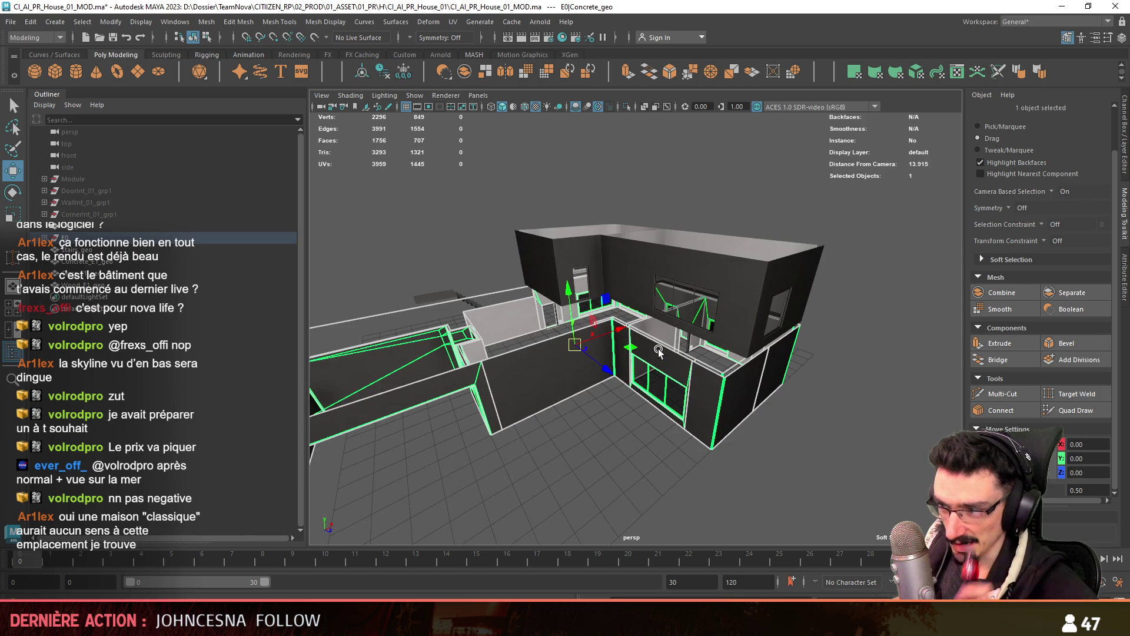
{"action": "scroll", "coordinate": [651, 380], "scroll_direction": "up", "scroll_amount": 6}
{"action": "key", "text": "F10"}
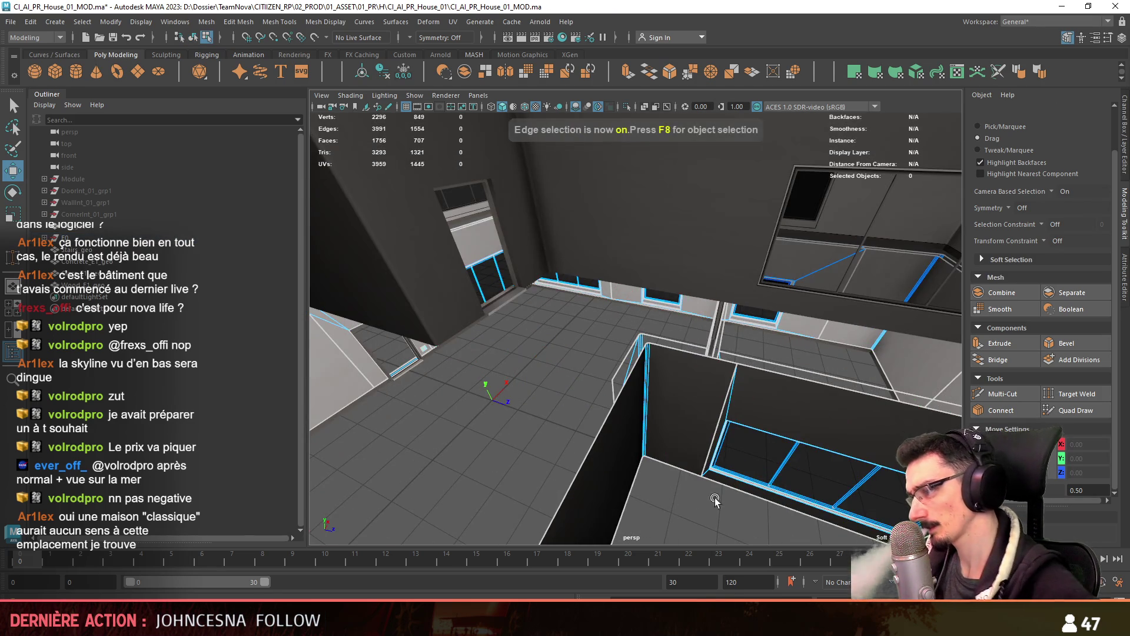
{"action": "scroll", "coordinate": [826, 447], "scroll_direction": "up", "scroll_amount": 3}
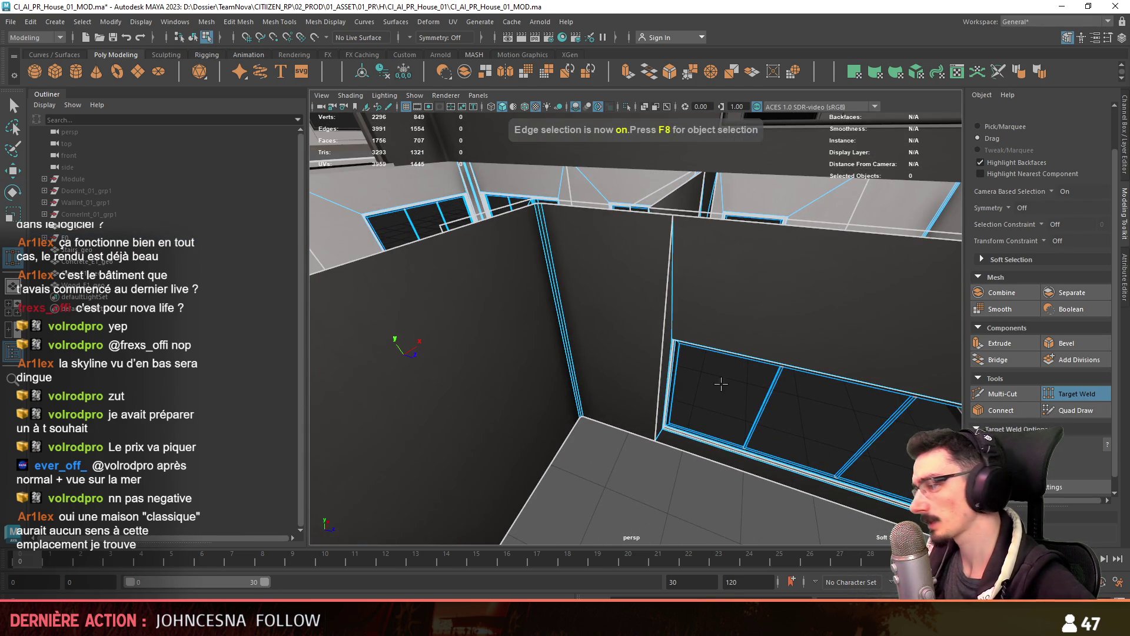
Target-weld the stray edges on the walls, corner and staircase, then return to object mode
{"action": "left_click_drag", "start_coordinate": [575, 341], "coordinate": [575, 342]}
{"action": "mouse_move", "coordinate": [575, 341]}
{"action": "left_mouse_down", "text": "alt"}
{"action": "mouse_move", "coordinate": [669, 337]}
{"action": "mouse_move", "coordinate": [613, 383]}
{"action": "mouse_move", "coordinate": [683, 328]}
{"action": "mouse_move", "coordinate": [599, 362]}
{"action": "mouse_move", "coordinate": [779, 416]}
{"action": "mouse_move", "coordinate": [1014, 428]}
{"action": "mouse_move", "coordinate": [700, 362]}
{"action": "mouse_move", "coordinate": [641, 377]}
{"action": "left_mouse_up", "text": "alt"}
{"action": "key", "text": "F8"}
{"action": "key", "text": "w"}
{"action": "mouse_move", "coordinate": [640, 377]}
{"action": "left_mouse_down", "text": "alt"}
{"action": "mouse_move", "coordinate": [550, 373]}
{"action": "mouse_move", "coordinate": [658, 351]}
{"action": "mouse_move", "coordinate": [674, 388]}
{"action": "left_mouse_up", "text": "alt"}
{"action": "mouse_move", "coordinate": [674, 389]}
{"action": "left_mouse_down", "text": "alt"}
{"action": "mouse_move", "coordinate": [824, 435]}
{"action": "mouse_move", "coordinate": [794, 412]}
{"action": "mouse_move", "coordinate": [758, 312]}
{"action": "mouse_move", "coordinate": [453, 349]}
{"action": "left_mouse_up", "text": "alt"}
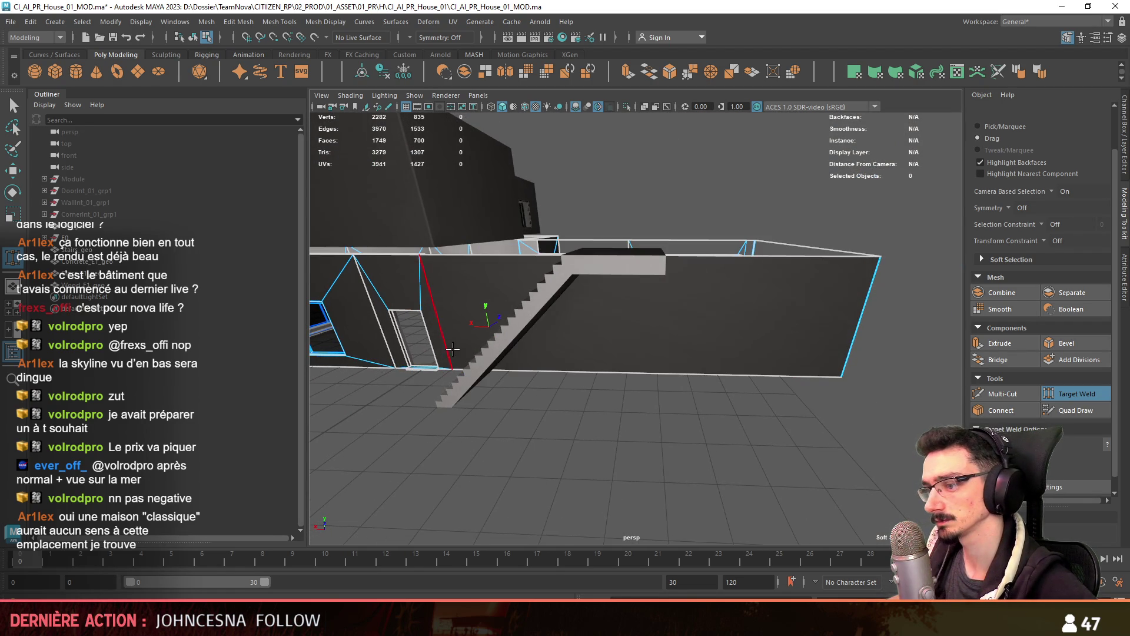
{"action": "left_click_drag", "start_coordinate": [836, 337], "coordinate": [853, 327]}
{"action": "mouse_move", "coordinate": [677, 409]}
{"action": "left_mouse_down", "text": "alt"}
{"action": "mouse_move", "coordinate": [724, 408]}
{"action": "mouse_move", "coordinate": [711, 396]}
{"action": "mouse_move", "coordinate": [544, 408]}
{"action": "mouse_move", "coordinate": [583, 412]}
{"action": "mouse_move", "coordinate": [503, 380]}
{"action": "mouse_move", "coordinate": [553, 370]}
{"action": "mouse_move", "coordinate": [530, 383]}
{"action": "left_mouse_up", "text": "alt"}
{"action": "mouse_move", "coordinate": [531, 382]}
{"action": "left_mouse_down", "text": "alt"}
{"action": "mouse_move", "coordinate": [421, 373]}
{"action": "mouse_move", "coordinate": [574, 364]}
{"action": "left_mouse_up", "text": "alt"}
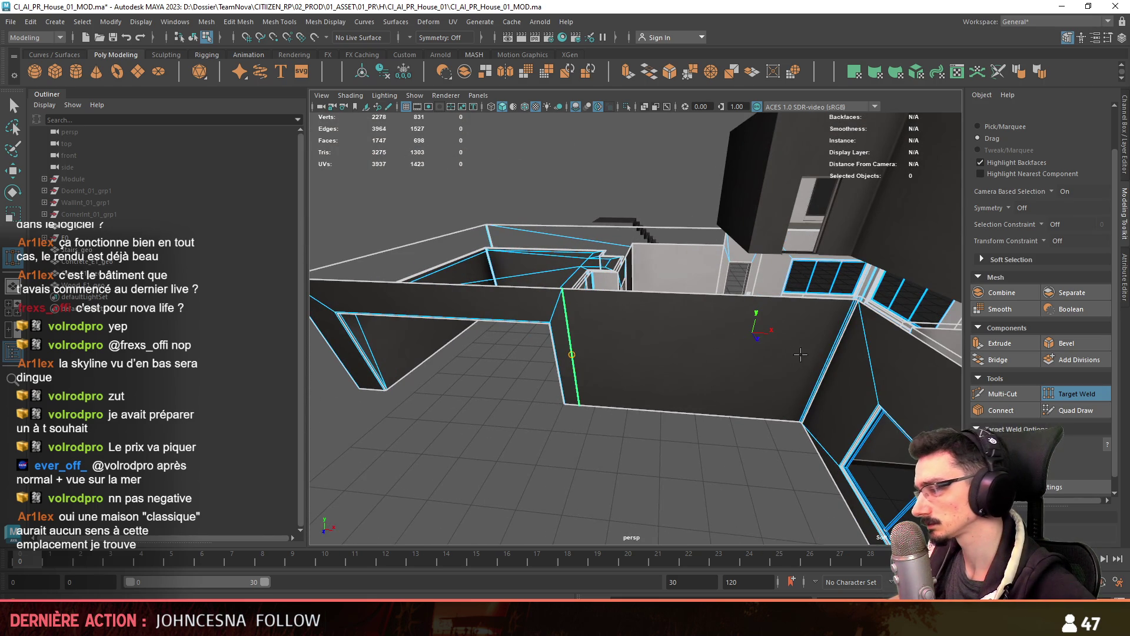
{"action": "mouse_move", "coordinate": [643, 389]}
{"action": "left_mouse_down", "text": "alt"}
{"action": "mouse_move", "coordinate": [806, 365]}
{"action": "mouse_move", "coordinate": [681, 414]}
{"action": "mouse_move", "coordinate": [756, 409]}
{"action": "mouse_move", "coordinate": [670, 433]}
{"action": "mouse_move", "coordinate": [559, 429]}
{"action": "mouse_move", "coordinate": [579, 305]}
{"action": "left_mouse_up", "text": "alt"}
{"action": "key", "text": "F8"}
Inspect the map1 UV set of the Concrete_geo meshes in the UV Set Editor, then close it
{"action": "key", "text": "w"}
{"action": "left_click", "coordinate": [670, 433]}
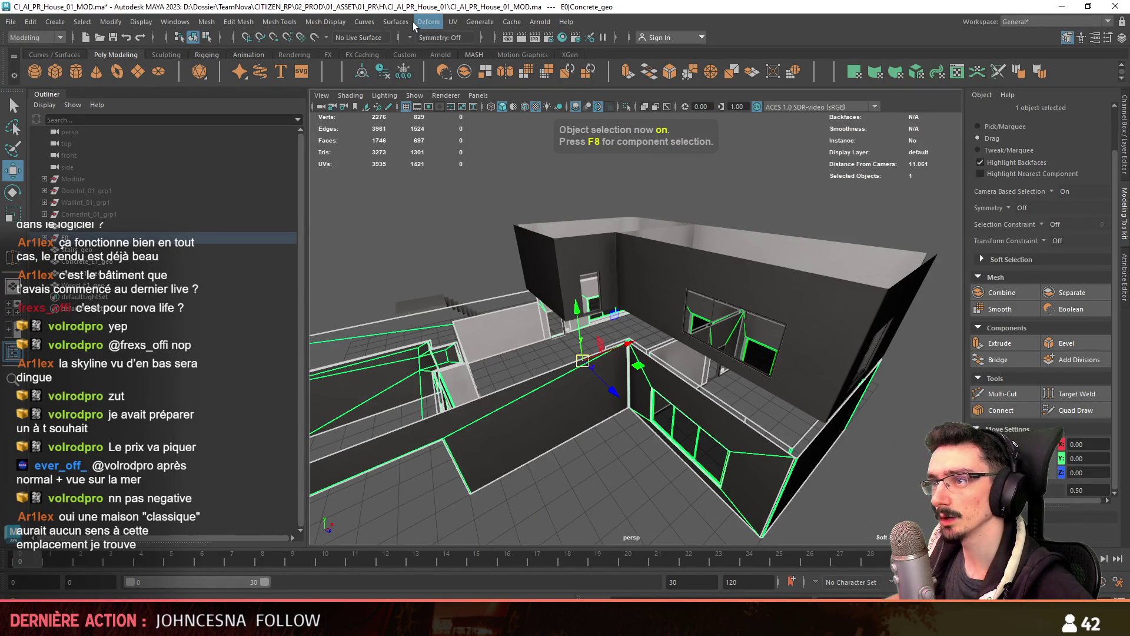
{"action": "left_click", "coordinate": [452, 22]}
{"action": "left_click", "coordinate": [493, 59]}
{"action": "left_click", "coordinate": [903, 319]}
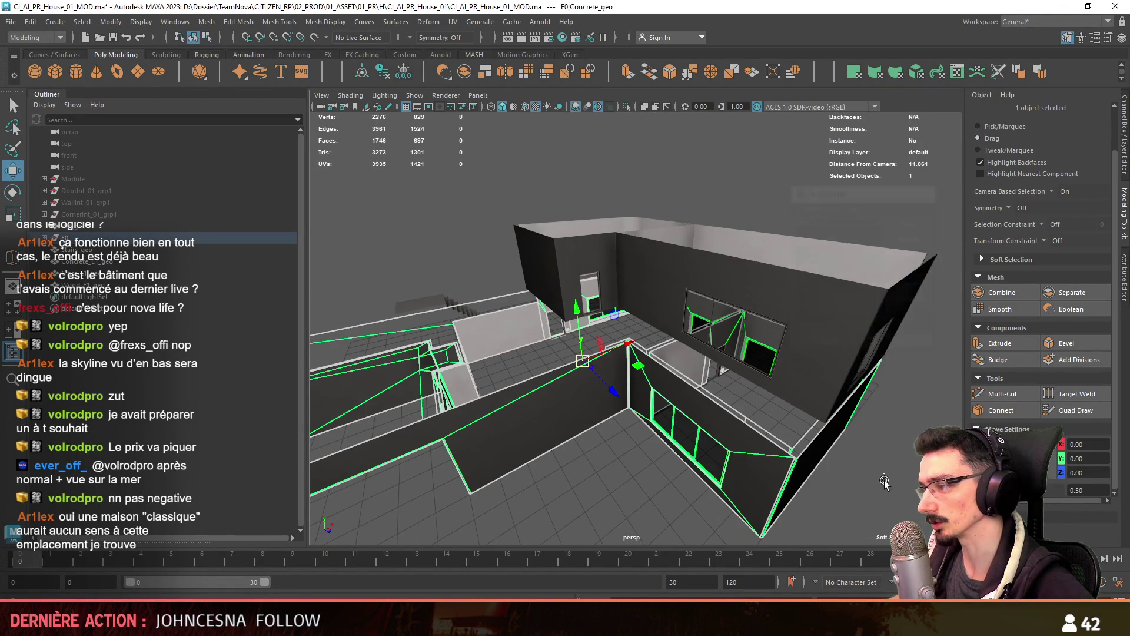
{"action": "key", "text": "ctrl+z"}
{"action": "left_click", "coordinate": [453, 22]}
{"action": "left_click", "coordinate": [493, 59]}
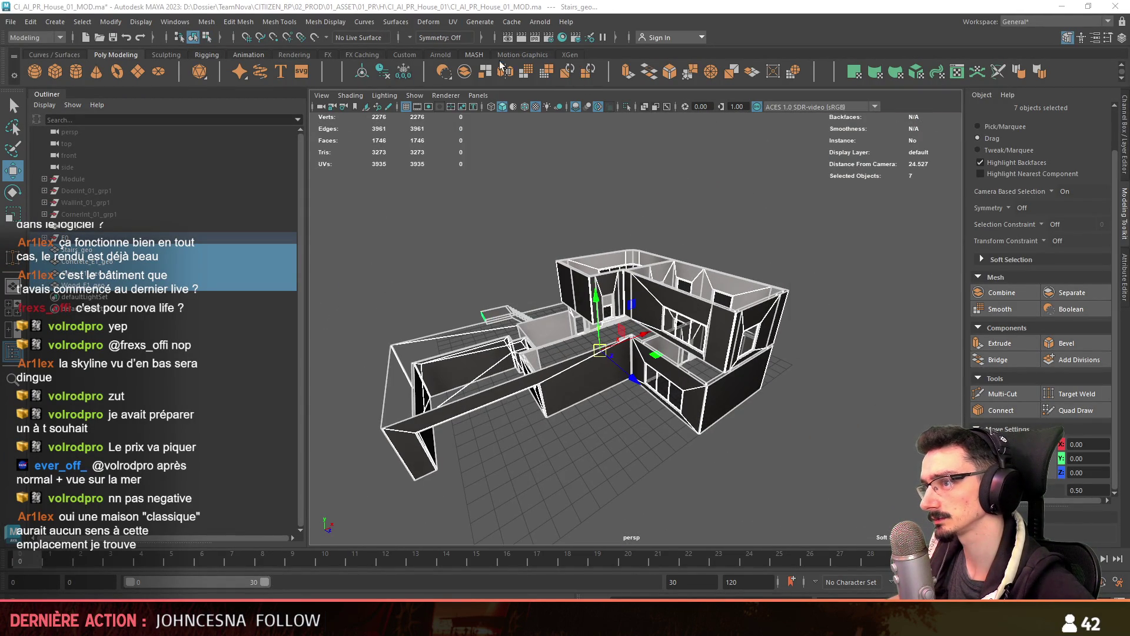
{"action": "left_click", "coordinate": [645, 367]}
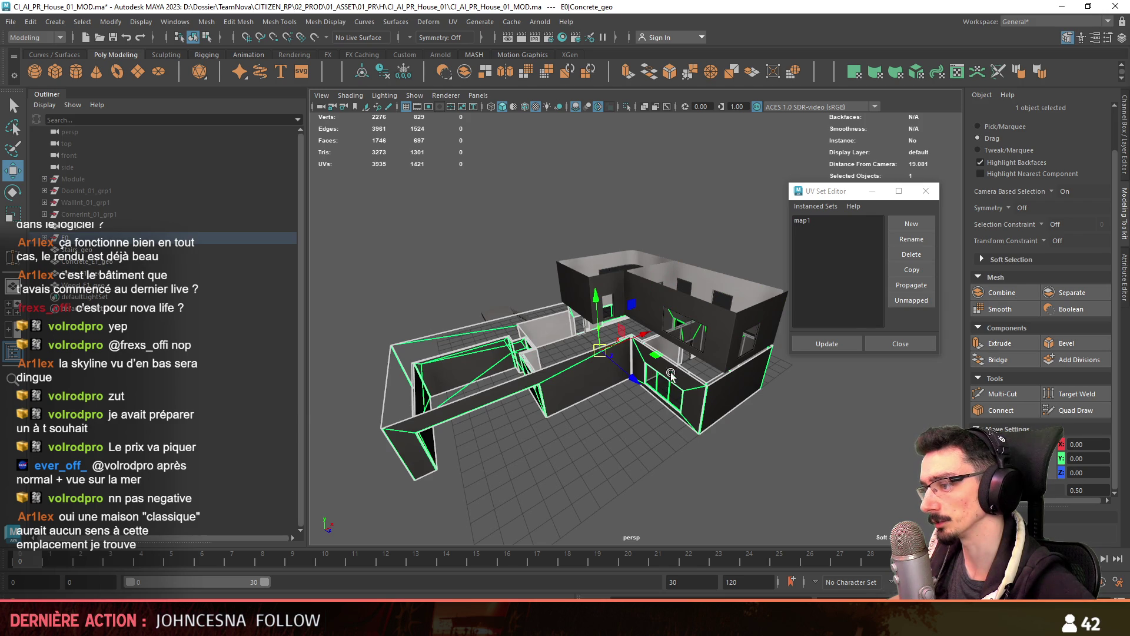
{"action": "left_click", "coordinate": [671, 375]}
{"action": "left_click", "coordinate": [885, 344]}
{"action": "left_click", "coordinate": [885, 344]}
Switch to Unity and fly the camera down beside the house's concrete walls
{"action": "left_click_drag", "start_coordinate": [885, 344], "coordinate": [777, 375], "text": "alt"}
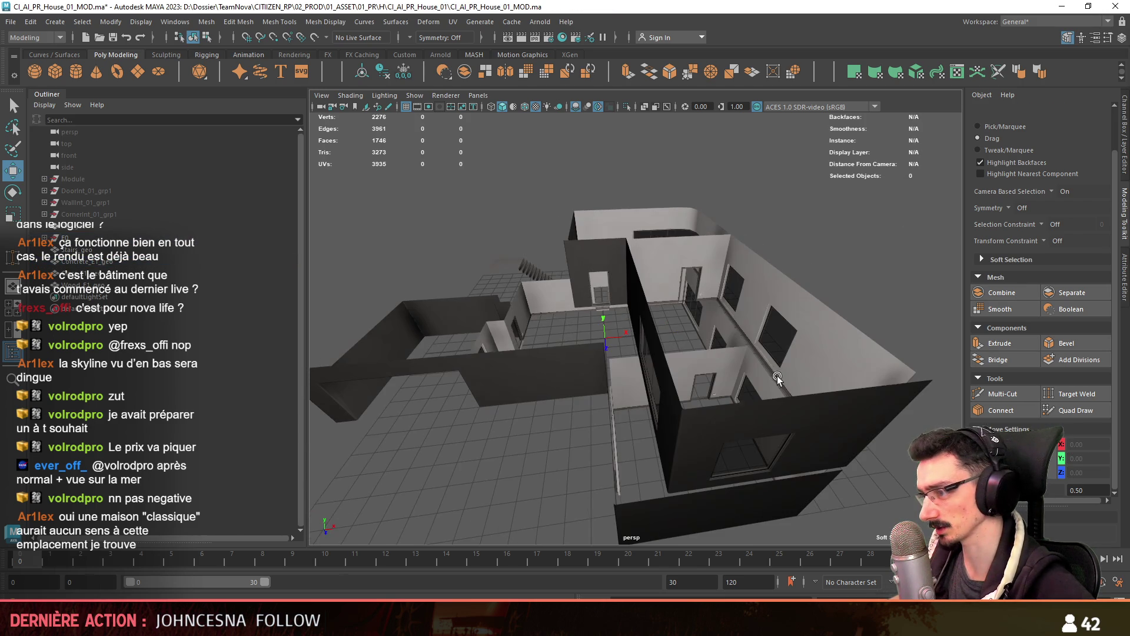
{"action": "key", "text": "alt+Tab"}
{"action": "mouse_move", "coordinate": [566, 340]}
{"action": "right_mouse_down"}
{"action": "mouse_move", "coordinate": [440, 296]}
{"action": "mouse_move", "coordinate": [530, 276]}
{"action": "mouse_move", "coordinate": [500, 235]}
{"action": "mouse_move", "coordinate": [592, 354]}
{"action": "mouse_move", "coordinate": [588, 393]}
{"action": "mouse_move", "coordinate": [668, 305]}
{"action": "mouse_move", "coordinate": [769, 263]}
{"action": "mouse_move", "coordinate": [743, 313]}
{"action": "mouse_move", "coordinate": [489, 446]}
{"action": "right_mouse_up"}
{"action": "scroll", "coordinate": [447, 301], "scroll_direction": "down", "scroll_amount": 5}
{"action": "scroll", "coordinate": [535, 270], "scroll_direction": "up", "scroll_amount": 5}
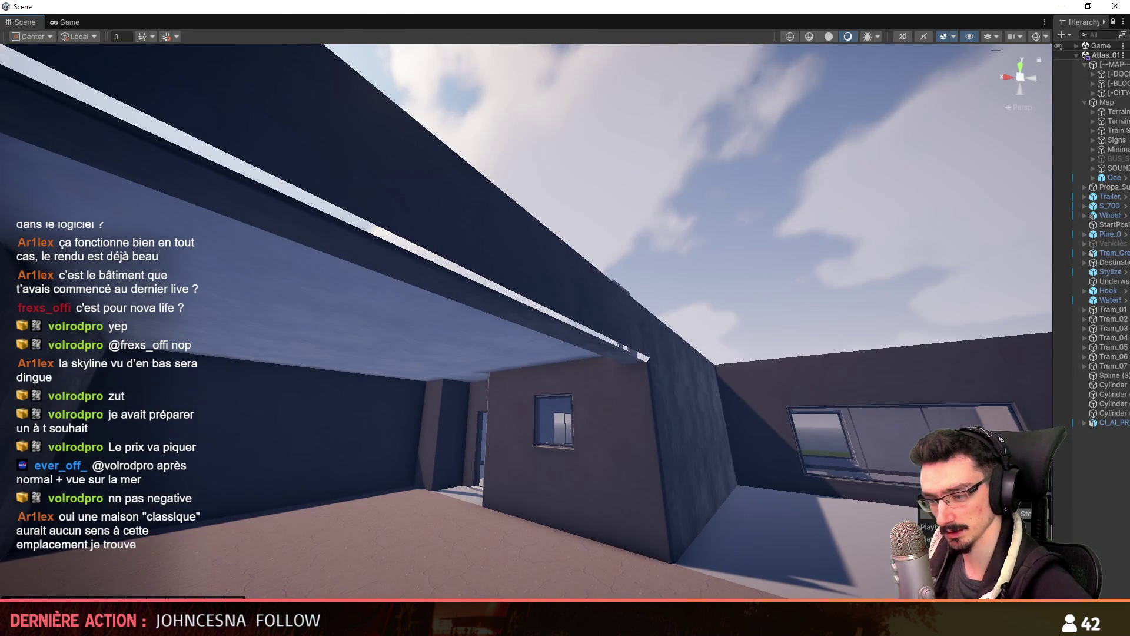
Switch back to Maya and orbit around the house model
{"action": "key", "text": "alt+Tab"}
{"action": "mouse_move", "coordinate": [647, 377]}
{"action": "left_mouse_down", "text": "alt"}
{"action": "mouse_move", "coordinate": [697, 365]}
{"action": "mouse_move", "coordinate": [542, 387]}
{"action": "mouse_move", "coordinate": [683, 347]}
{"action": "mouse_move", "coordinate": [805, 339]}
{"action": "mouse_move", "coordinate": [782, 298]}
{"action": "mouse_move", "coordinate": [534, 309]}
{"action": "mouse_move", "coordinate": [613, 341]}
{"action": "mouse_move", "coordinate": [788, 281]}
{"action": "mouse_move", "coordinate": [724, 289]}
{"action": "mouse_move", "coordinate": [799, 333]}
{"action": "mouse_move", "coordinate": [875, 313]}
{"action": "mouse_move", "coordinate": [652, 288]}
{"action": "mouse_move", "coordinate": [547, 308]}
{"action": "mouse_move", "coordinate": [729, 288]}
{"action": "mouse_move", "coordinate": [772, 262]}
{"action": "mouse_move", "coordinate": [738, 238]}
{"action": "mouse_move", "coordinate": [716, 252]}
{"action": "mouse_move", "coordinate": [823, 225]}
{"action": "mouse_move", "coordinate": [795, 256]}
{"action": "mouse_move", "coordinate": [596, 369]}
{"action": "left_mouse_up", "text": "alt"}
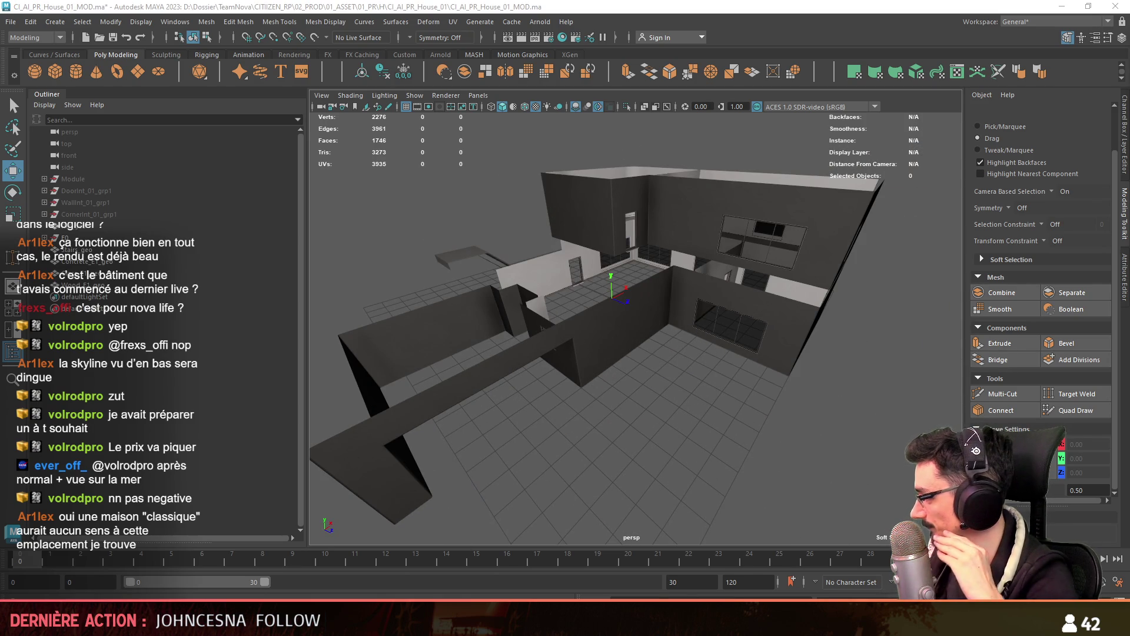
Revert Stairs_geo1 to its flat landing plane and assign it the lambert1 material
{"action": "mouse_move", "coordinate": [781, 441]}
{"action": "left_mouse_down", "text": "alt"}
{"action": "mouse_move", "coordinate": [751, 443]}
{"action": "mouse_move", "coordinate": [727, 417]}
{"action": "left_mouse_up", "text": "alt"}
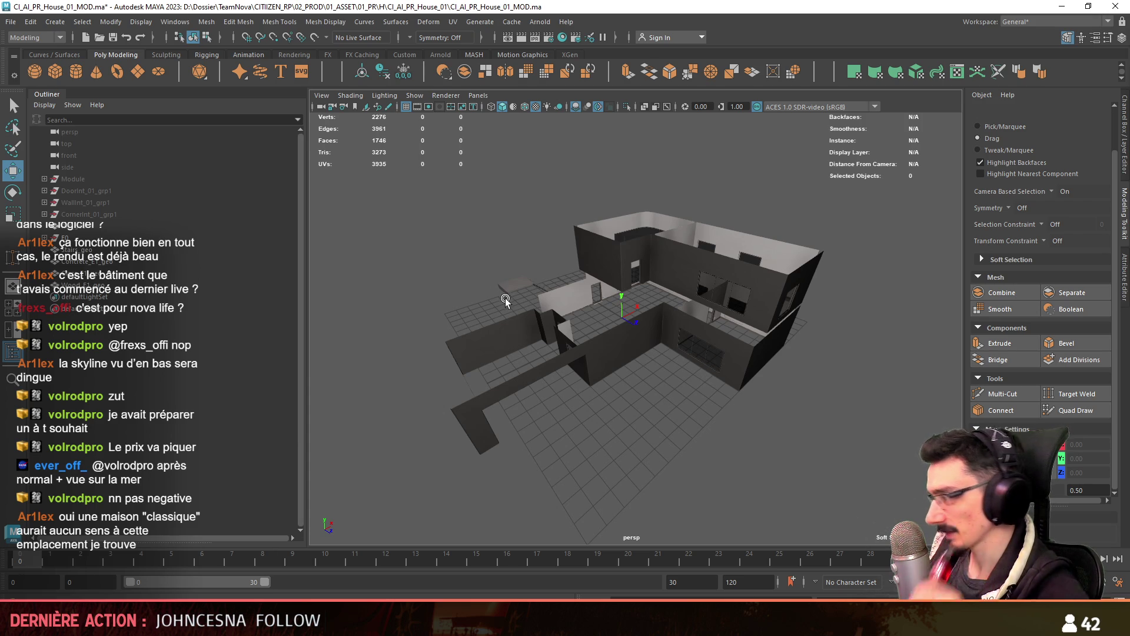
{"action": "mouse_move", "coordinate": [658, 319]}
{"action": "left_mouse_down", "text": "alt"}
{"action": "mouse_move", "coordinate": [635, 346]}
{"action": "mouse_move", "coordinate": [657, 353]}
{"action": "mouse_move", "coordinate": [492, 427]}
{"action": "left_mouse_up", "text": "alt"}
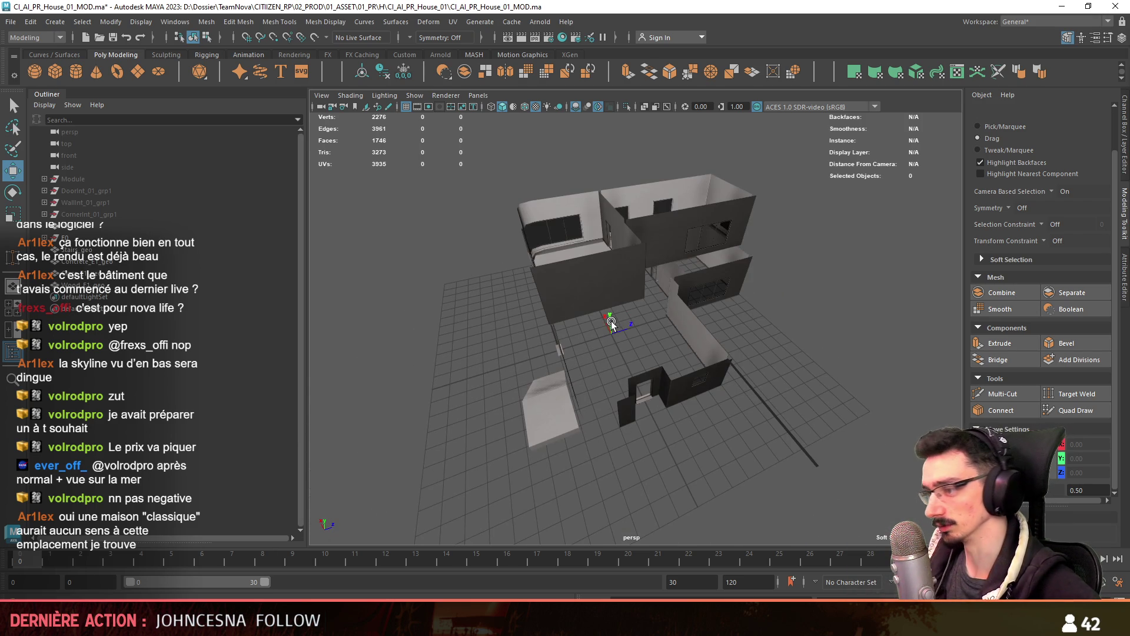
{"action": "mouse_move", "coordinate": [677, 363]}
{"action": "left_mouse_down", "text": "alt"}
{"action": "mouse_move", "coordinate": [507, 369]}
{"action": "mouse_move", "coordinate": [548, 377]}
{"action": "mouse_move", "coordinate": [517, 287]}
{"action": "left_mouse_up", "text": "alt"}
{"action": "mouse_move", "coordinate": [570, 411]}
{"action": "left_mouse_down", "text": "alt"}
{"action": "mouse_move", "coordinate": [610, 409]}
{"action": "mouse_move", "coordinate": [571, 461]}
{"action": "mouse_move", "coordinate": [669, 398]}
{"action": "mouse_move", "coordinate": [763, 383]}
{"action": "mouse_move", "coordinate": [542, 403]}
{"action": "mouse_move", "coordinate": [663, 346]}
{"action": "mouse_move", "coordinate": [644, 446]}
{"action": "mouse_move", "coordinate": [563, 334]}
{"action": "mouse_move", "coordinate": [535, 316]}
{"action": "mouse_move", "coordinate": [527, 342]}
{"action": "left_mouse_up", "text": "alt"}
{"action": "left_click", "coordinate": [535, 315]}
{"action": "key", "text": "F10"}
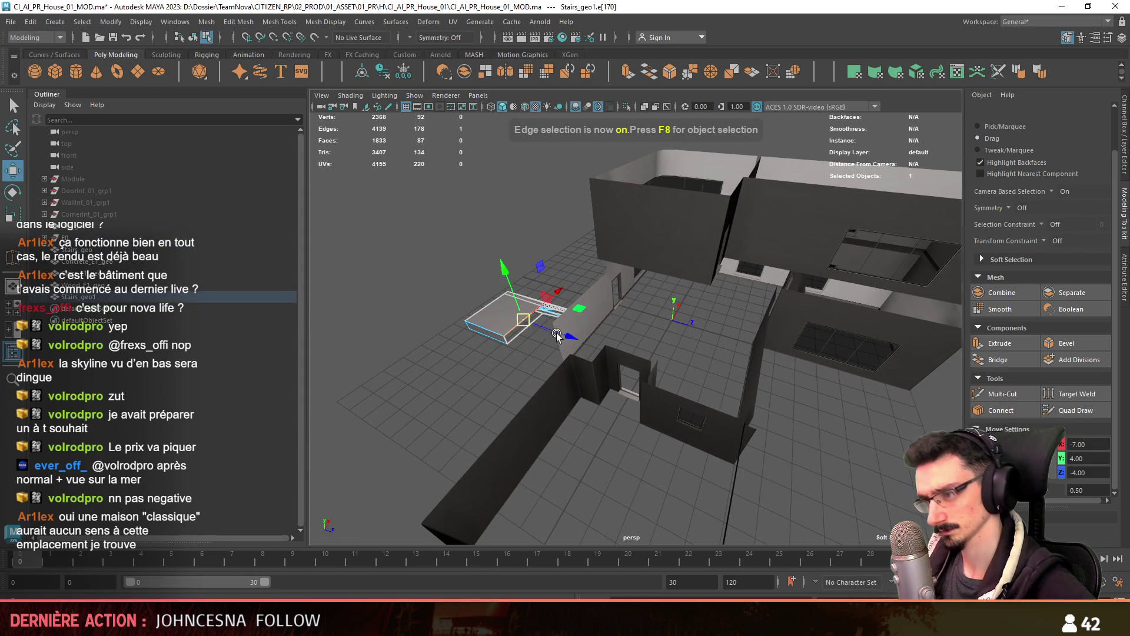
{"action": "key", "text": "ctrl+z"}
{"action": "key", "text": "ctrl+z"}
{"action": "key", "text": "ctrl+z"}
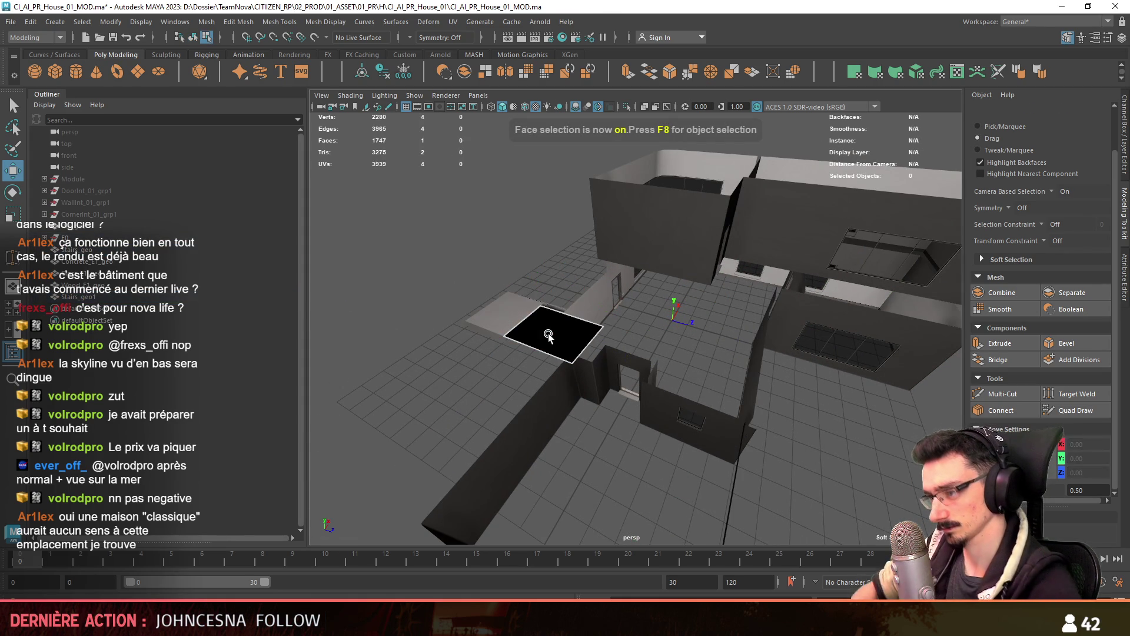
{"action": "key", "text": "F8"}
{"action": "mouse_move", "coordinate": [549, 276]}
{"action": "right_mouse_down"}
{"action": "mouse_move", "coordinate": [530, 534]}
{"action": "mouse_move", "coordinate": [547, 596]}
{"action": "right_mouse_up"}
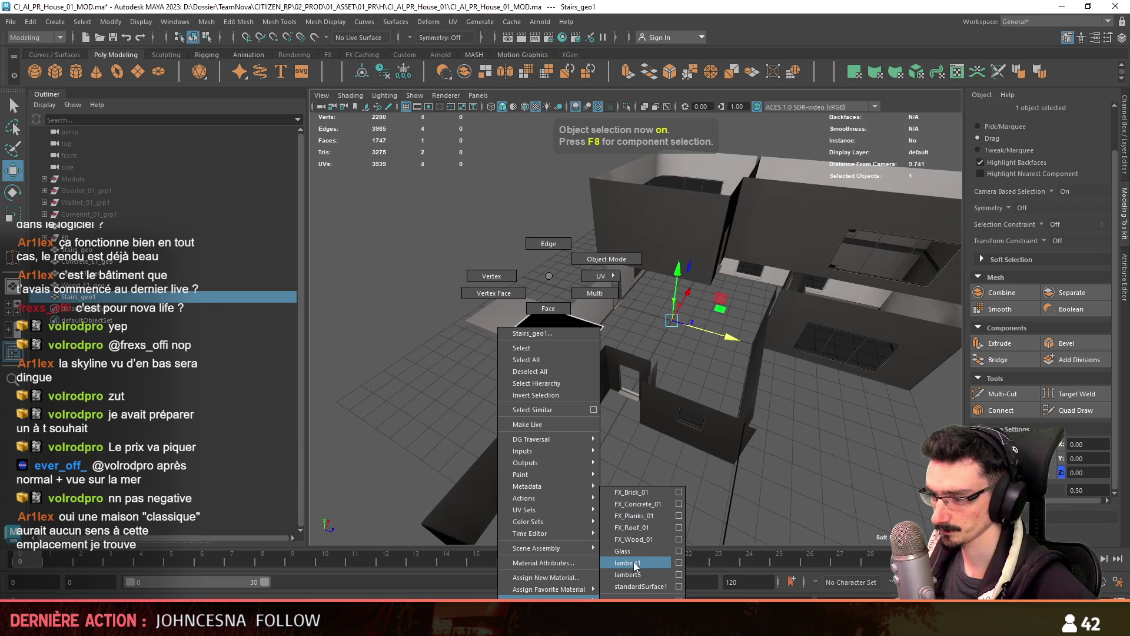
{"action": "right_click_drag", "start_coordinate": [634, 566], "coordinate": [634, 566]}
Move the landing's side and front edges along X and Z to meet the house walls
{"action": "key", "text": "F10"}
{"action": "mouse_move", "coordinate": [802, 393]}
{"action": "left_mouse_down", "text": "alt"}
{"action": "mouse_move", "coordinate": [697, 383]}
{"action": "mouse_move", "coordinate": [712, 415]}
{"action": "mouse_move", "coordinate": [673, 422]}
{"action": "mouse_move", "coordinate": [598, 273]}
{"action": "left_mouse_up", "text": "alt"}
{"action": "left_click", "coordinate": [673, 422]}
{"action": "key", "text": "r"}
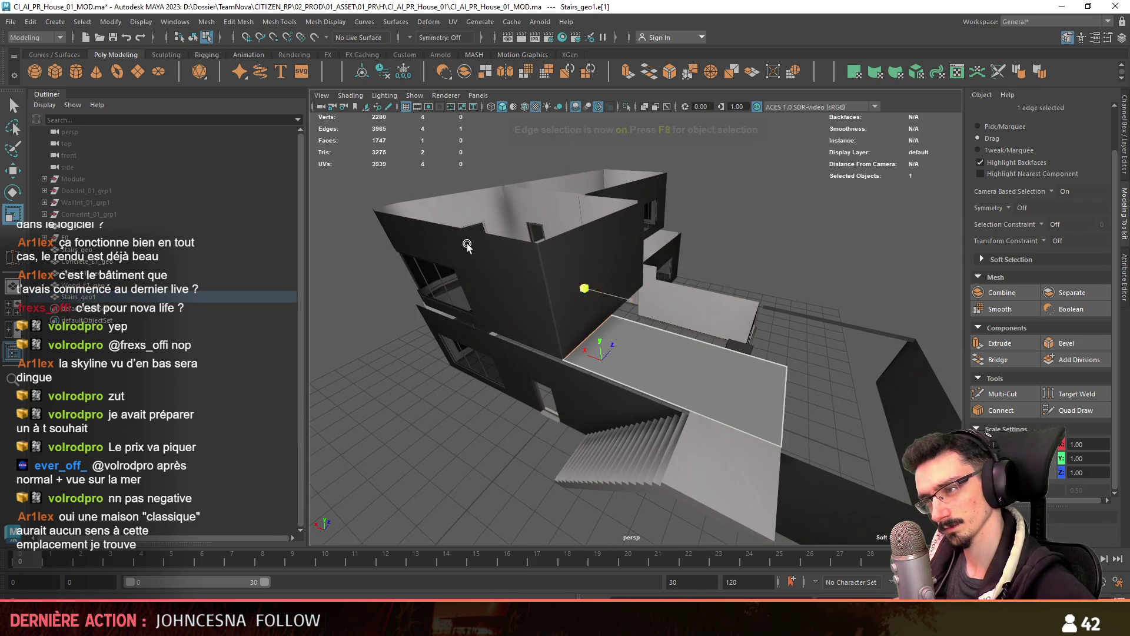
{"action": "left_click", "coordinate": [820, 252]}
{"action": "scroll", "coordinate": [820, 252], "scroll_direction": "up", "scroll_amount": 10}
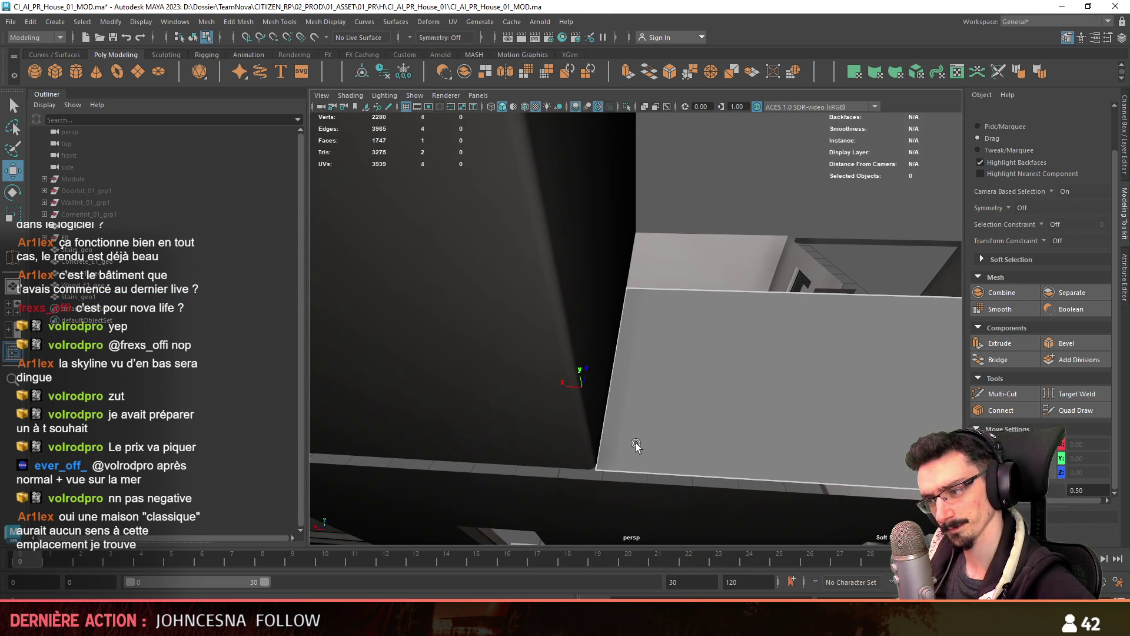
{"action": "left_click_drag", "start_coordinate": [593, 438], "coordinate": [655, 408], "text": "alt"}
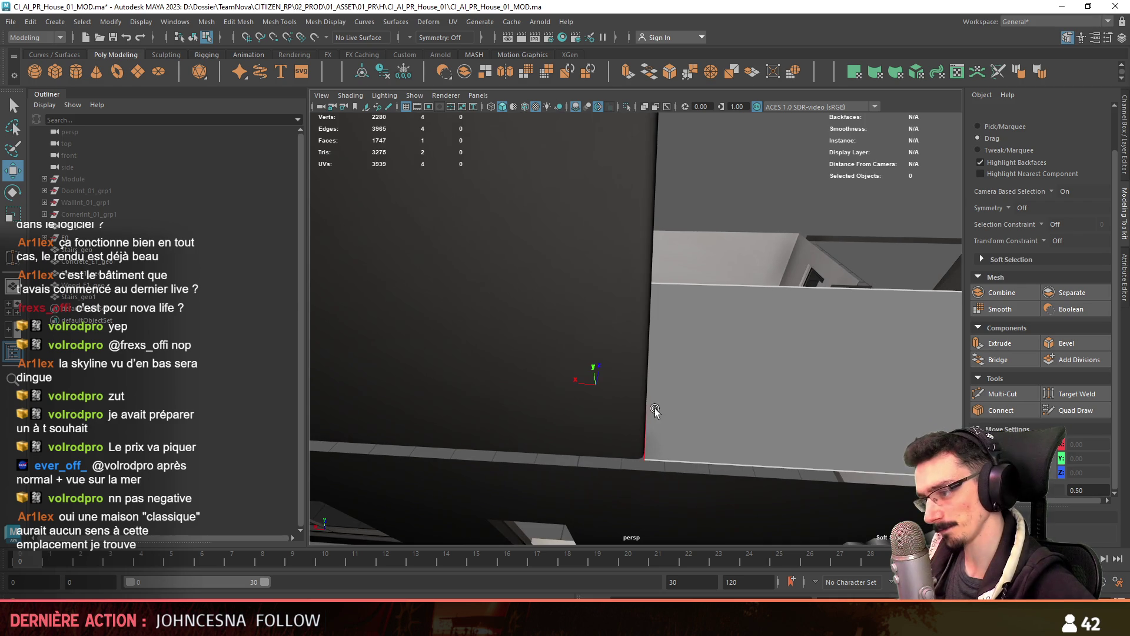
{"action": "scroll", "coordinate": [706, 380], "scroll_direction": "down", "scroll_amount": 5}
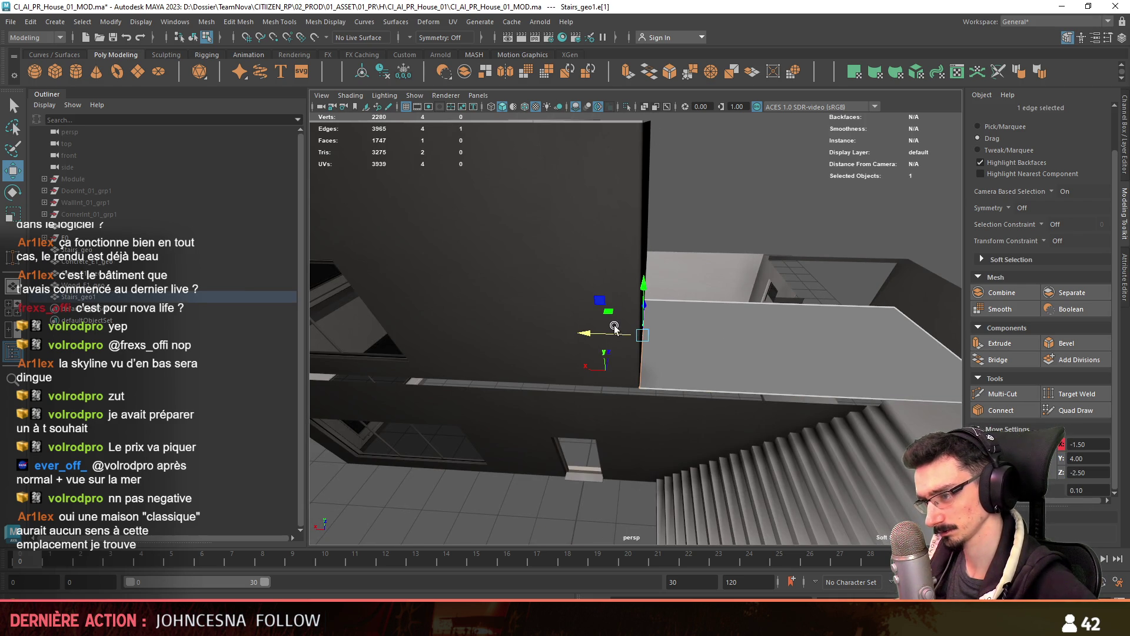
{"action": "mouse_move", "coordinate": [608, 327]}
{"action": "left_mouse_down"}
{"action": "mouse_move", "coordinate": [599, 327]}
{"action": "mouse_move", "coordinate": [683, 338]}
{"action": "mouse_move", "coordinate": [609, 418]}
{"action": "mouse_move", "coordinate": [588, 313]}
{"action": "mouse_move", "coordinate": [655, 364]}
{"action": "mouse_move", "coordinate": [628, 319]}
{"action": "mouse_move", "coordinate": [687, 372]}
{"action": "mouse_move", "coordinate": [757, 214]}
{"action": "left_mouse_up"}
{"action": "left_click", "coordinate": [694, 366]}
{"action": "key", "text": "w"}
{"action": "left_click_drag", "start_coordinate": [589, 210], "coordinate": [658, 377], "text": "alt"}
Select a corner vertex of the landing and move it into position
{"action": "key", "text": "F9"}
{"action": "left_click", "coordinate": [532, 405]}
{"action": "left_click_drag", "start_coordinate": [532, 407], "coordinate": [672, 348], "text": "alt"}
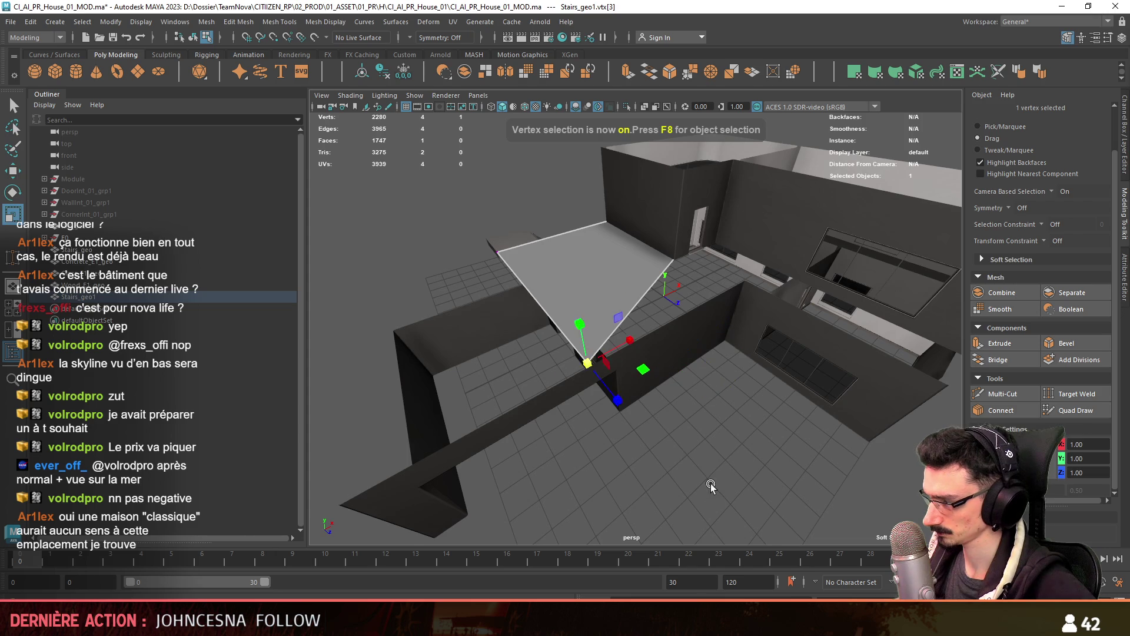
{"action": "key", "text": "w"}
{"action": "mouse_move", "coordinate": [698, 474]}
{"action": "left_mouse_down", "text": "alt"}
{"action": "mouse_move", "coordinate": [667, 429]}
{"action": "mouse_move", "coordinate": [616, 434]}
{"action": "left_mouse_up", "text": "alt"}
{"action": "right_click_drag", "start_coordinate": [616, 433], "coordinate": [582, 365], "text": "alt"}
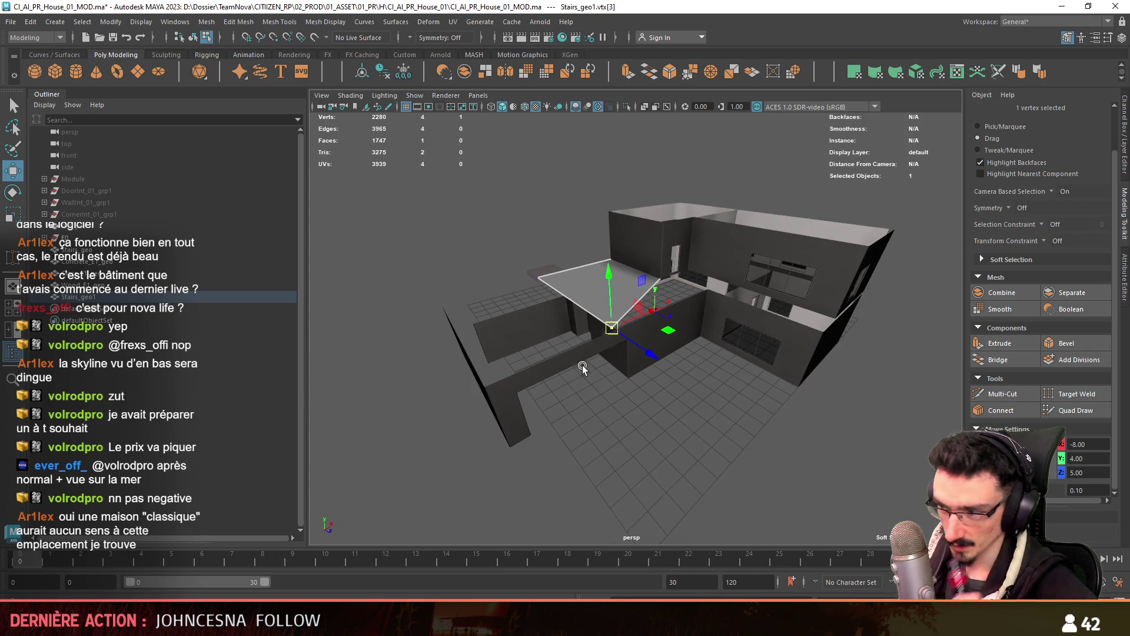
{"action": "mouse_move", "coordinate": [704, 379]}
{"action": "right_mouse_down", "text": "alt"}
{"action": "mouse_move", "coordinate": [690, 383]}
{"action": "mouse_move", "coordinate": [753, 411]}
{"action": "right_mouse_up", "text": "alt"}
{"action": "mouse_move", "coordinate": [754, 411]}
{"action": "left_mouse_down", "text": "alt"}
{"action": "mouse_move", "coordinate": [701, 416]}
{"action": "mouse_move", "coordinate": [698, 456]}
{"action": "mouse_move", "coordinate": [742, 351]}
{"action": "mouse_move", "coordinate": [626, 324]}
{"action": "mouse_move", "coordinate": [655, 380]}
{"action": "mouse_move", "coordinate": [723, 289]}
{"action": "left_mouse_up", "text": "alt"}
Extrude an outer landing edge and stretch it into a large floor face
{"action": "key", "text": "F10"}
{"action": "left_click", "coordinate": [626, 324]}
{"action": "right_click_drag", "start_coordinate": [730, 282], "coordinate": [730, 282], "text": "shift"}
{"action": "mouse_move", "coordinate": [616, 453]}
{"action": "left_mouse_down", "text": "alt"}
{"action": "mouse_move", "coordinate": [704, 298]}
{"action": "mouse_move", "coordinate": [635, 330]}
{"action": "mouse_move", "coordinate": [604, 316]}
{"action": "mouse_move", "coordinate": [612, 379]}
{"action": "mouse_move", "coordinate": [750, 310]}
{"action": "left_mouse_up", "text": "alt"}
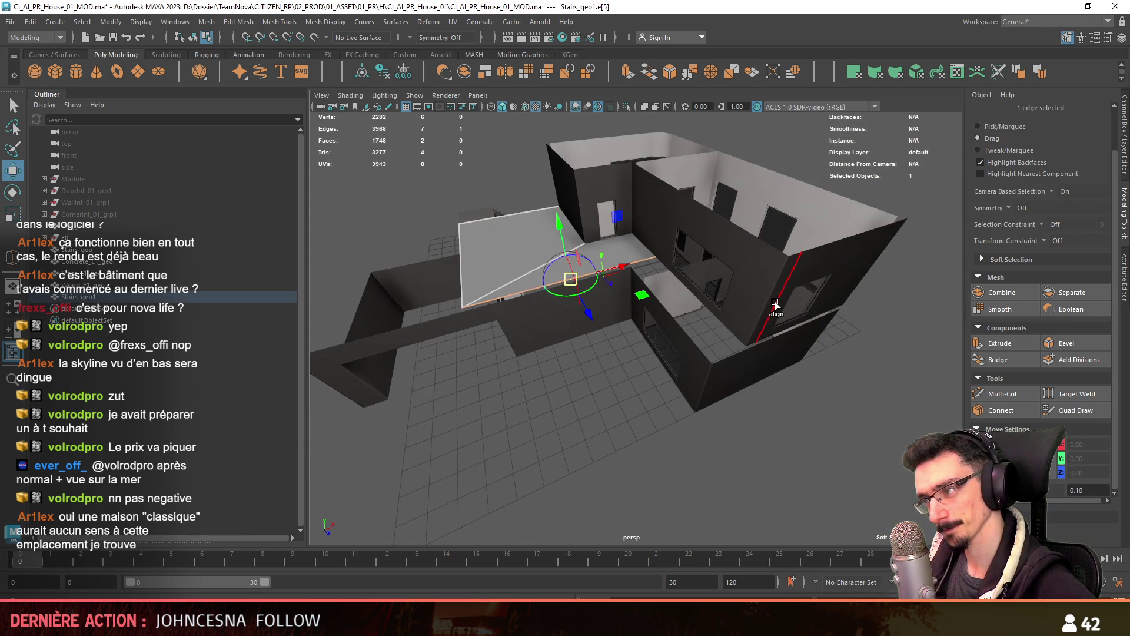
{"action": "left_click_drag", "start_coordinate": [823, 344], "coordinate": [598, 432]}
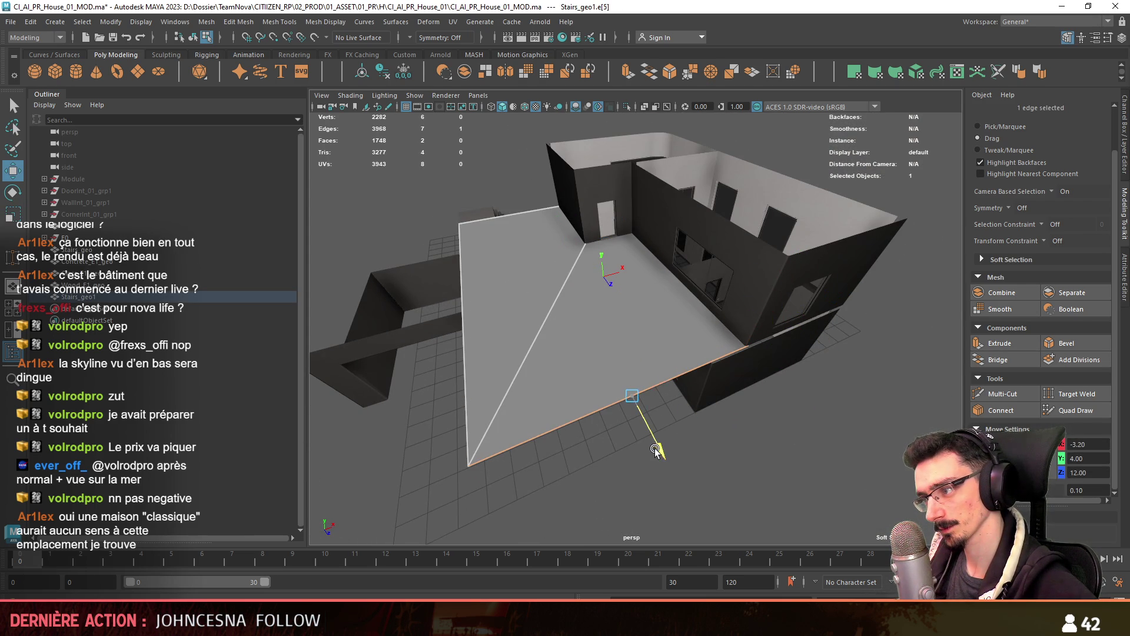
{"action": "left_click", "coordinate": [704, 458]}
{"action": "mouse_move", "coordinate": [704, 457]}
{"action": "left_mouse_down", "text": "alt"}
{"action": "mouse_move", "coordinate": [665, 421]}
{"action": "mouse_move", "coordinate": [708, 435]}
{"action": "mouse_move", "coordinate": [701, 419]}
{"action": "mouse_move", "coordinate": [587, 374]}
{"action": "mouse_move", "coordinate": [559, 413]}
{"action": "mouse_move", "coordinate": [705, 401]}
{"action": "mouse_move", "coordinate": [746, 358]}
{"action": "mouse_move", "coordinate": [622, 350]}
{"action": "mouse_move", "coordinate": [598, 396]}
{"action": "mouse_move", "coordinate": [631, 412]}
{"action": "mouse_move", "coordinate": [717, 366]}
{"action": "mouse_move", "coordinate": [612, 429]}
{"action": "mouse_move", "coordinate": [594, 415]}
{"action": "mouse_move", "coordinate": [688, 444]}
{"action": "mouse_move", "coordinate": [824, 459]}
{"action": "left_mouse_up", "text": "alt"}
Move the outer floor edge to X -6 and extrude another floor strip
{"action": "left_click", "coordinate": [717, 366]}
{"action": "mouse_move", "coordinate": [704, 328]}
{"action": "left_mouse_down"}
{"action": "mouse_move", "coordinate": [601, 324]}
{"action": "mouse_move", "coordinate": [556, 302]}
{"action": "left_mouse_up"}
{"action": "left_click_drag", "start_coordinate": [557, 301], "coordinate": [556, 456], "text": "alt"}
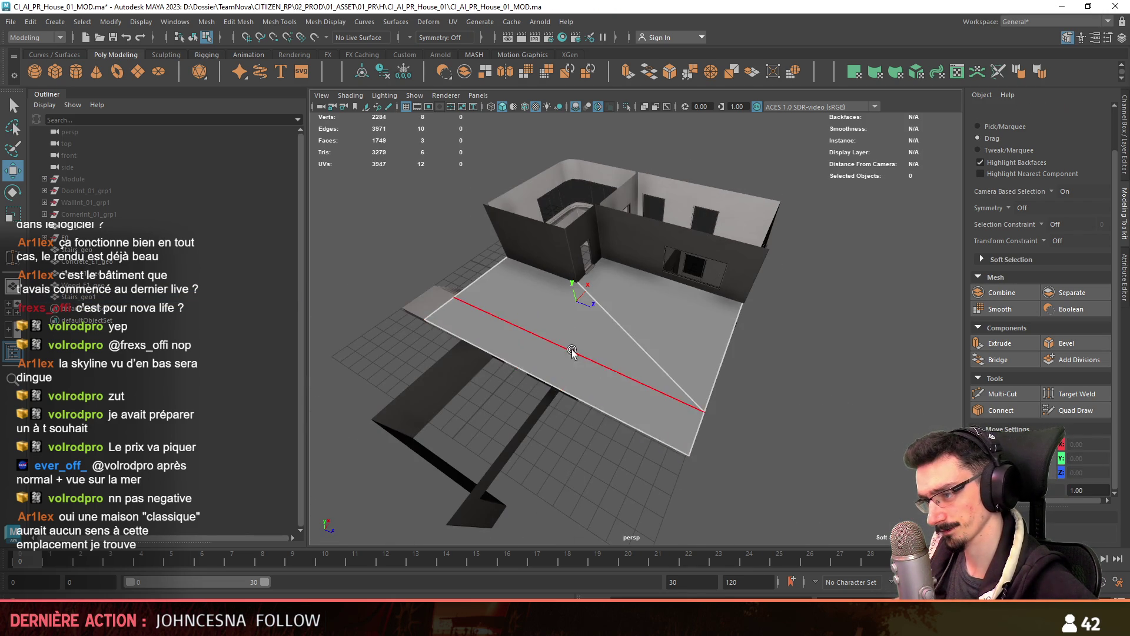
{"action": "left_click", "coordinate": [572, 351]}
{"action": "left_click_drag", "start_coordinate": [571, 352], "coordinate": [977, 391], "text": "alt"}
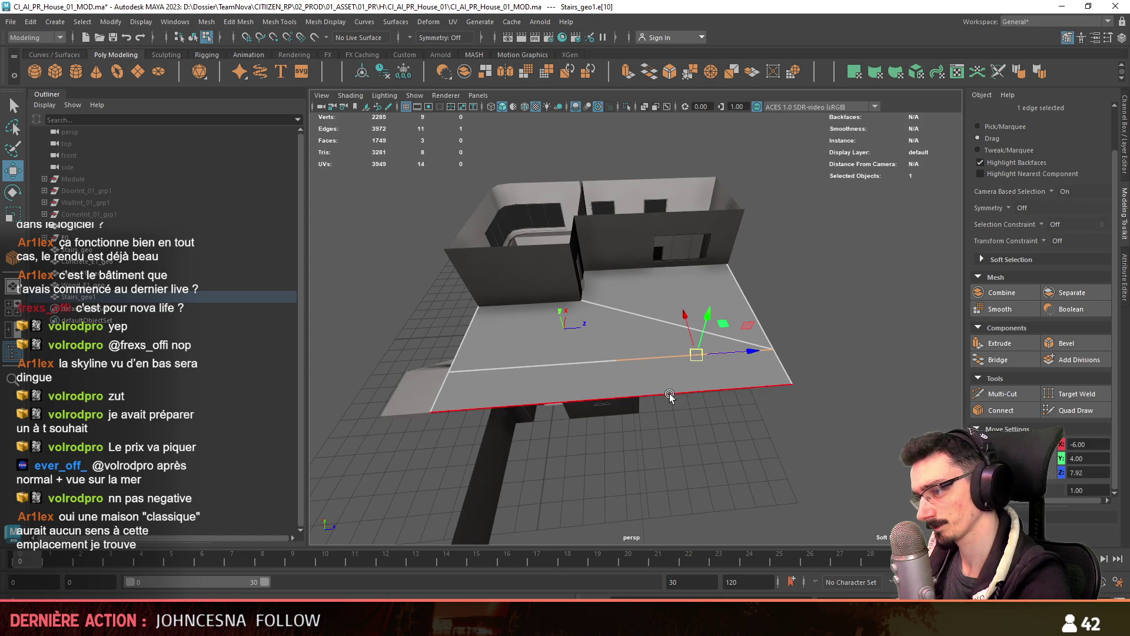
Delete the extra floor face on the left side
{"action": "key", "text": "F8"}
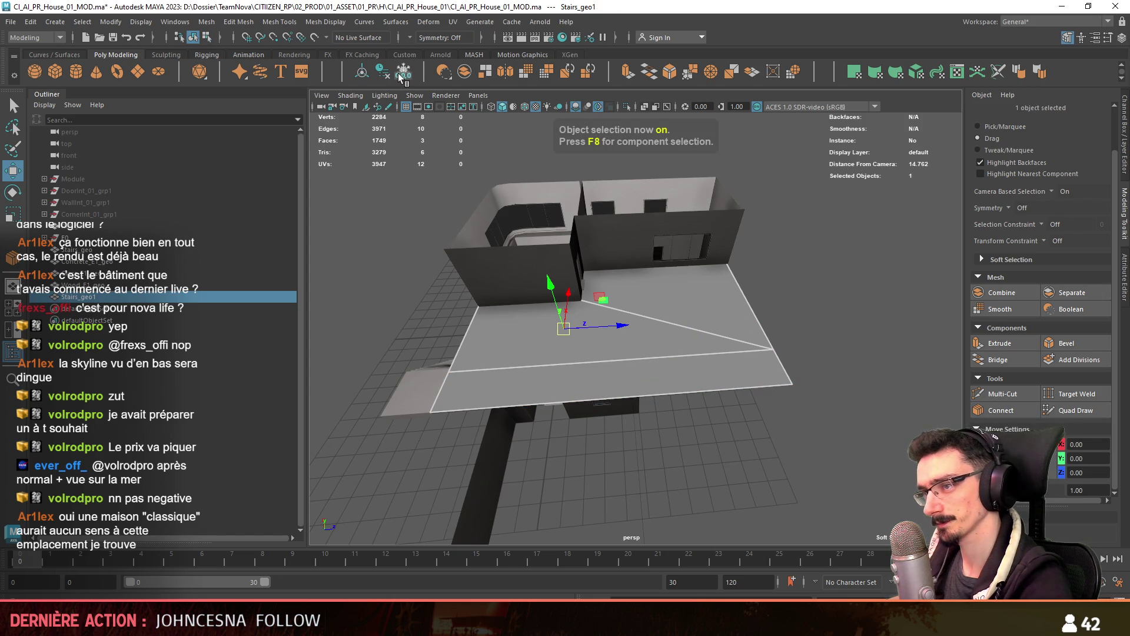
{"action": "key", "text": "F8"}
{"action": "left_click", "coordinate": [463, 338]}
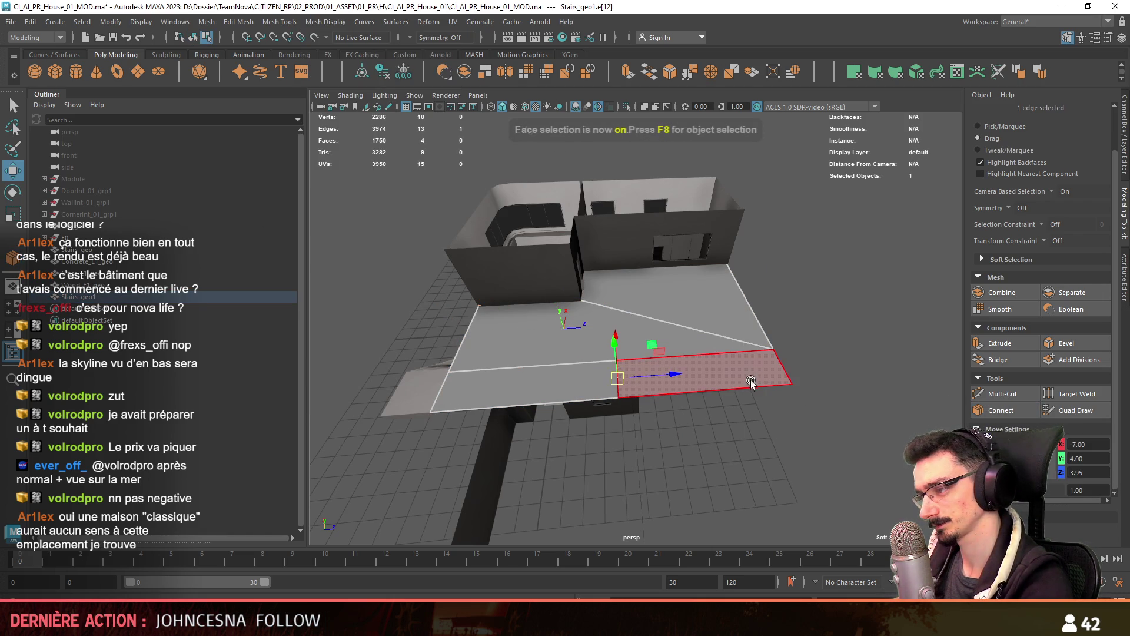
{"action": "key", "text": "Delete"}
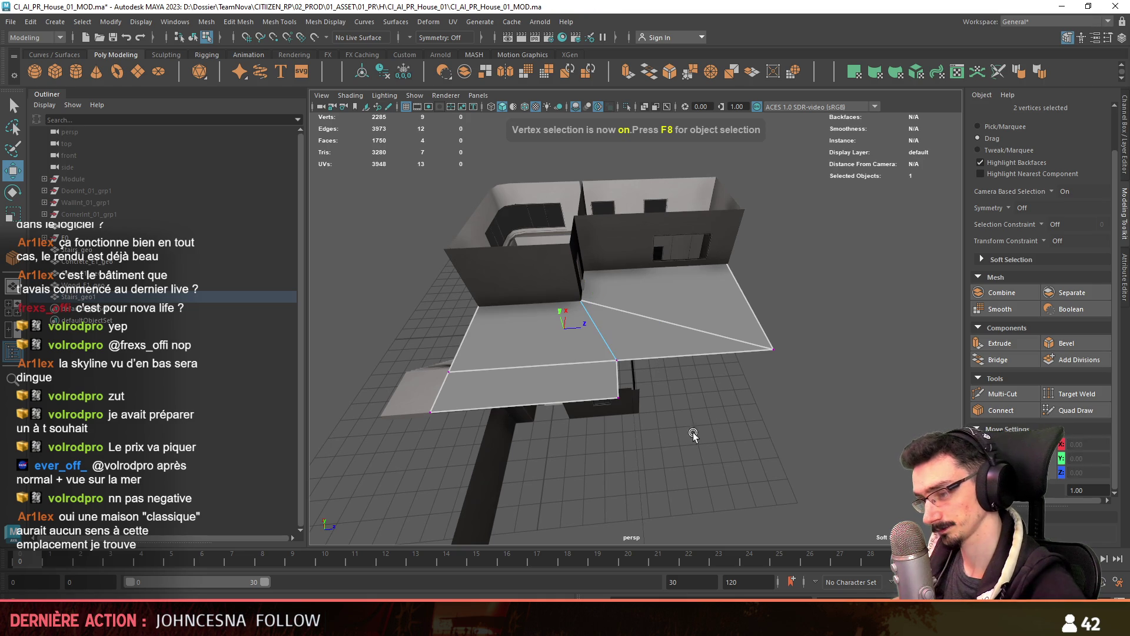
Nudge a floor edge slightly along Z in the top orthographic view
{"action": "left_click", "coordinate": [618, 389]}
{"action": "mouse_move", "coordinate": [609, 421]}
{"action": "left_mouse_down", "text": "alt"}
{"action": "mouse_move", "coordinate": [682, 338]}
{"action": "mouse_move", "coordinate": [709, 338]}
{"action": "left_mouse_up", "text": "alt"}
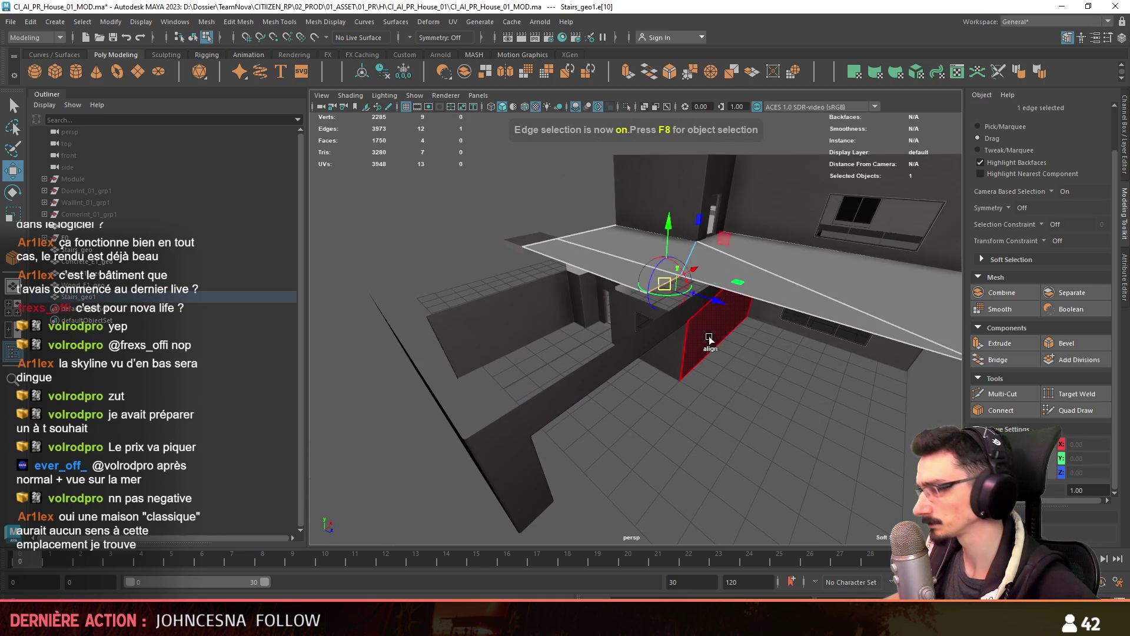
{"action": "key", "text": "w"}
{"action": "mouse_move", "coordinate": [807, 446]}
{"action": "left_mouse_down", "text": "alt"}
{"action": "mouse_move", "coordinate": [672, 407]}
{"action": "mouse_move", "coordinate": [705, 448]}
{"action": "mouse_move", "coordinate": [687, 393]}
{"action": "left_mouse_up", "text": "alt"}
{"action": "key", "text": "space"}
{"action": "left_click_drag", "start_coordinate": [482, 253], "coordinate": [571, 290]}
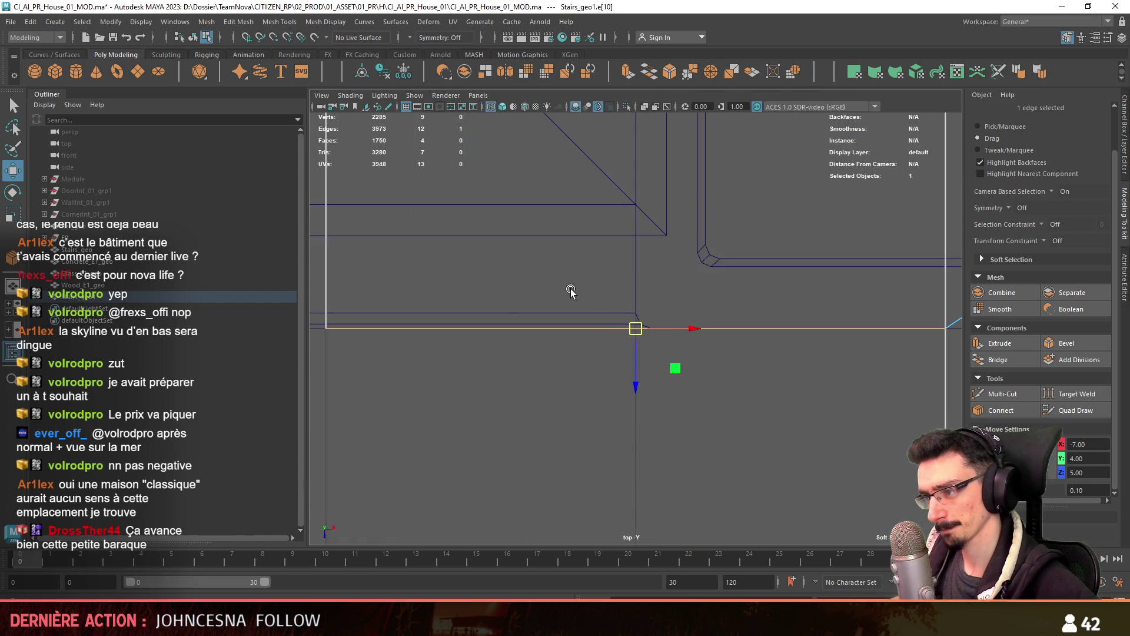
{"action": "left_click_drag", "start_coordinate": [633, 370], "coordinate": [633, 364]}
{"action": "key", "text": "space"}
{"action": "mouse_move", "coordinate": [722, 254]}
{"action": "left_mouse_down", "text": "alt"}
{"action": "mouse_move", "coordinate": [765, 355]}
{"action": "mouse_move", "coordinate": [559, 387]}
{"action": "mouse_move", "coordinate": [760, 424]}
{"action": "left_mouse_up", "text": "alt"}
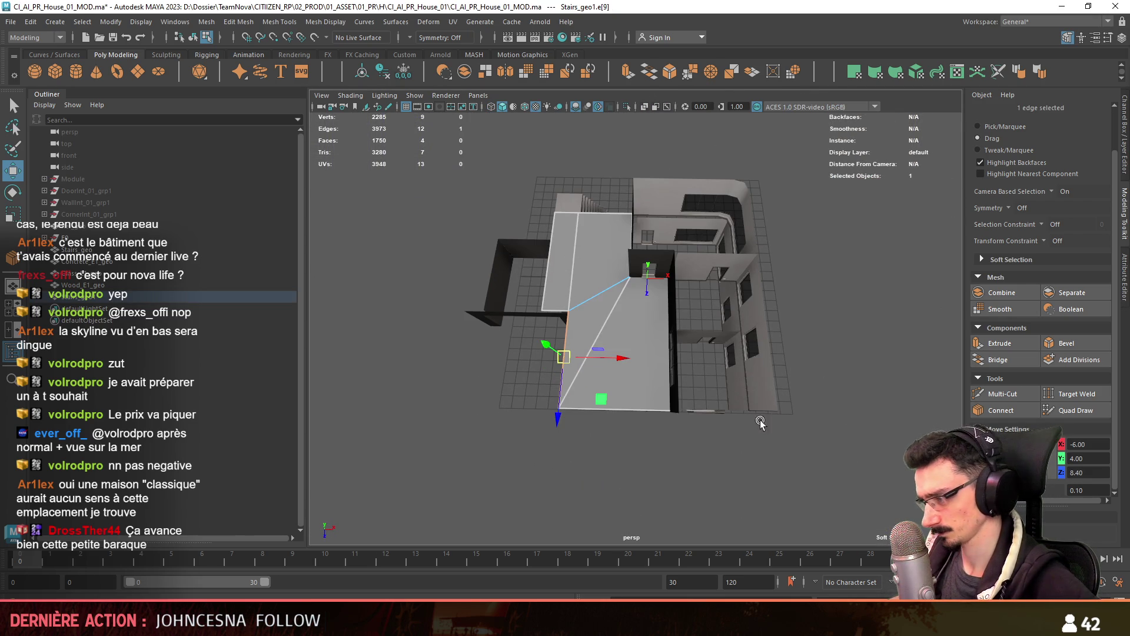
{"action": "mouse_move", "coordinate": [643, 430]}
{"action": "left_mouse_down", "text": "alt"}
{"action": "mouse_move", "coordinate": [593, 439]}
{"action": "mouse_move", "coordinate": [637, 347]}
{"action": "mouse_move", "coordinate": [600, 332]}
{"action": "left_mouse_up", "text": "alt"}
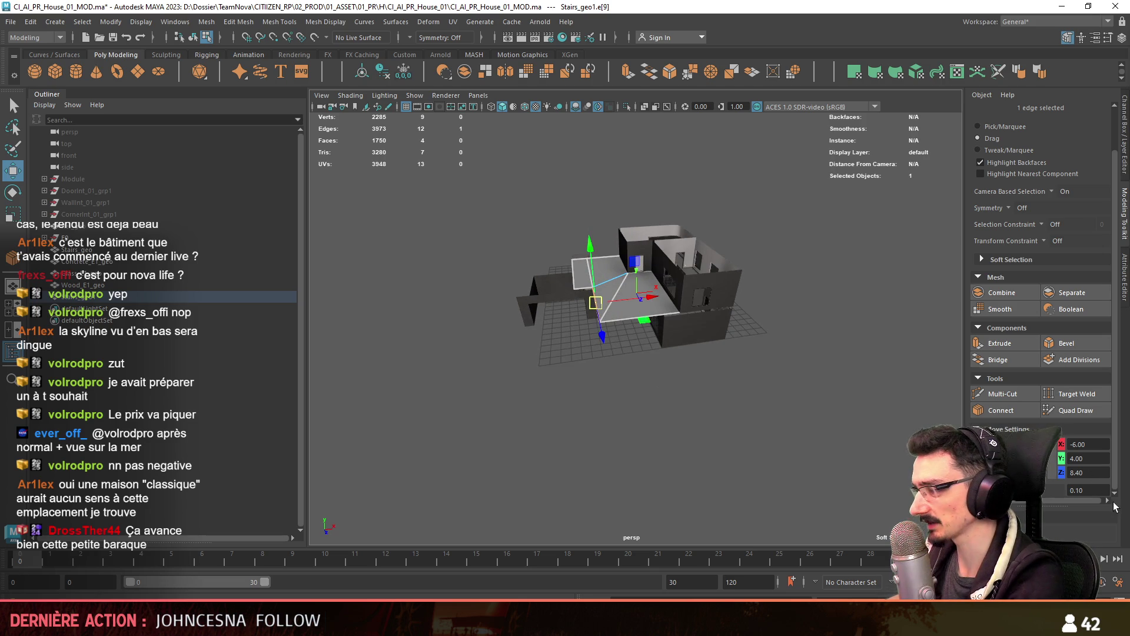
{"action": "scroll", "coordinate": [597, 281], "scroll_direction": "up", "scroll_amount": 3}
Assign the FX_Planks_01 material to the landing floor object
{"action": "key", "text": "F8"}
{"action": "mouse_move", "coordinate": [654, 450]}
{"action": "left_mouse_down", "text": "alt"}
{"action": "mouse_move", "coordinate": [587, 351]}
{"action": "mouse_move", "coordinate": [571, 418]}
{"action": "mouse_move", "coordinate": [663, 465]}
{"action": "mouse_move", "coordinate": [582, 419]}
{"action": "mouse_move", "coordinate": [666, 317]}
{"action": "mouse_move", "coordinate": [638, 387]}
{"action": "mouse_move", "coordinate": [626, 387]}
{"action": "mouse_move", "coordinate": [680, 402]}
{"action": "mouse_move", "coordinate": [630, 428]}
{"action": "mouse_move", "coordinate": [704, 408]}
{"action": "mouse_move", "coordinate": [694, 434]}
{"action": "mouse_move", "coordinate": [714, 422]}
{"action": "left_mouse_up", "text": "alt"}
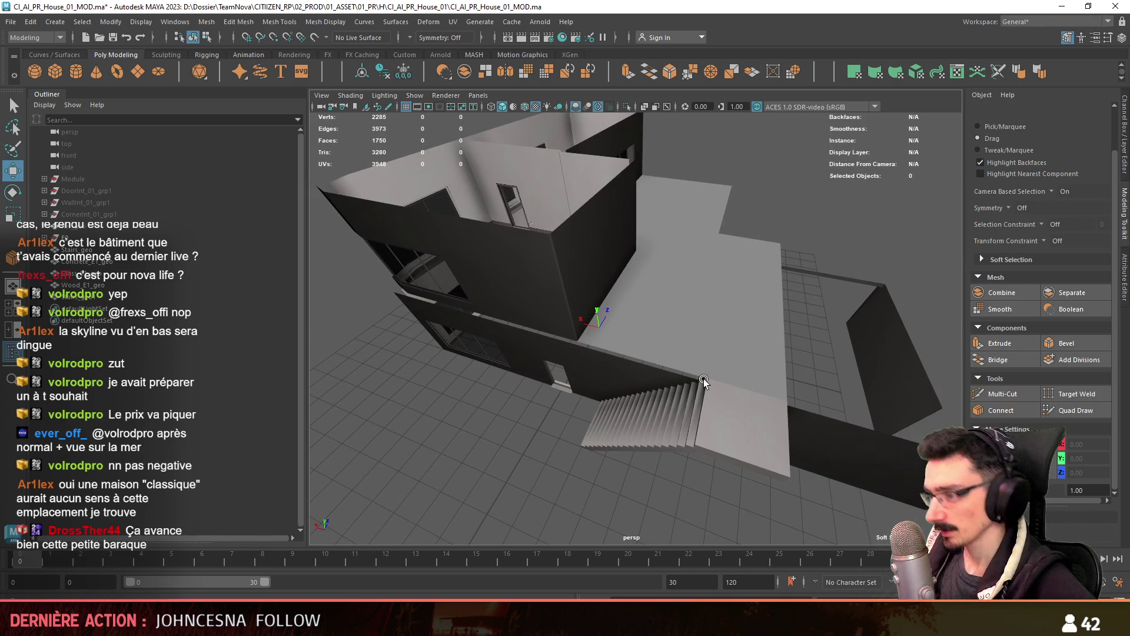
{"action": "left_click_drag", "start_coordinate": [718, 410], "coordinate": [833, 360], "text": "alt"}
{"action": "left_click", "coordinate": [629, 312]}
{"action": "mouse_move", "coordinate": [628, 313]}
{"action": "left_mouse_down", "text": "alt"}
{"action": "mouse_move", "coordinate": [686, 369]}
{"action": "mouse_move", "coordinate": [643, 398]}
{"action": "left_mouse_up", "text": "alt"}
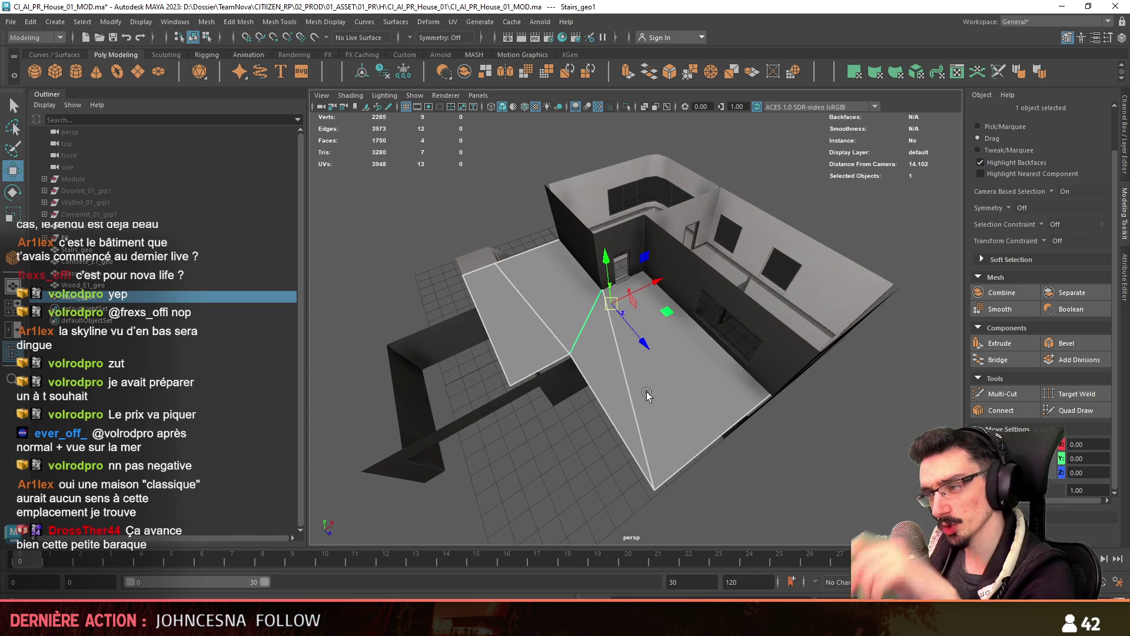
{"action": "mouse_move", "coordinate": [679, 394]}
{"action": "right_mouse_down"}
{"action": "mouse_move", "coordinate": [676, 596]}
{"action": "mouse_move", "coordinate": [765, 550]}
{"action": "mouse_move", "coordinate": [777, 520]}
{"action": "right_mouse_up"}
Frame the landing and bring up the FX_Tile_01 material in Hypershade
{"action": "key", "text": "f"}
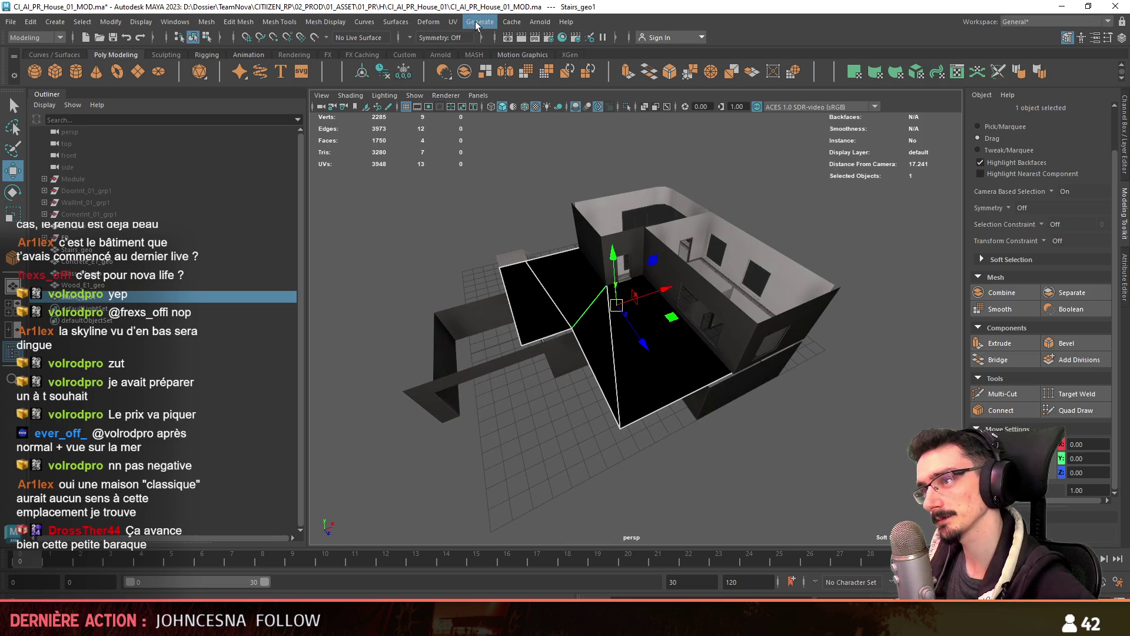
{"action": "left_click", "coordinate": [563, 37]}
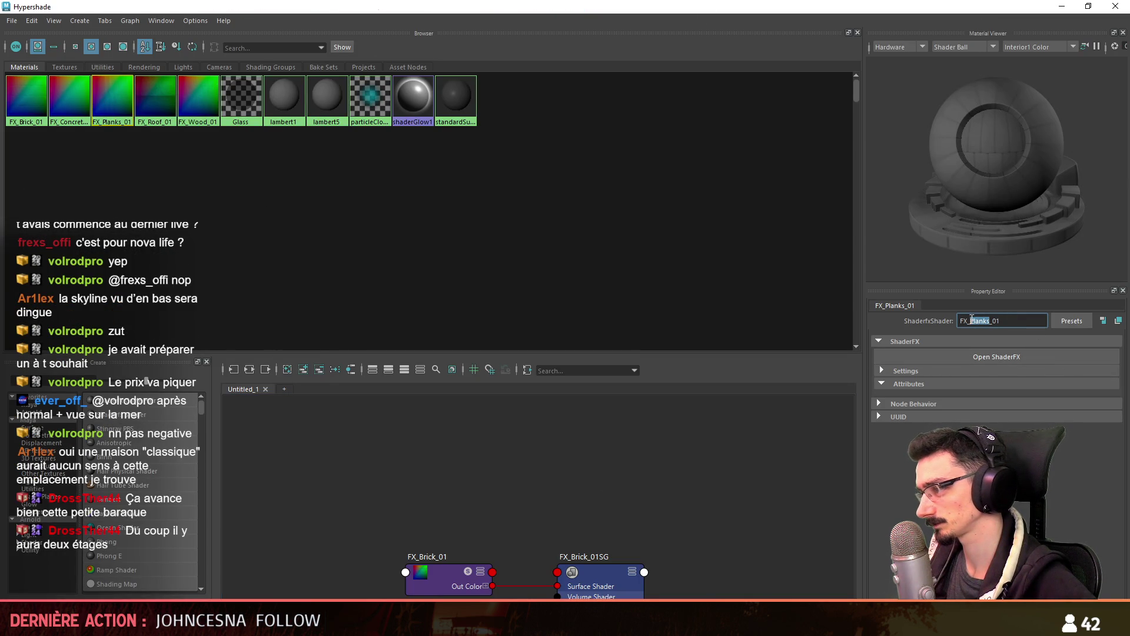
{"action": "type", "text": "Tli"}
{"action": "key", "text": "BackSpace"}
{"action": "key", "text": "BackSpace"}
{"action": "type", "text": "ile"}
{"action": "key", "text": "Return"}
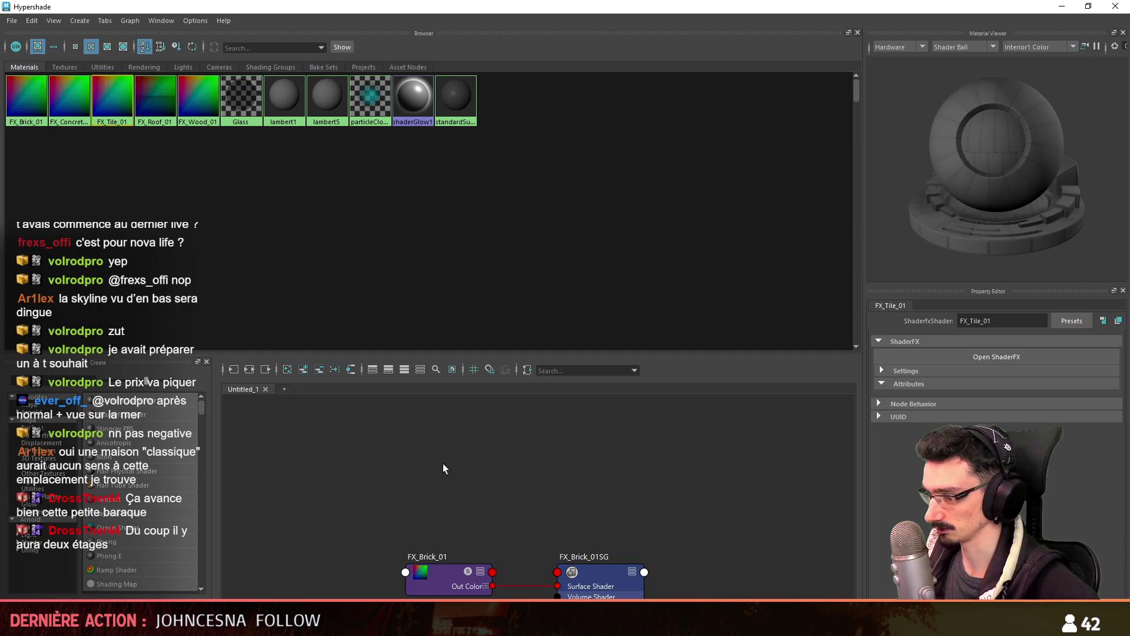
Open FX_Tile_01 in ShaderFX, browse its texture node's file, then close the editors
{"action": "left_click", "coordinate": [304, 369]}
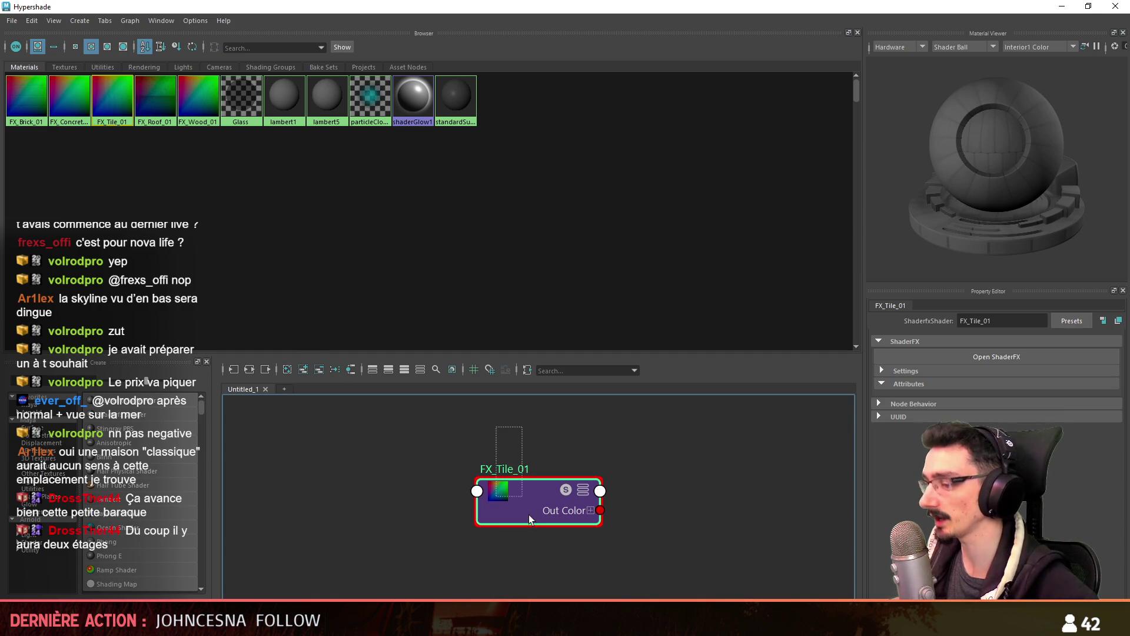
{"action": "left_click", "coordinate": [1026, 357]}
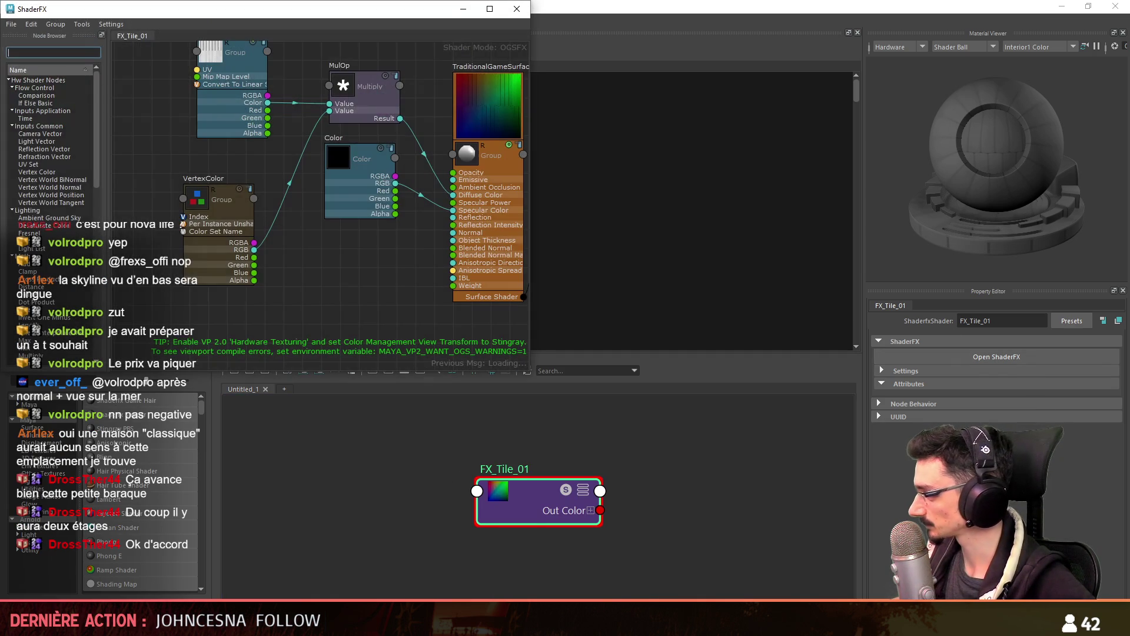
{"action": "left_click", "coordinate": [226, 67]}
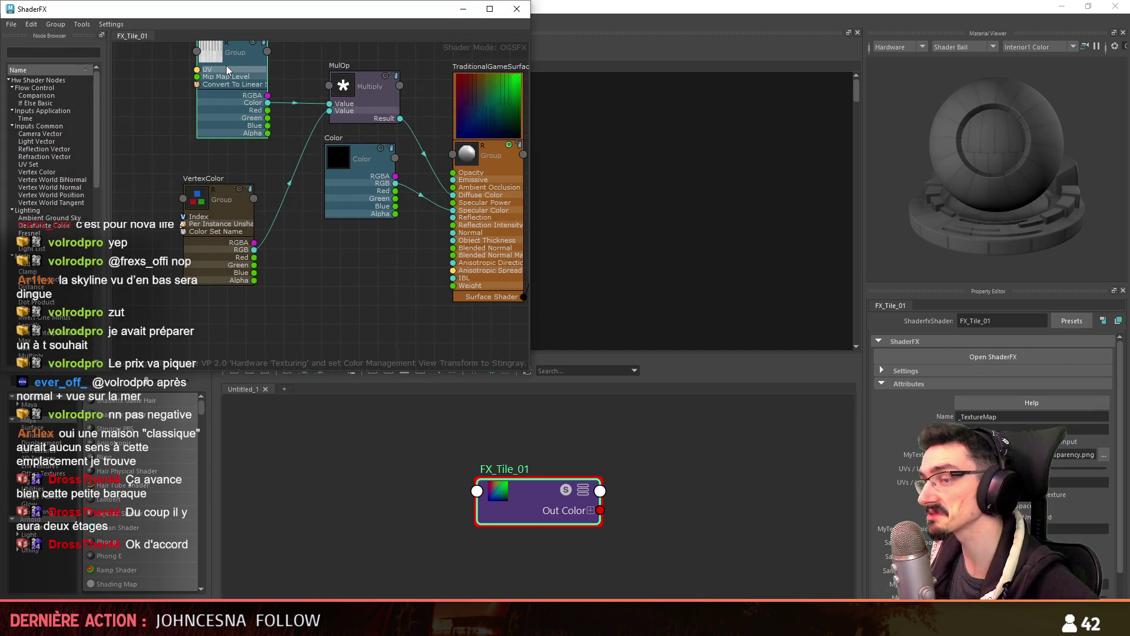
{"action": "left_click", "coordinate": [1104, 455]}
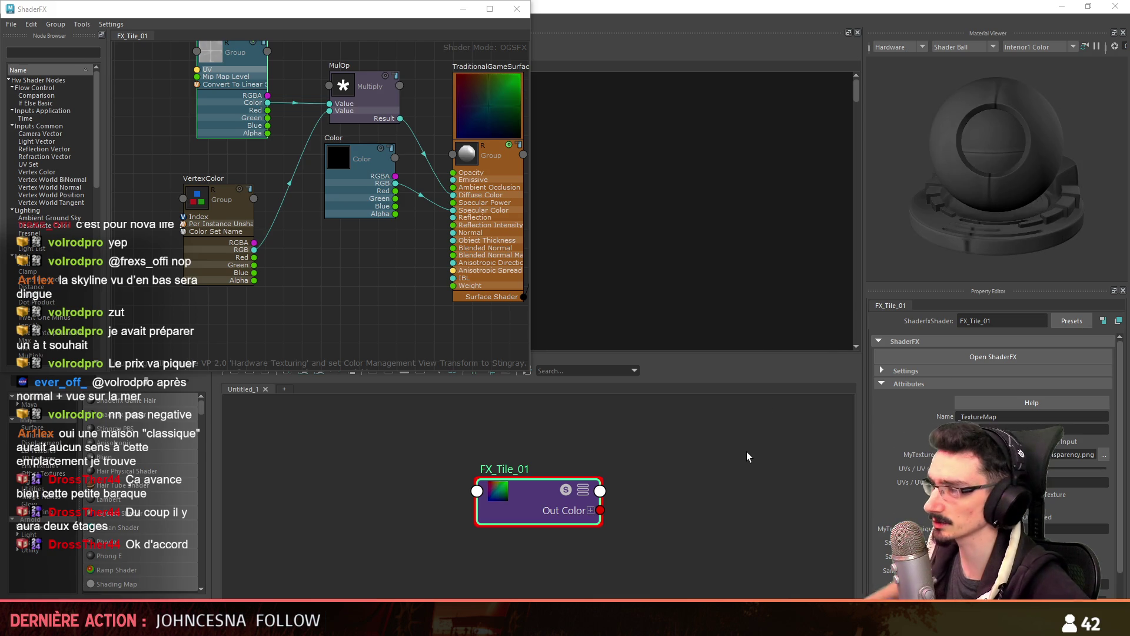
{"action": "left_click_drag", "start_coordinate": [387, 10], "coordinate": [351, 130]}
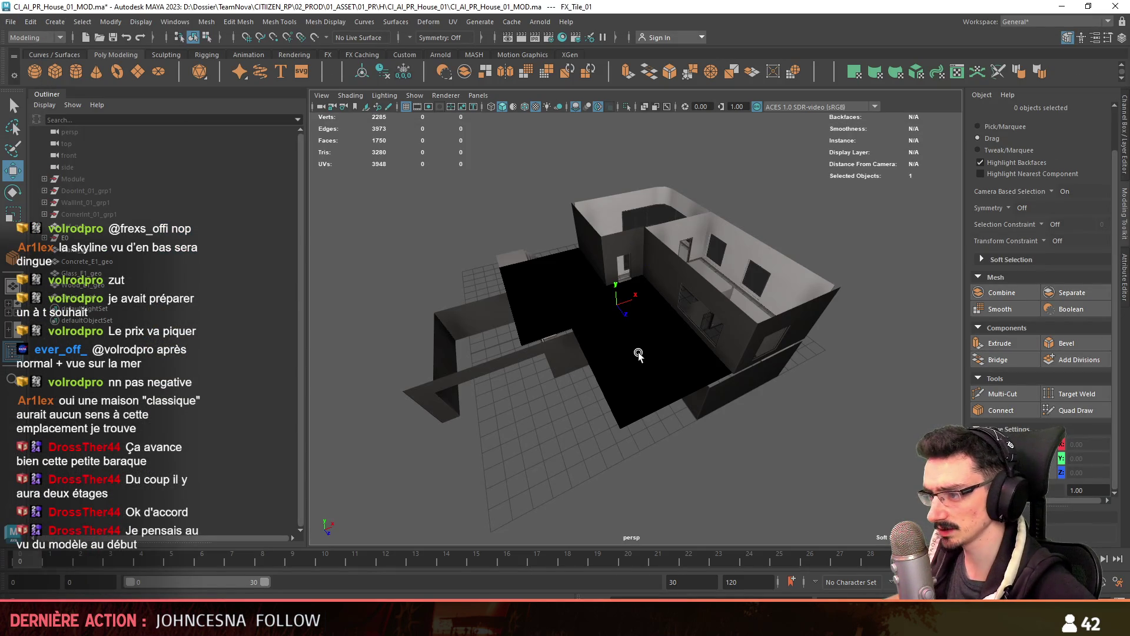
Apply the tile material to the black floor piece of the house
{"action": "left_click", "coordinate": [669, 396]}
{"action": "key", "text": "f"}
{"action": "right_click_drag", "start_coordinate": [703, 275], "coordinate": [704, 401]}
{"action": "mouse_move", "coordinate": [730, 486]}
{"action": "left_click", "coordinate": [804, 536]}
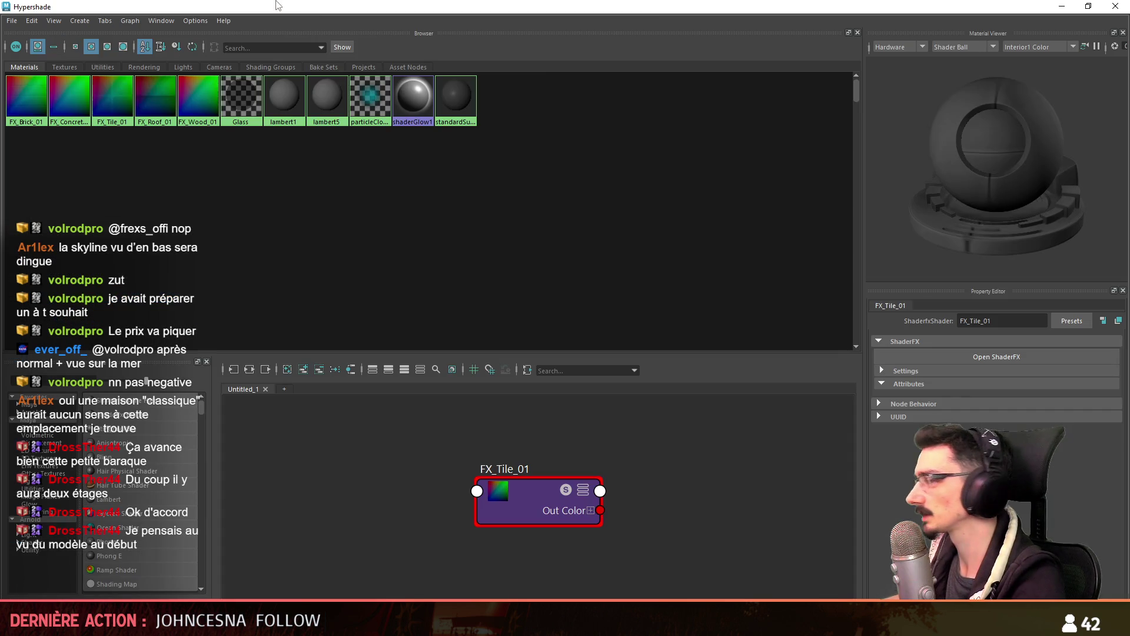
{"action": "scroll", "coordinate": [620, 310], "scroll_direction": "down", "scroll_amount": 3}
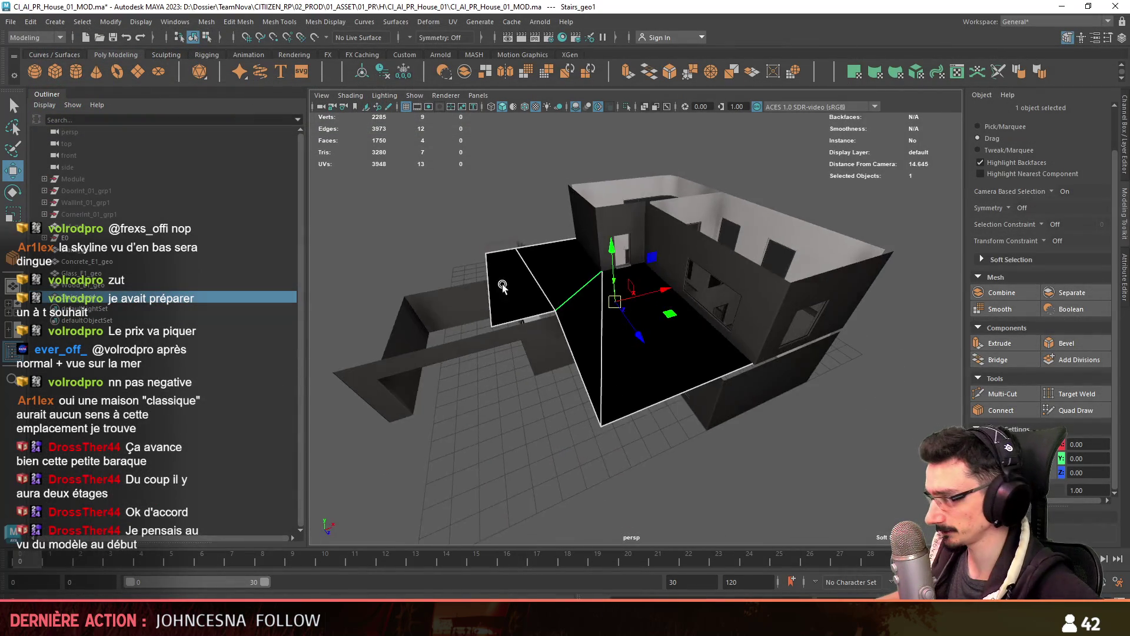
{"action": "scroll", "coordinate": [541, 352], "scroll_direction": "up", "scroll_amount": 3}
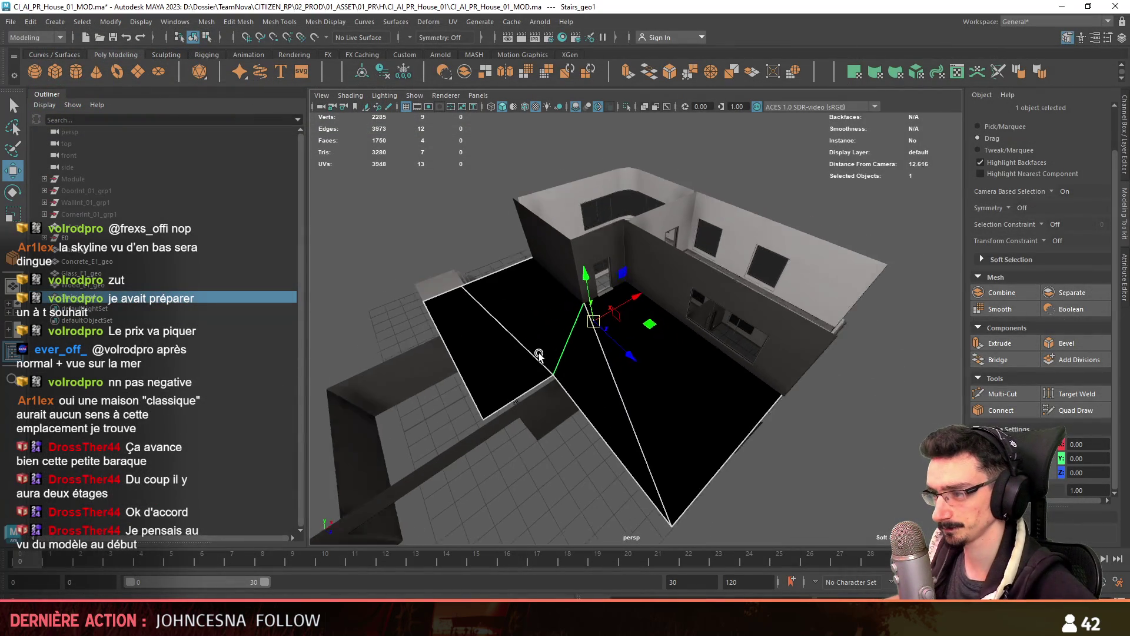
Rename the floor piece to 'Tile_geo' in the Outliner and reselect it
{"action": "double_click", "coordinate": [100, 297]}
{"action": "type", "text": "Tile_geo"}
{"action": "key", "text": "Return"}
{"action": "left_click", "coordinate": [82, 285], "text": "shift"}
{"action": "scroll", "coordinate": [725, 363], "scroll_direction": "down", "scroll_amount": 2}
{"action": "scroll", "coordinate": [725, 363], "scroll_direction": "down", "scroll_amount": 3}
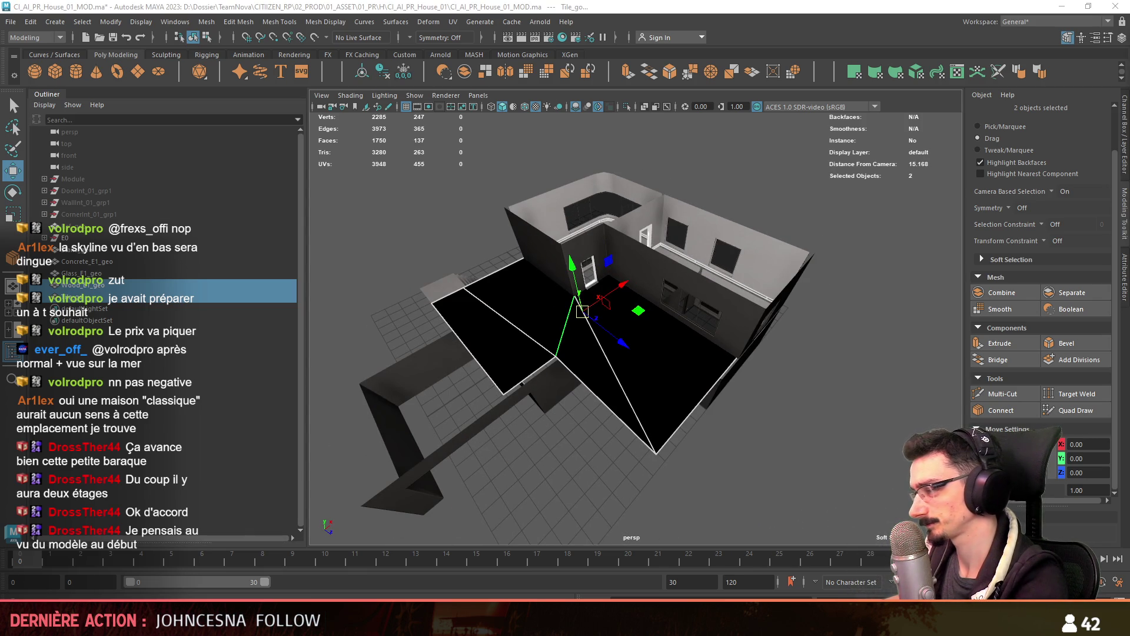
{"action": "left_click", "coordinate": [711, 372]}
{"action": "scroll", "coordinate": [711, 373], "scroll_direction": "up", "scroll_amount": 2}
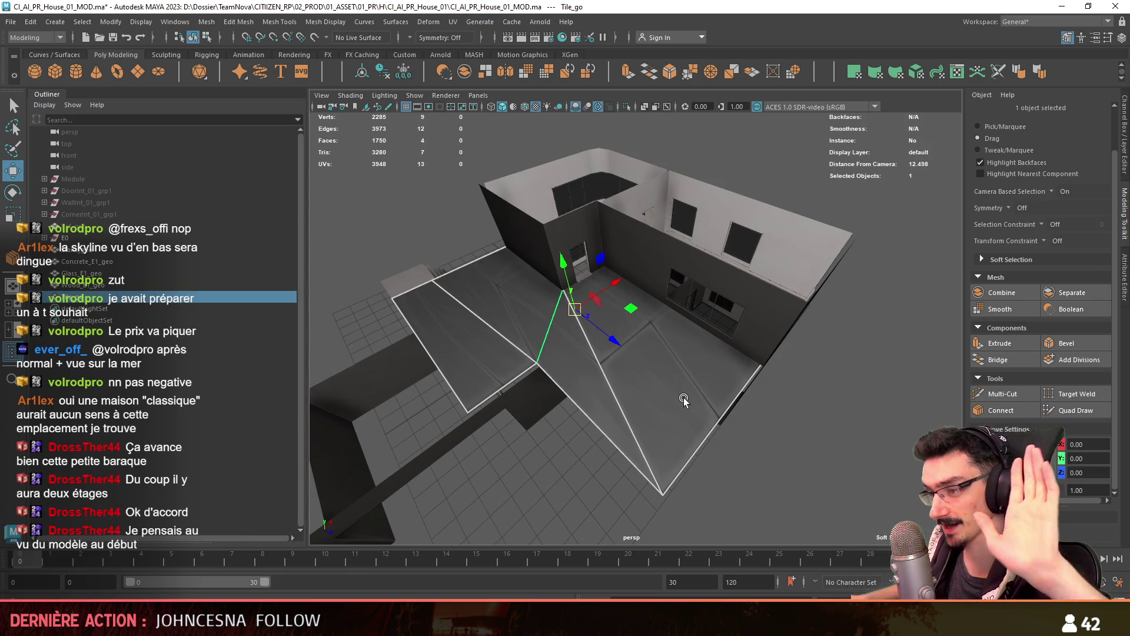
Apply Automatic UV projection to the floor tile
{"action": "left_click", "coordinate": [751, 460]}
{"action": "mouse_move", "coordinate": [751, 460]}
{"action": "left_mouse_down", "text": "alt"}
{"action": "mouse_move", "coordinate": [635, 334]}
{"action": "mouse_move", "coordinate": [507, 348]}
{"action": "mouse_move", "coordinate": [598, 362]}
{"action": "left_mouse_up", "text": "alt"}
{"action": "left_click", "coordinate": [598, 362]}
{"action": "left_click", "coordinate": [917, 73]}
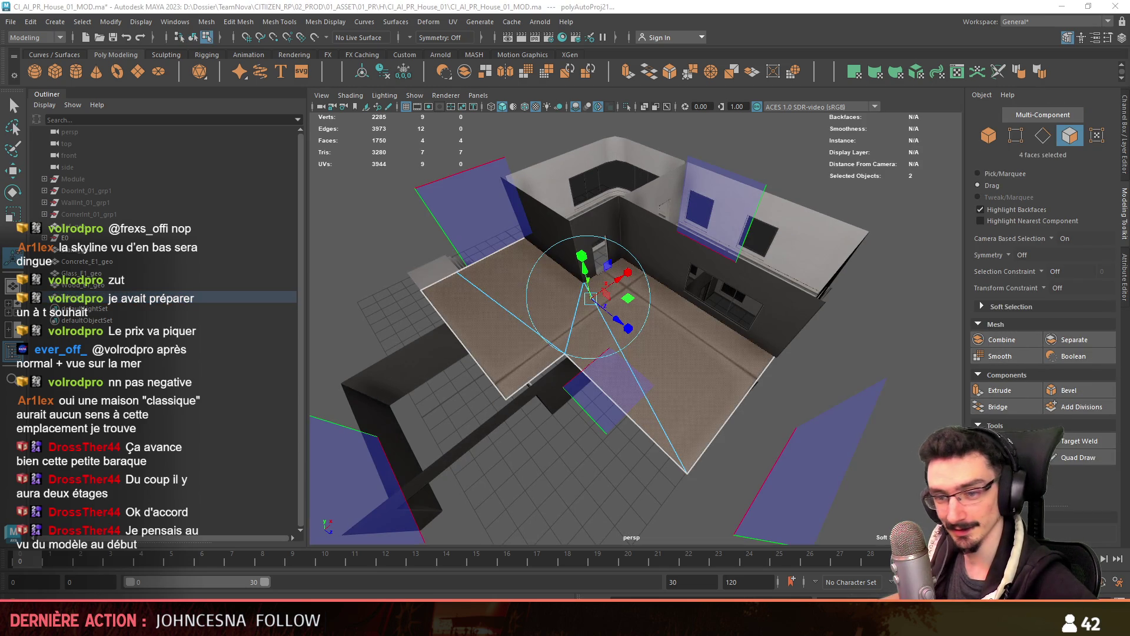
{"action": "left_click_drag", "start_coordinate": [612, 283], "coordinate": [598, 269], "text": "alt"}
{"action": "scroll", "coordinate": [599, 268], "scroll_direction": "up", "scroll_amount": 5}
Inspect the projected tile pattern up close on the floor near the wall
{"action": "key", "text": "w"}
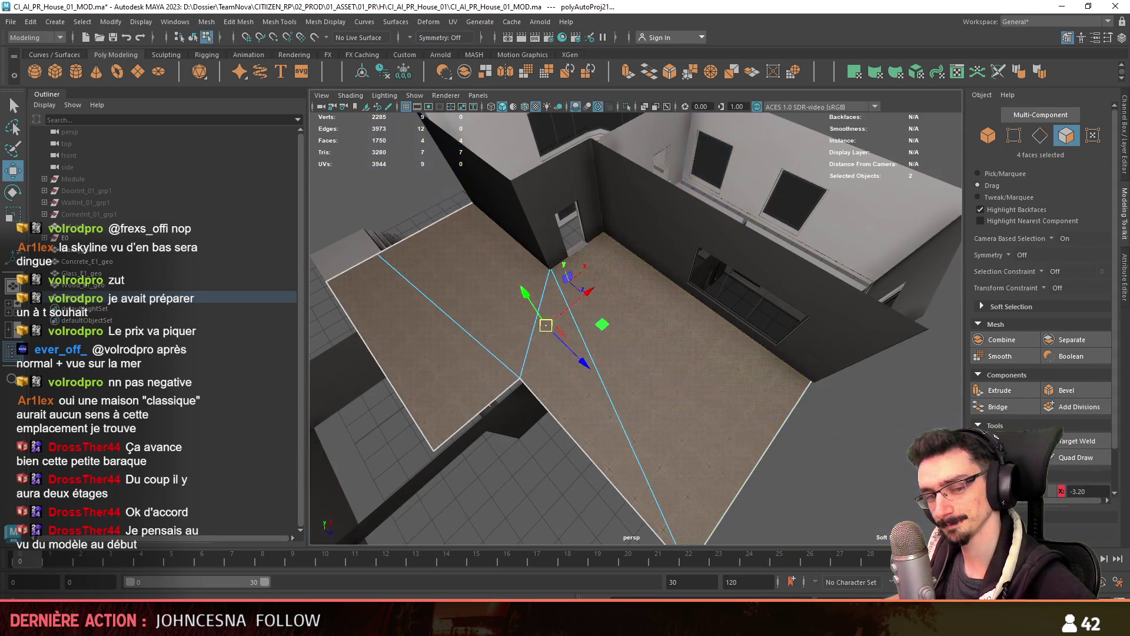
{"action": "mouse_move", "coordinate": [537, 333]}
{"action": "right_mouse_down"}
{"action": "mouse_move", "coordinate": [477, 317]}
{"action": "mouse_move", "coordinate": [644, 385]}
{"action": "right_mouse_up"}
{"action": "scroll", "coordinate": [494, 329], "scroll_direction": "down", "scroll_amount": 5}
{"action": "scroll", "coordinate": [643, 385], "scroll_direction": "up", "scroll_amount": 5}
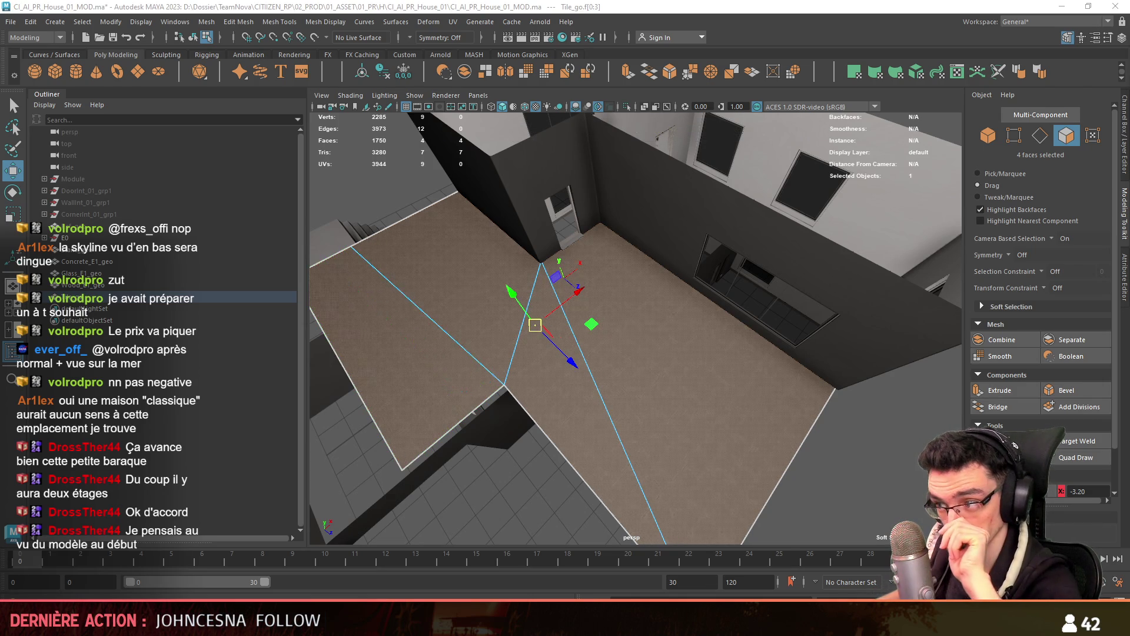
{"action": "scroll", "coordinate": [677, 391], "scroll_direction": "down", "scroll_amount": 3}
{"action": "scroll", "coordinate": [492, 412], "scroll_direction": "up", "scroll_amount": 6}
{"action": "left_click_drag", "start_coordinate": [492, 411], "coordinate": [530, 418], "text": "alt"}
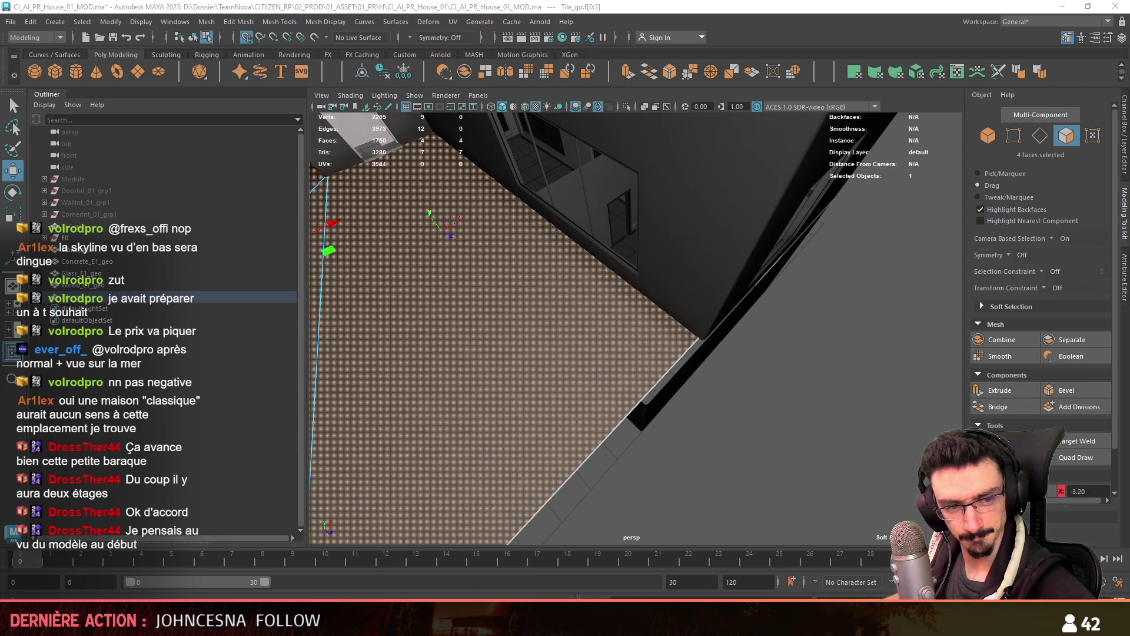
{"action": "scroll", "coordinate": [588, 388], "scroll_direction": "down", "scroll_amount": 5}
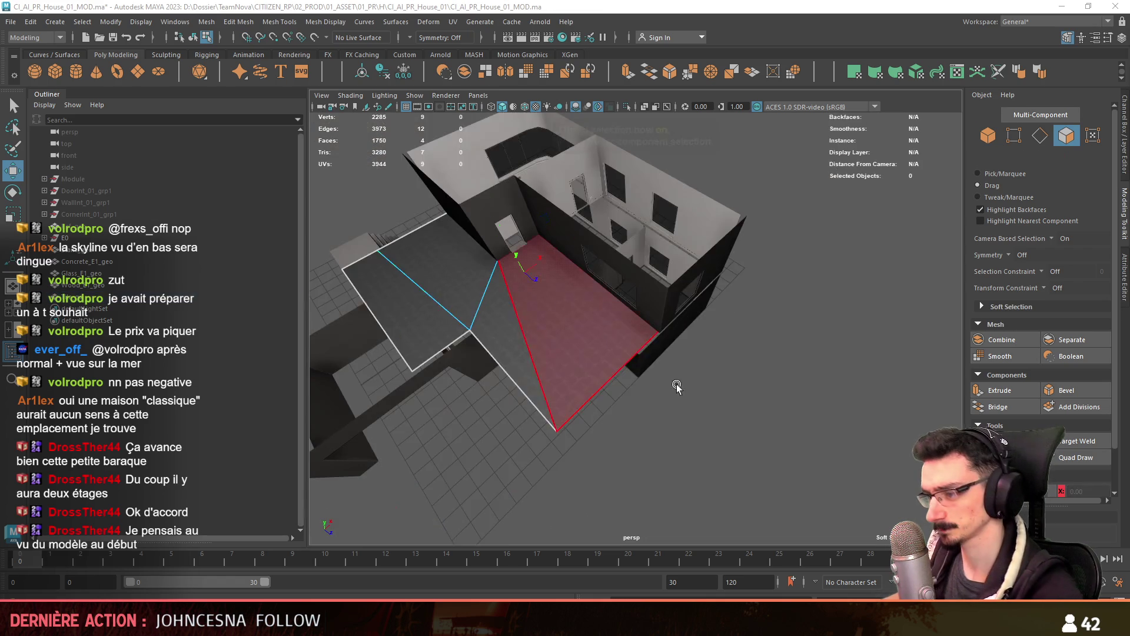
{"action": "key", "text": "F8"}
{"action": "scroll", "coordinate": [588, 389], "scroll_direction": "up", "scroll_amount": 6}
{"action": "mouse_move", "coordinate": [578, 353]}
{"action": "left_mouse_down", "text": "alt"}
{"action": "mouse_move", "coordinate": [846, 377]}
{"action": "mouse_move", "coordinate": [640, 352]}
{"action": "mouse_move", "coordinate": [542, 247]}
{"action": "mouse_move", "coordinate": [631, 374]}
{"action": "mouse_move", "coordinate": [595, 400]}
{"action": "mouse_move", "coordinate": [531, 397]}
{"action": "mouse_move", "coordinate": [522, 358]}
{"action": "left_mouse_up", "text": "alt"}
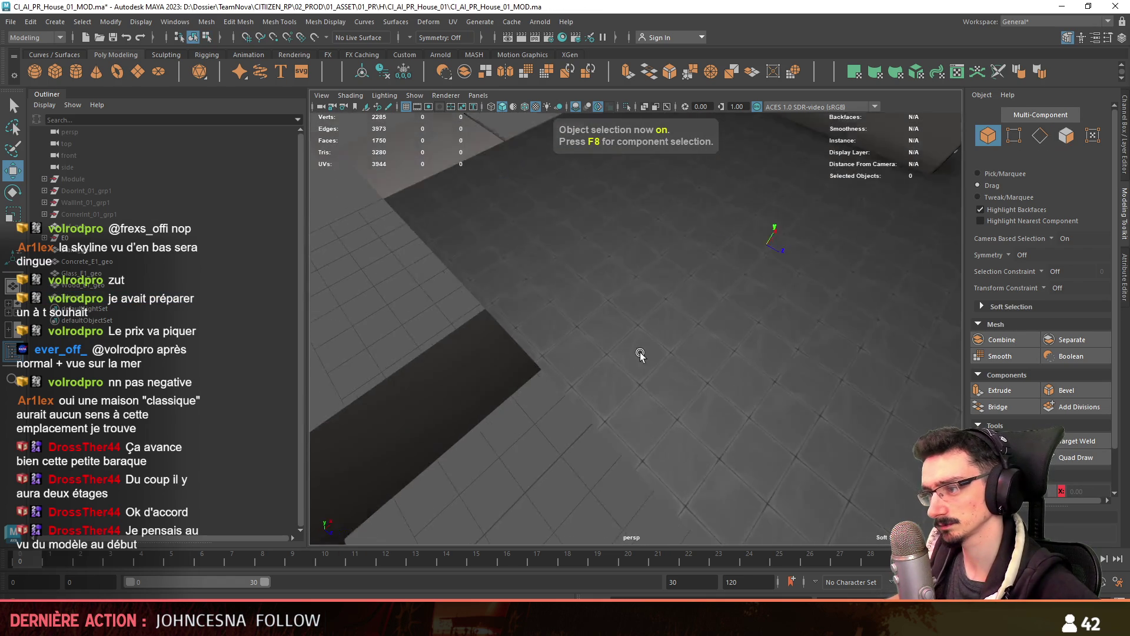
{"action": "scroll", "coordinate": [522, 357], "scroll_direction": "down", "scroll_amount": 5}
{"action": "left_click_drag", "start_coordinate": [869, 287], "coordinate": [810, 291], "text": "alt"}
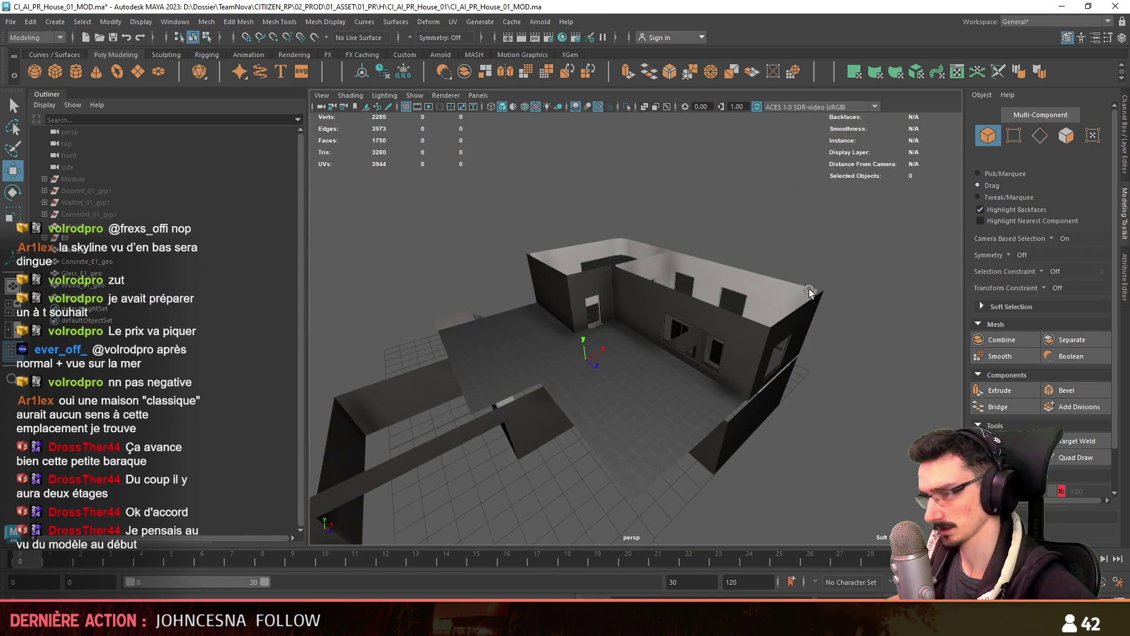
{"action": "mouse_move", "coordinate": [730, 365]}
{"action": "left_mouse_down", "text": "alt"}
{"action": "mouse_move", "coordinate": [685, 389]}
{"action": "mouse_move", "coordinate": [698, 401]}
{"action": "mouse_move", "coordinate": [580, 396]}
{"action": "mouse_move", "coordinate": [588, 386]}
{"action": "mouse_move", "coordinate": [693, 390]}
{"action": "mouse_move", "coordinate": [638, 411]}
{"action": "mouse_move", "coordinate": [608, 405]}
{"action": "mouse_move", "coordinate": [599, 379]}
{"action": "mouse_move", "coordinate": [505, 393]}
{"action": "mouse_move", "coordinate": [585, 356]}
{"action": "mouse_move", "coordinate": [583, 321]}
{"action": "mouse_move", "coordinate": [553, 377]}
{"action": "mouse_move", "coordinate": [517, 355]}
{"action": "mouse_move", "coordinate": [576, 366]}
{"action": "mouse_move", "coordinate": [553, 354]}
{"action": "mouse_move", "coordinate": [553, 458]}
{"action": "mouse_move", "coordinate": [448, 401]}
{"action": "left_mouse_up", "text": "alt"}
{"action": "left_click", "coordinate": [74, 235]}
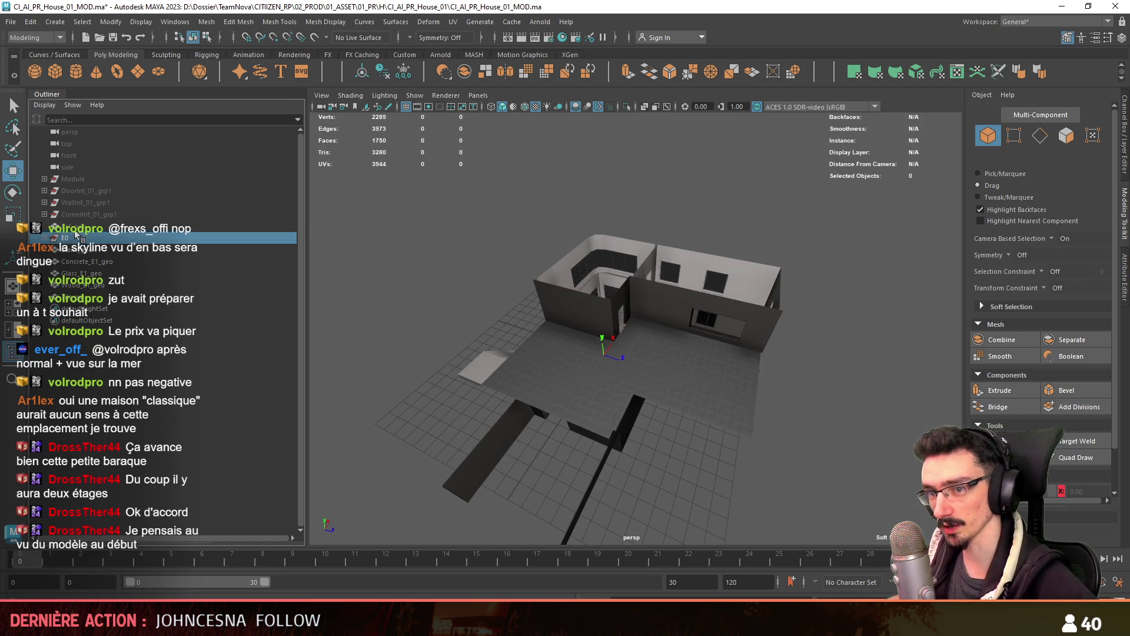
{"action": "left_click", "coordinate": [74, 228]}
{"action": "key", "text": "f"}
{"action": "mouse_move", "coordinate": [506, 345]}
{"action": "left_mouse_down", "text": "alt"}
{"action": "mouse_move", "coordinate": [661, 405]}
{"action": "mouse_move", "coordinate": [790, 356]}
{"action": "mouse_move", "coordinate": [690, 440]}
{"action": "mouse_move", "coordinate": [544, 416]}
{"action": "left_mouse_up", "text": "alt"}
{"action": "mouse_move", "coordinate": [590, 295]}
{"action": "left_mouse_down"}
{"action": "mouse_move", "coordinate": [675, 178]}
{"action": "mouse_move", "coordinate": [603, 354]}
{"action": "mouse_move", "coordinate": [607, 373]}
{"action": "mouse_move", "coordinate": [844, 341]}
{"action": "mouse_move", "coordinate": [633, 357]}
{"action": "left_mouse_up"}
{"action": "key", "text": "ctrl+z"}
{"action": "key", "text": "ctrl+z"}
{"action": "key", "text": "ctrl+z"}
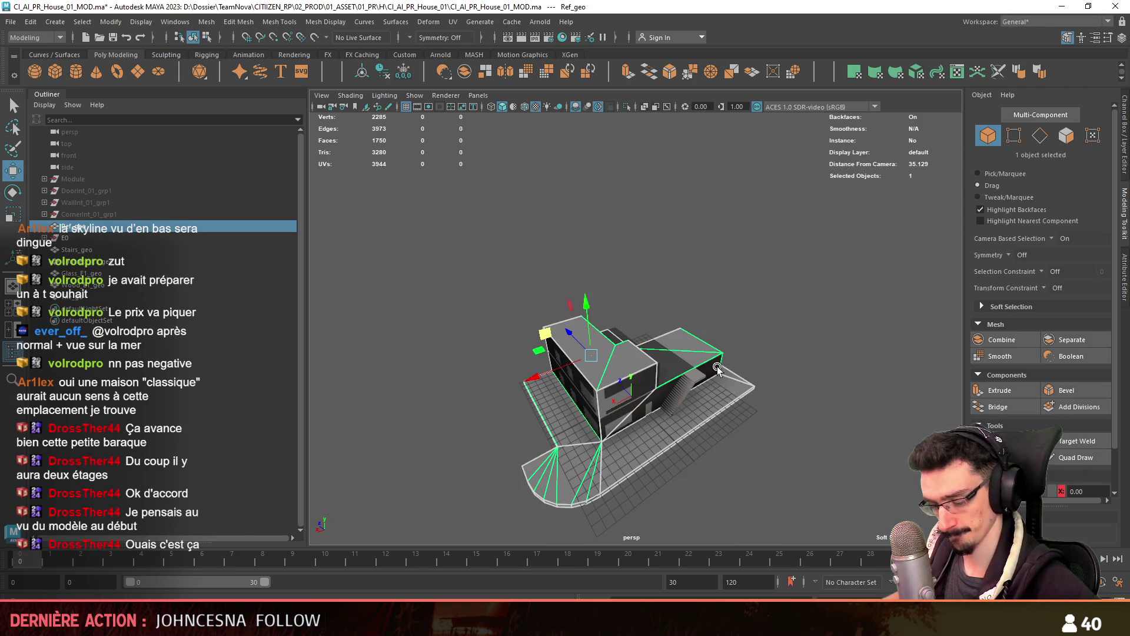
{"action": "key", "text": "ctrl+z"}
{"action": "key", "text": "ctrl+z"}
{"action": "key", "text": "ctrl+z"}
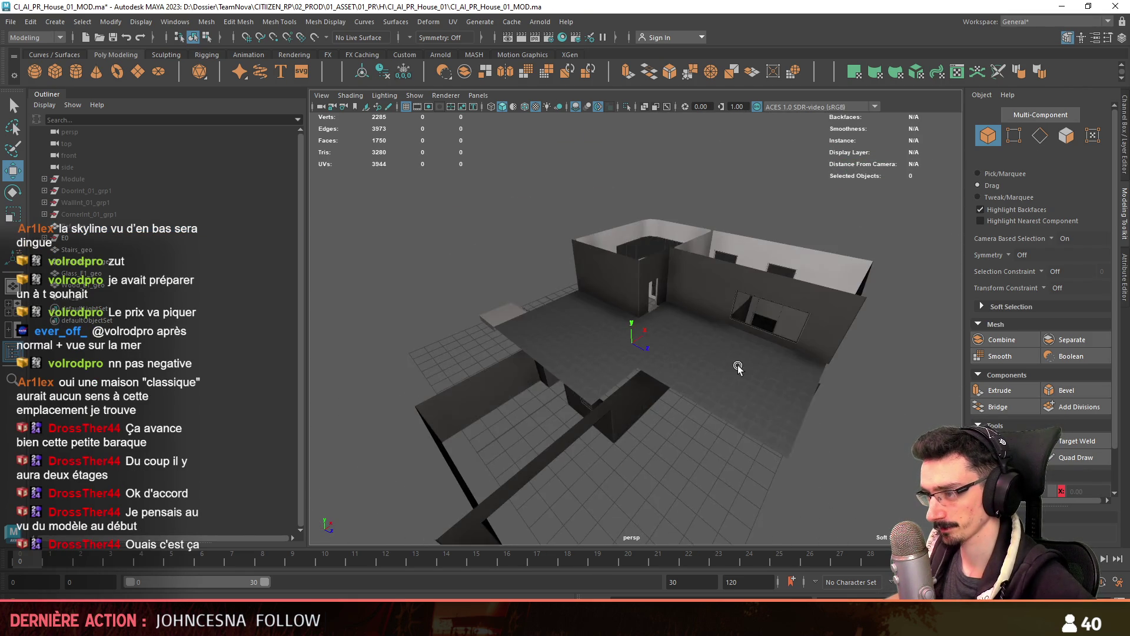
{"action": "left_click_drag", "start_coordinate": [737, 365], "coordinate": [655, 369], "text": "alt"}
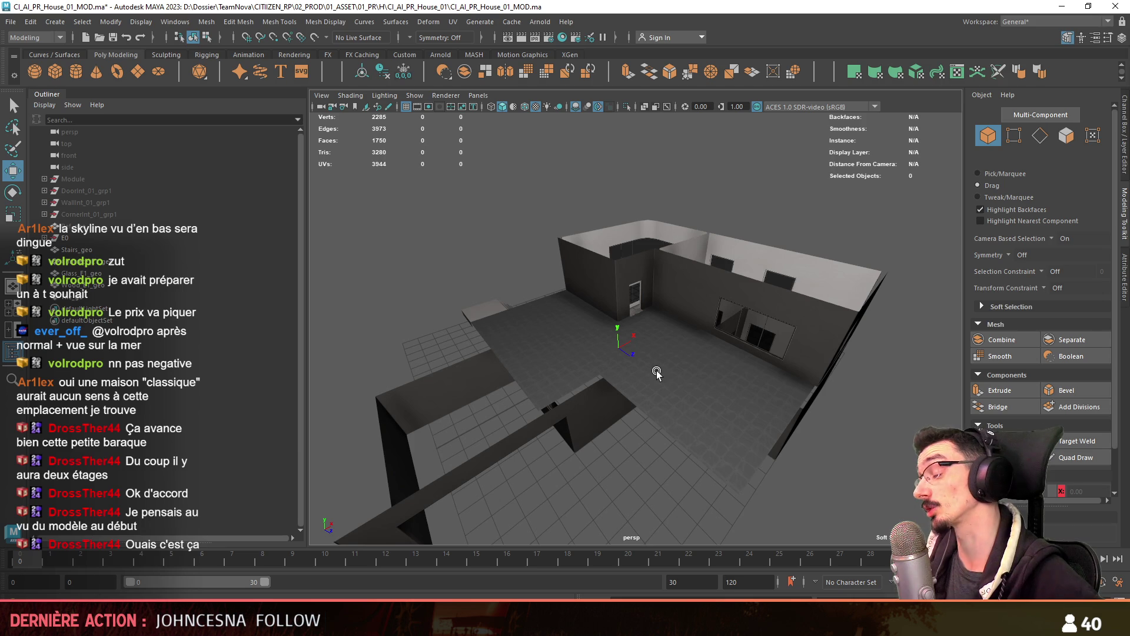
{"action": "key", "text": "alt+Tab"}
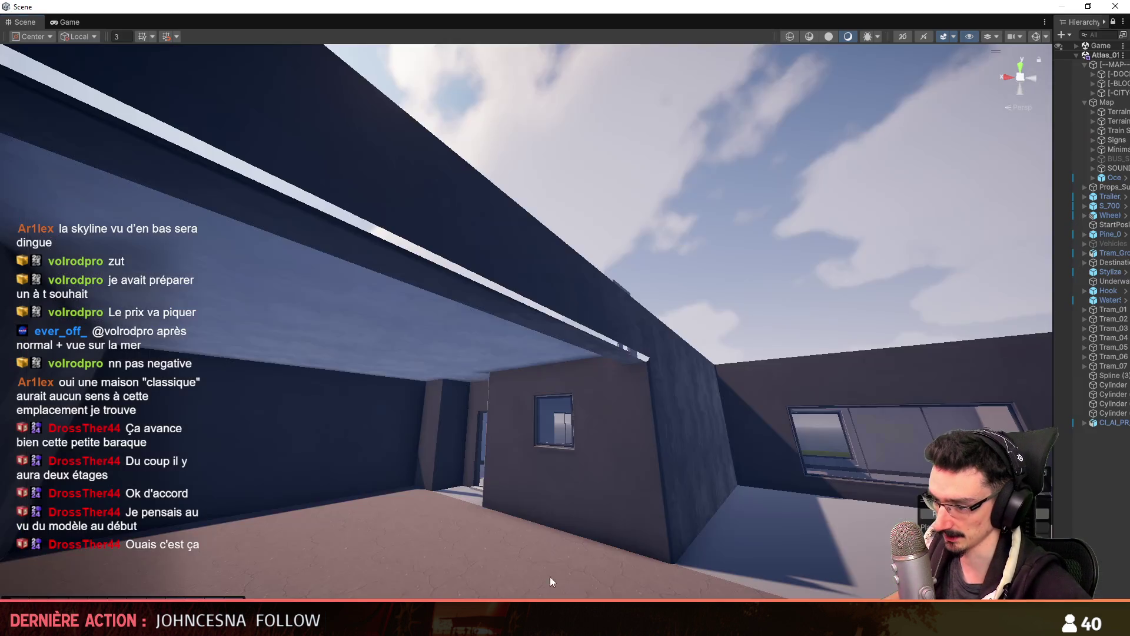
Fly the Unity Scene camera past the blue building and around the house, then return to Maya
{"action": "mouse_move", "coordinate": [530, 259]}
{"action": "right_mouse_down"}
{"action": "mouse_move", "coordinate": [393, 323]}
{"action": "mouse_move", "coordinate": [483, 264]}
{"action": "mouse_move", "coordinate": [803, 335]}
{"action": "mouse_move", "coordinate": [386, 306]}
{"action": "mouse_move", "coordinate": [500, 330]}
{"action": "right_mouse_up"}
{"action": "scroll", "coordinate": [412, 312], "scroll_direction": "up", "scroll_amount": 3}
{"action": "key", "text": "w"}
{"action": "scroll", "coordinate": [482, 263], "scroll_direction": "up", "scroll_amount": 2}
{"action": "right_click_drag", "start_coordinate": [532, 287], "coordinate": [506, 205]}
{"action": "scroll", "coordinate": [518, 248], "scroll_direction": "down", "scroll_amount": 3}
{"action": "mouse_move", "coordinate": [716, 294]}
{"action": "right_mouse_down"}
{"action": "mouse_move", "coordinate": [366, 300]}
{"action": "mouse_move", "coordinate": [610, 282]}
{"action": "mouse_move", "coordinate": [618, 306]}
{"action": "right_mouse_up"}
{"action": "scroll", "coordinate": [589, 297], "scroll_direction": "up", "scroll_amount": 2}
{"action": "scroll", "coordinate": [615, 303], "scroll_direction": "down", "scroll_amount": 2}
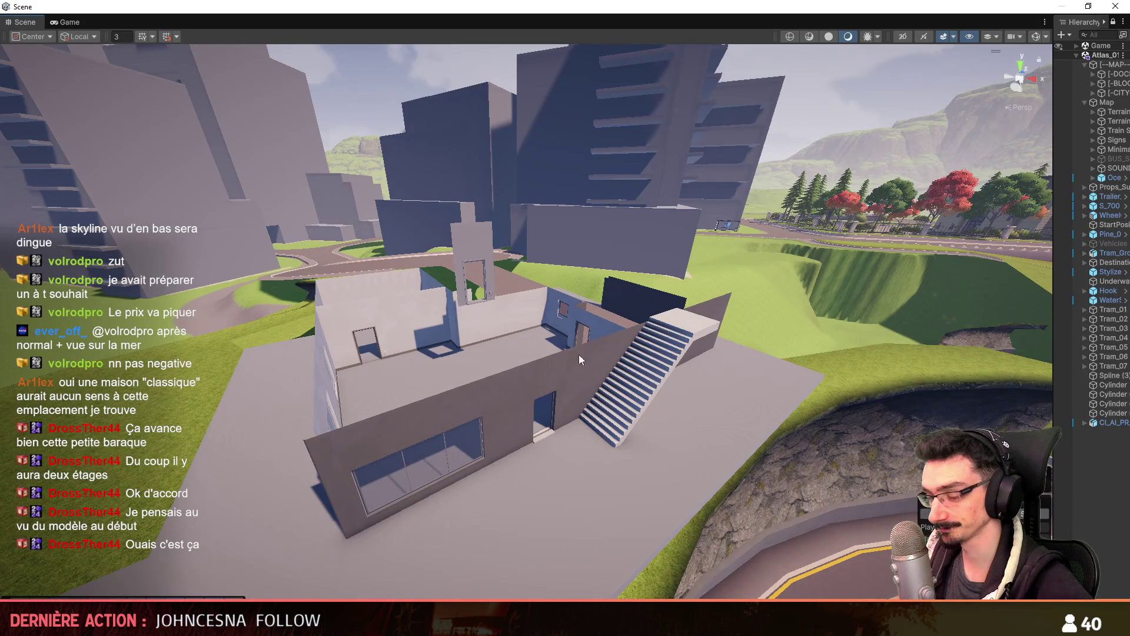
{"action": "mouse_move", "coordinate": [578, 354]}
{"action": "right_mouse_down"}
{"action": "mouse_move", "coordinate": [646, 305]}
{"action": "mouse_move", "coordinate": [585, 340]}
{"action": "mouse_move", "coordinate": [606, 373]}
{"action": "right_mouse_up"}
{"action": "scroll", "coordinate": [585, 340], "scroll_direction": "down", "scroll_amount": 3}
{"action": "scroll", "coordinate": [594, 353], "scroll_direction": "down", "scroll_amount": 5}
{"action": "key", "text": "alt+Tab"}
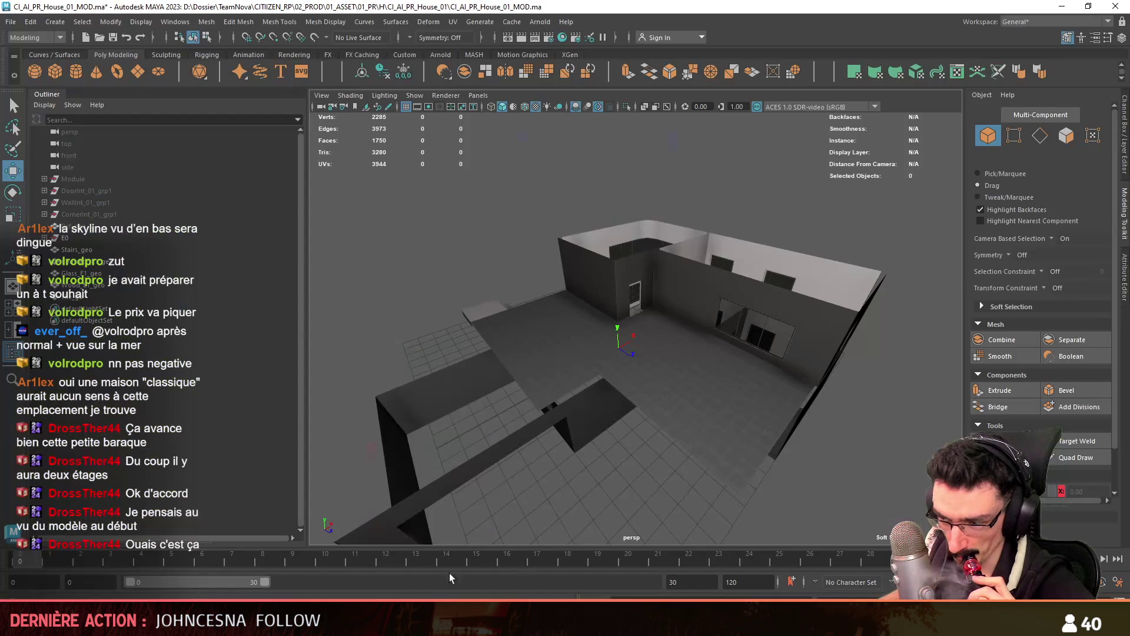
Select the Tile_go floor slab and isolate it with View Selected
{"action": "left_click_drag", "start_coordinate": [697, 393], "coordinate": [686, 371], "text": "alt"}
{"action": "left_click", "coordinate": [676, 376]}
{"action": "scroll", "coordinate": [686, 387], "scroll_direction": "up", "scroll_amount": 2}
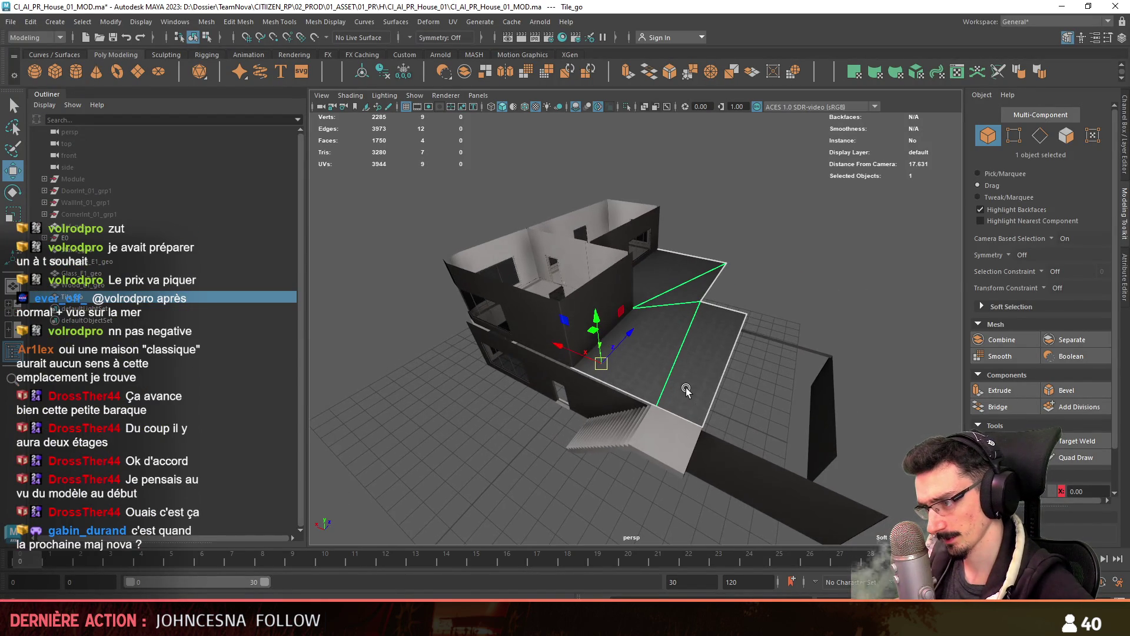
{"action": "scroll", "coordinate": [686, 383], "scroll_direction": "up", "scroll_amount": 1}
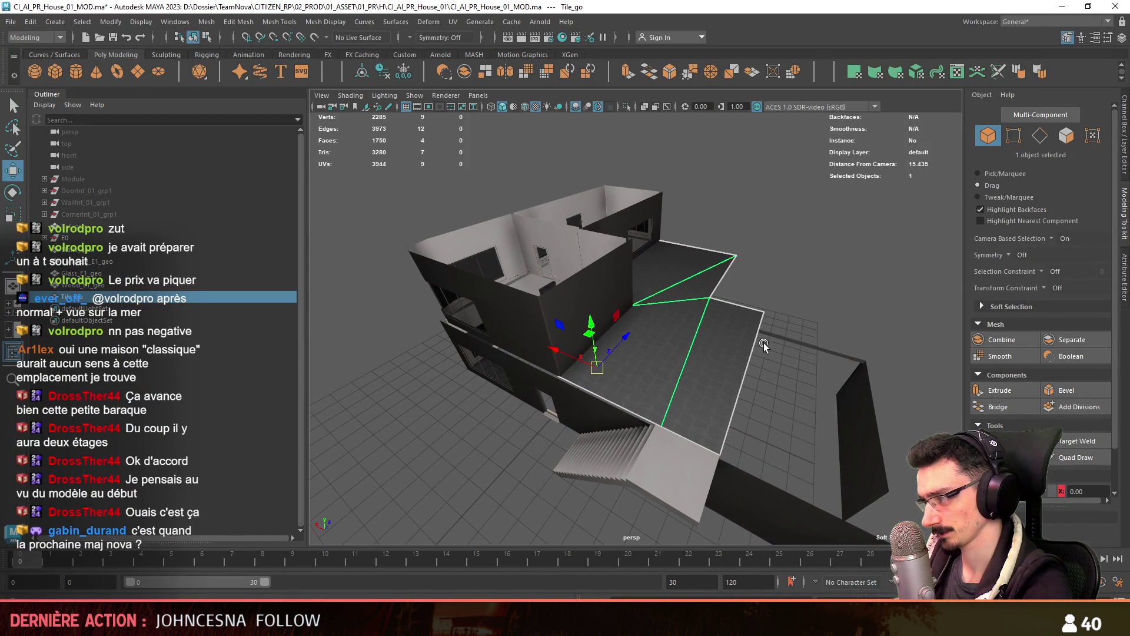
{"action": "left_click", "coordinate": [625, 106]}
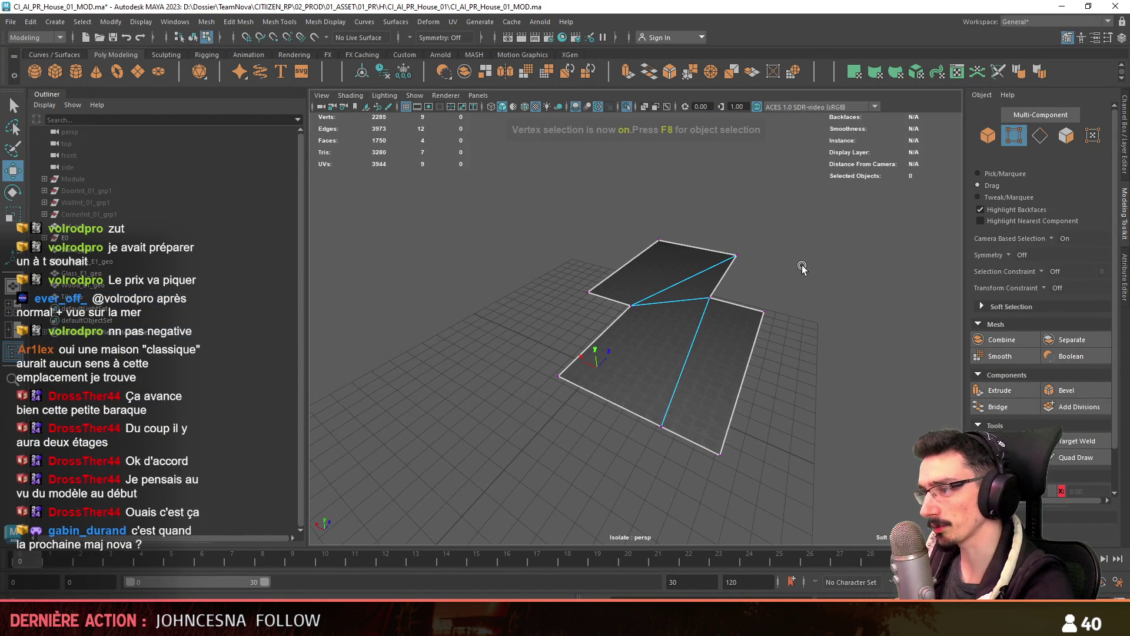